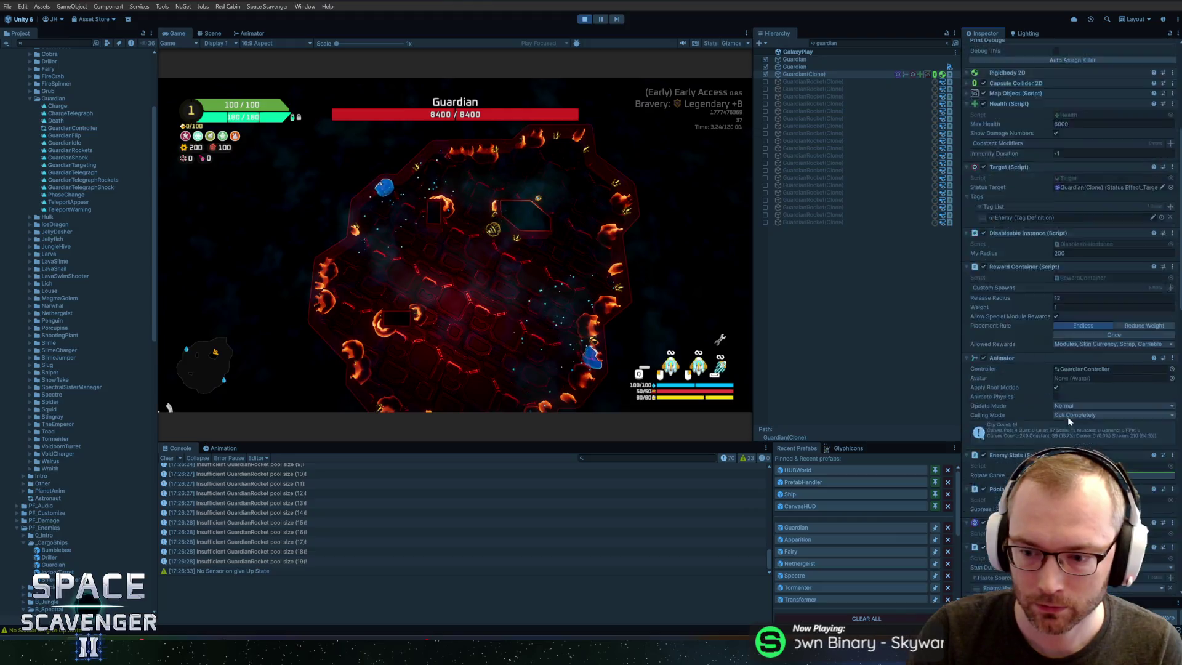
Step: Log the Guardian's state history, stop play, and add TeleportTelegraph to MeleeForwardDecision's Target States
{"action": "left_click", "coordinate": [1058, 409]}
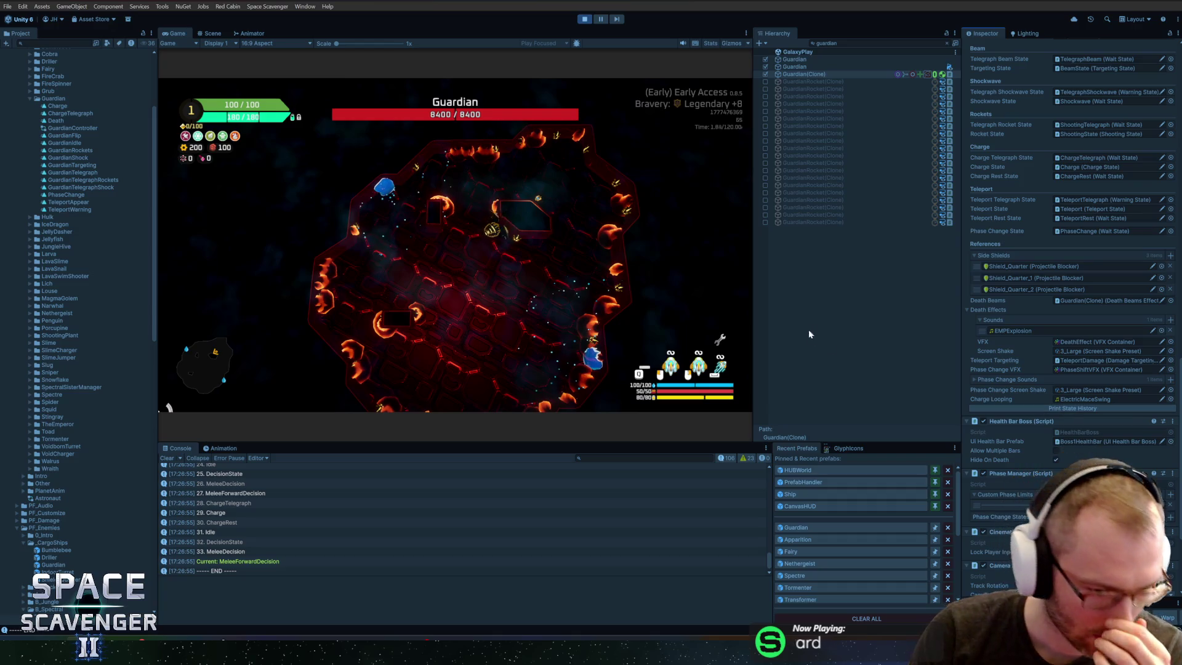
{"action": "left_click", "coordinate": [584, 19]}
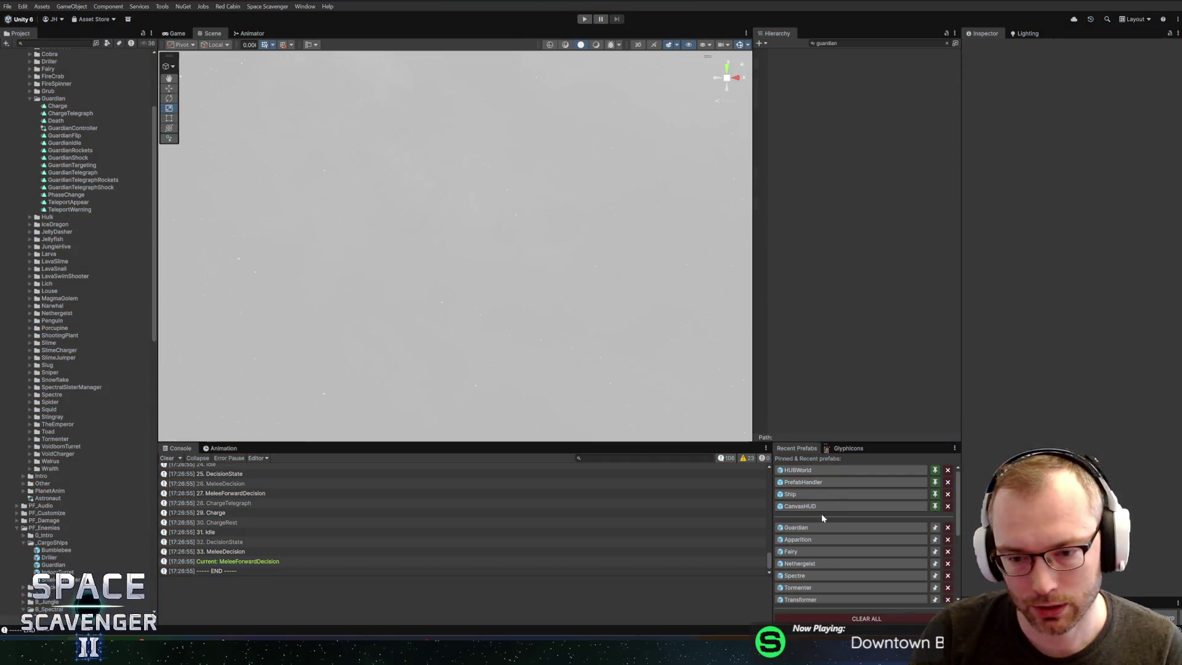
{"action": "left_click", "coordinate": [800, 527]}
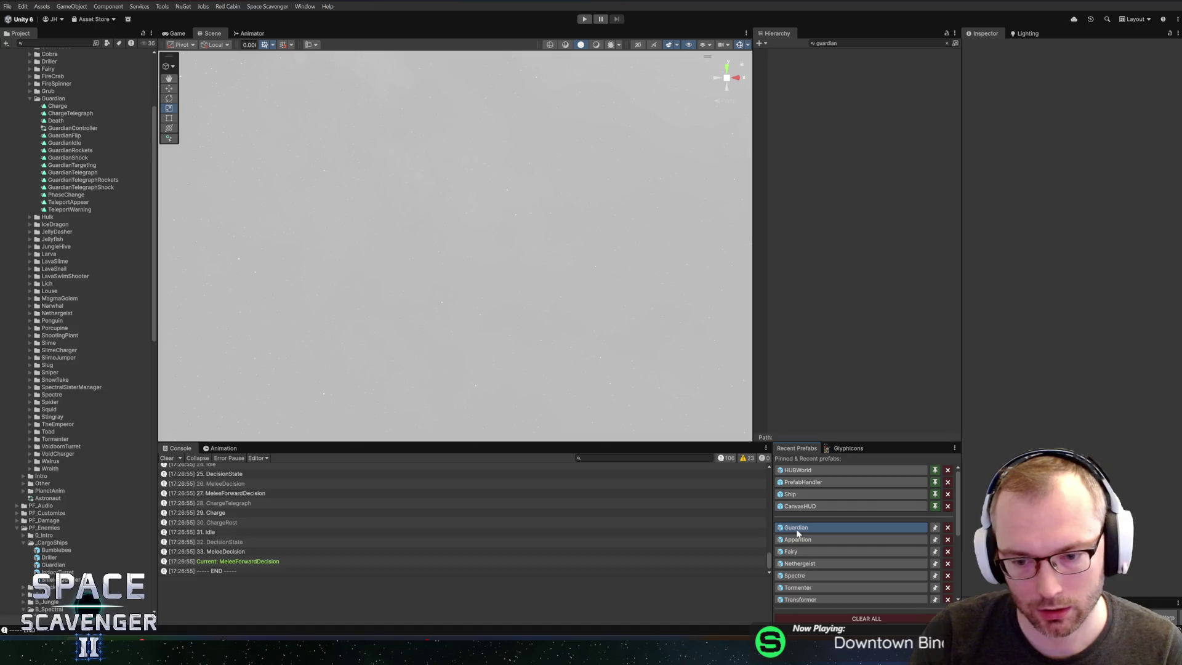
{"action": "left_click", "coordinate": [829, 322]}
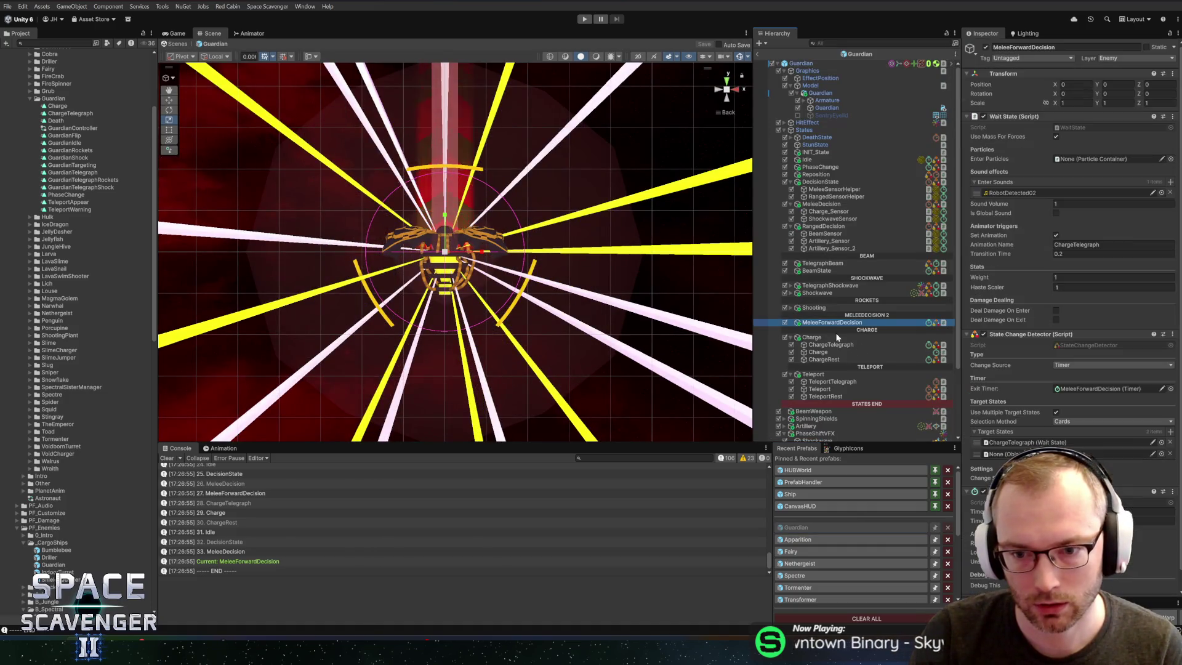
{"action": "left_click_drag", "start_coordinate": [814, 383], "coordinate": [1013, 453]}
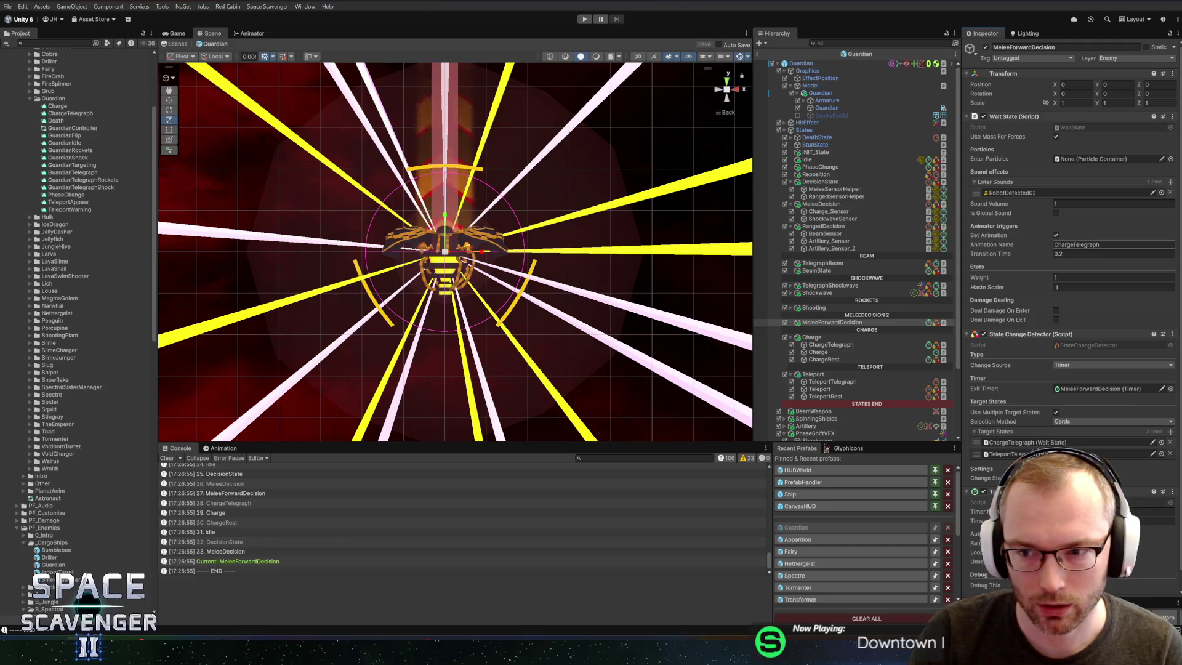
Step: Uncheck Set Animation on MeleeForwardDecision, return to the main scene, and start Play again
{"action": "left_click", "coordinate": [1056, 235]}
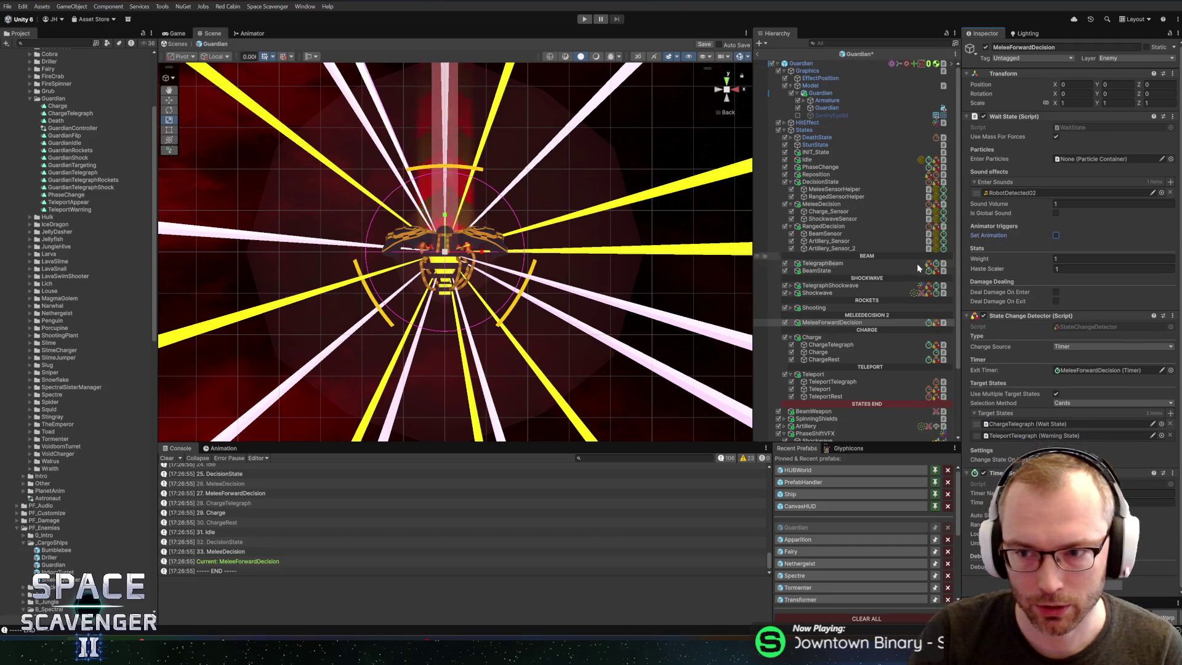
{"action": "left_click", "coordinate": [758, 53]}
{"action": "left_click", "coordinate": [584, 19]}
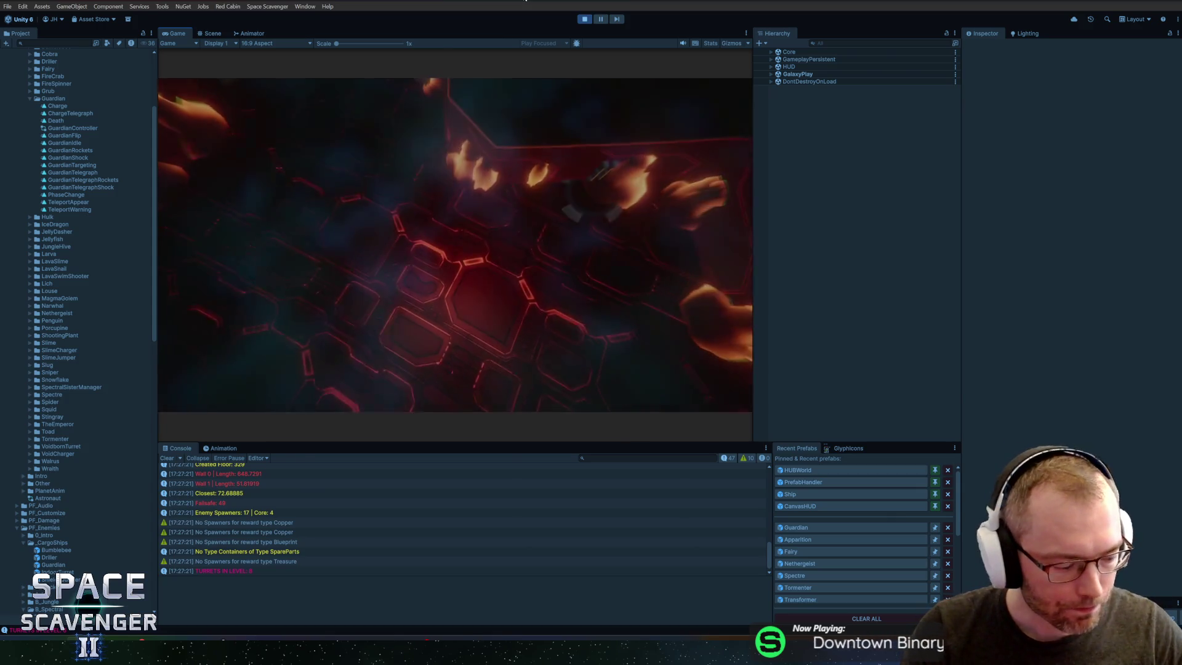
Step: Filter the Hierarchy to 'guardian' and review Guardian(Clone)'s live teleport and phase manager settings
{"action": "double_click", "coordinate": [174, 33]}
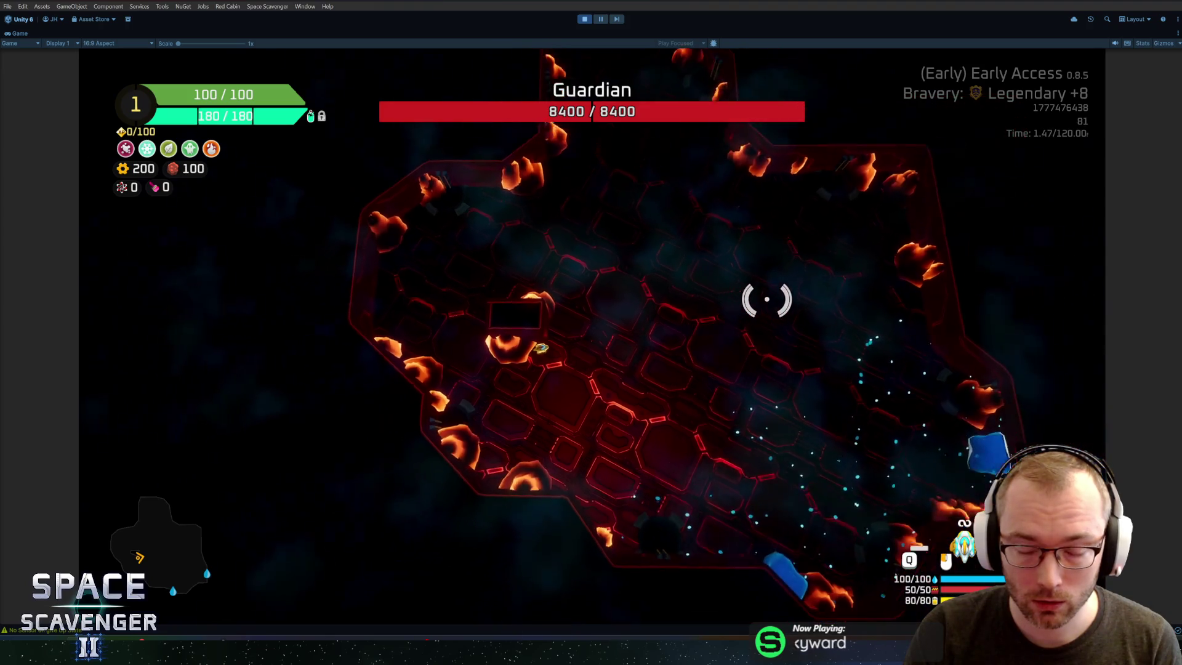
{"action": "key", "text": "shift+space"}
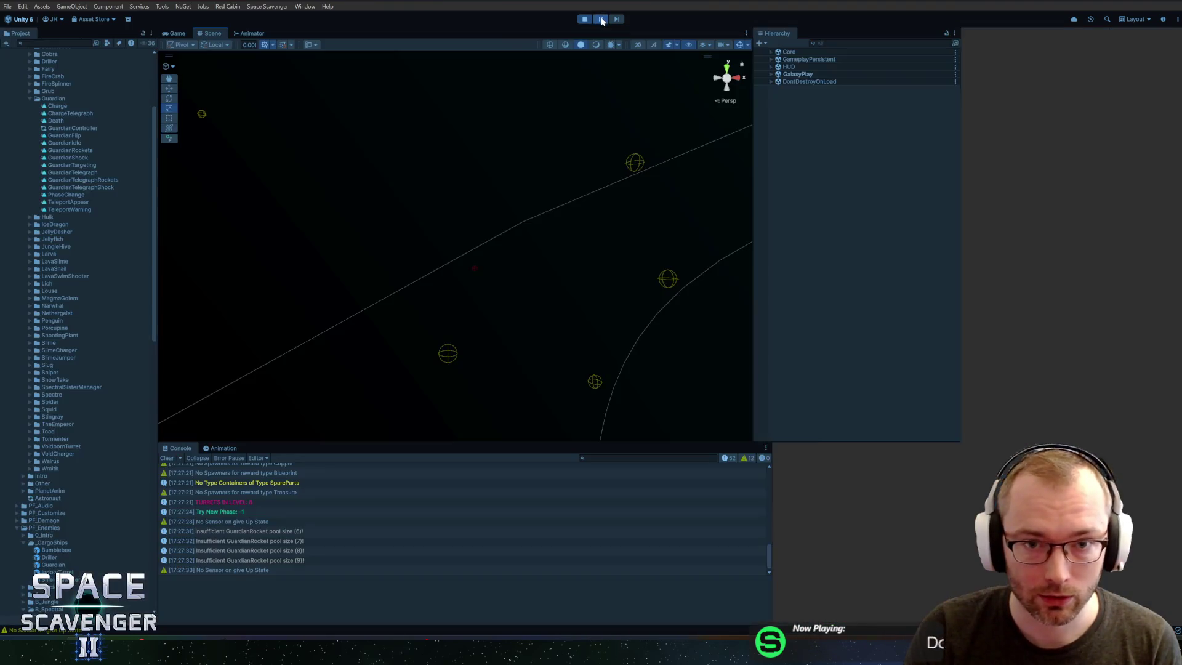
{"action": "left_click", "coordinate": [855, 43]}
{"action": "type", "text": "guardian"}
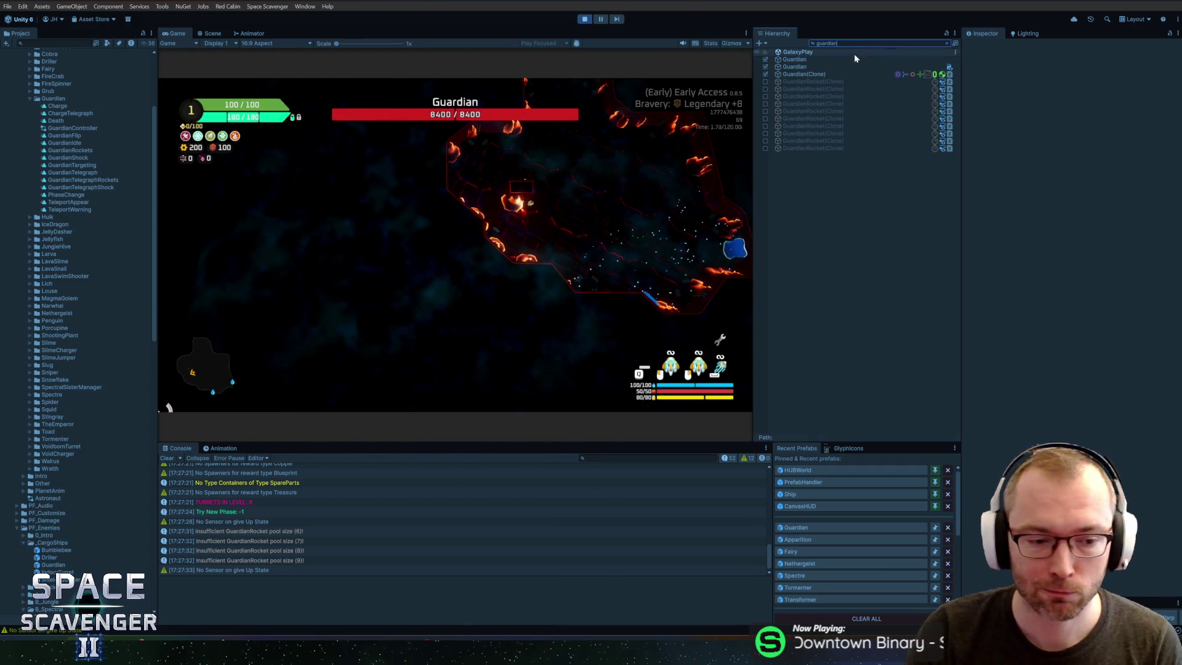
{"action": "left_click", "coordinate": [808, 74]}
{"action": "scroll", "coordinate": [1005, 415], "scroll_direction": "down", "scroll_amount": 10}
{"action": "scroll", "coordinate": [1061, 426], "scroll_direction": "down", "scroll_amount": 3}
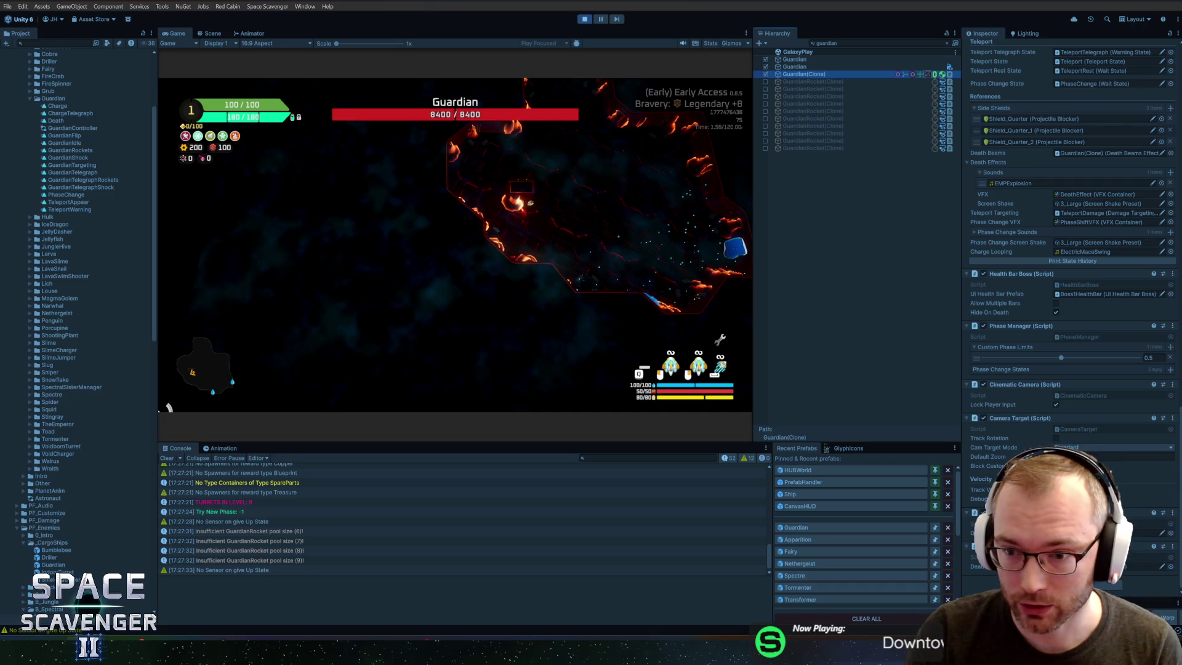
Step: Log state history showing Current: TeleportTelegraph, frame the clone in Scene view, then stop and open Guardian
{"action": "left_click", "coordinate": [1061, 261]}
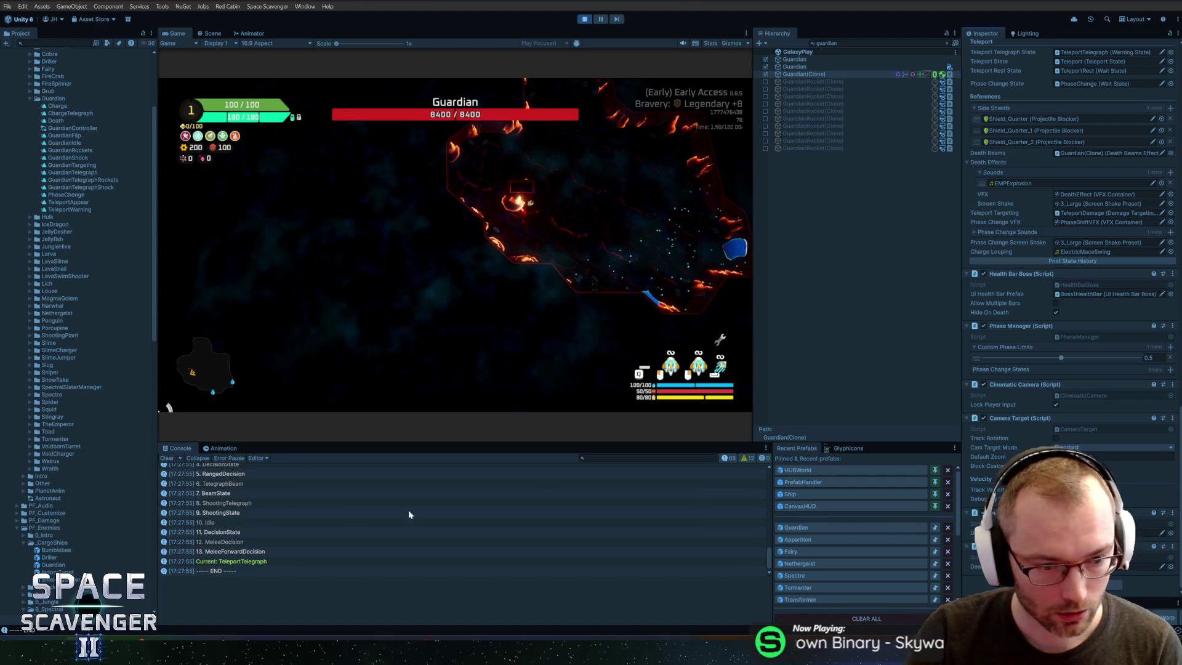
{"action": "left_click", "coordinate": [241, 563]}
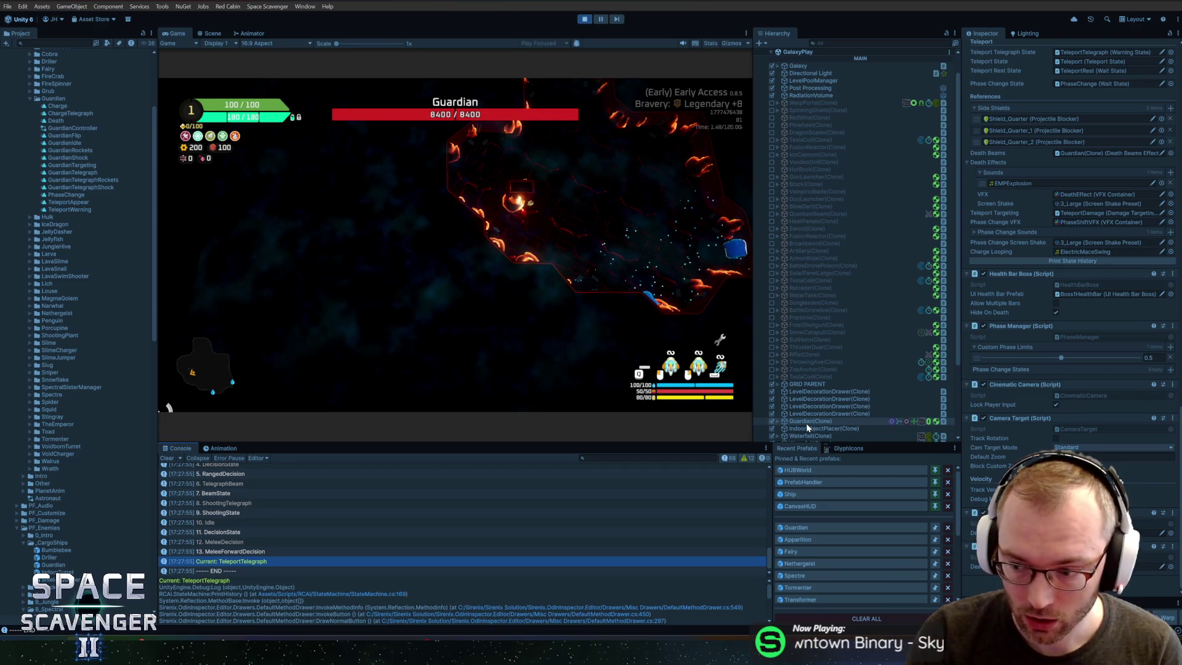
{"action": "left_click", "coordinate": [209, 33]}
{"action": "key", "text": "f"}
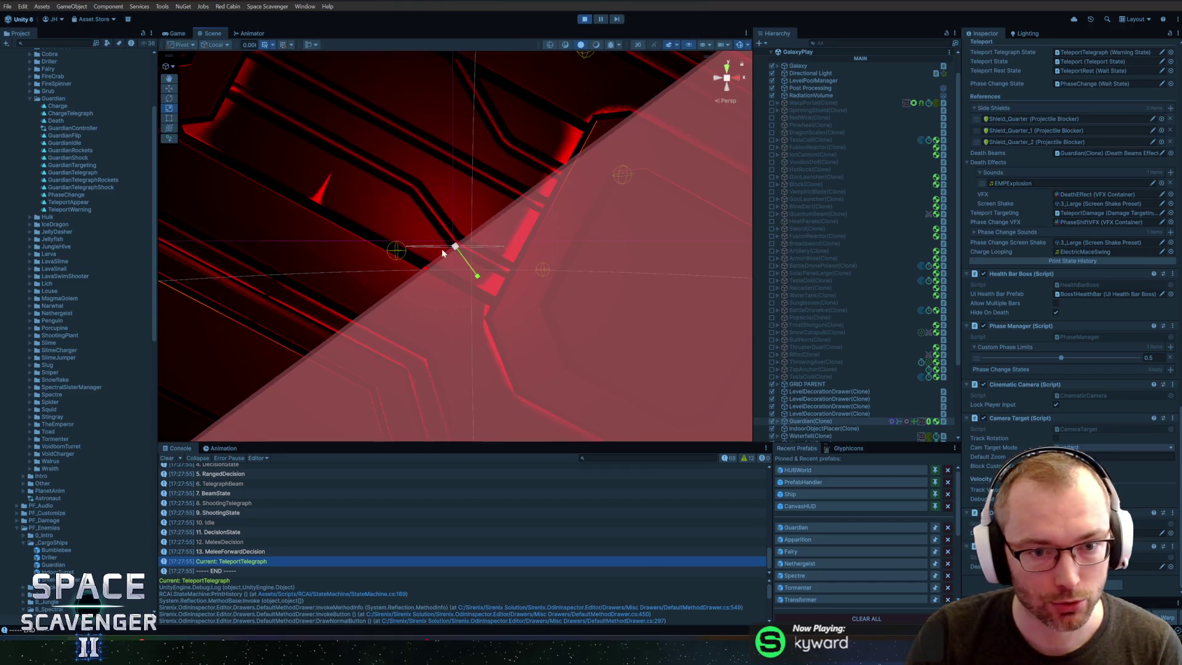
{"action": "scroll", "coordinate": [443, 249], "scroll_direction": "down", "scroll_amount": 5}
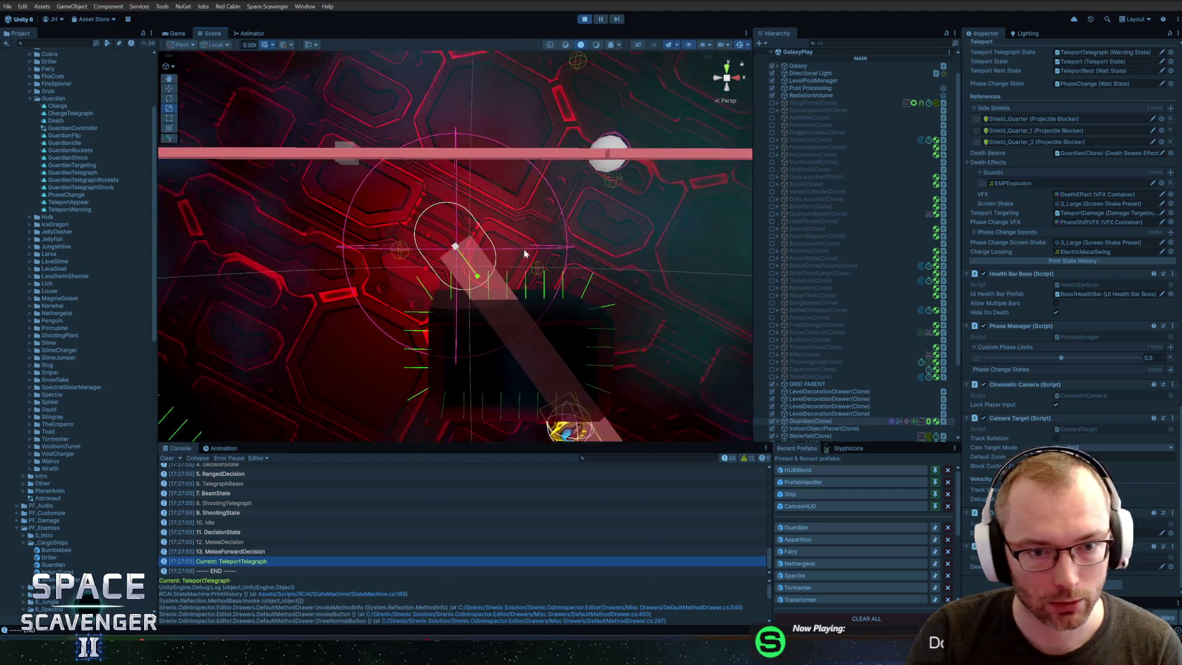
{"action": "scroll", "coordinate": [524, 253], "scroll_direction": "down", "scroll_amount": 5}
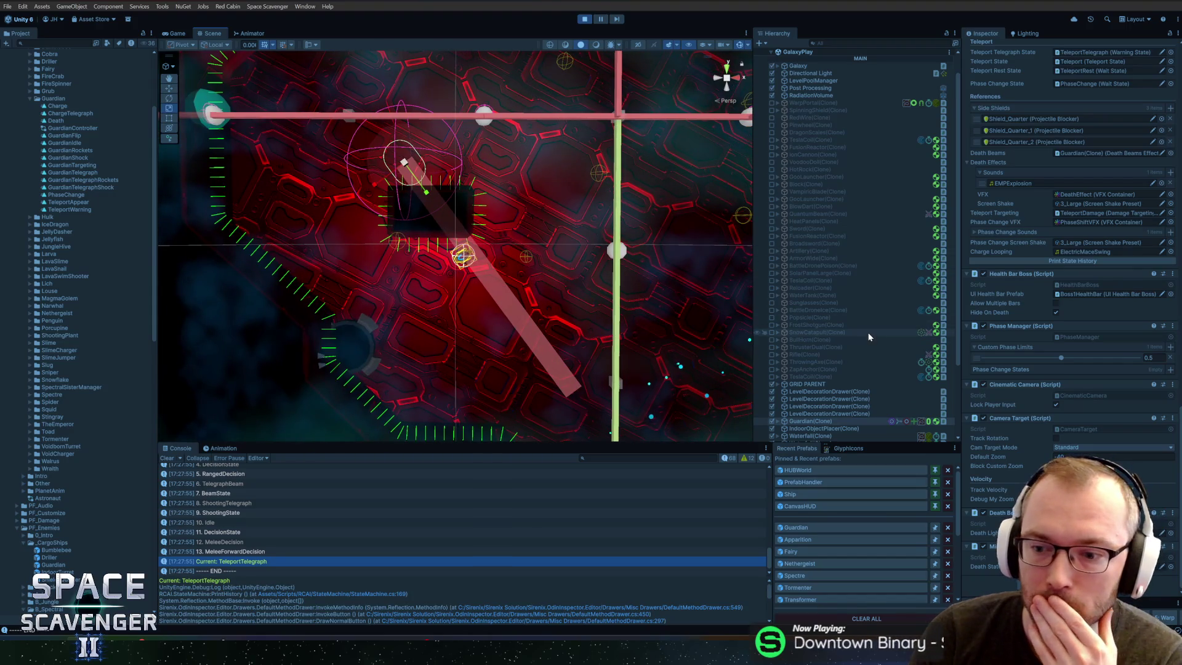
{"action": "left_click", "coordinate": [586, 19]}
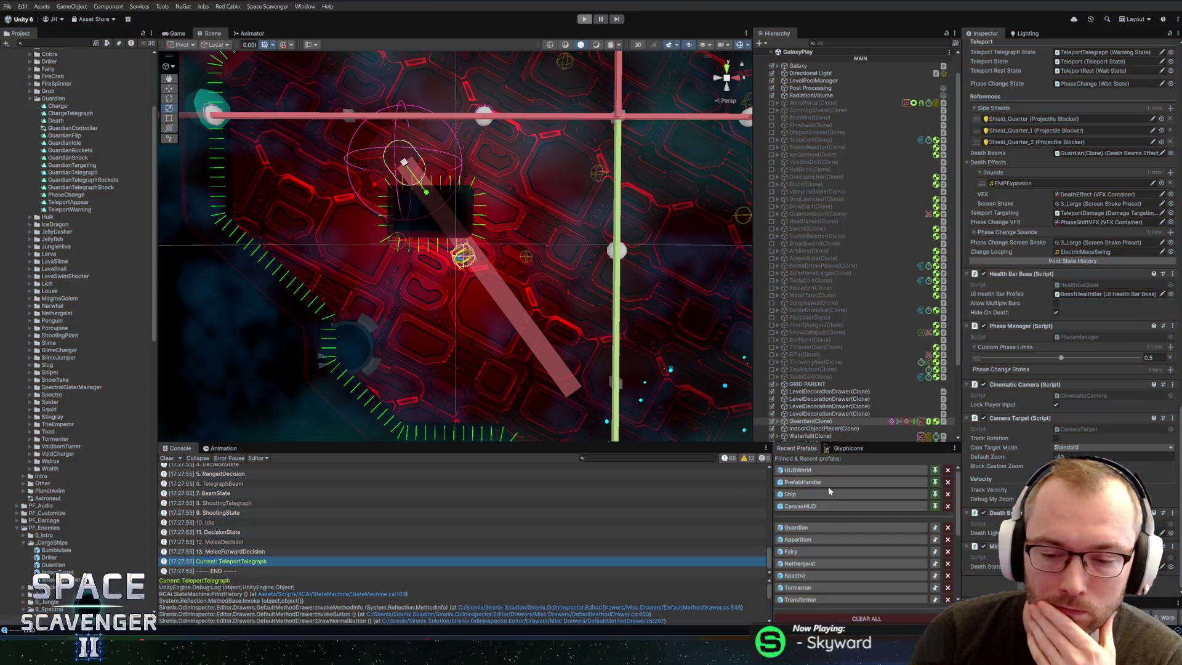
{"action": "left_click", "coordinate": [809, 526]}
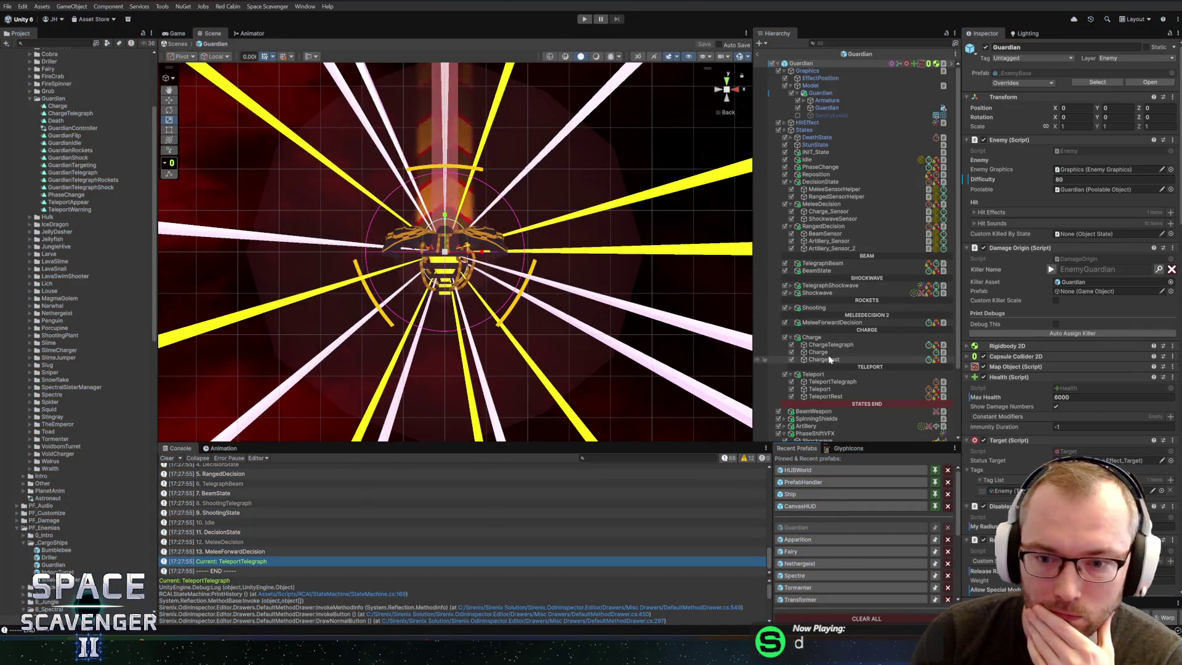
Step: Inspect the TeleportTelegraph state and the Teleport state it completes into
{"action": "left_click", "coordinate": [827, 382]}
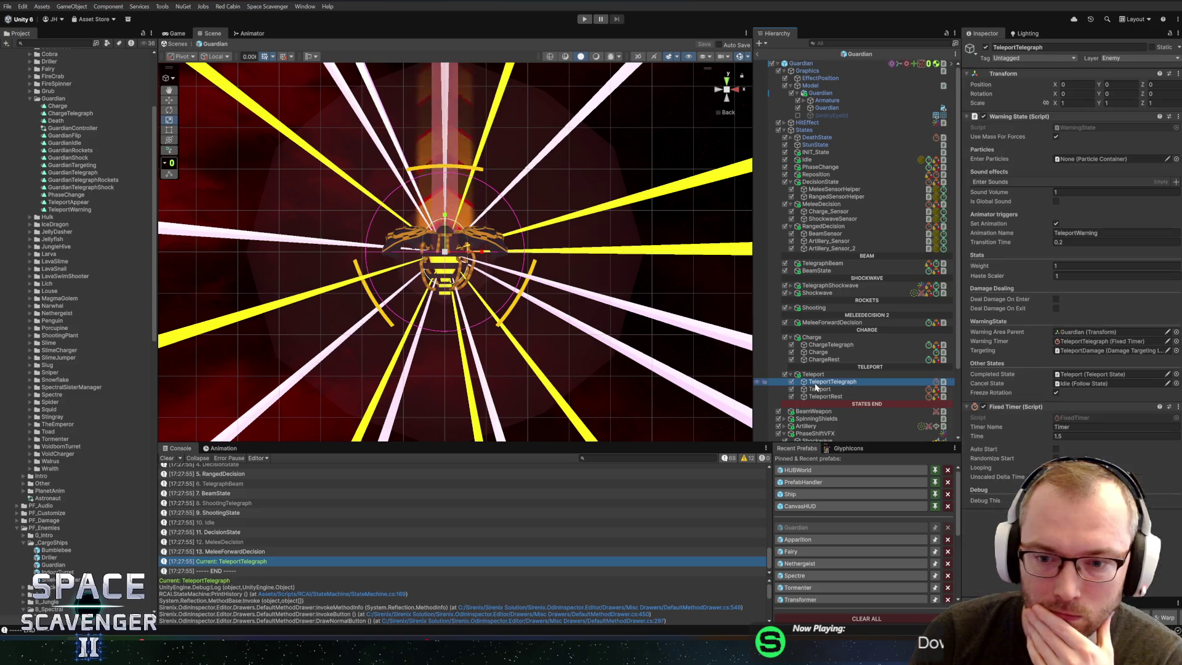
{"action": "left_click", "coordinate": [1077, 375]}
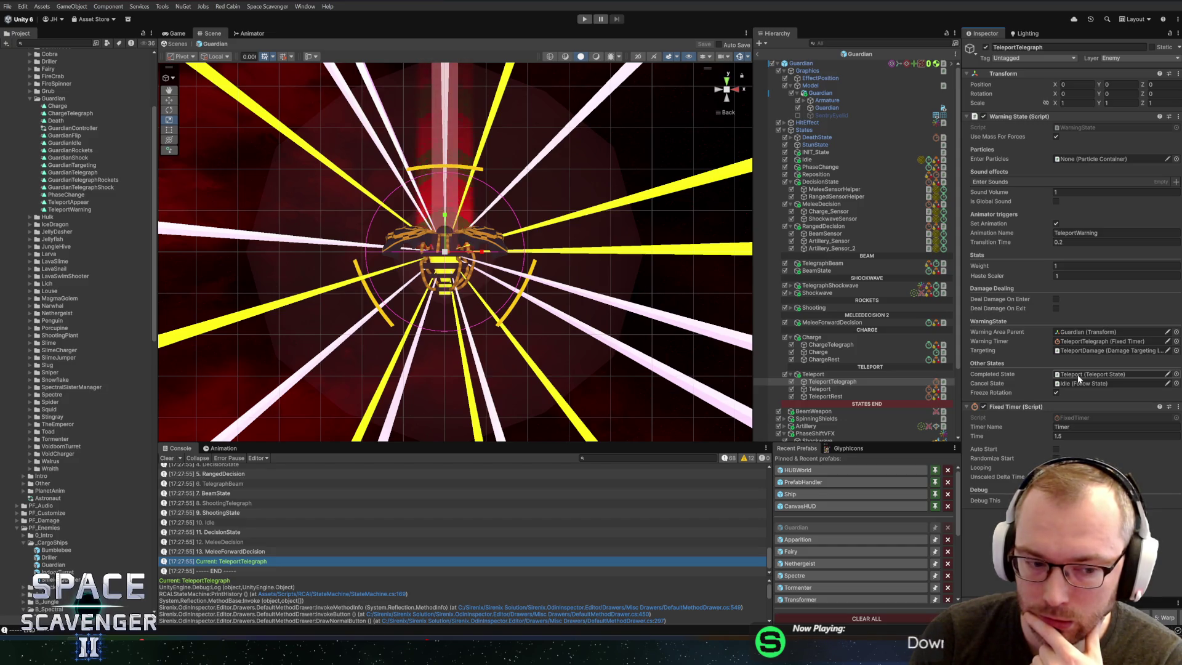
{"action": "scroll", "coordinate": [548, 500], "scroll_direction": "up", "scroll_amount": 5}
{"action": "scroll", "coordinate": [545, 498], "scroll_direction": "up", "scroll_amount": 2}
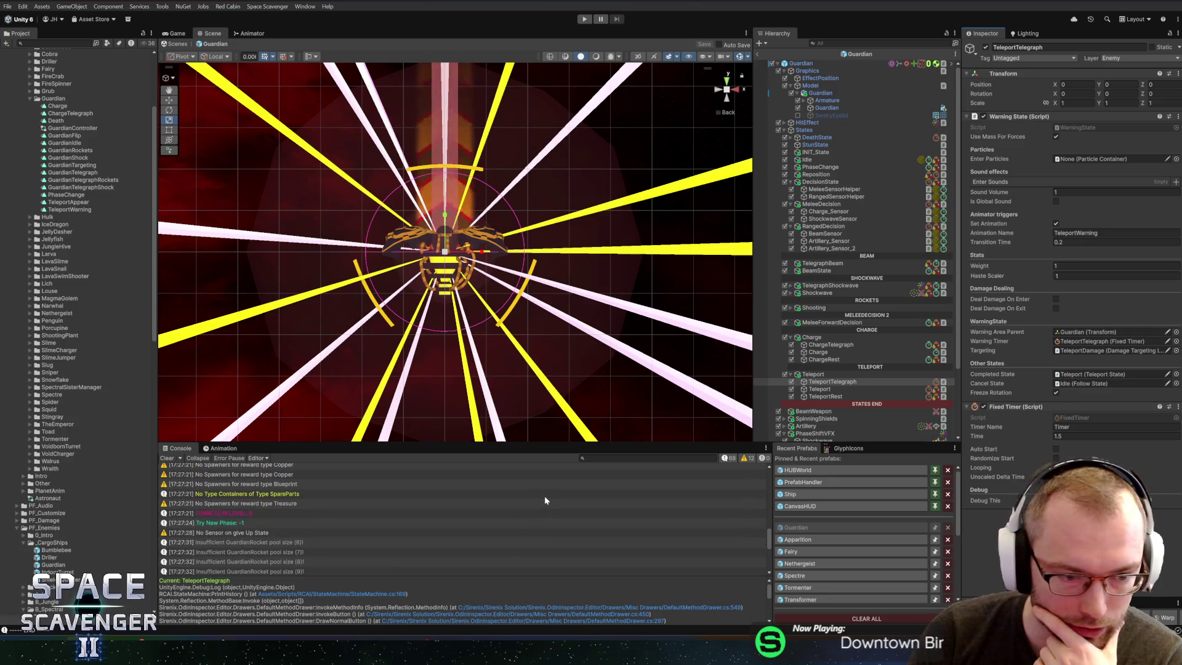
{"action": "scroll", "coordinate": [479, 523], "scroll_direction": "down", "scroll_amount": 2}
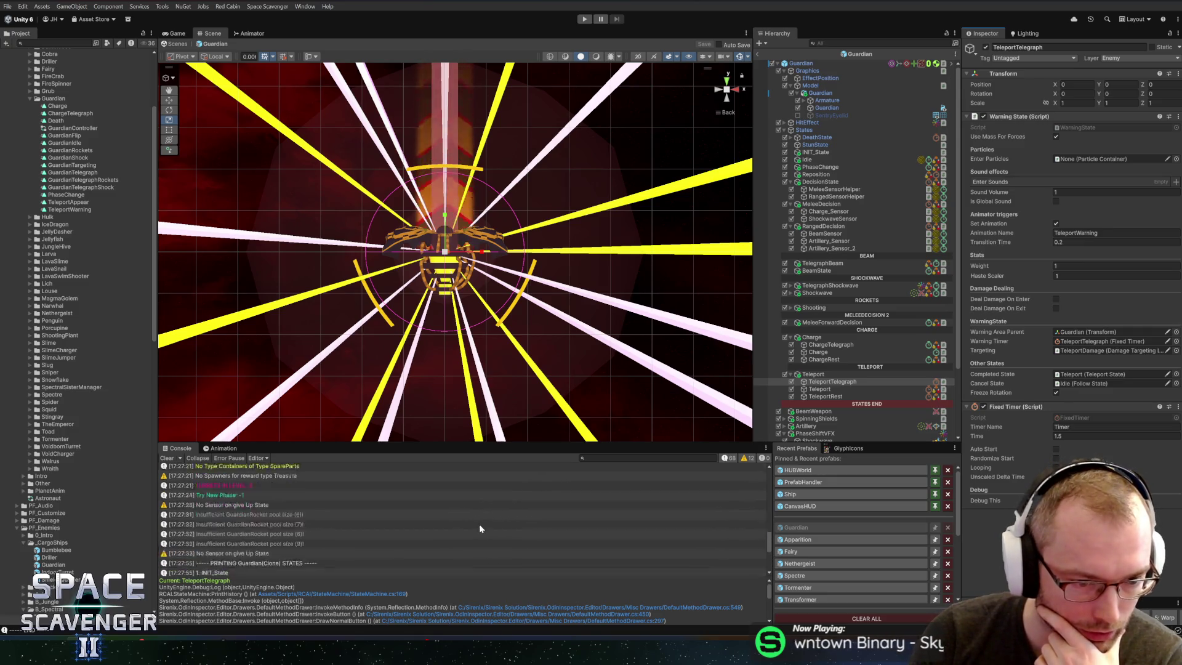
{"action": "scroll", "coordinate": [466, 529], "scroll_direction": "down", "scroll_amount": 4}
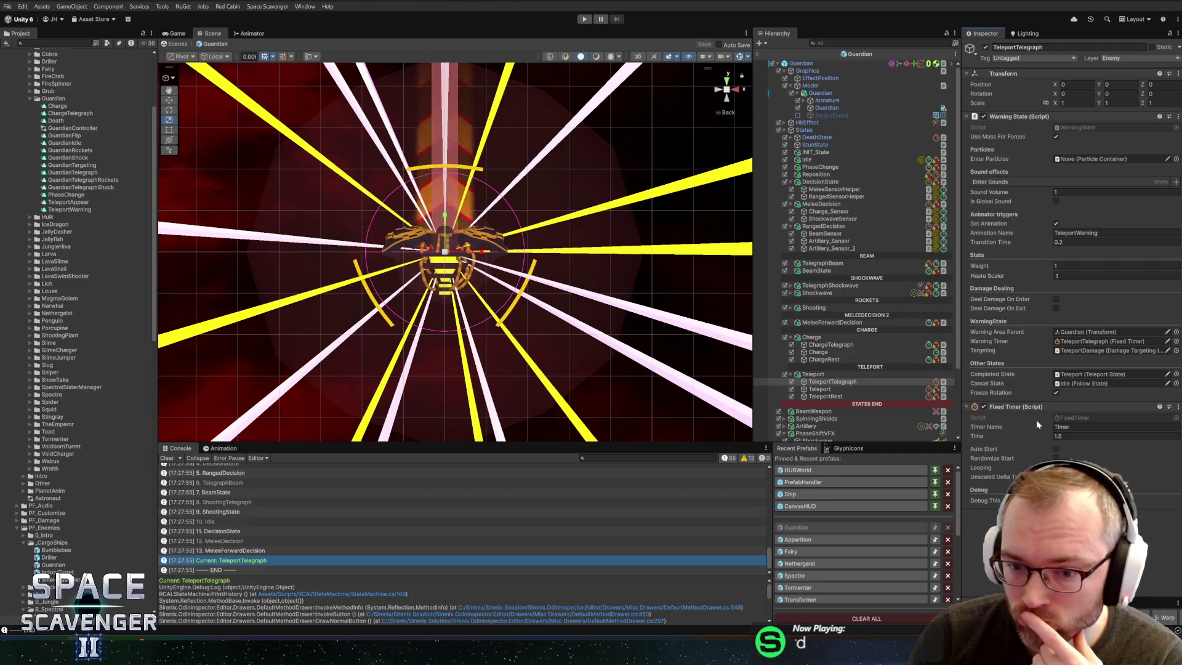
{"action": "left_click", "coordinate": [836, 389]}
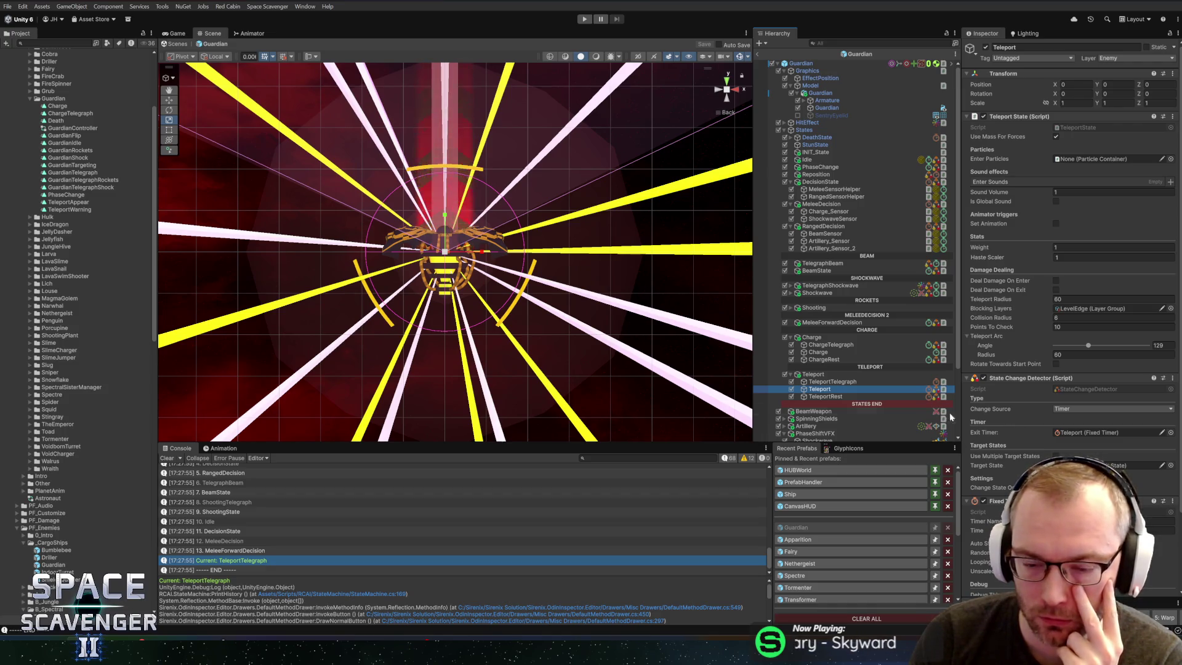
{"action": "left_click", "coordinate": [850, 382]}
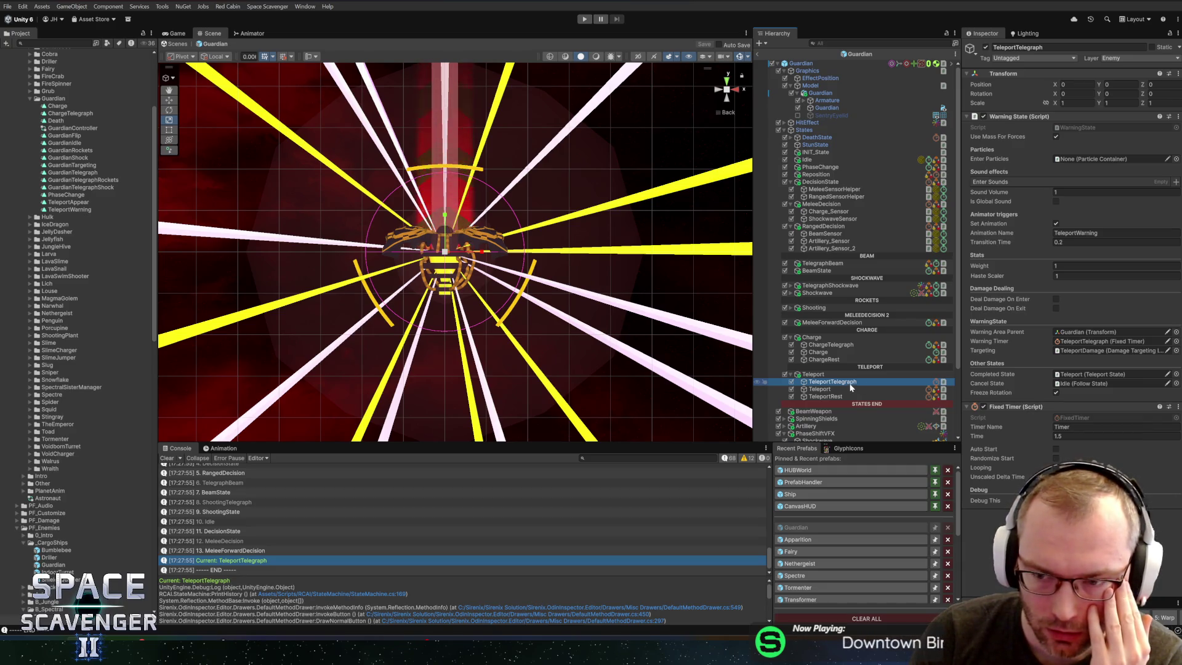
Step: Enable Auto Start on TeleportTelegraph's Fixed Timer, save the prefab, and open WarningState.cs
{"action": "left_click", "coordinate": [251, 563]}
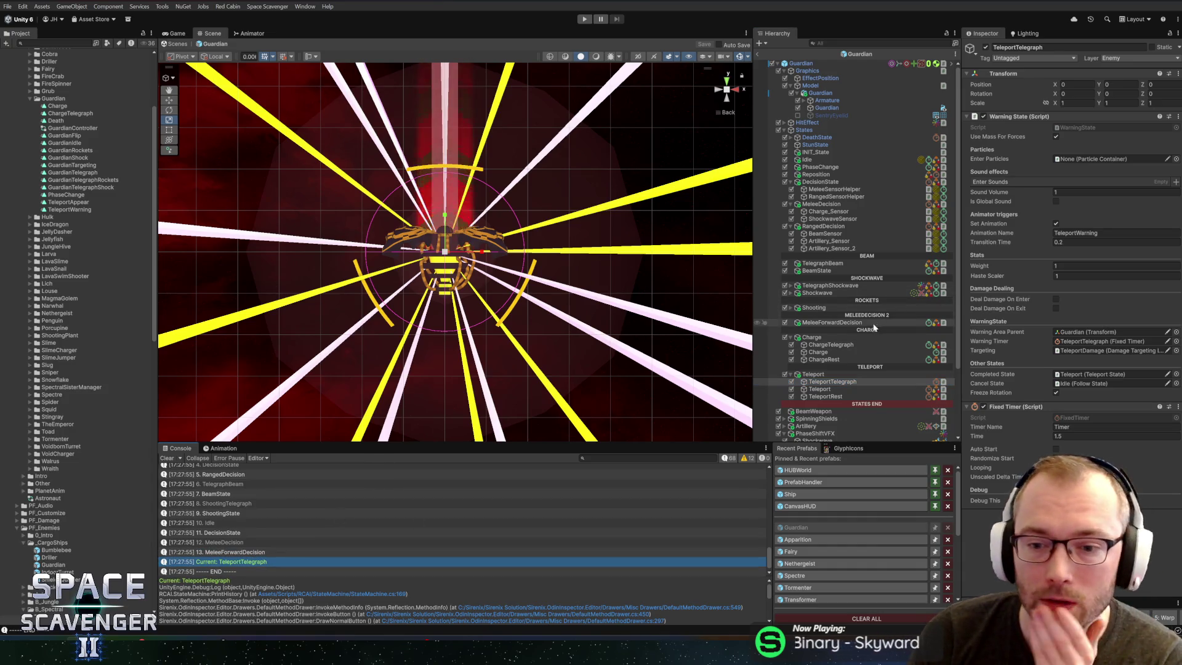
{"action": "left_click", "coordinate": [838, 381]}
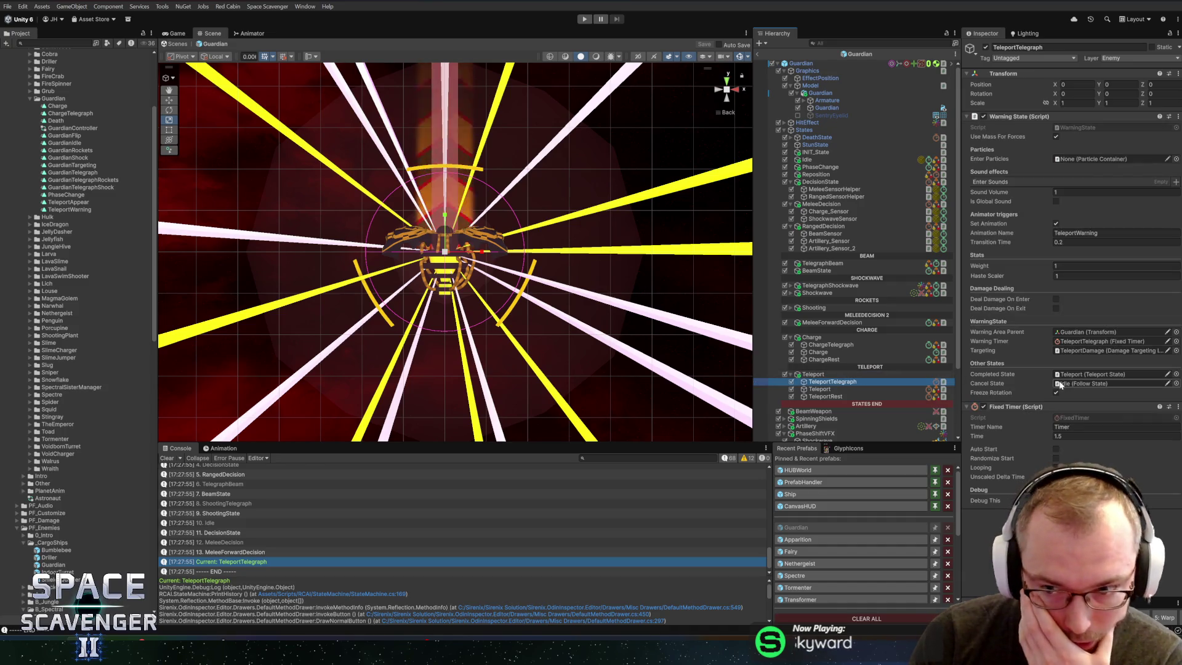
{"action": "left_click", "coordinate": [1056, 449]}
{"action": "left_click", "coordinate": [1056, 458]}
{"action": "left_click", "coordinate": [1056, 459]}
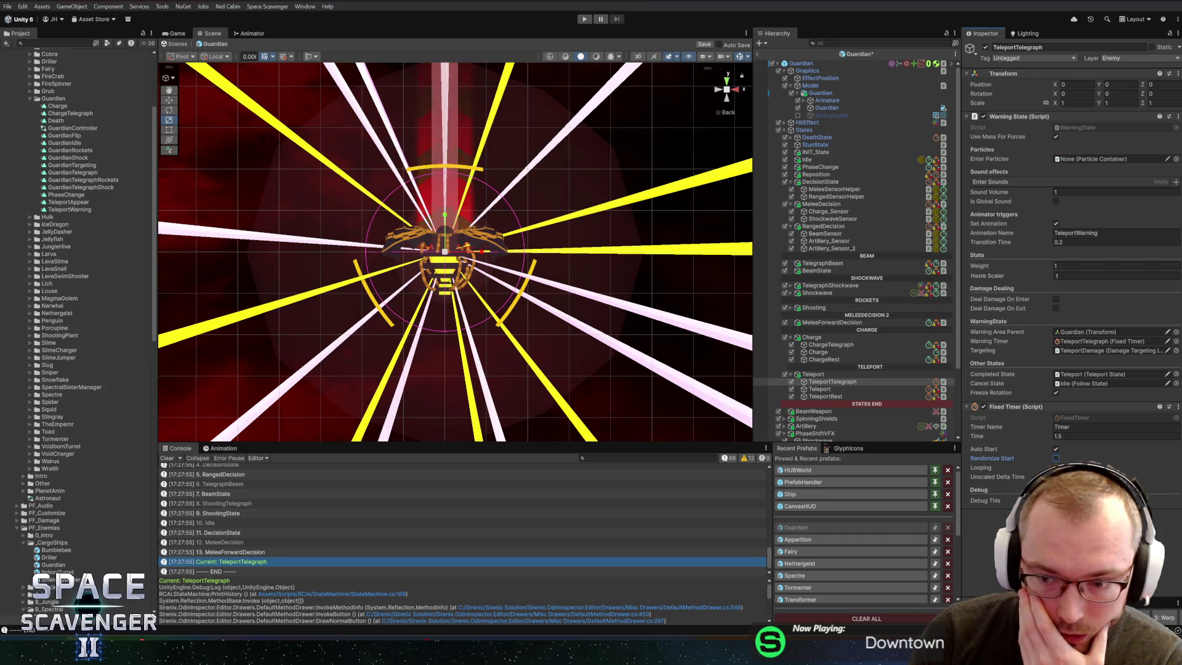
{"action": "key", "text": "ctrl+s"}
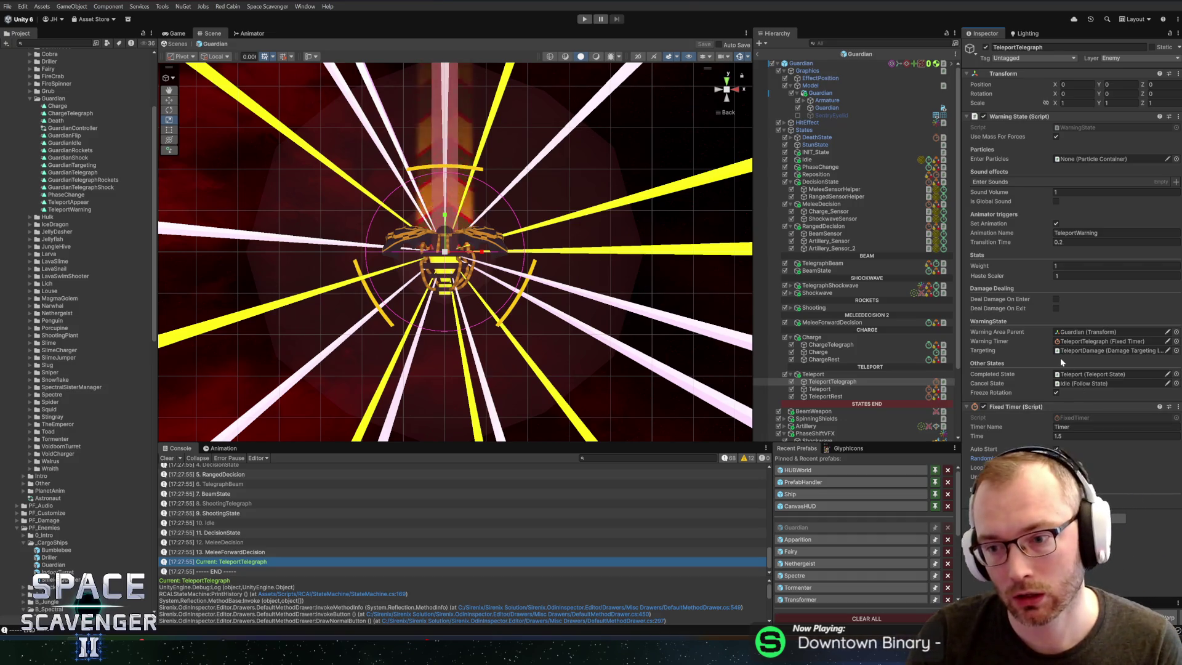
{"action": "right_click", "coordinate": [1007, 117]}
{"action": "left_click", "coordinate": [1046, 258]}
Step: Search WarningState.cs for warningTimer and step through its occurrences
{"action": "key", "text": "ctrl+f"}
{"action": "type", "text": "warningtimer"}
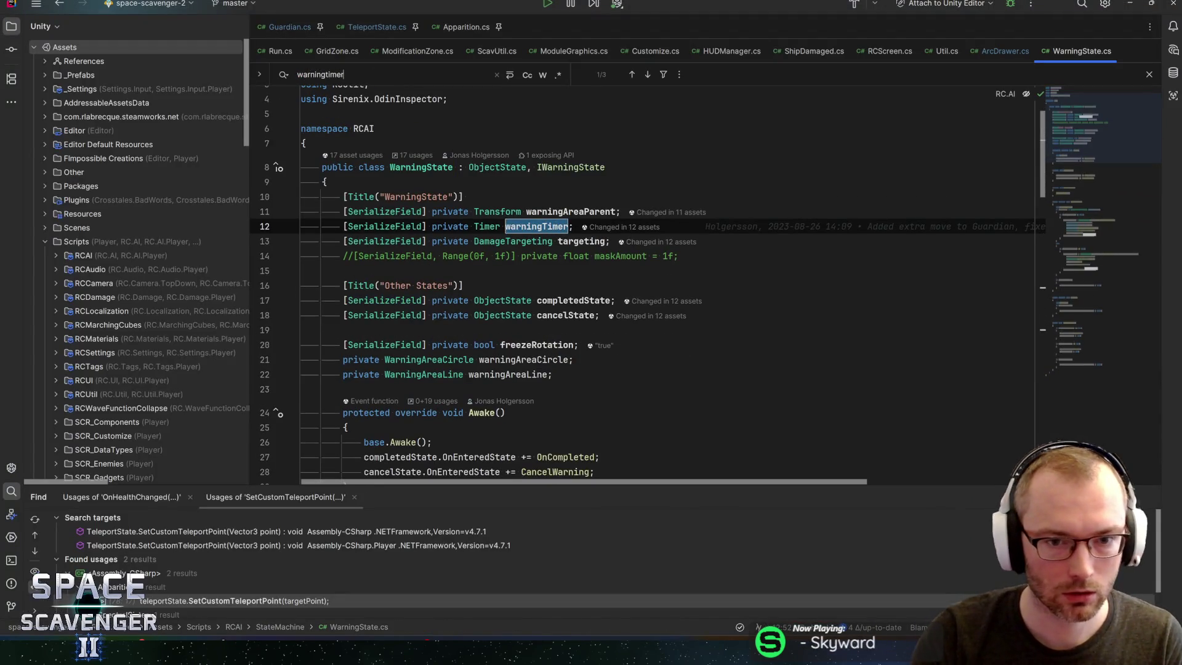
{"action": "key", "text": "ctrl+f"}
{"action": "key", "text": "Return"}
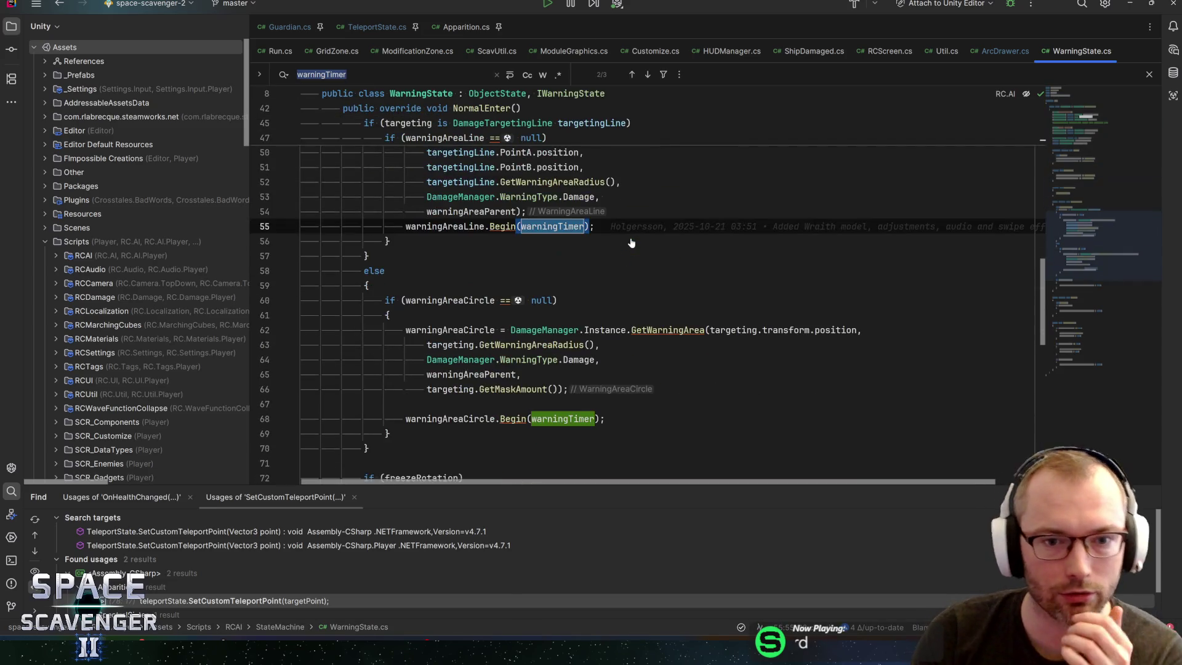
{"action": "scroll", "coordinate": [631, 242], "scroll_direction": "up", "scroll_amount": 1}
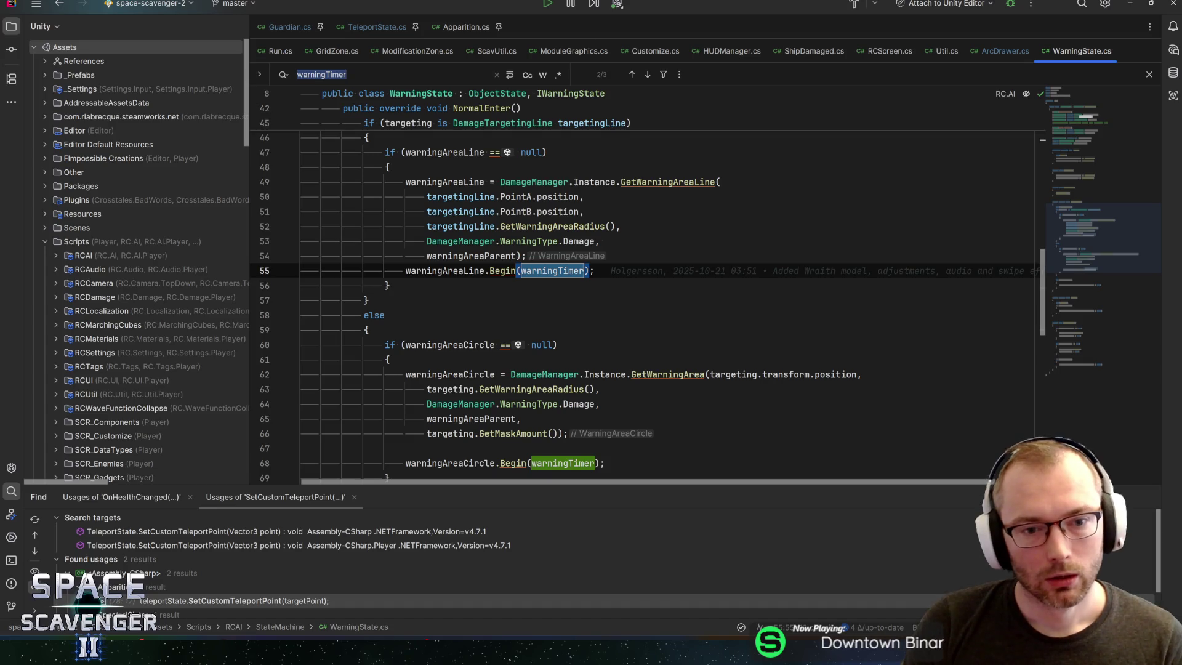
{"action": "scroll", "coordinate": [640, 296], "scroll_direction": "down", "scroll_amount": 5}
{"action": "scroll", "coordinate": [640, 290], "scroll_direction": "up", "scroll_amount": 12}
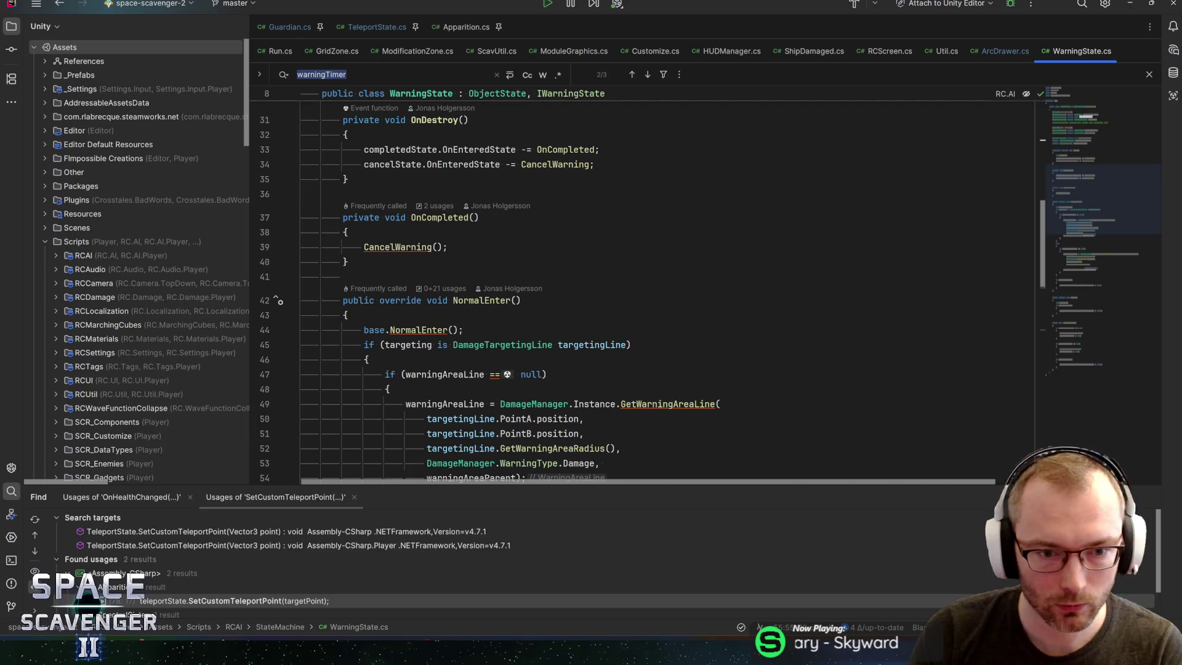
{"action": "scroll", "coordinate": [640, 289], "scroll_direction": "down", "scroll_amount": 4}
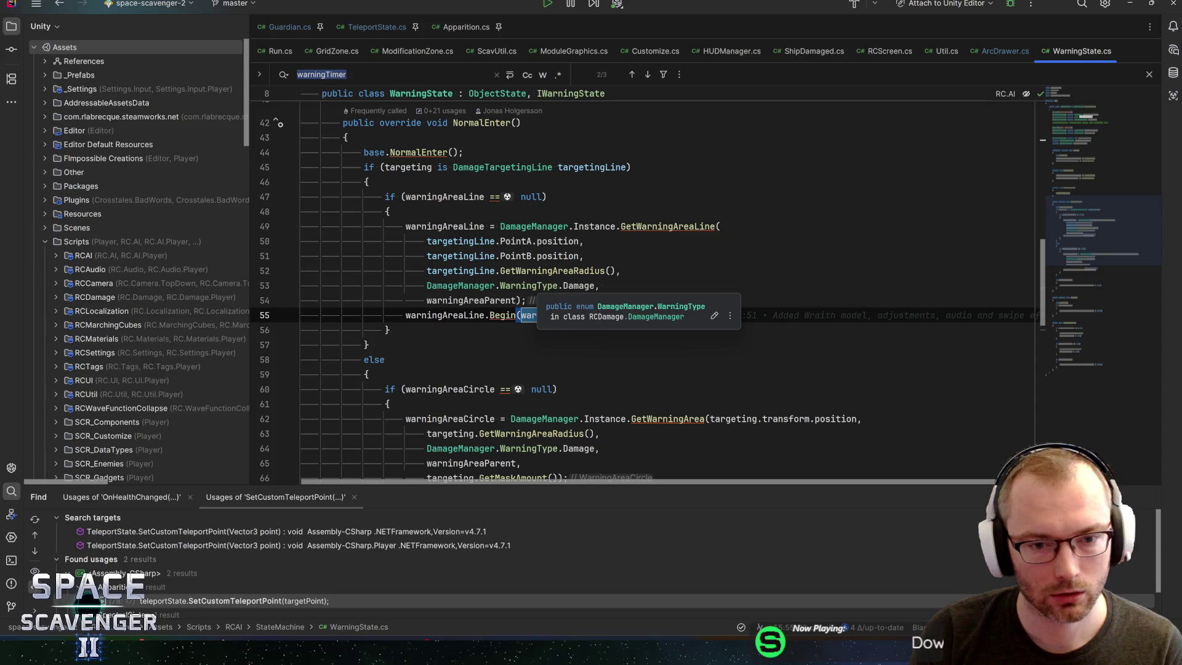
{"action": "key", "text": "F3"}
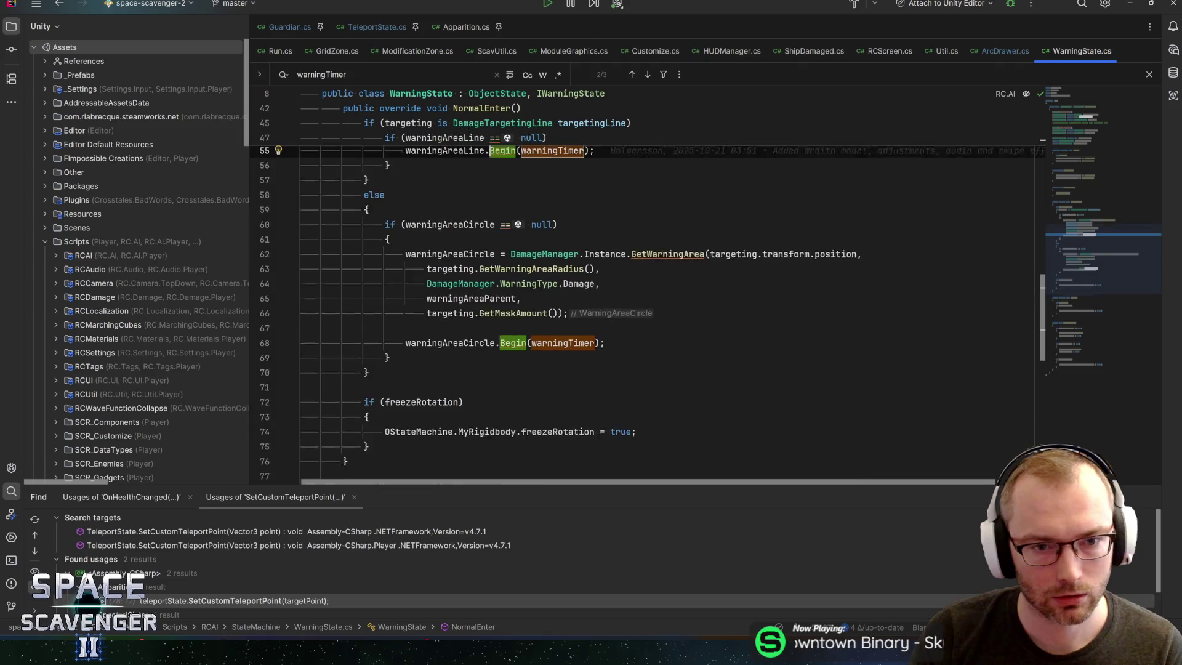
Step: Follow the Begin call to its declarations in WarningArea, then navigate back to Guardian.cs
{"action": "key", "text": "F12"}
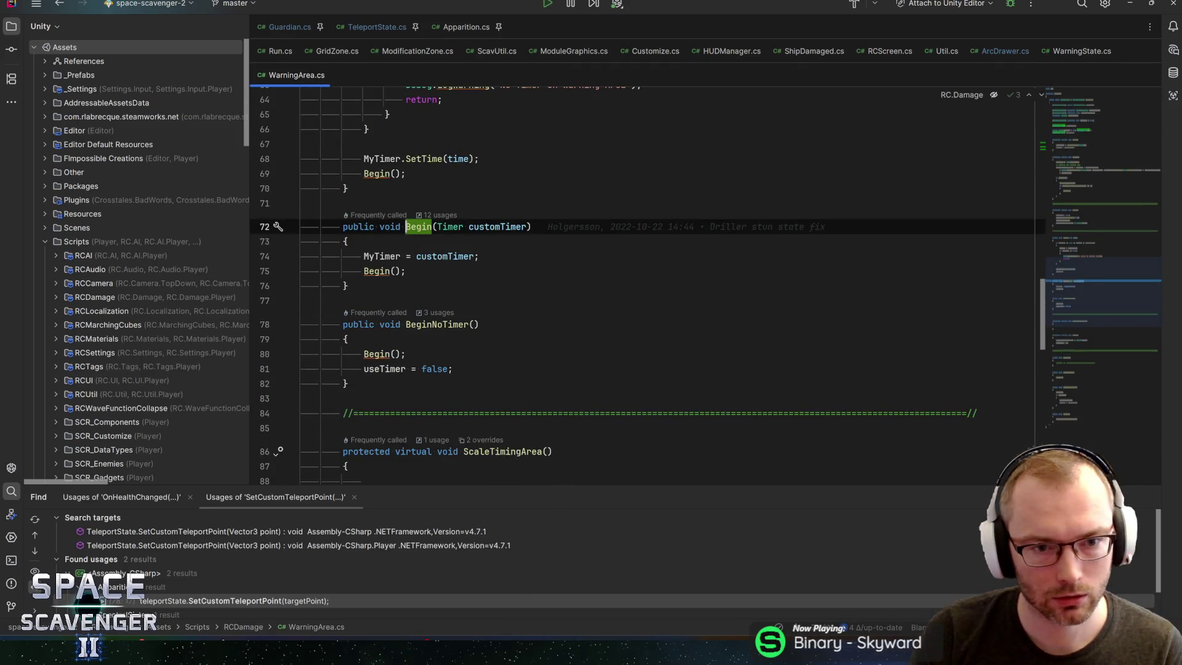
{"action": "key", "text": "Down"}
{"action": "key", "text": "Down"}
{"action": "key", "text": "Down"}
{"action": "key", "text": "F12"}
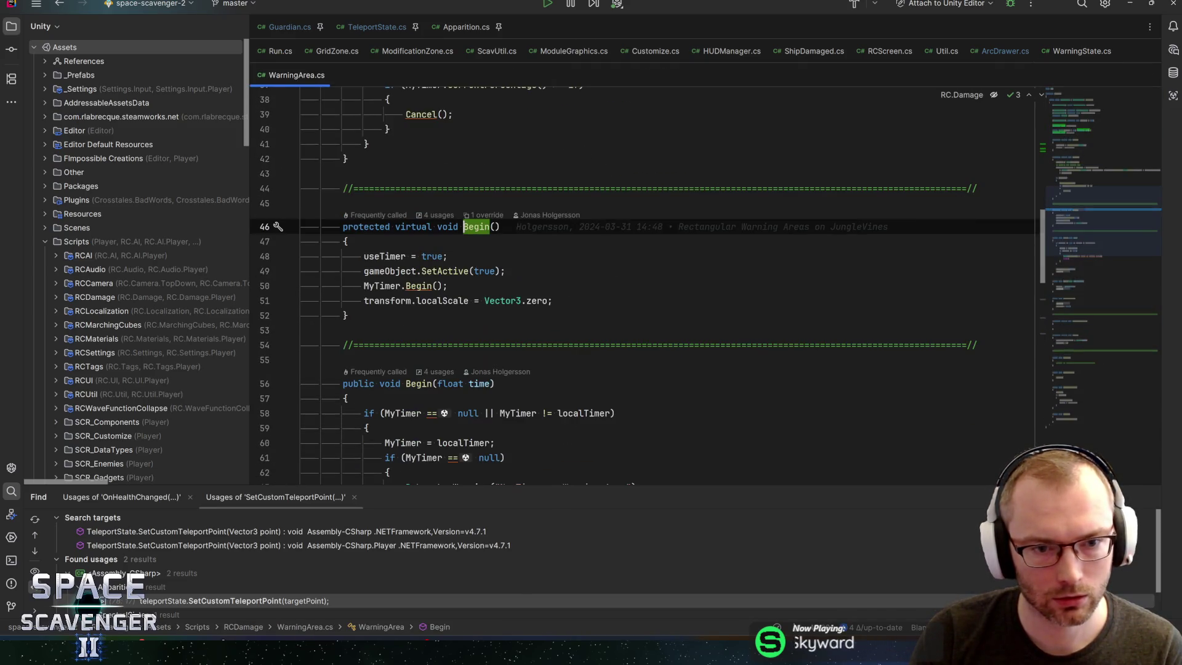
{"action": "key", "text": "ctrl+minus"}
{"action": "key", "text": "ctrl+minus"}
{"action": "key", "text": "ctrl+minus"}
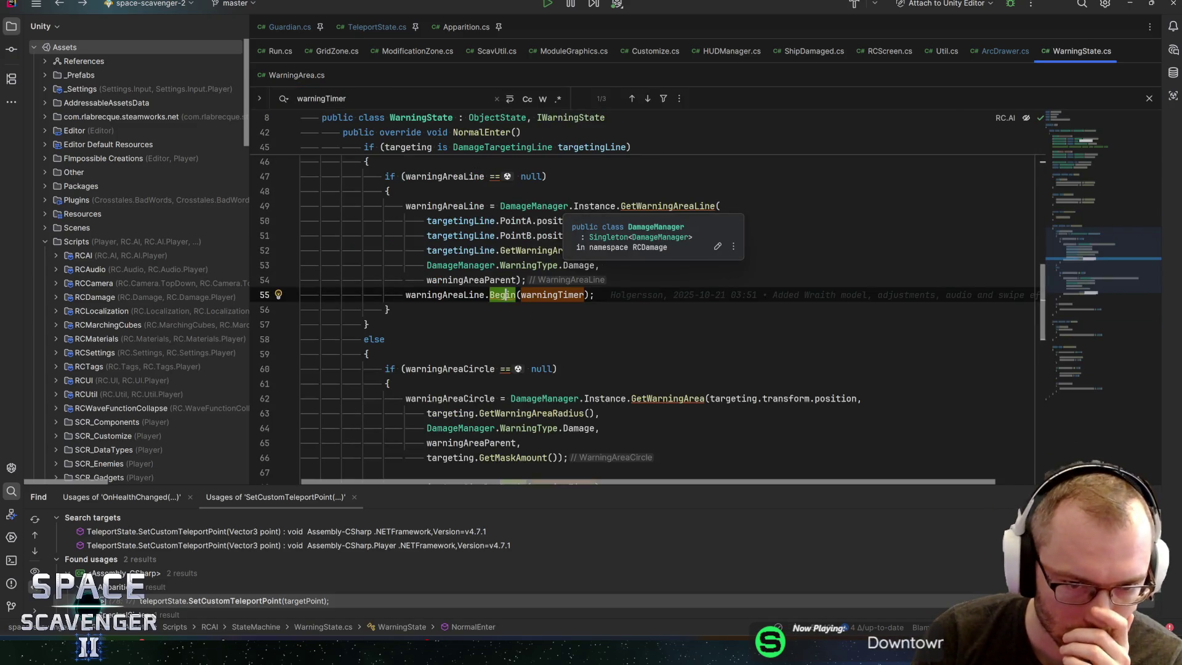
{"action": "key", "text": "ctrl+minus"}
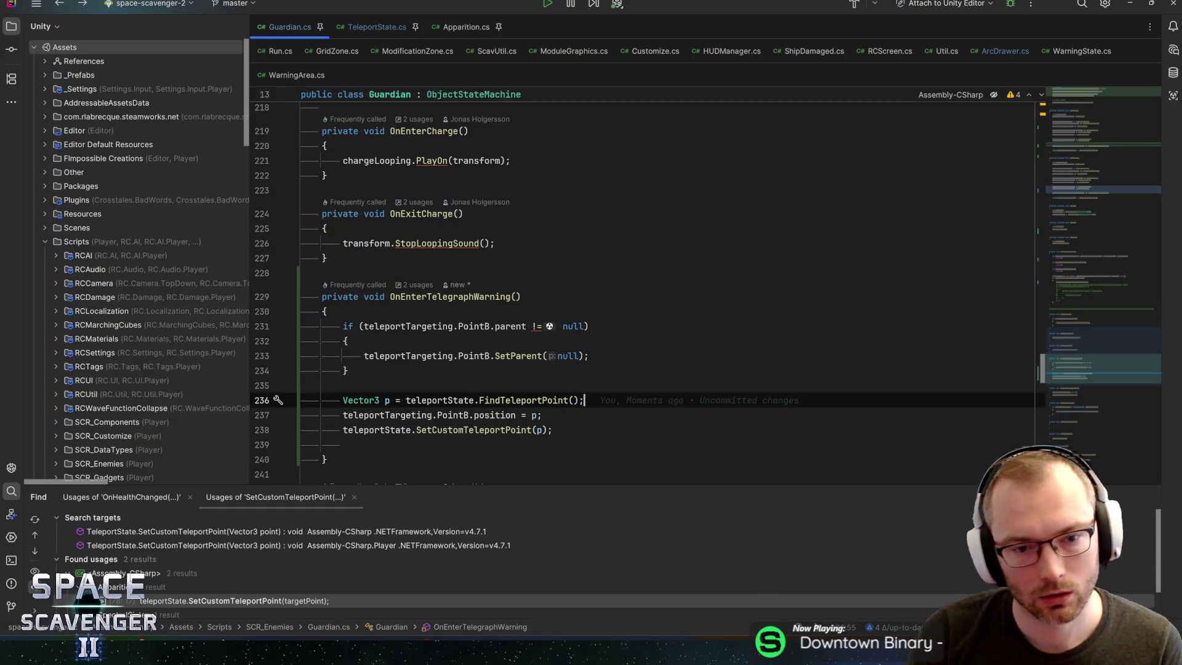
Step: Glance at Unity, then resume the warningTimer search in WarningState.cs up to its declaration
{"action": "key", "text": "alt+Tab"}
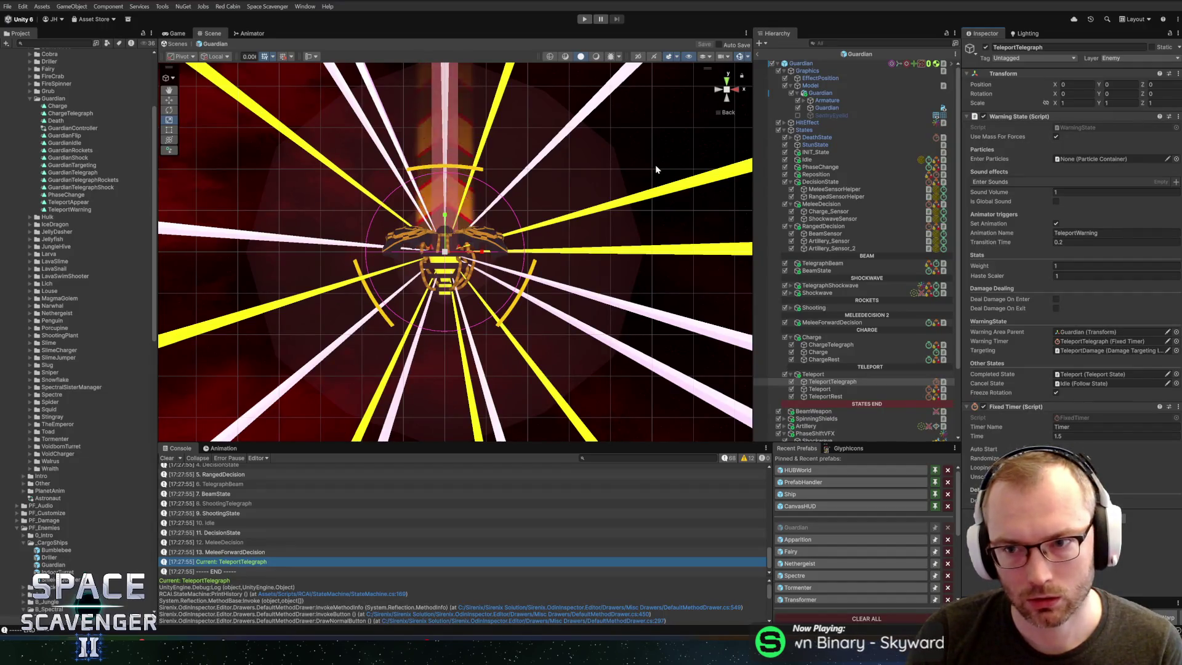
{"action": "key", "text": "alt+Tab"}
{"action": "key", "text": "ctrl+shift+minus"}
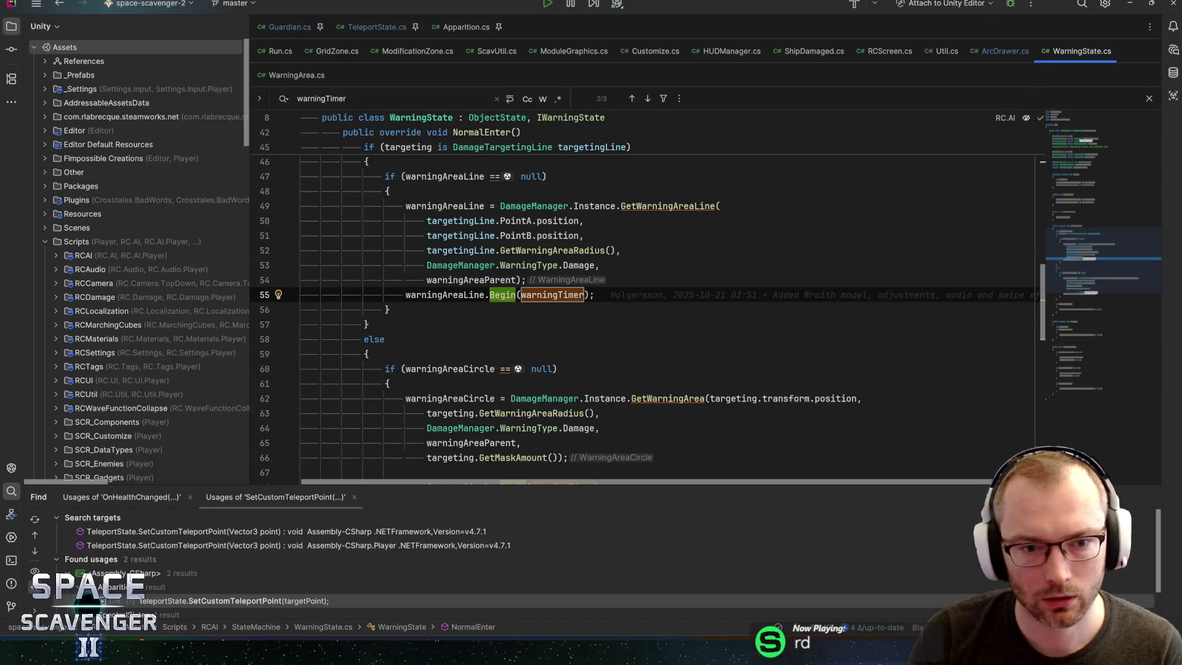
{"action": "key", "text": "ctrl+f"}
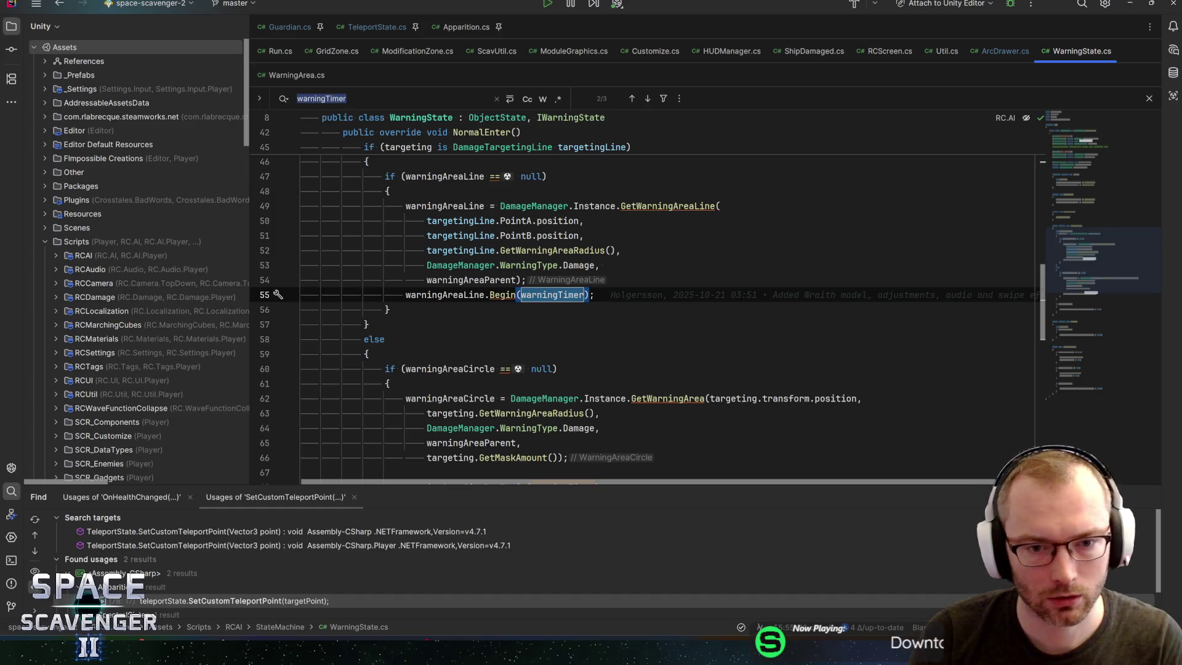
{"action": "key", "text": "Return"}
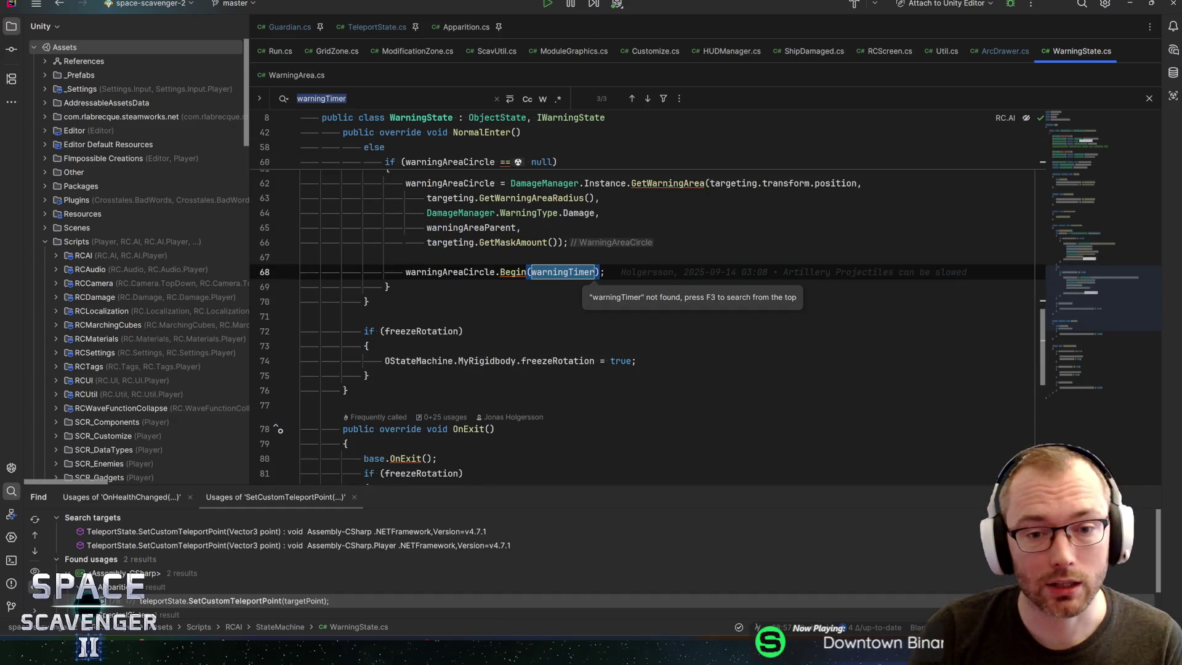
{"action": "key", "text": "alt+Tab"}
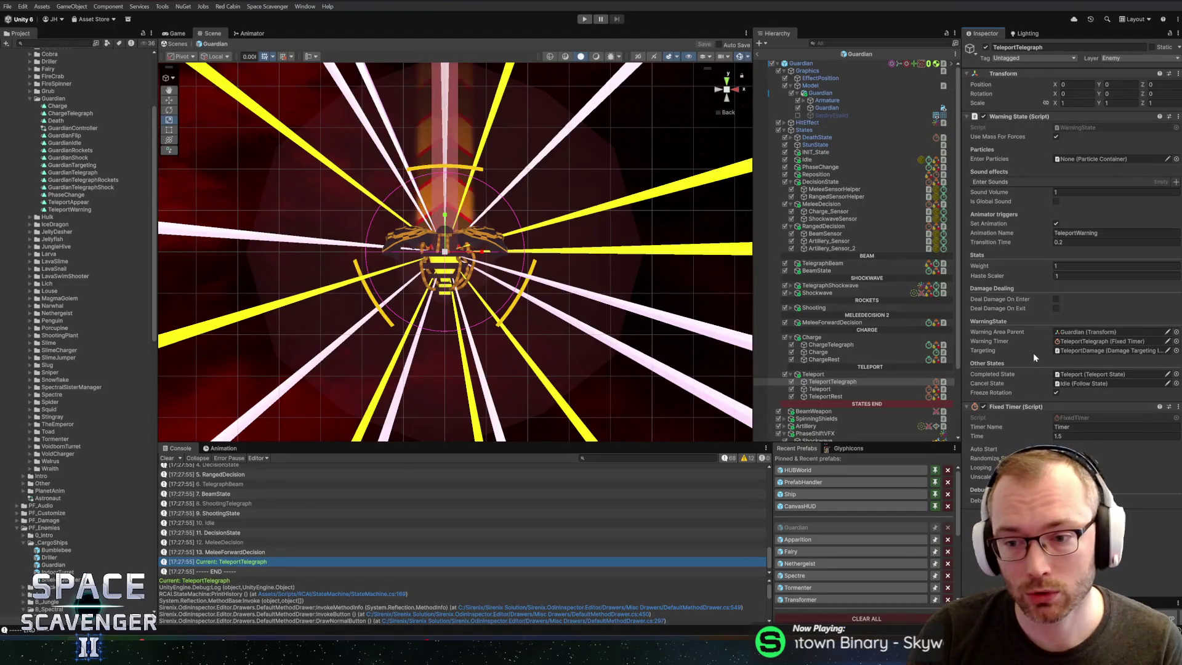
{"action": "key", "text": "alt+Tab"}
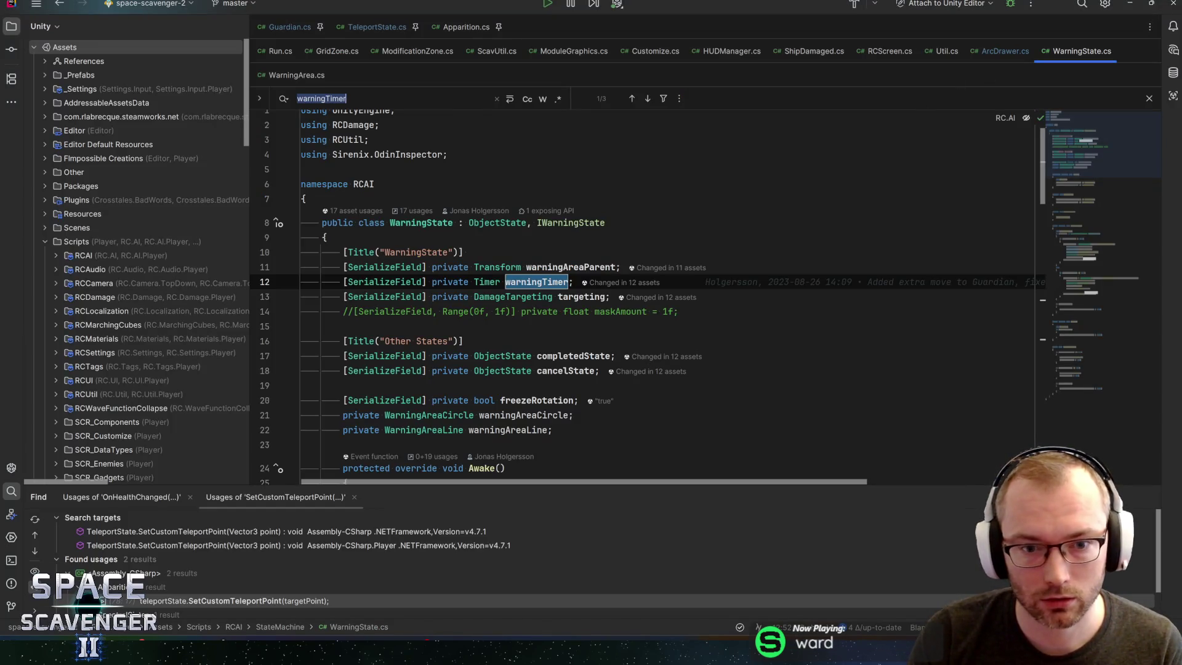
Step: Search completedState usages, finding its OnCompleted hookup in Awake and OnDestroy, then return to Unity
{"action": "double_click", "coordinate": [575, 356]}
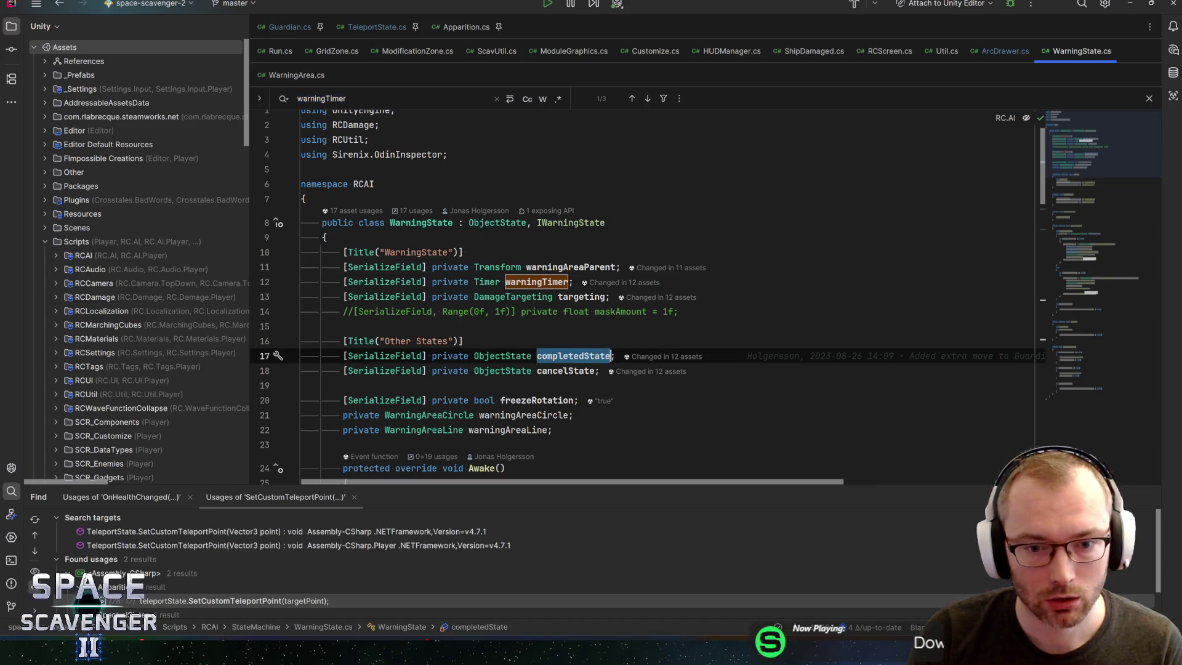
{"action": "key", "text": "ctrl+f"}
{"action": "key", "text": "Return"}
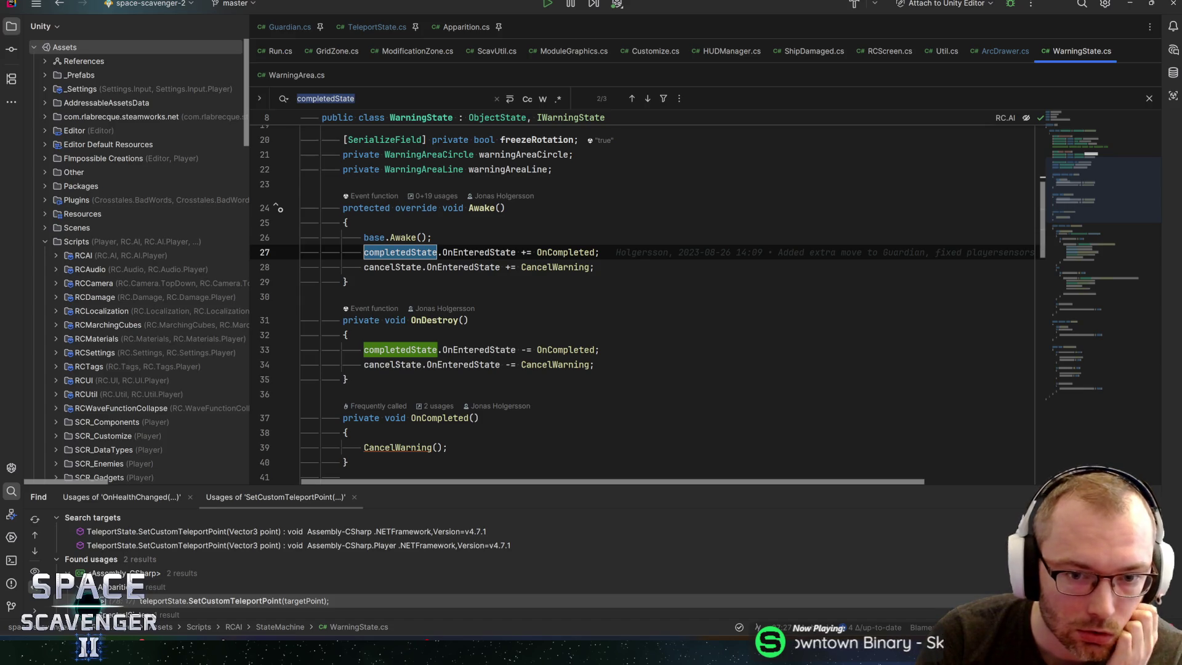
{"action": "key", "text": "Return"}
{"action": "key", "text": "Return"}
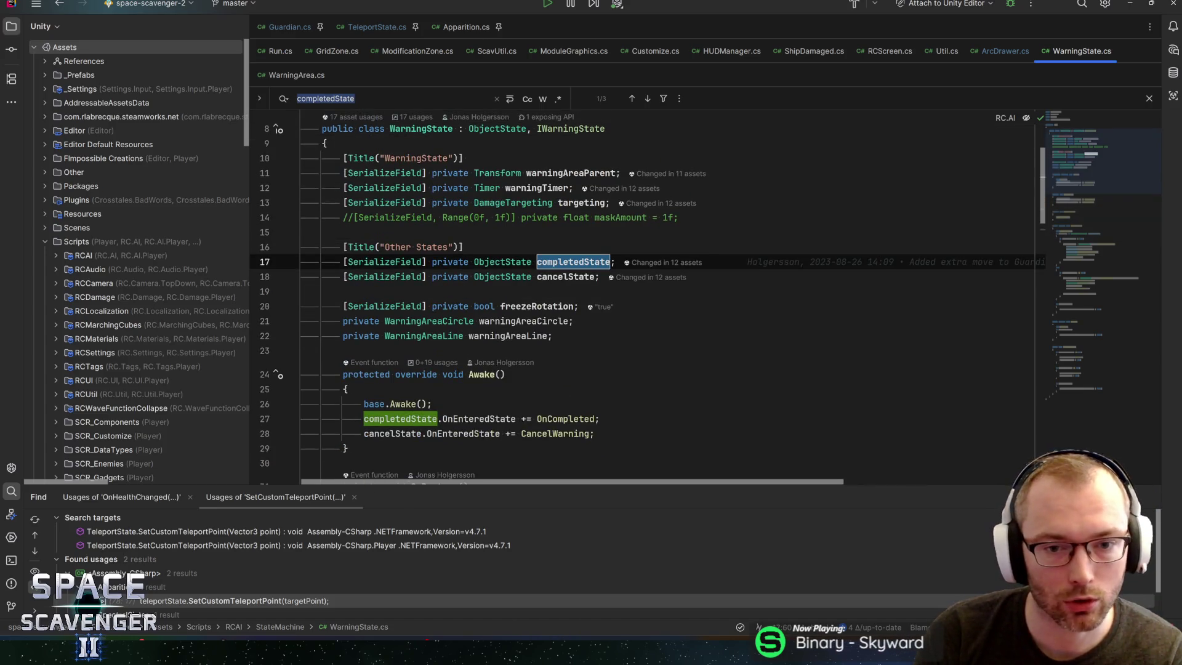
{"action": "key", "text": "Return"}
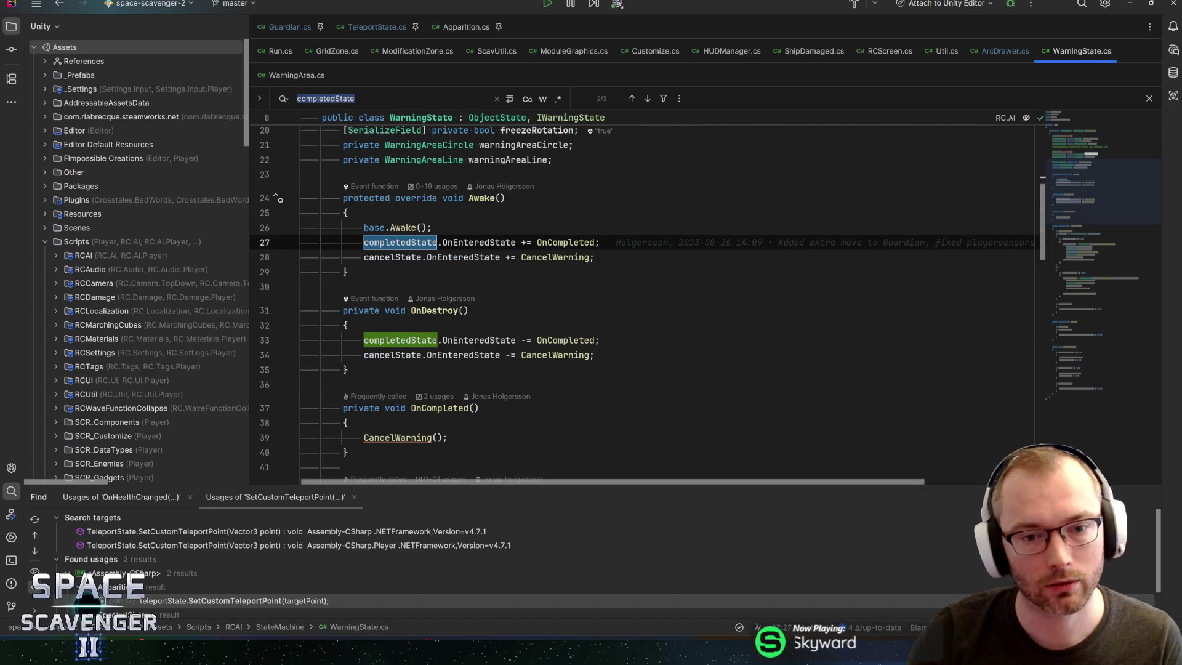
{"action": "key", "text": "alt+Tab"}
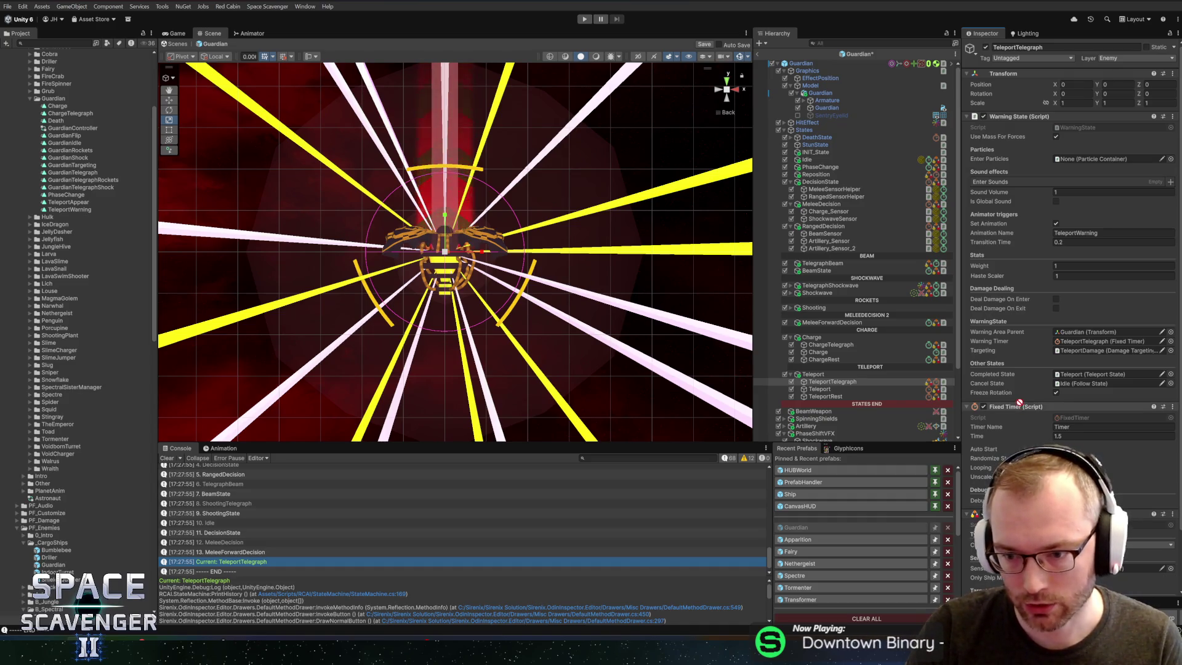
Step: Set TeleportTelegraph's State Change Detector to Timer with Teleport as target, and save the scene
{"action": "left_click", "coordinate": [1080, 371]}
{"action": "left_click", "coordinate": [1069, 401]}
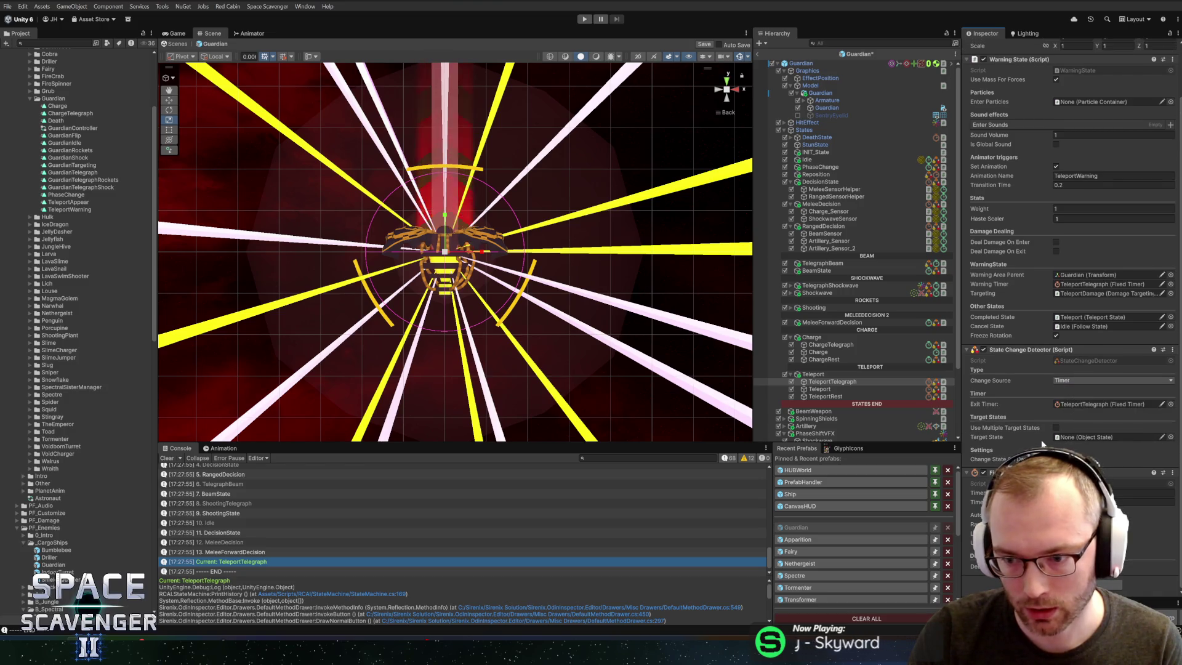
{"action": "left_click_drag", "start_coordinate": [819, 389], "coordinate": [1071, 438]}
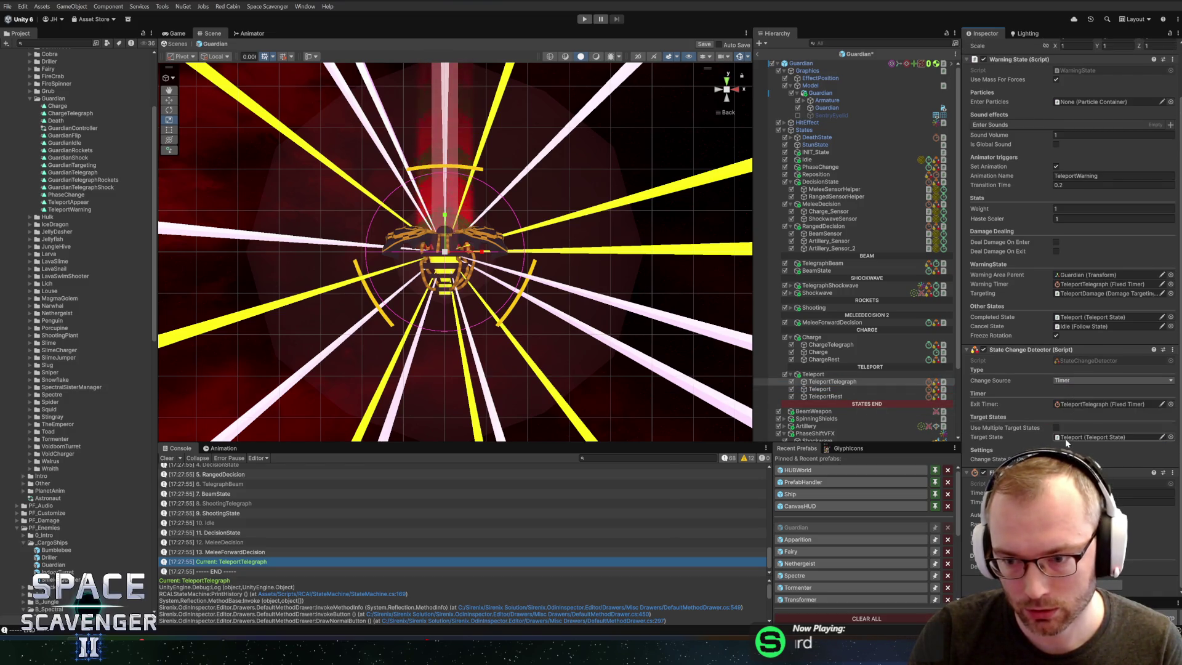
{"action": "key", "text": "ctrl+s"}
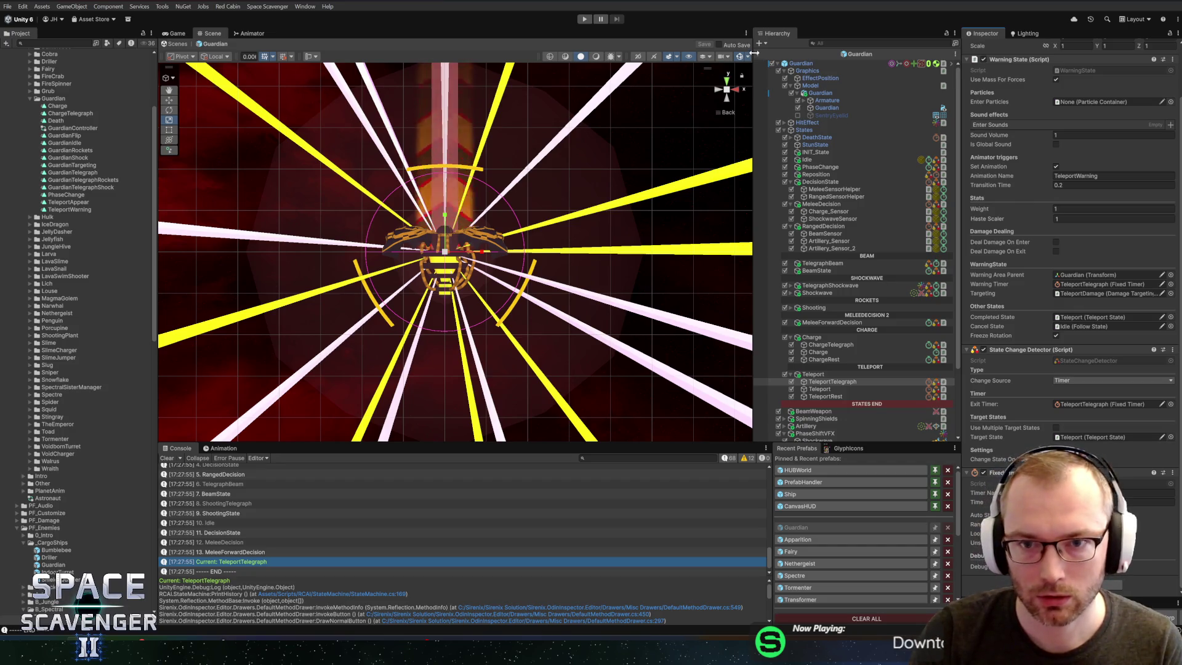
{"action": "key", "text": "alt+Tab"}
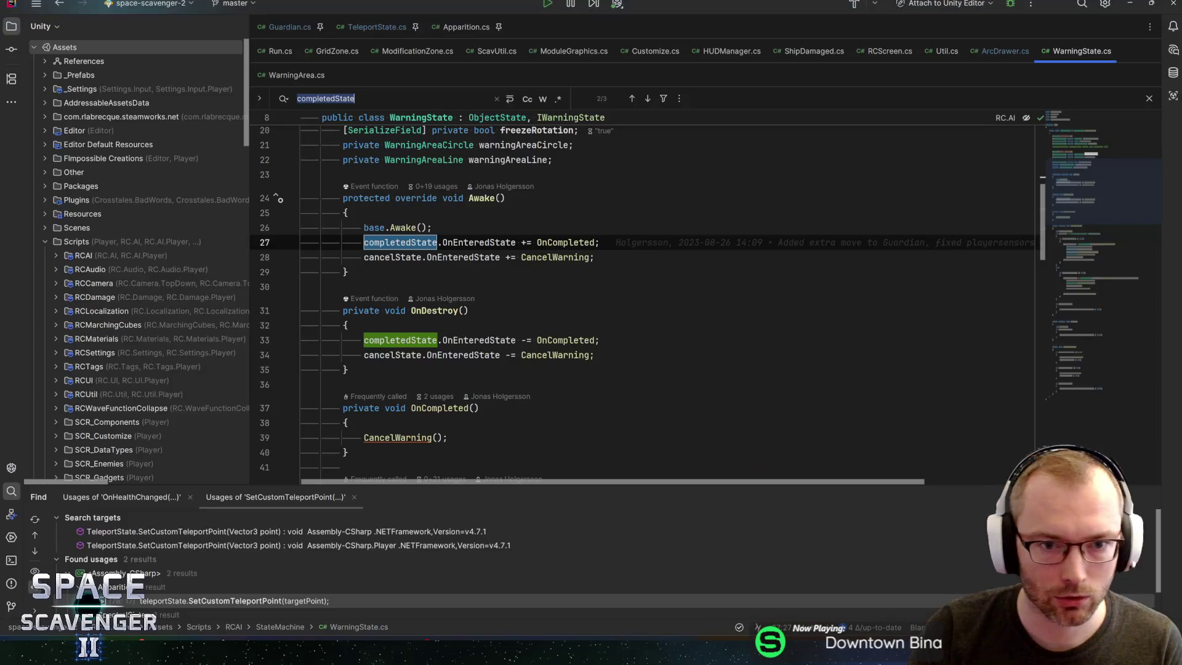
Step: Go from Guardian.cs to FindTeleportPoint in TeleportState.cs, after the points list
{"action": "left_click", "coordinate": [600, 242]}
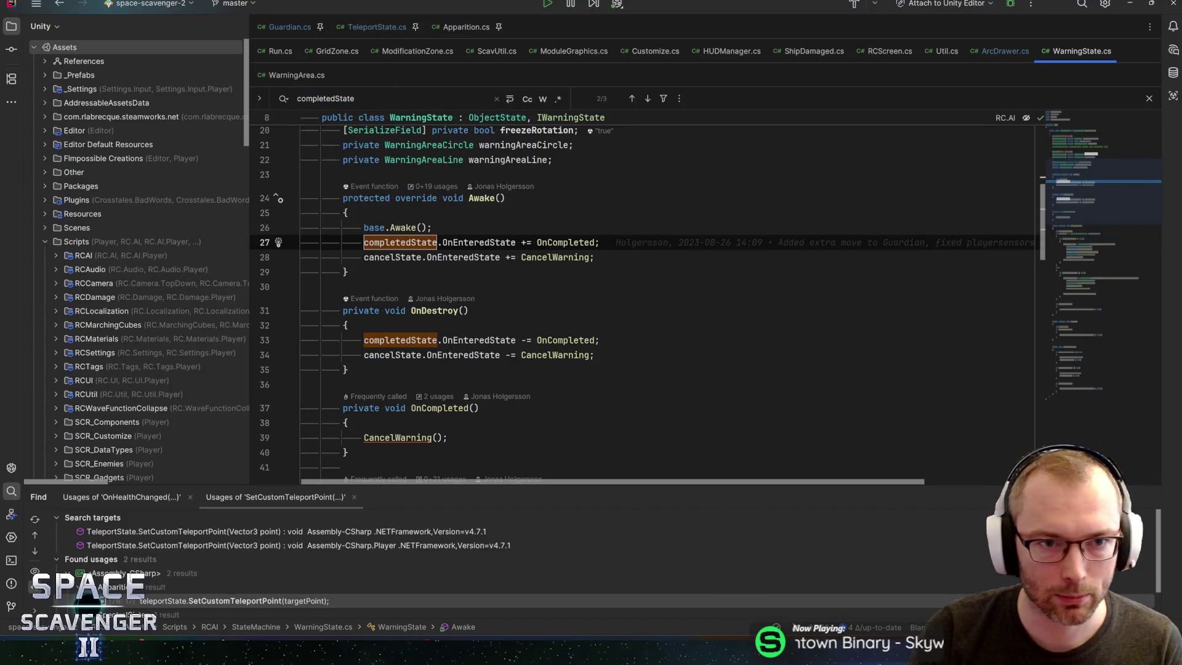
{"action": "left_click", "coordinate": [303, 28]}
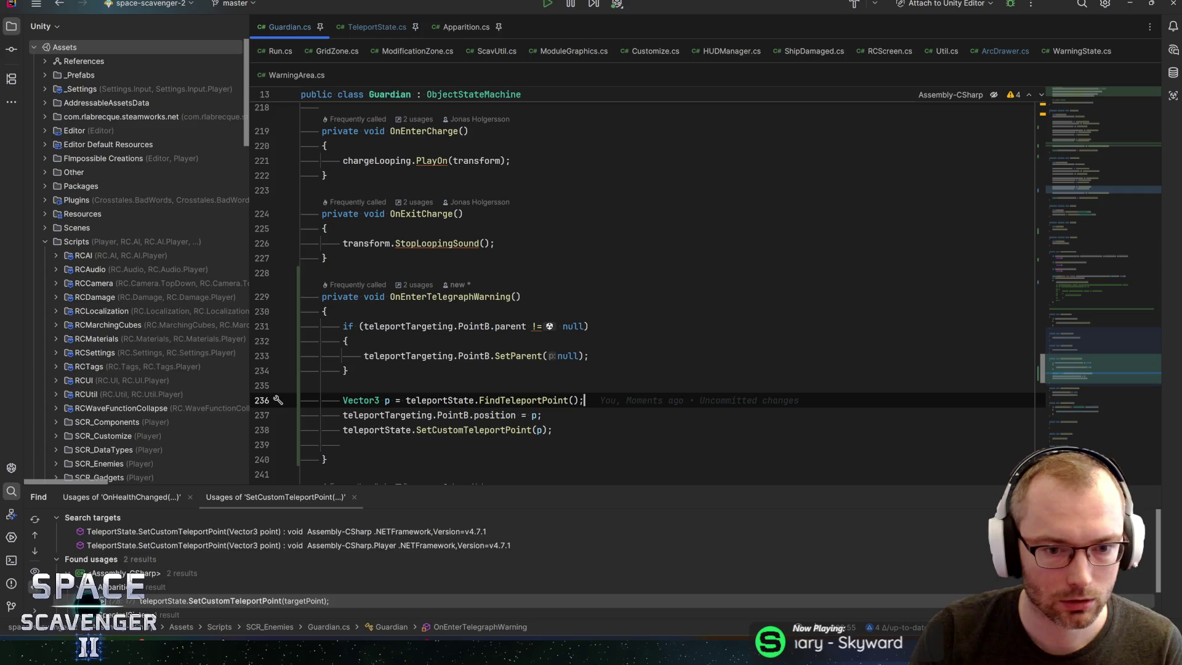
{"action": "left_click", "coordinate": [500, 400], "text": "ctrl"}
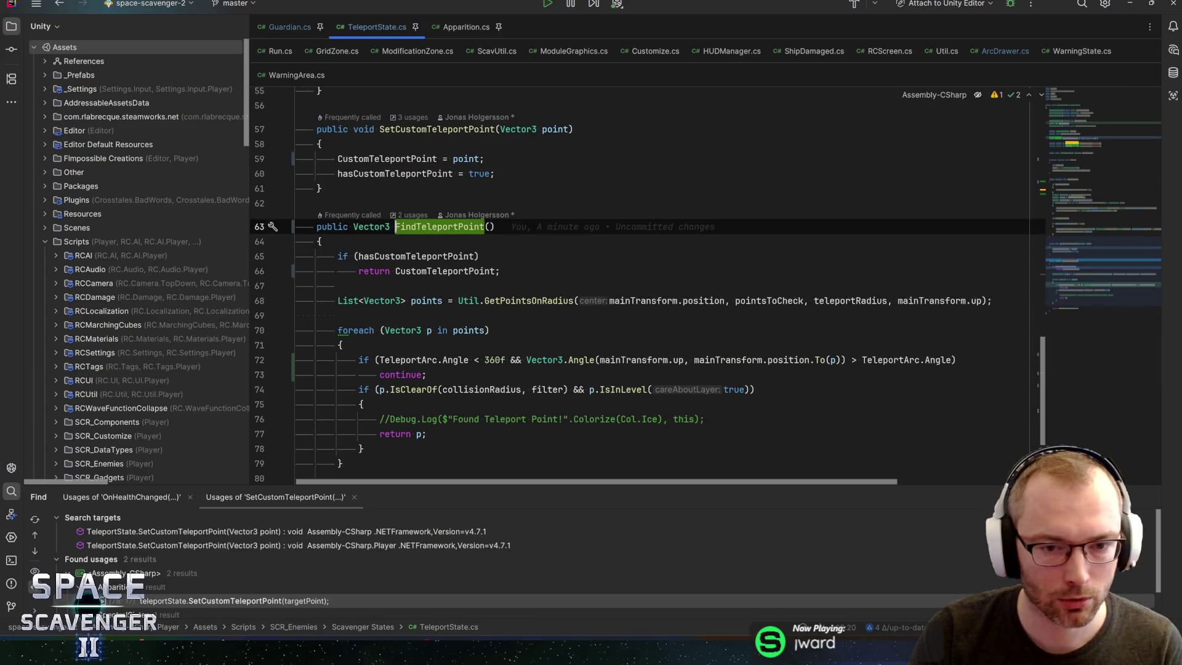
{"action": "mouse_move", "coordinate": [542, 300]}
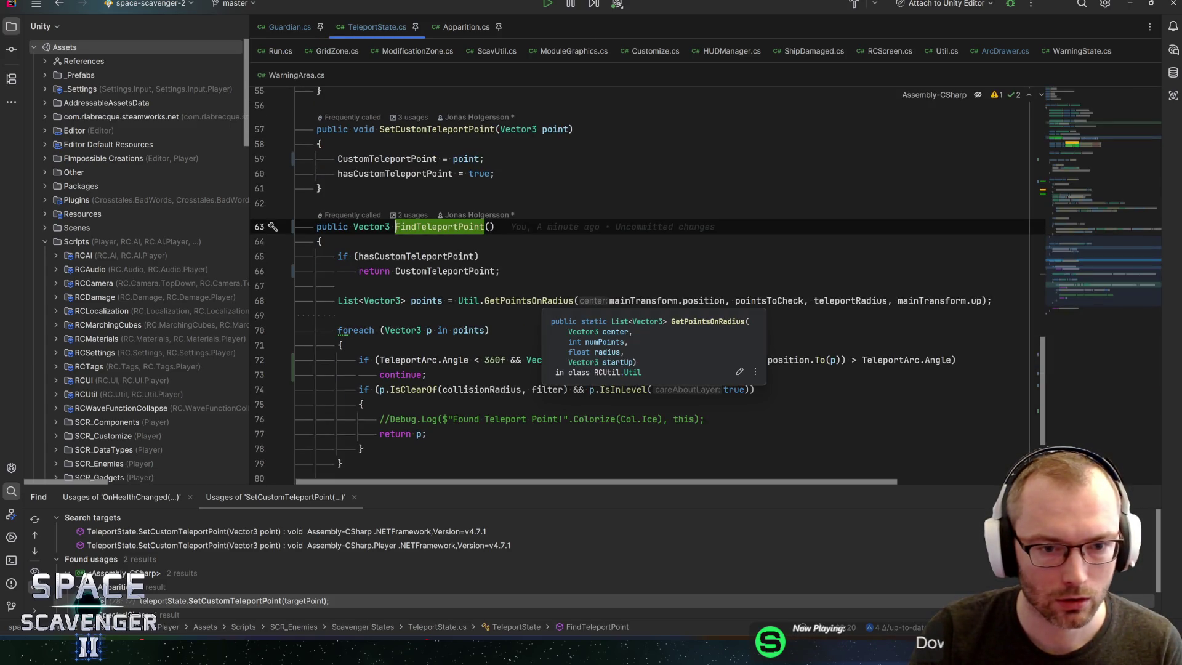
{"action": "left_click", "coordinate": [442, 300]}
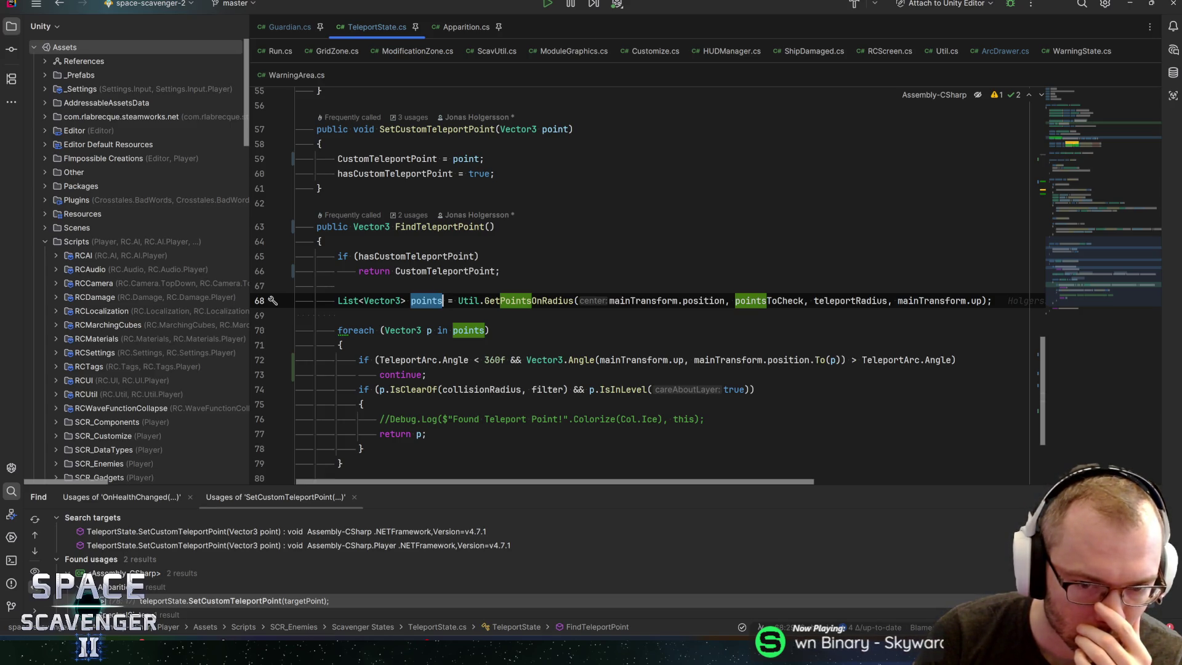
Step: Insert 'points = points.Shuffle();' below line 68, then return to Unity
{"action": "key", "text": "End"}
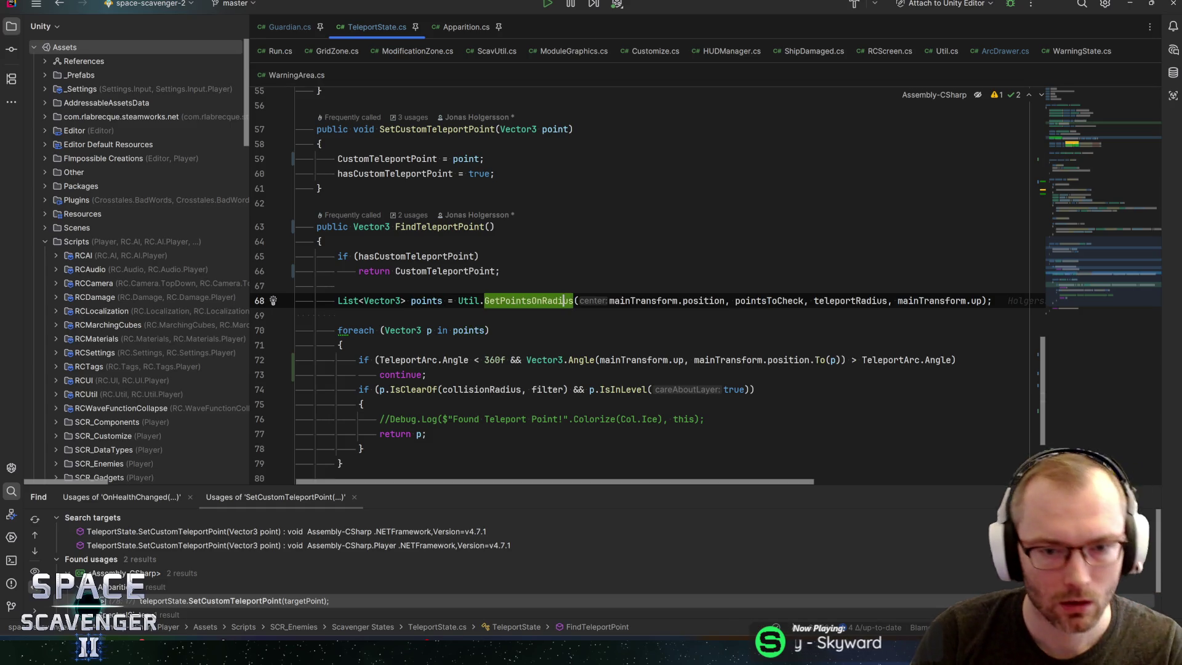
{"action": "key", "text": "Return"}
{"action": "type", "text": "point"}
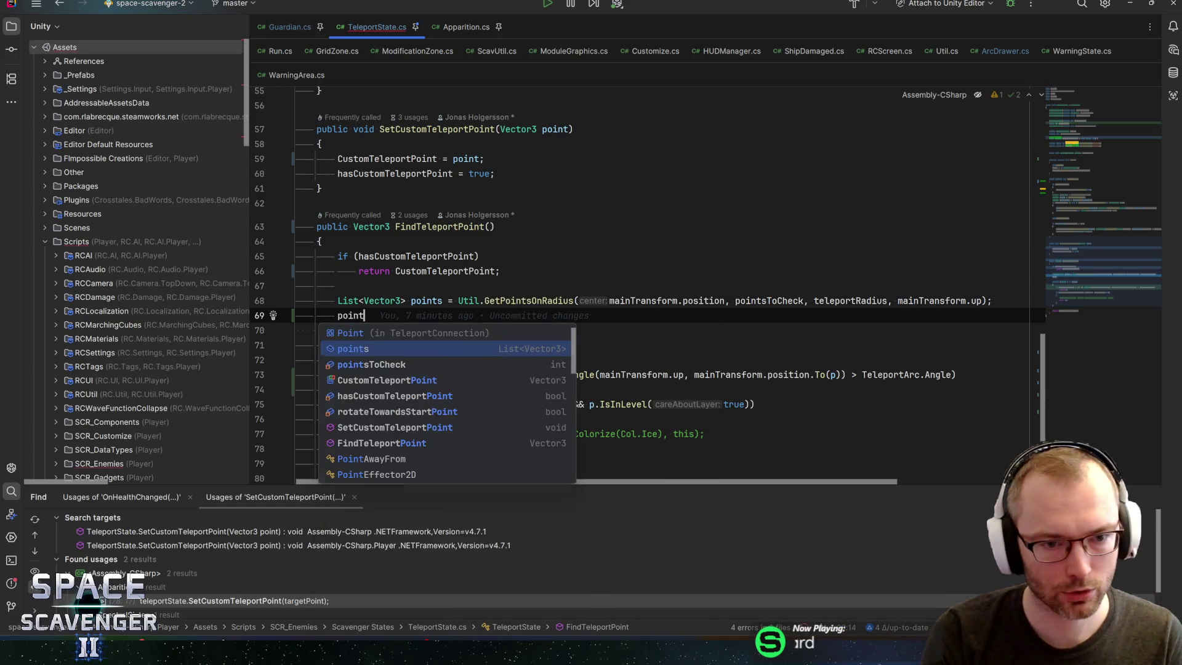
{"action": "type", "text": "s = points"}
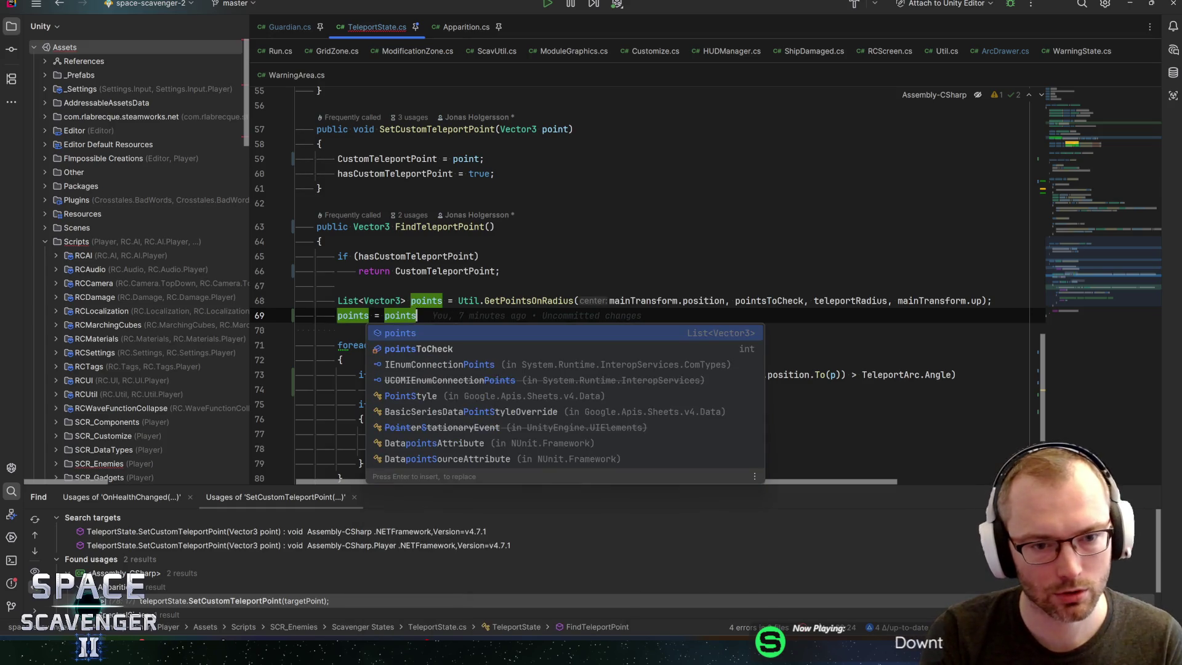
{"action": "type", "text": ".Shu"}
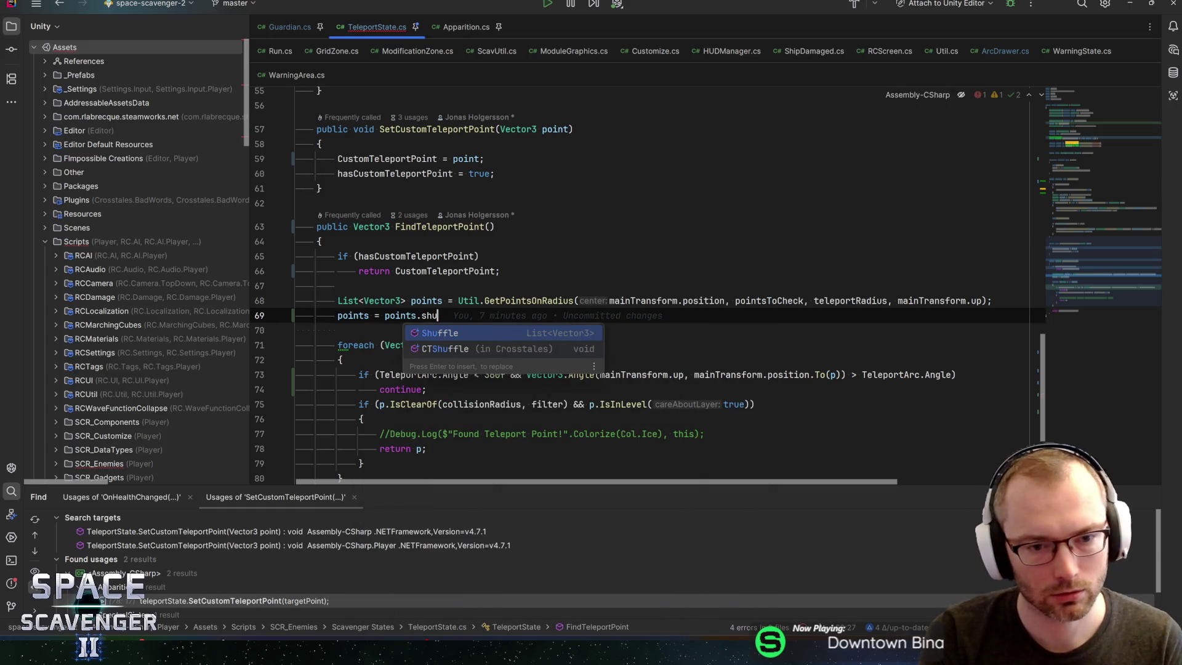
{"action": "key", "text": "Return"}
{"action": "type", "text": ";"}
{"action": "key", "text": "Down"}
{"action": "key", "text": "alt+Tab"}
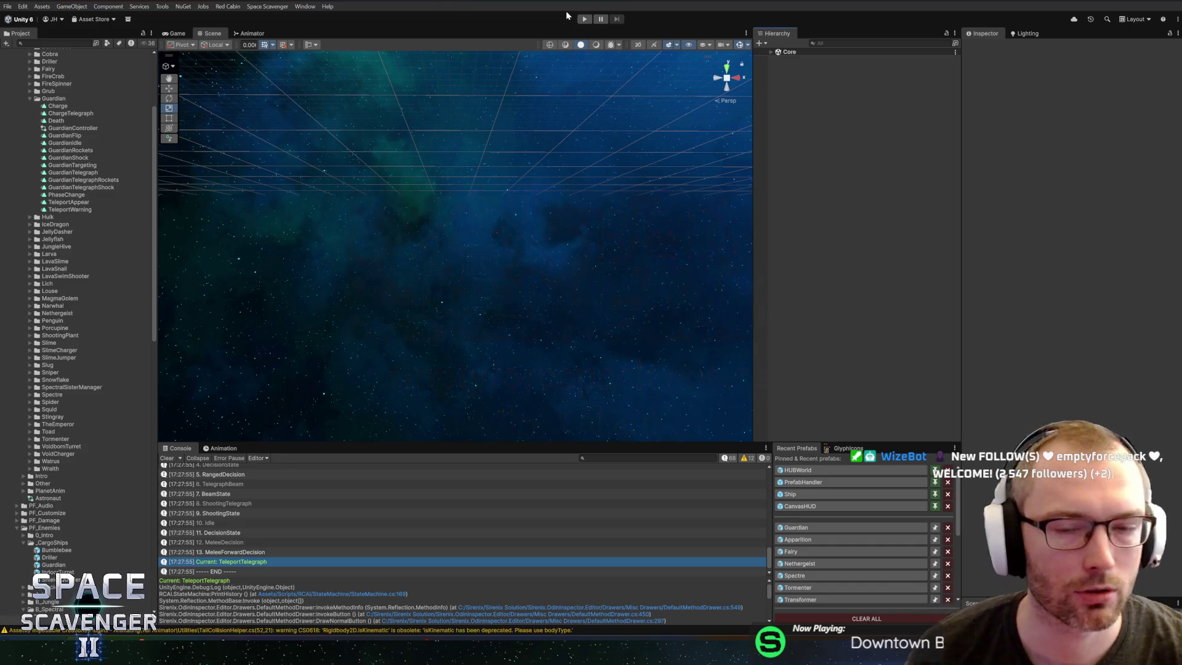
Step: Enter Play mode and maximize the Game view to play through to the Guardian fight
{"action": "left_click", "coordinate": [584, 19]}
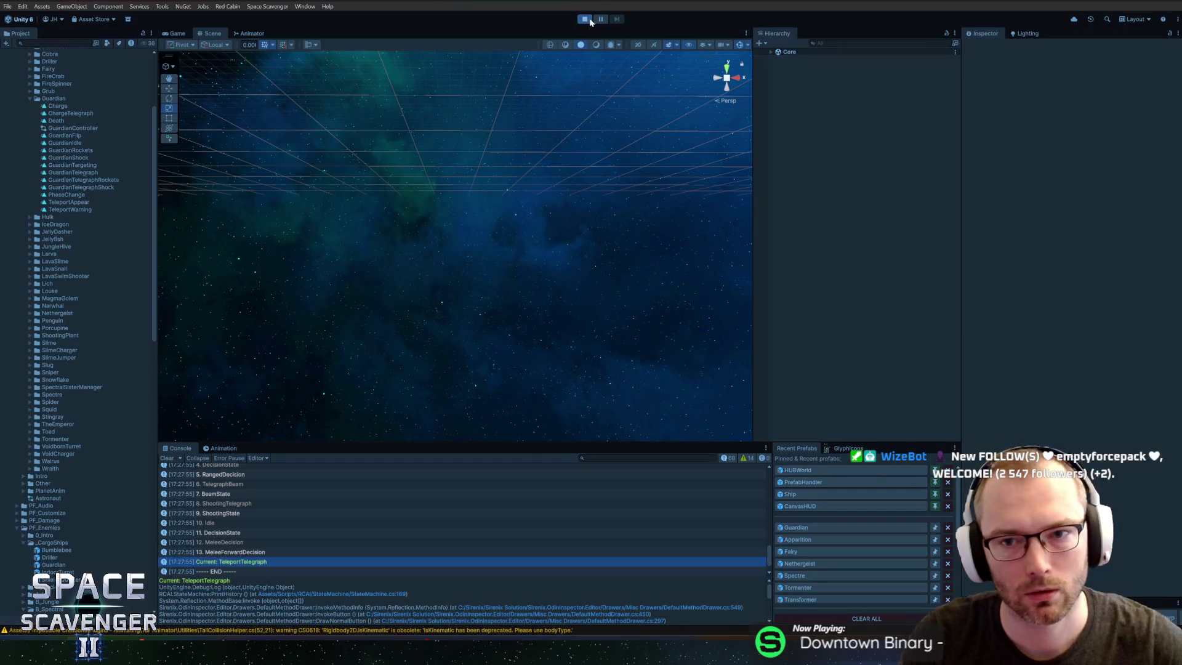
{"action": "double_click", "coordinate": [175, 34]}
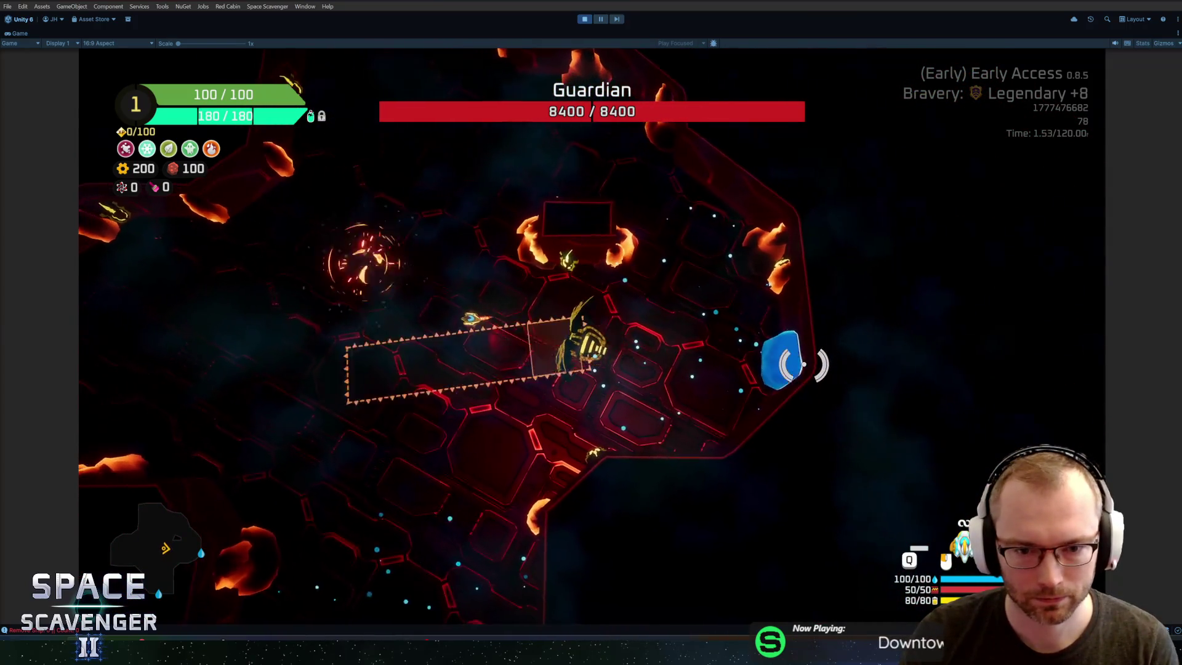
Step: Make the ship invulnerable and run 'add health' from the in-game debug console
{"action": "key", "text": "grave"}
{"action": "key", "text": "Up"}
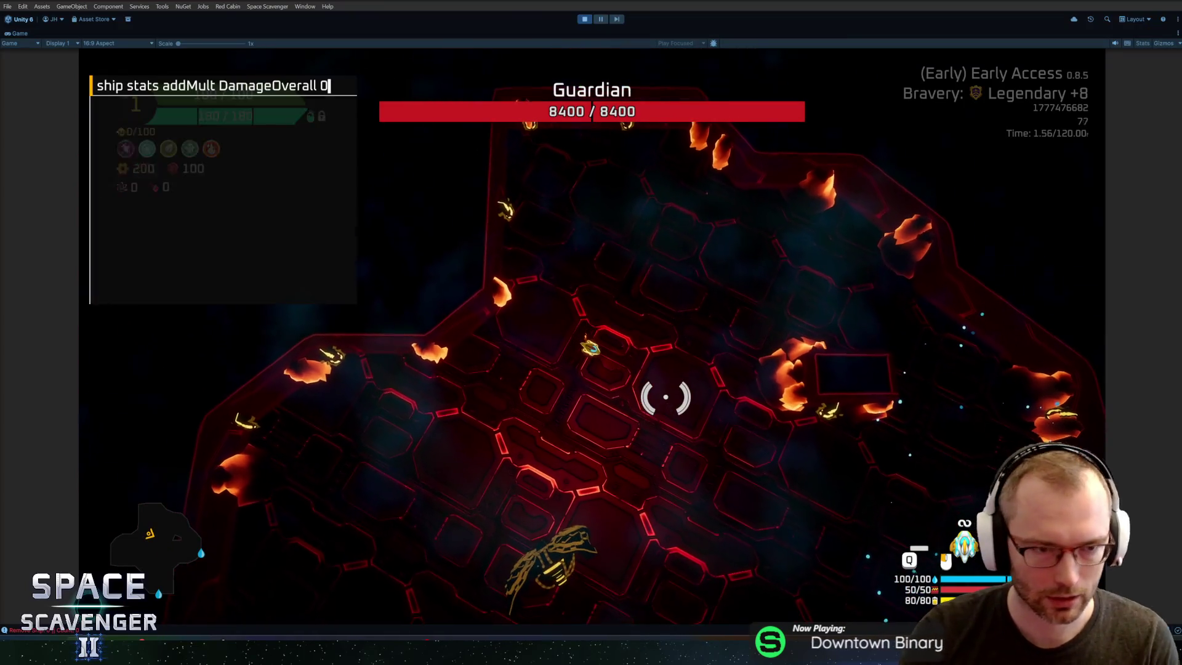
{"action": "key", "text": "Up"}
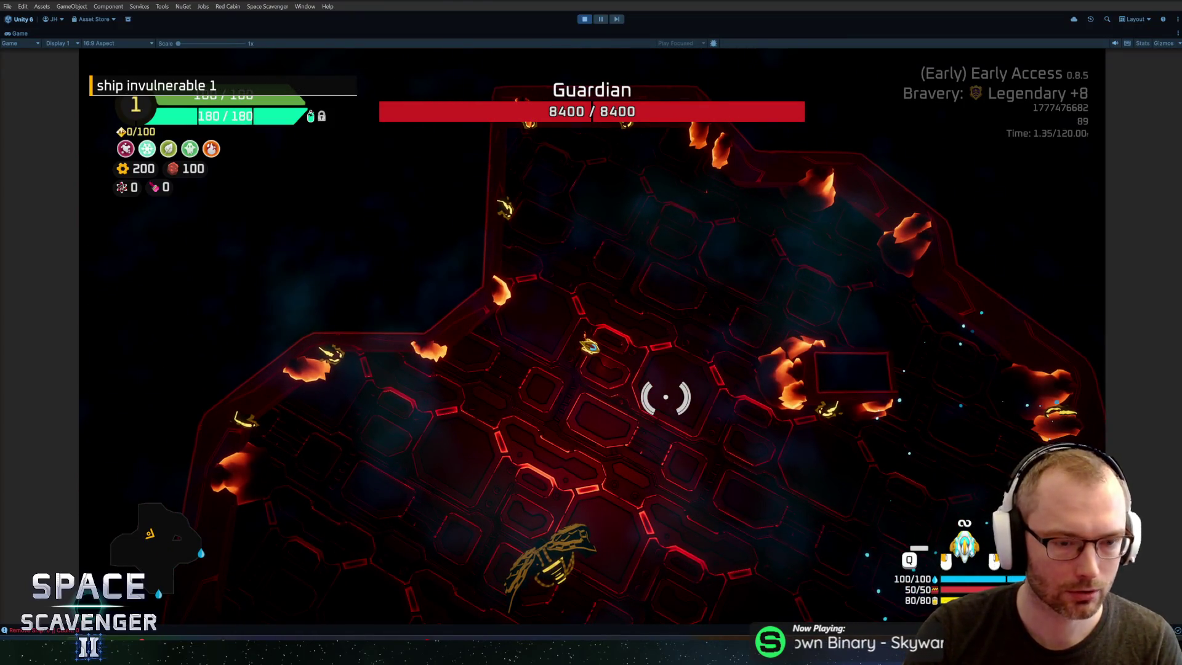
{"action": "key", "text": "Return"}
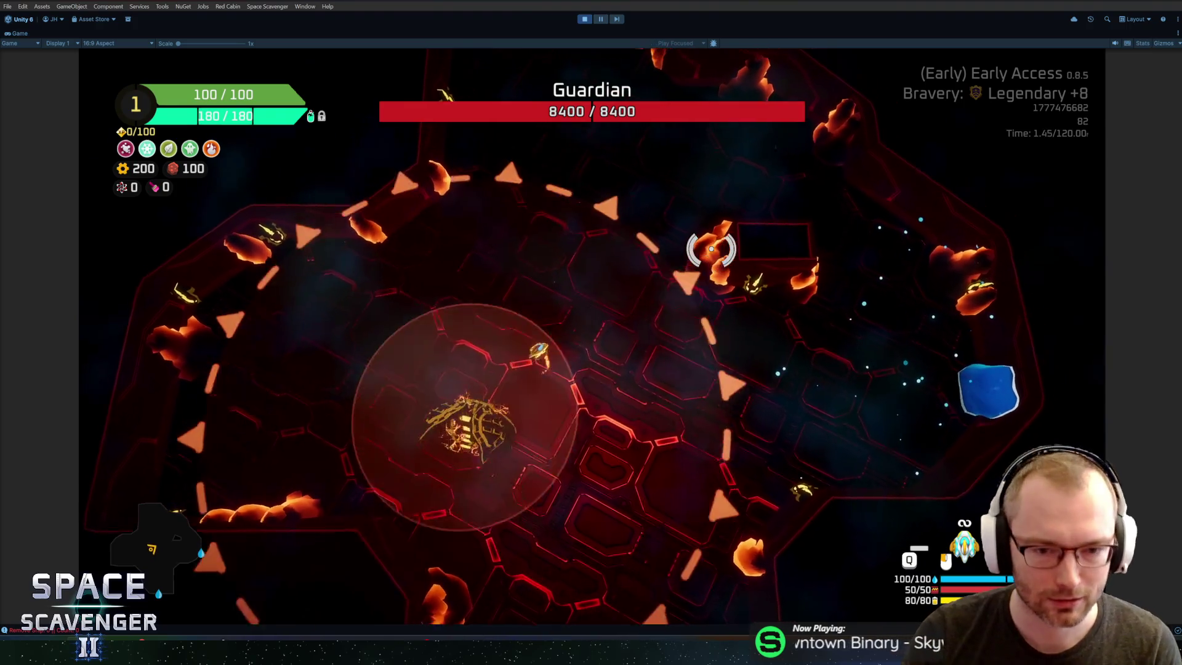
{"action": "key", "text": "grave"}
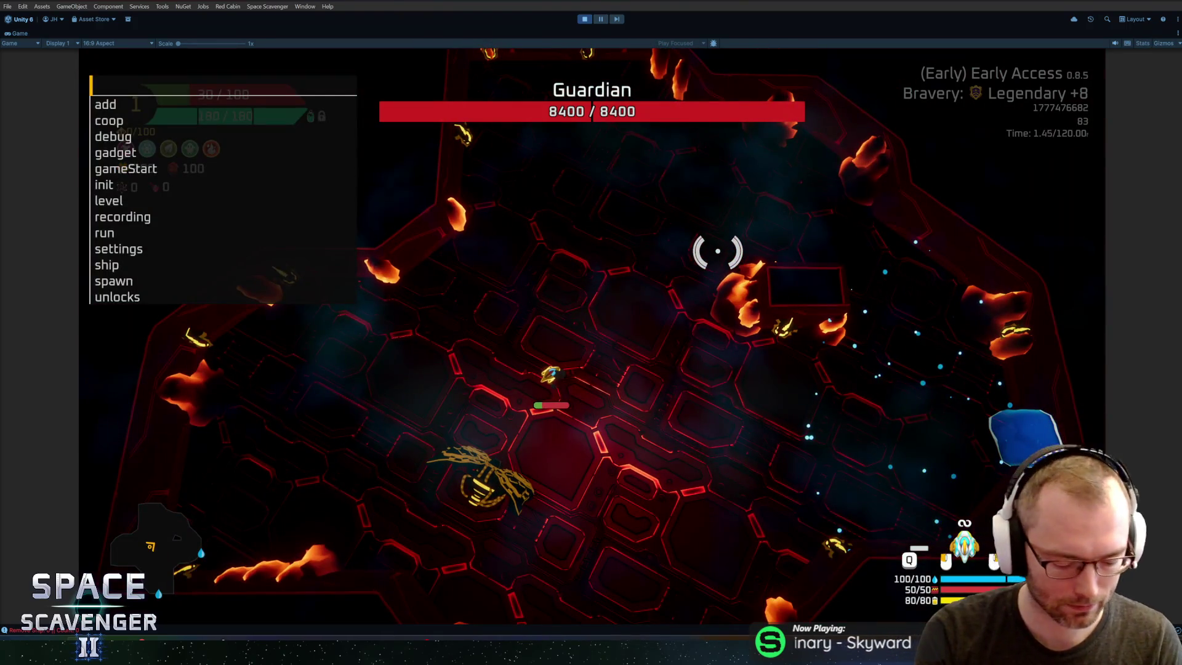
{"action": "type", "text": "add health"}
{"action": "key", "text": "Return"}
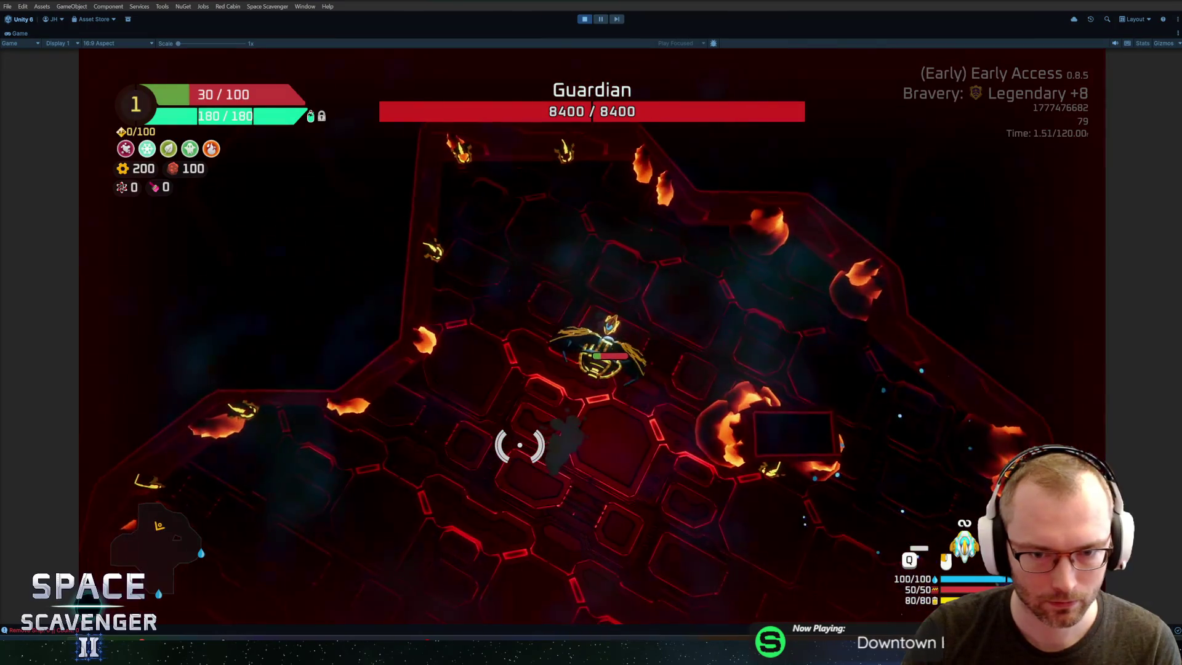
Step: Run 'add health' again to refill health to 100/100, then stop Play mode
{"action": "key", "text": "grave"}
{"action": "key", "text": "Up"}
{"action": "key", "text": "Return"}
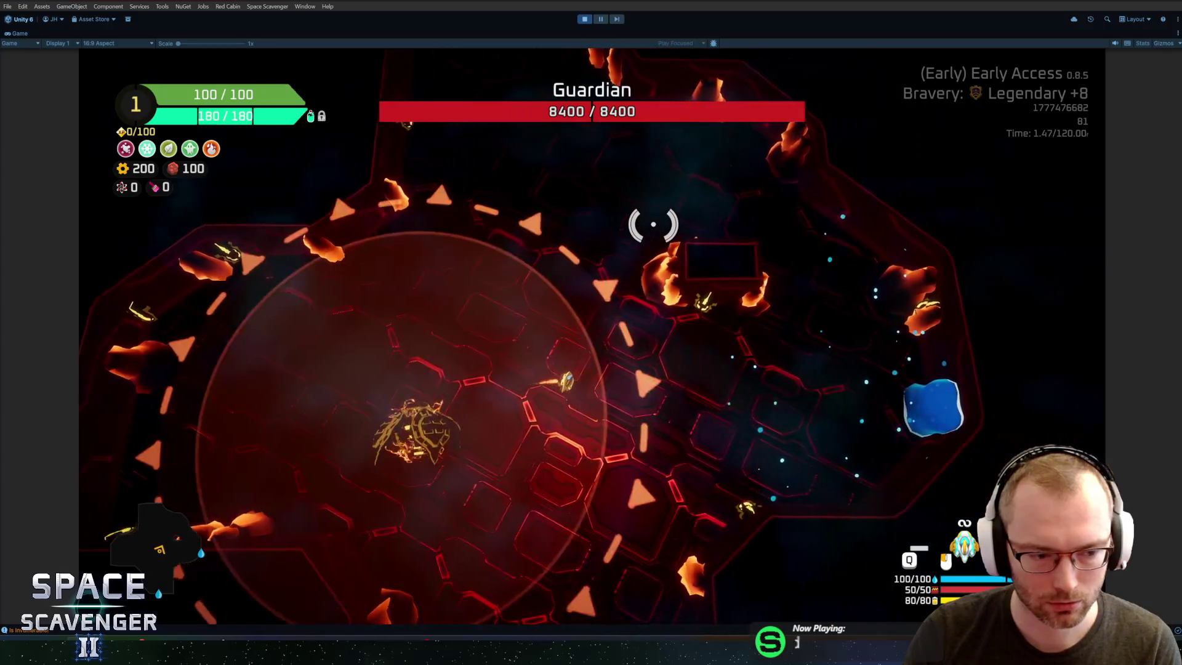
{"action": "key", "text": "ctrl+p"}
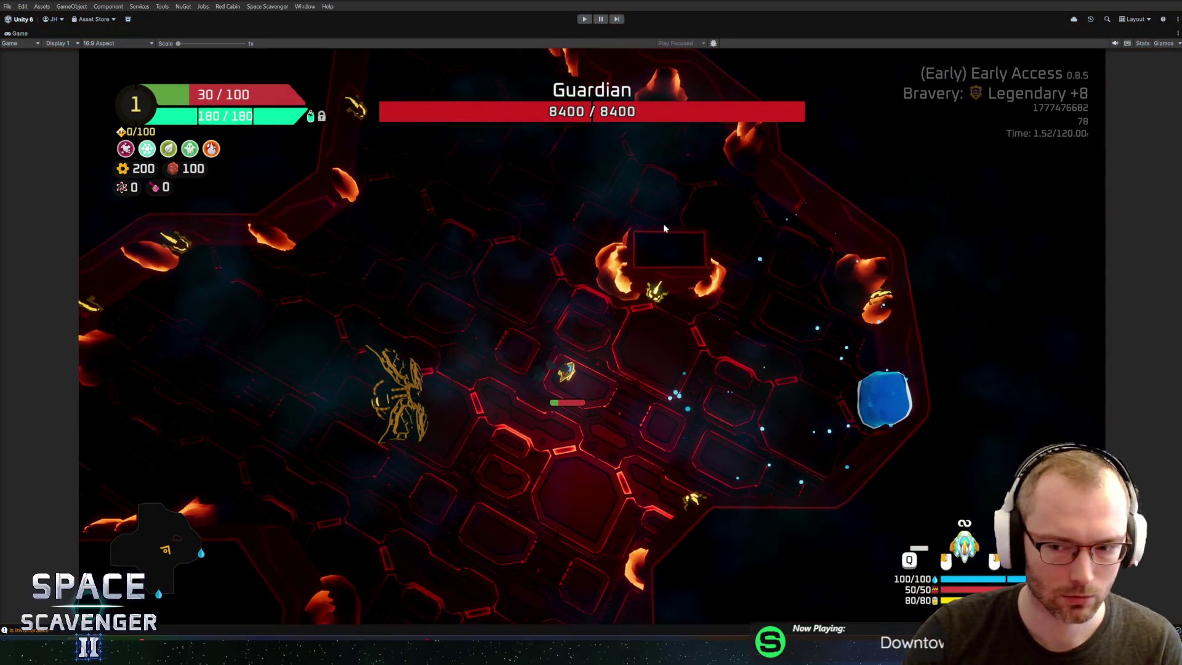
{"action": "key", "text": "alt+Tab"}
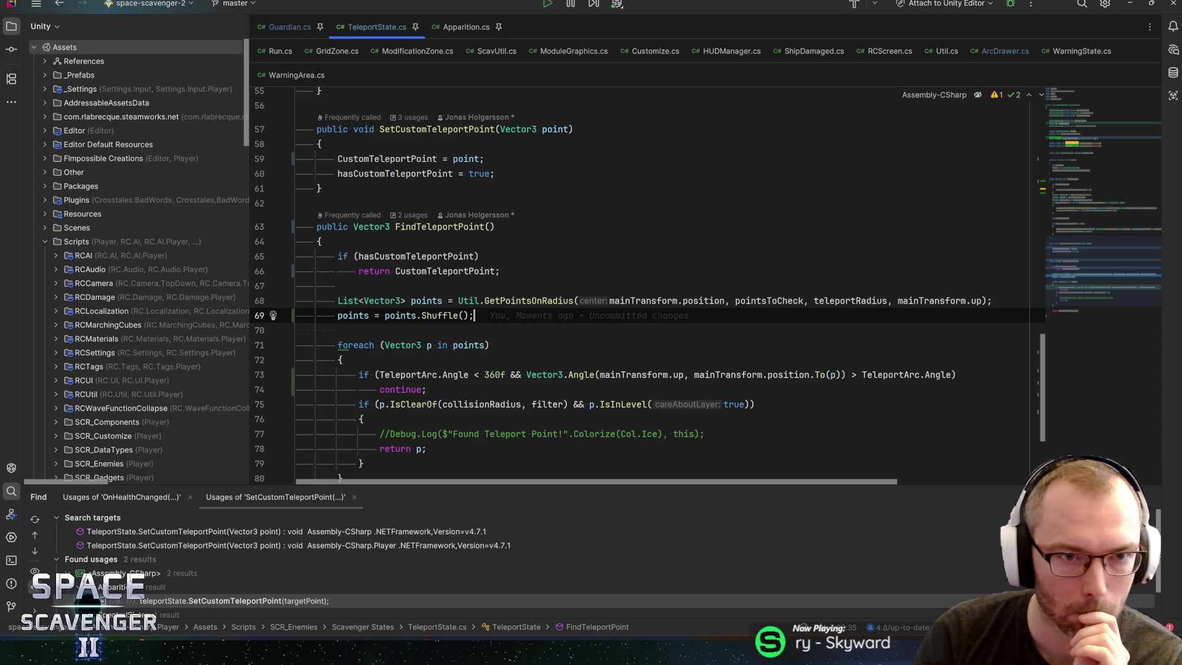
{"action": "key", "text": "alt+Tab"}
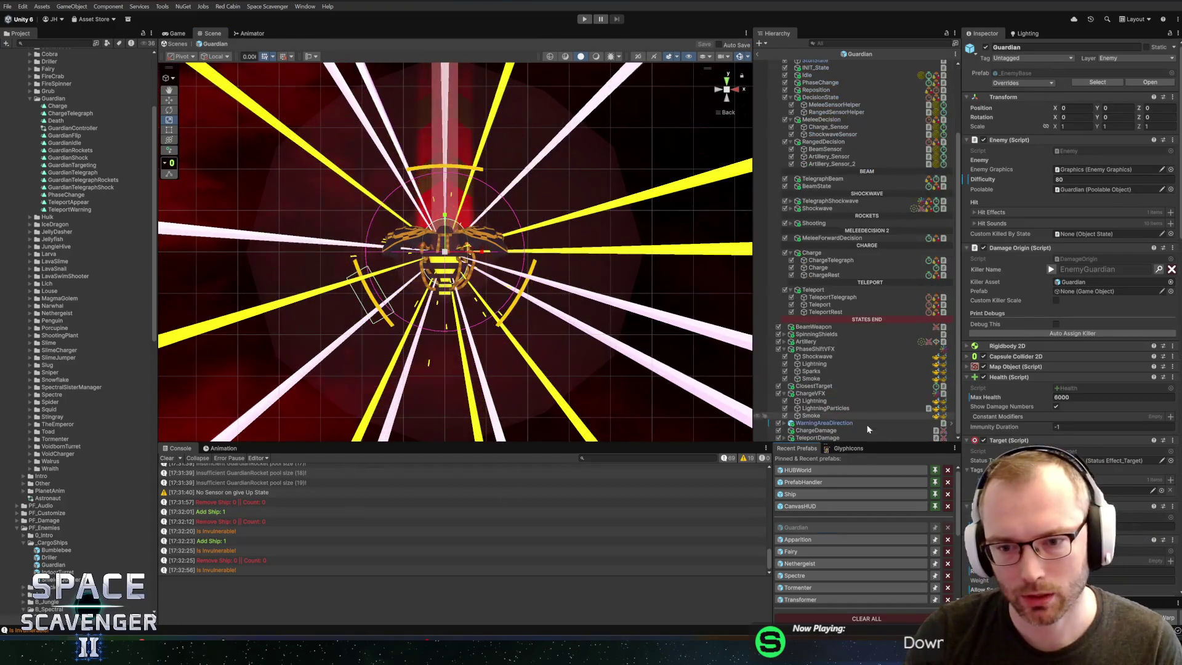
Step: Enable Deal Damage On Enter on Teleport using TeleportDamage, then open the Apparition prefab
{"action": "left_click", "coordinate": [820, 304]}
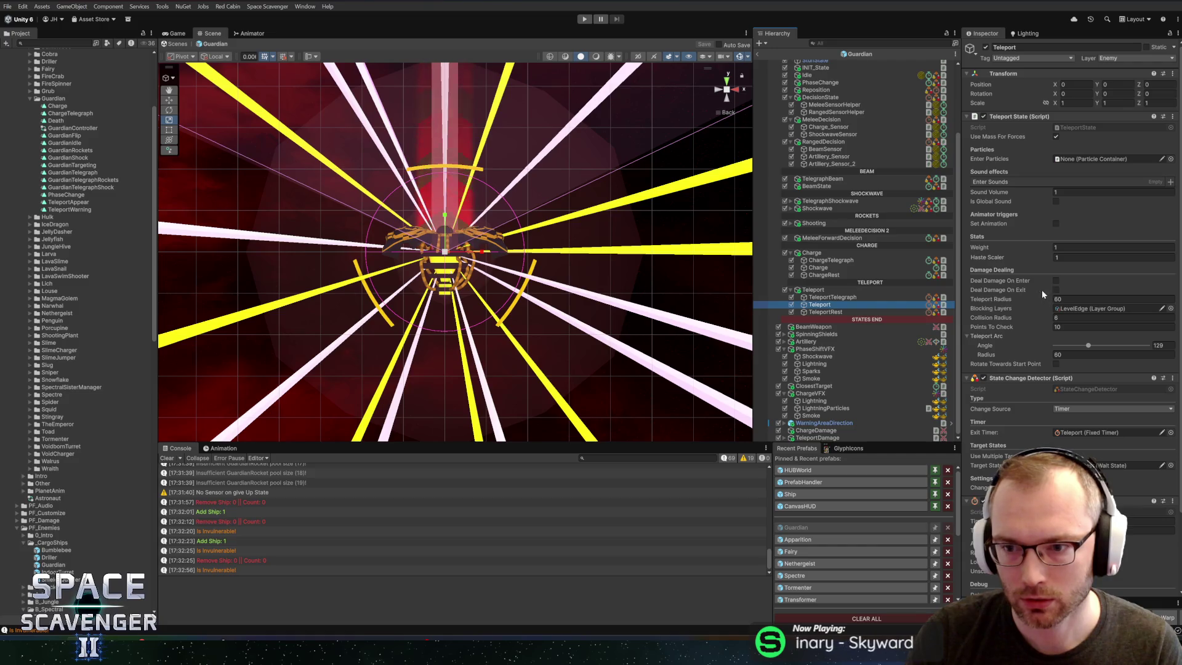
{"action": "left_click", "coordinate": [1056, 280]}
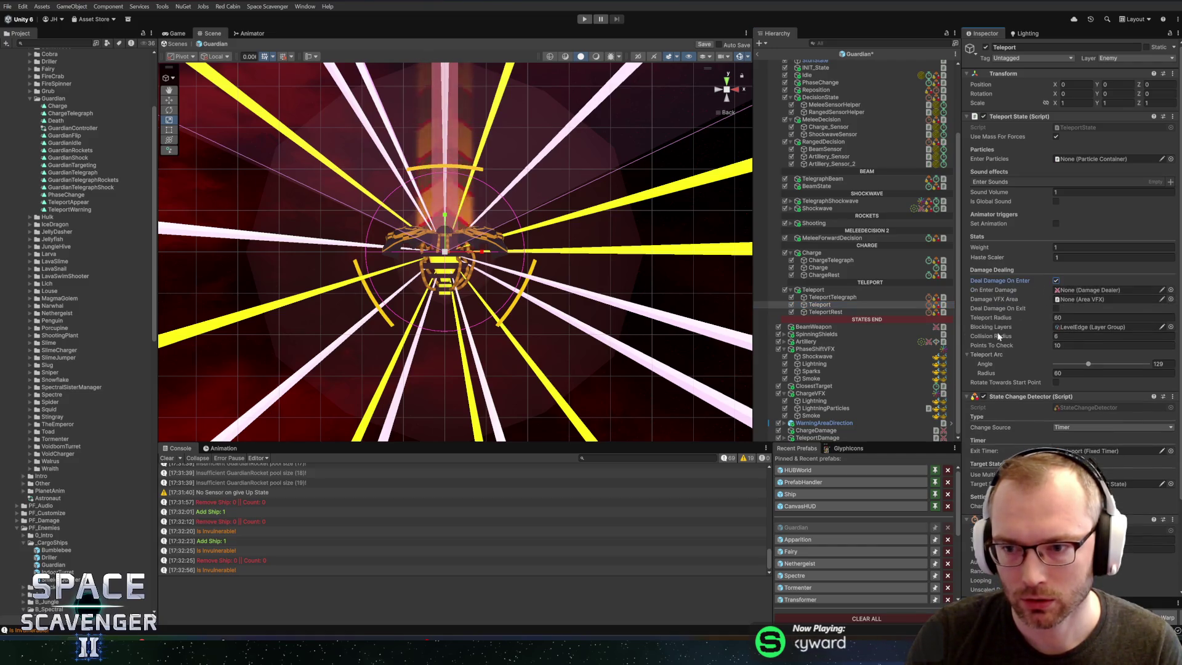
{"action": "left_click_drag", "start_coordinate": [1070, 296], "coordinate": [1070, 295]}
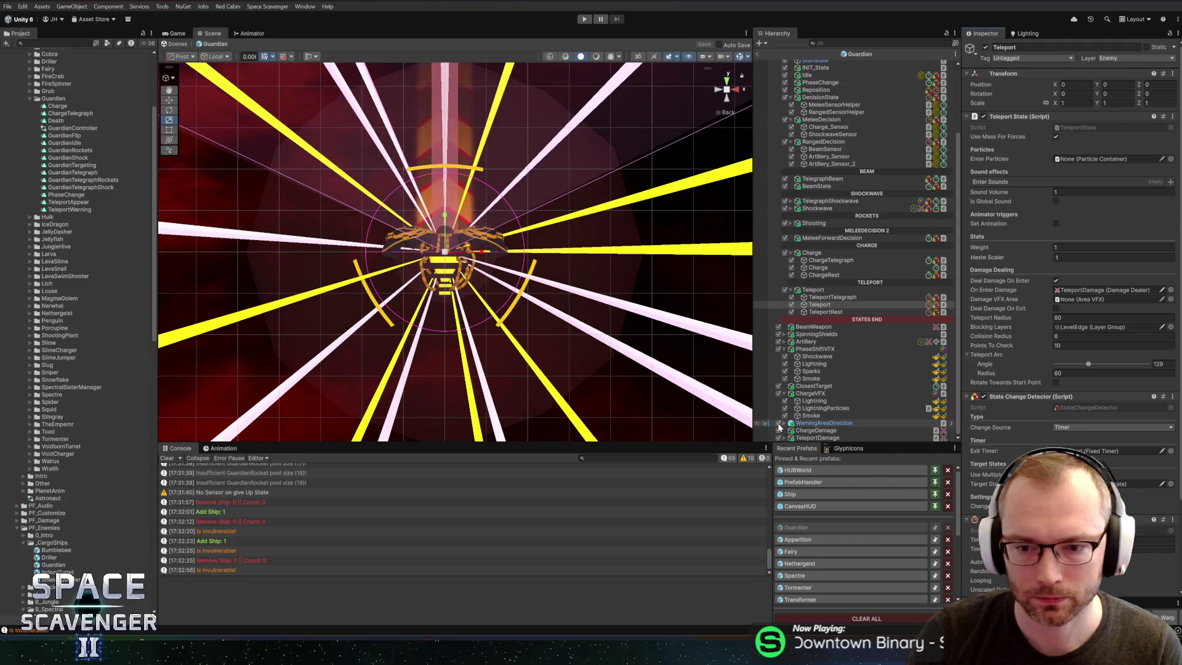
{"action": "left_click", "coordinate": [810, 541]}
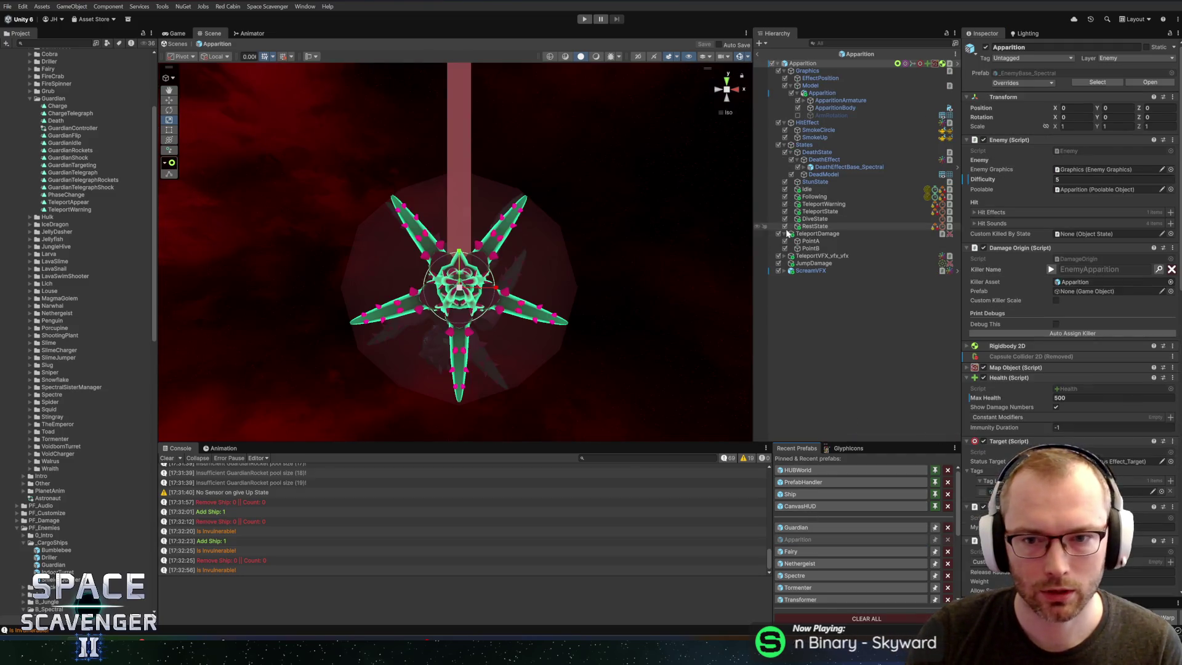
Step: Inspect the Apparition's teleport effect and its AlongBeam effects, preview the beam, and select it for copying
{"action": "left_click", "coordinate": [819, 256]}
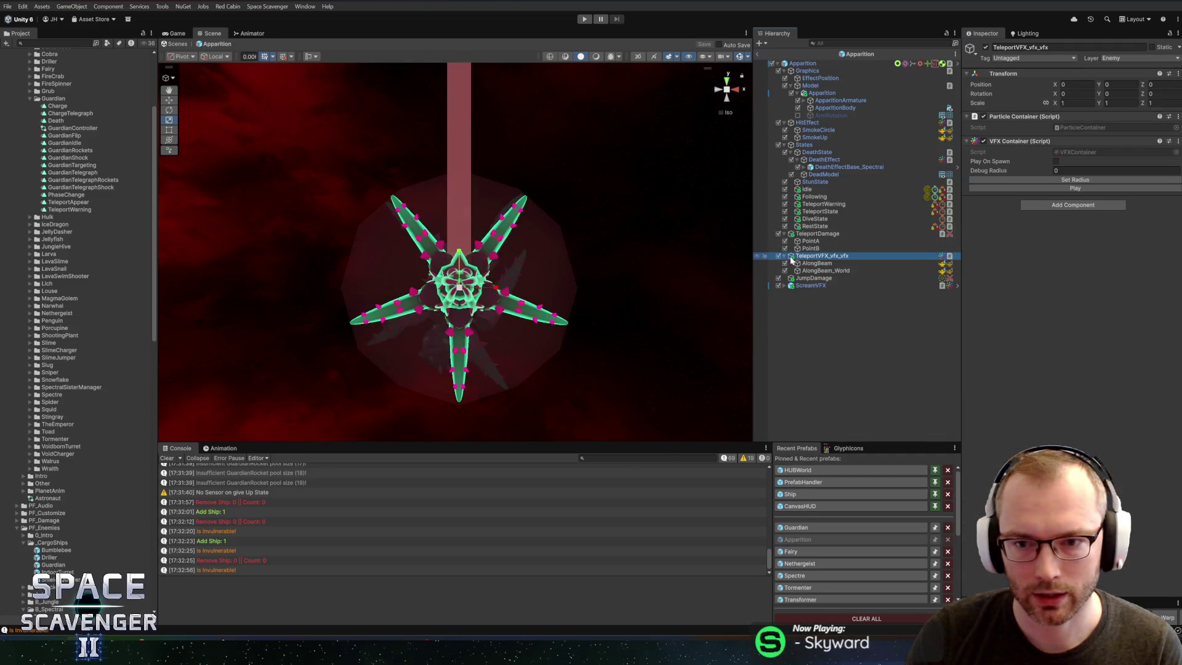
{"action": "left_click", "coordinate": [809, 264]}
{"action": "left_click", "coordinate": [808, 273], "text": "ctrl"}
{"action": "left_click", "coordinate": [607, 363]}
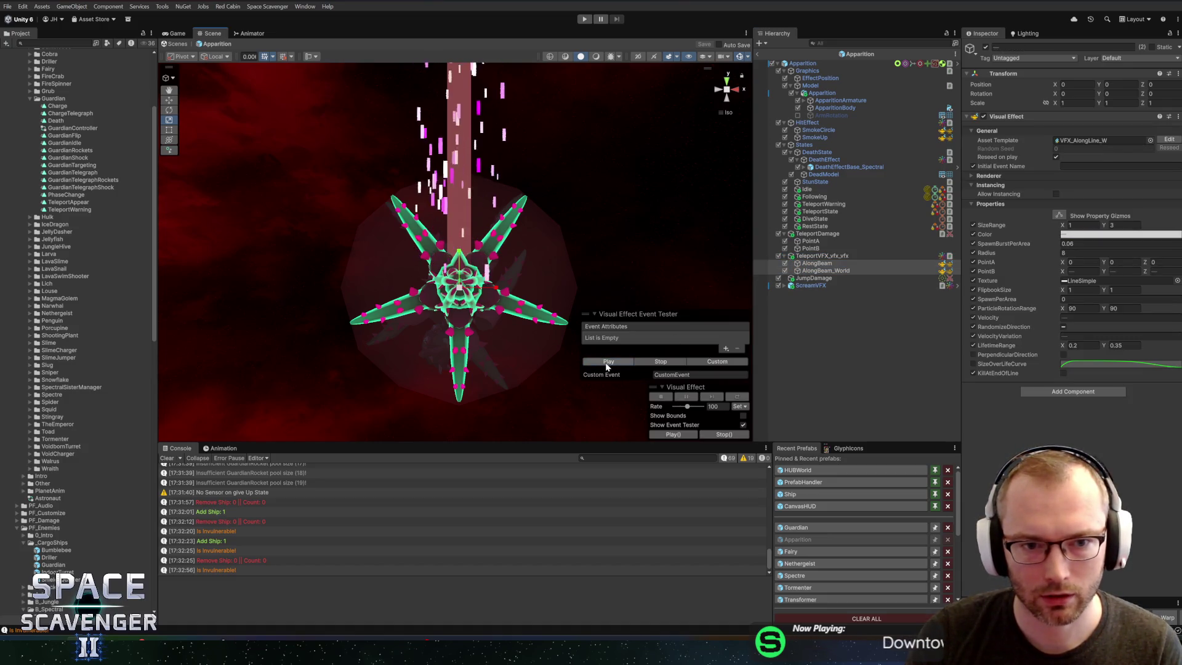
{"action": "scroll", "coordinate": [471, 220], "scroll_direction": "down", "scroll_amount": 3}
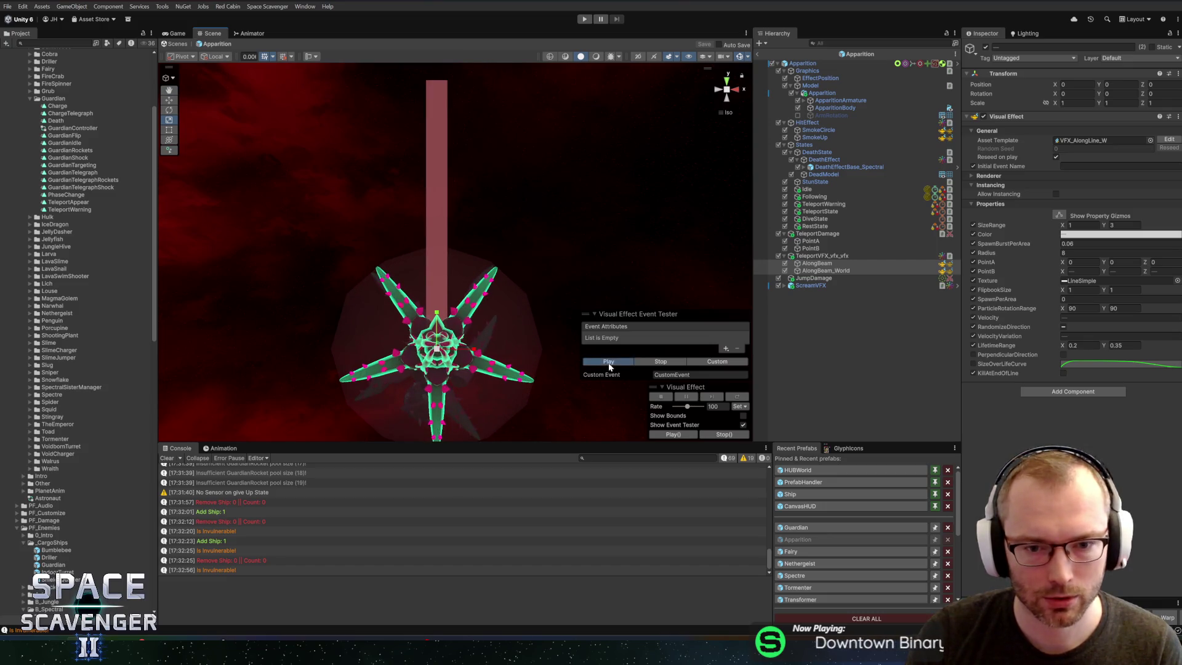
{"action": "left_click", "coordinate": [821, 255]}
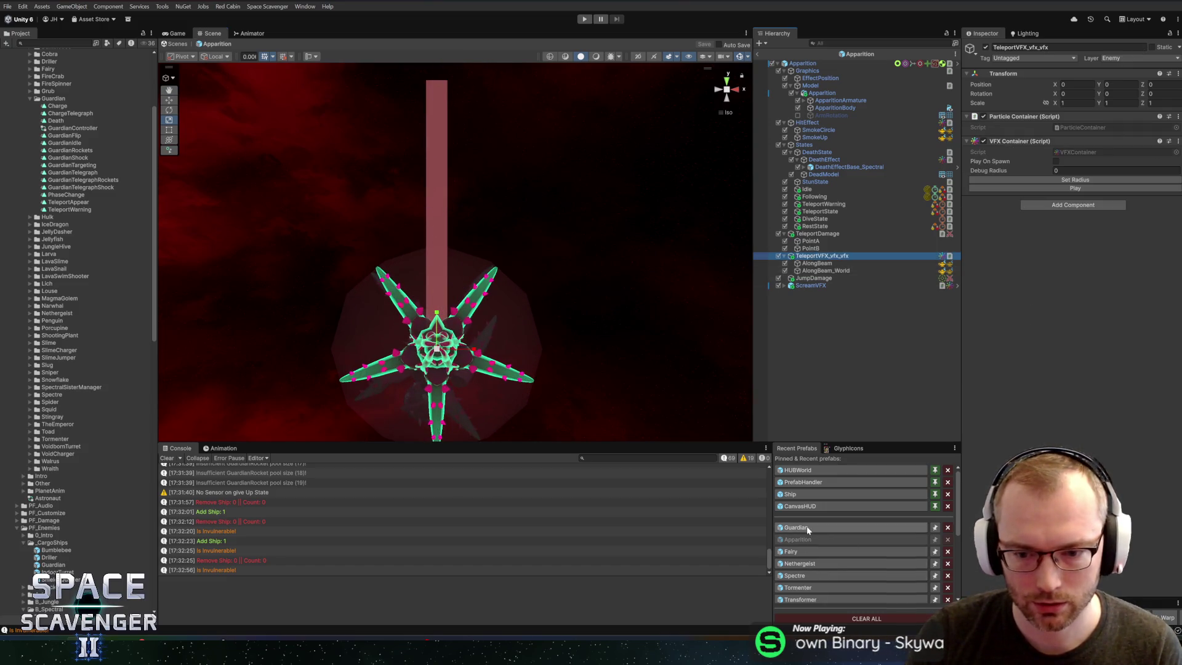
Step: Paste the effect into the Guardian prefab and rename it TeleportVFX
{"action": "left_click", "coordinate": [806, 526]}
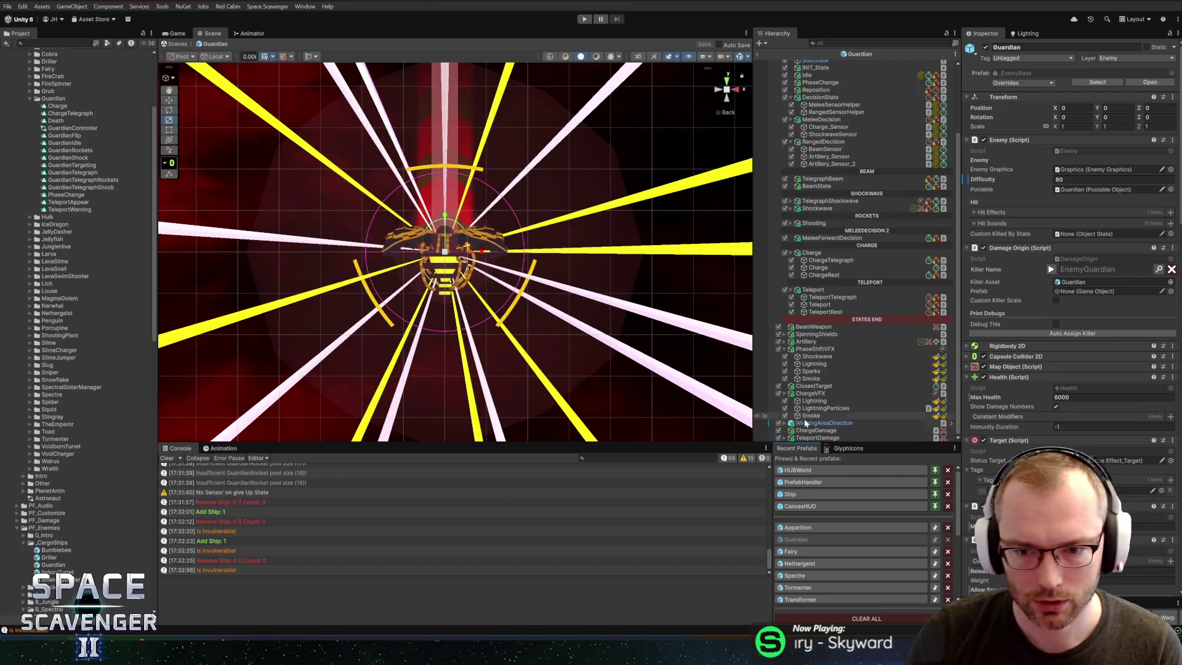
{"action": "key", "text": "ctrl+v"}
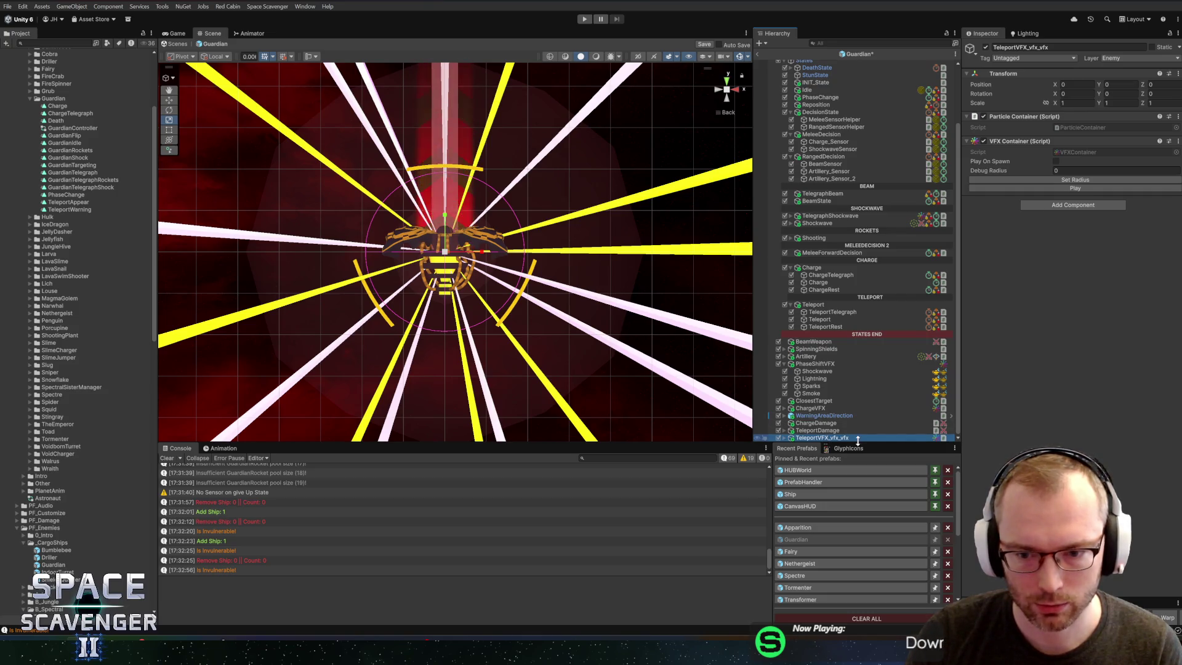
{"action": "key", "text": "F2"}
{"action": "key", "text": "End"}
{"action": "key", "text": "BackSpace"}
{"action": "key", "text": "BackSpace"}
{"action": "key", "text": "BackSpace"}
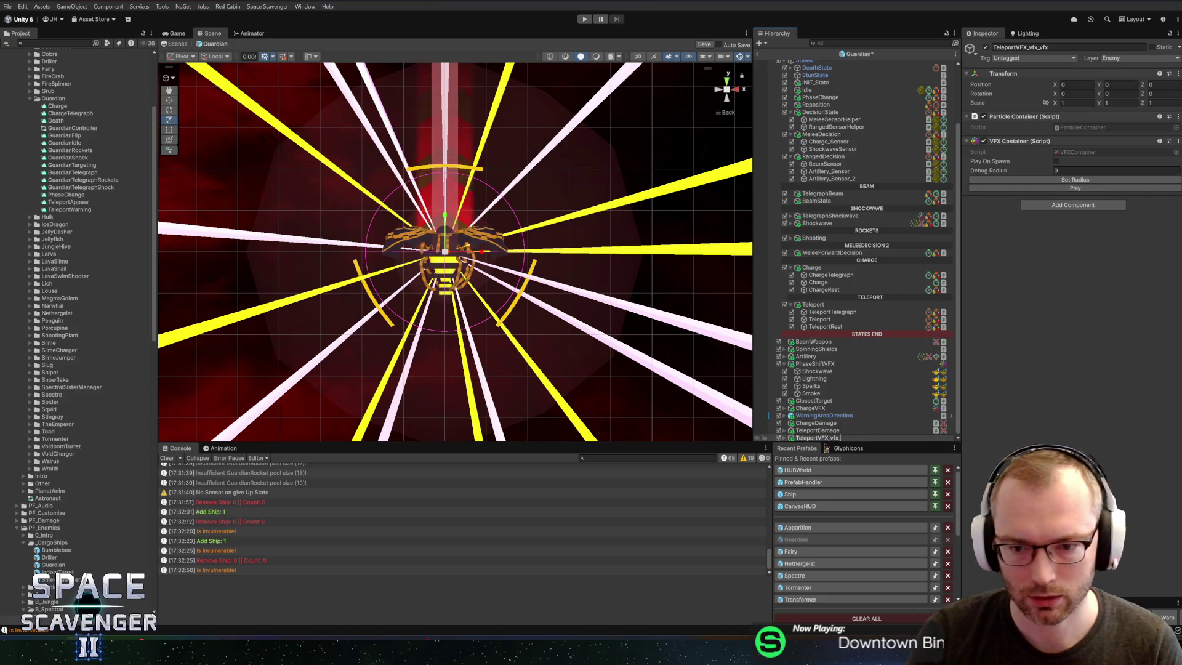
{"action": "key", "text": "BackSpace"}
{"action": "key", "text": "Return"}
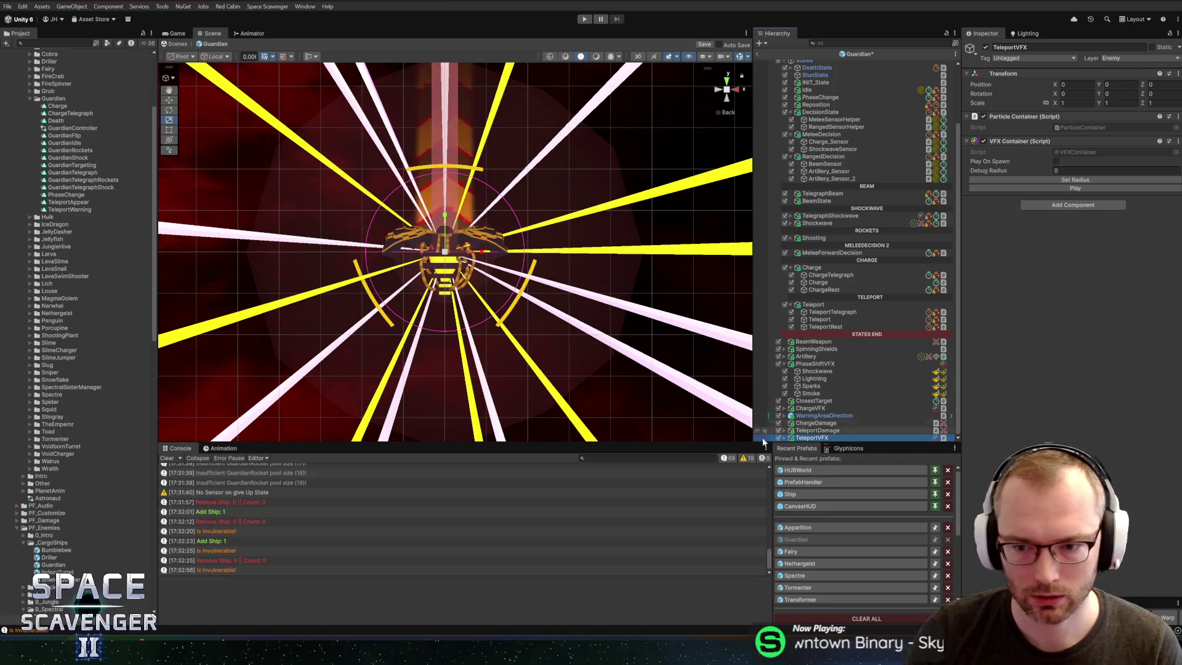
Step: Review the AlongBeam and AlongBeam_World children under TeleportVFX, then return to Rider
{"action": "left_click", "coordinate": [784, 438]}
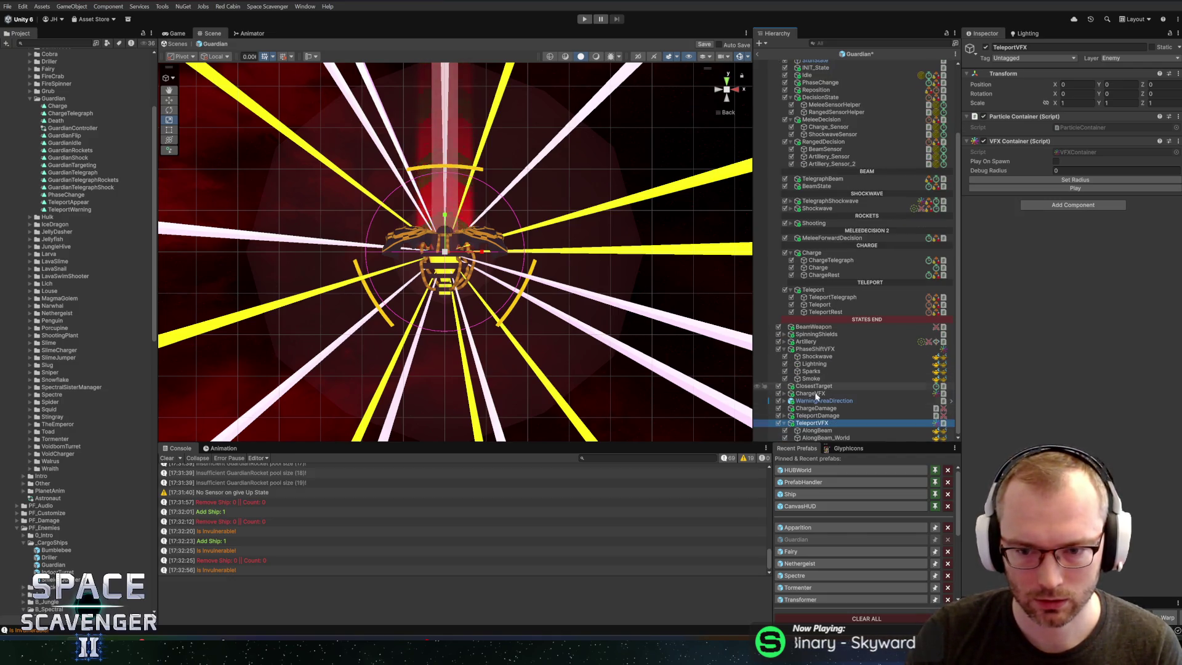
{"action": "left_click", "coordinate": [804, 430]}
{"action": "left_click", "coordinate": [813, 438]}
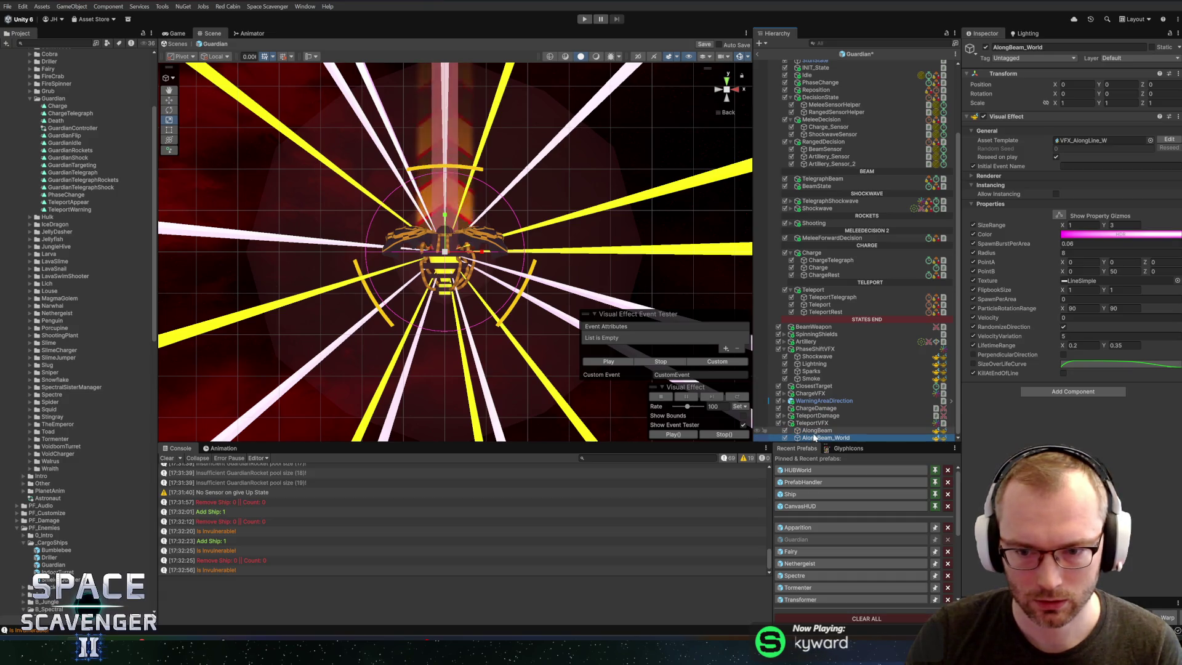
{"action": "left_click", "coordinate": [816, 430]}
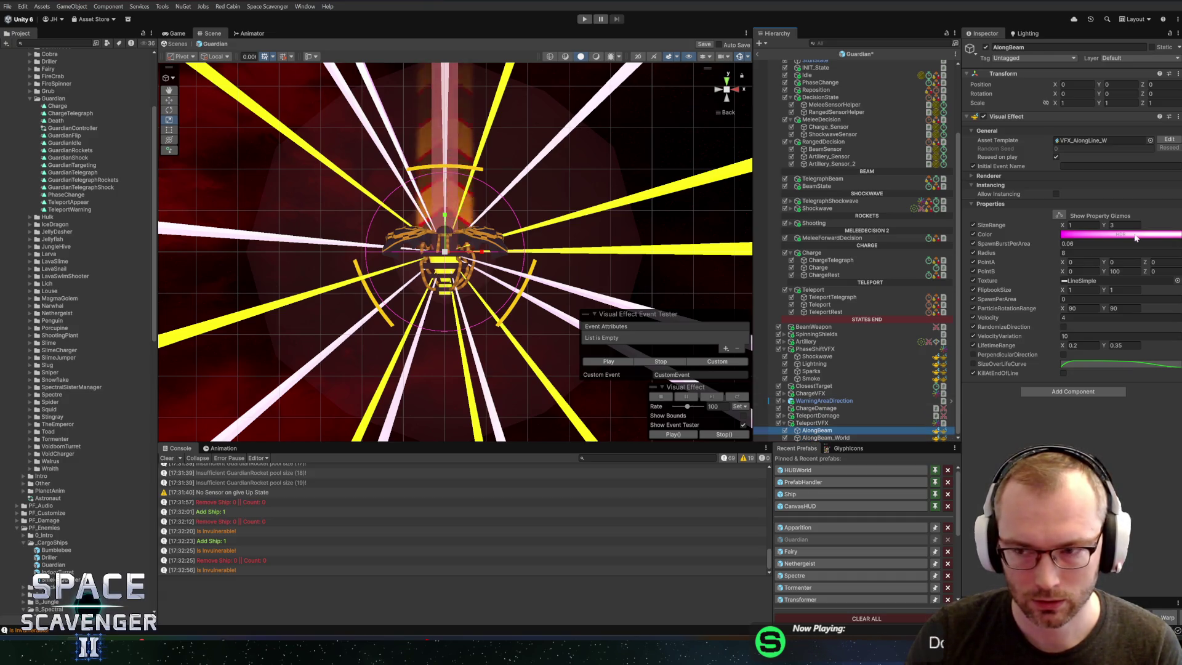
{"action": "key", "text": "alt+Tab"}
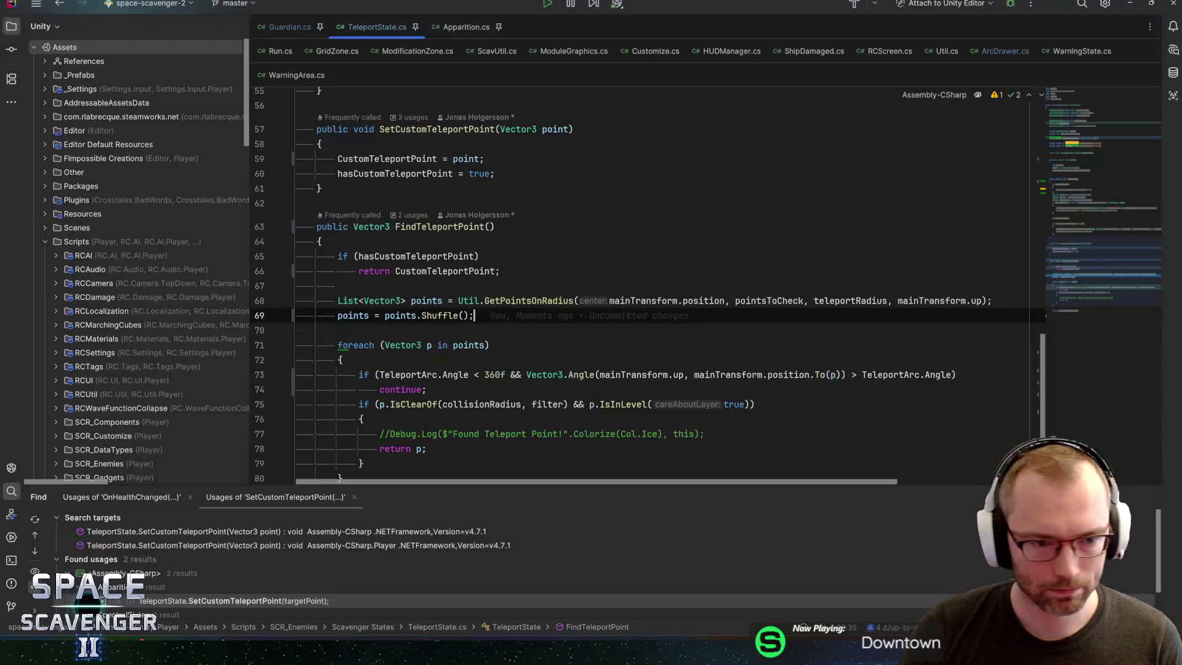
Step: Glance at Apparition.cs, then return to TeleportState.cs and scroll through it
{"action": "key", "text": "ctrl+Tab"}
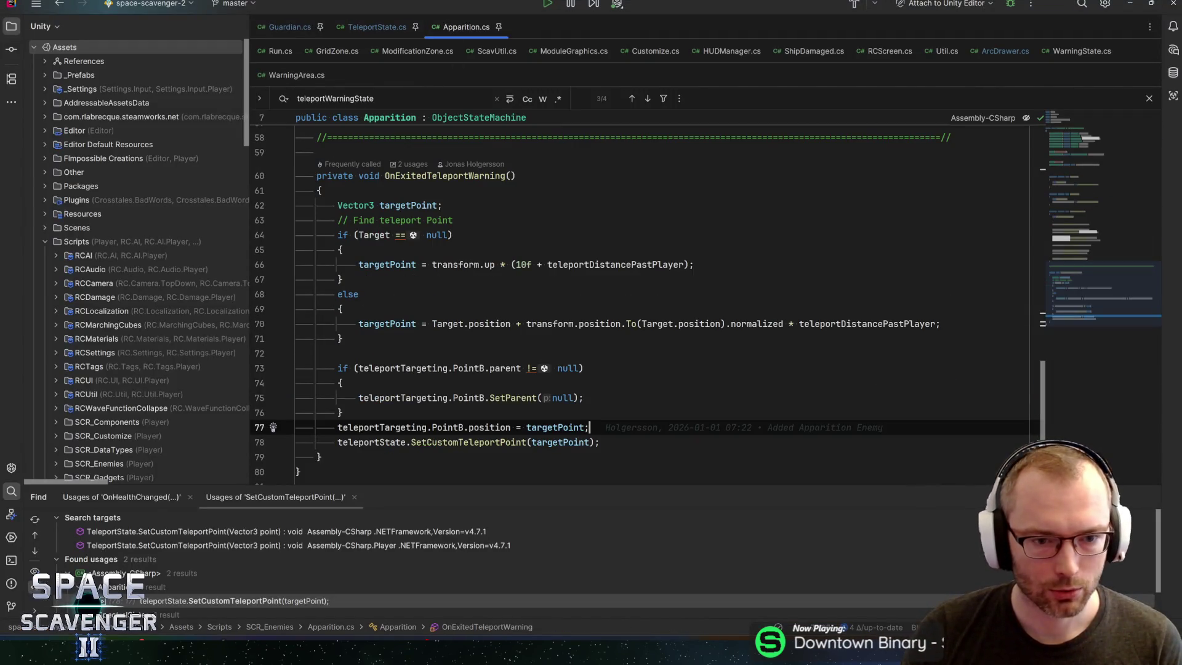
{"action": "left_click_drag", "start_coordinate": [1082, 286], "coordinate": [1076, 234]}
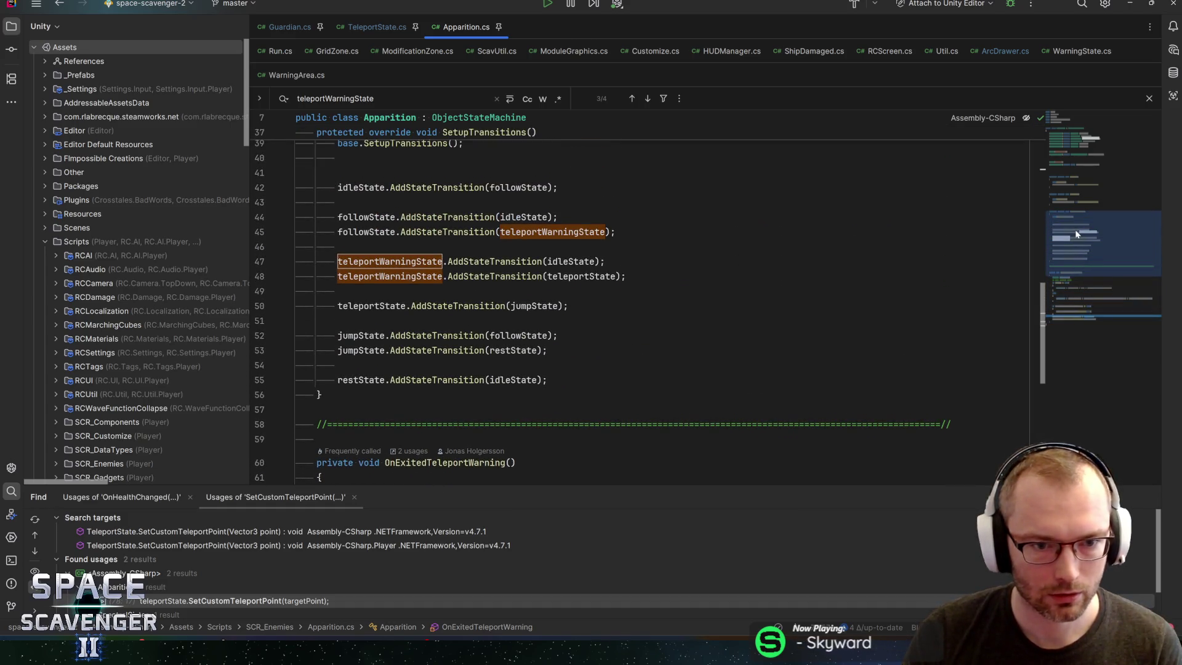
{"action": "scroll", "coordinate": [1076, 234], "scroll_direction": "up", "scroll_amount": 5}
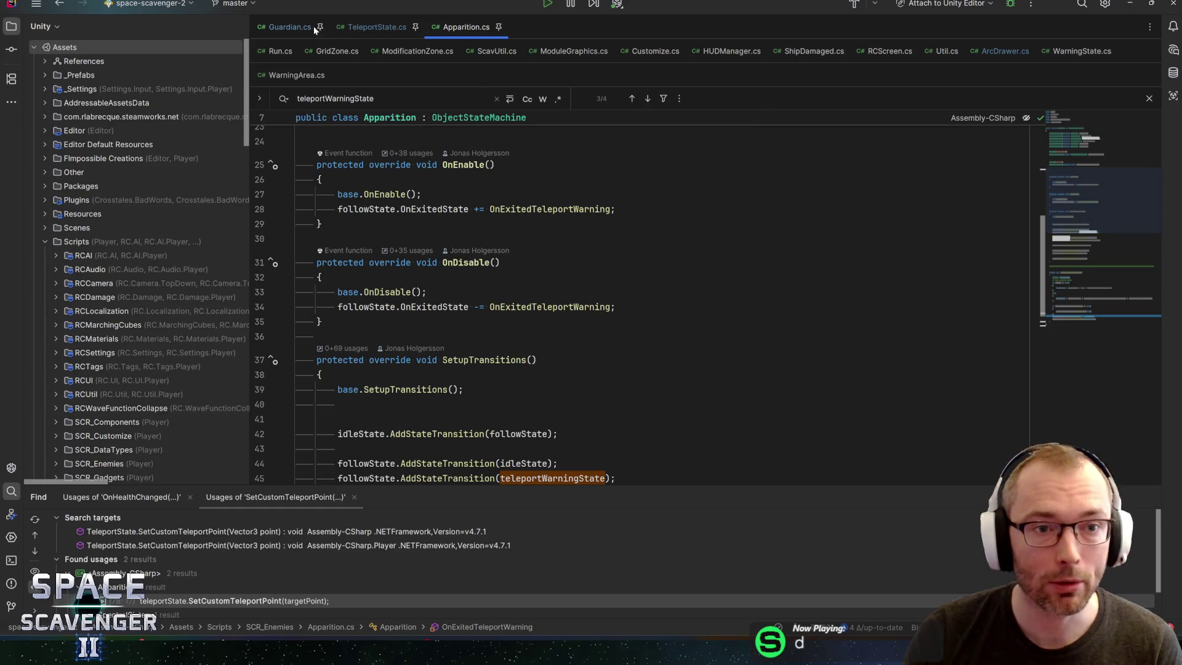
{"action": "key", "text": "ctrl+Tab"}
{"action": "left_click_drag", "start_coordinate": [1073, 242], "coordinate": [1096, 136]}
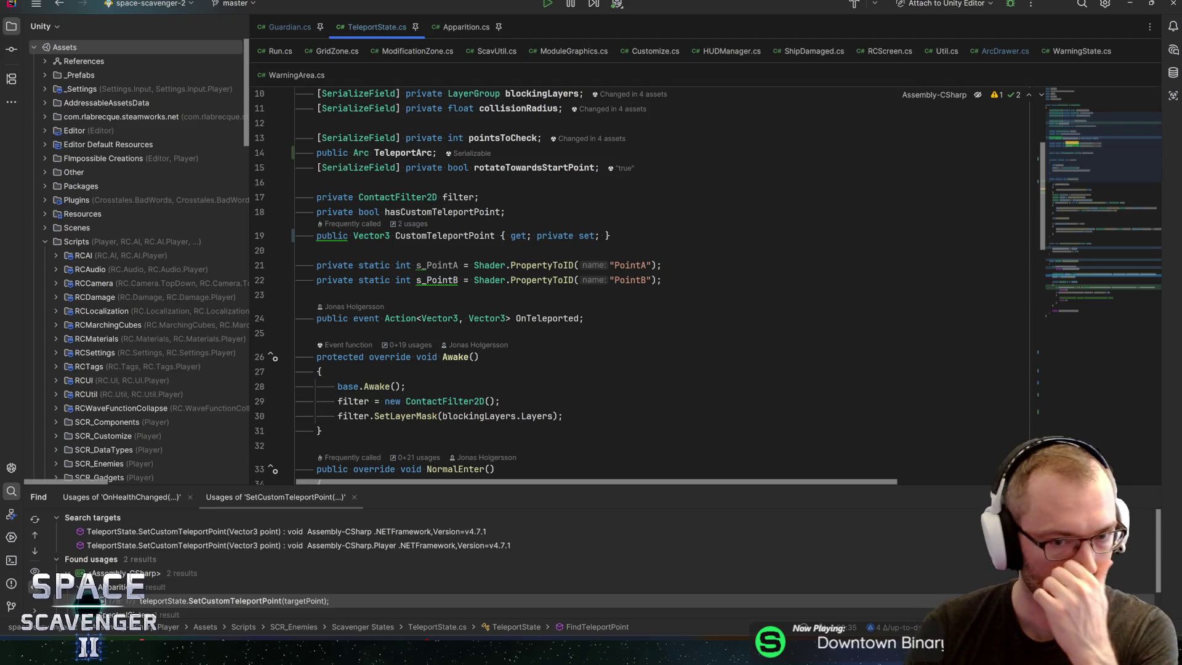
Step: Search TeleportState.cs for s_PointA, then s_PointB, stepping through the matches
{"action": "double_click", "coordinate": [437, 266]}
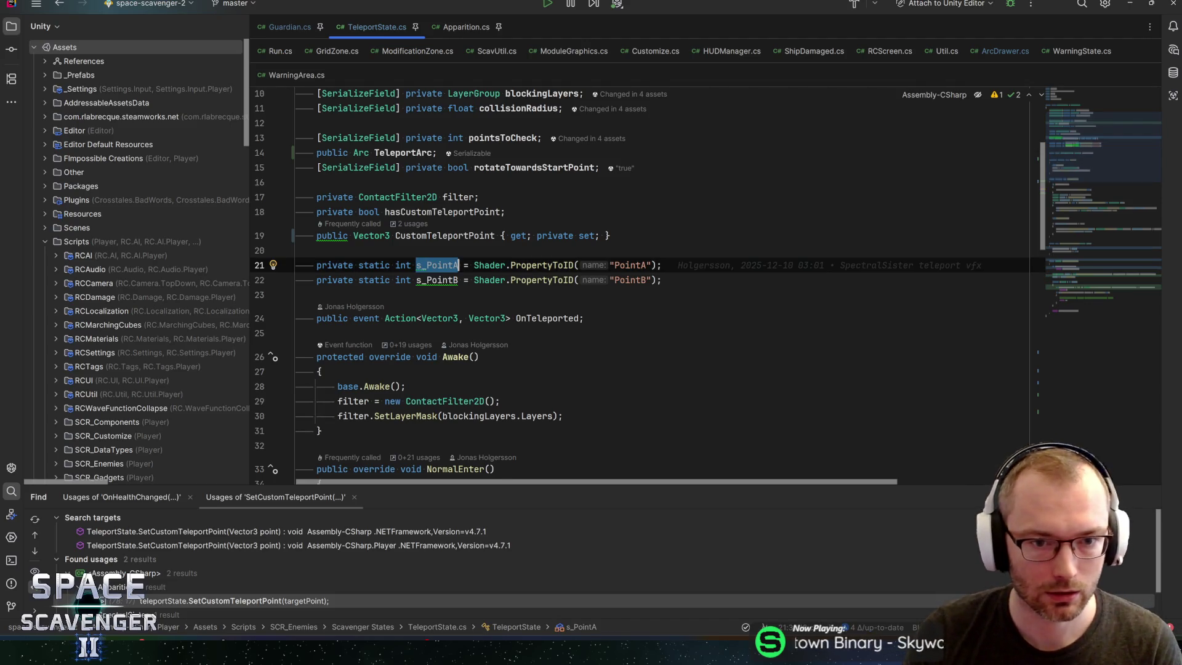
{"action": "key", "text": "alt+Up"}
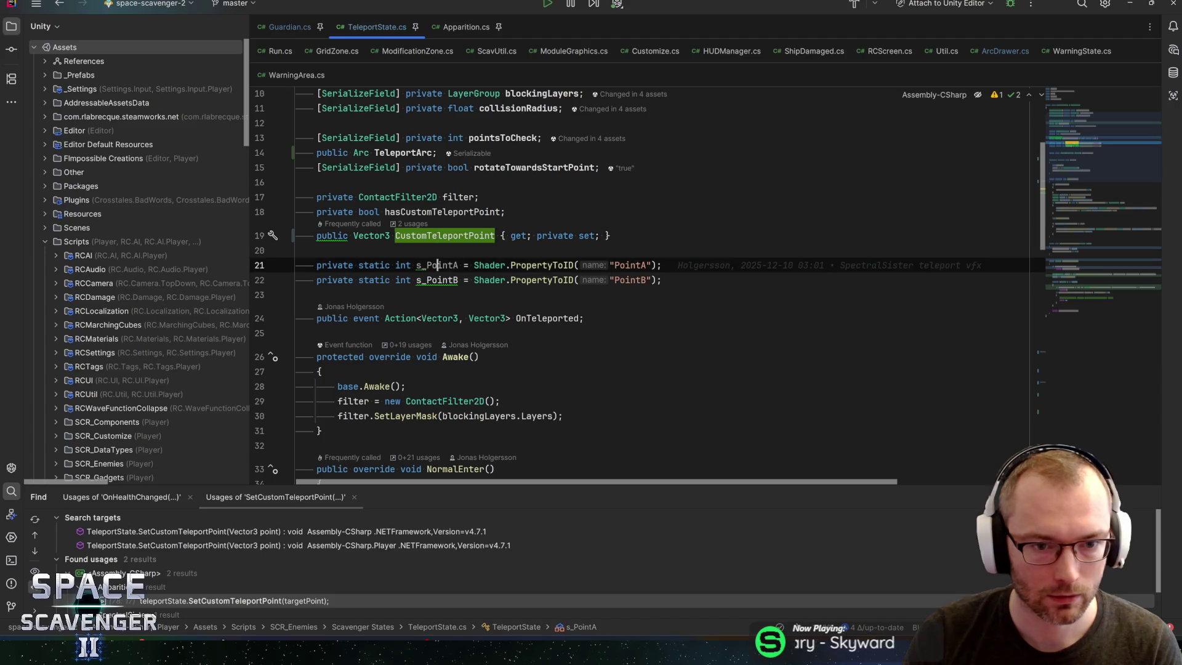
{"action": "key", "text": "ctrl+f"}
{"action": "scroll", "coordinate": [1069, 179], "scroll_direction": "down", "scroll_amount": 3}
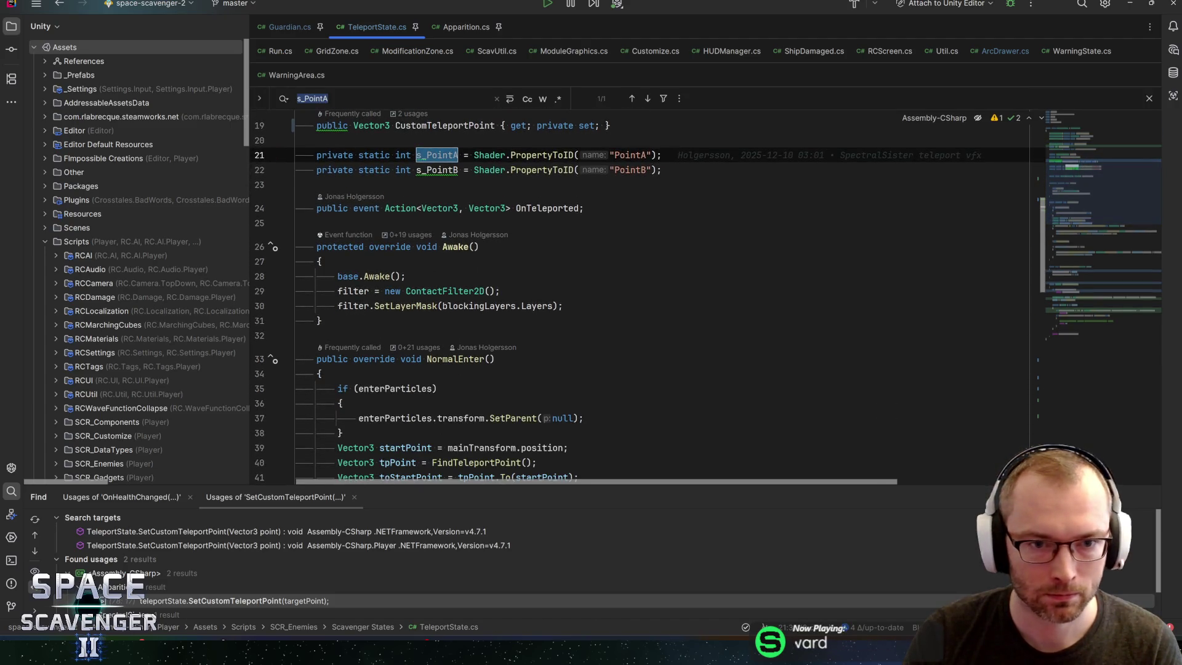
{"action": "key", "text": "BackSpace"}
{"action": "type", "text": "B"}
{"action": "key", "text": "Return"}
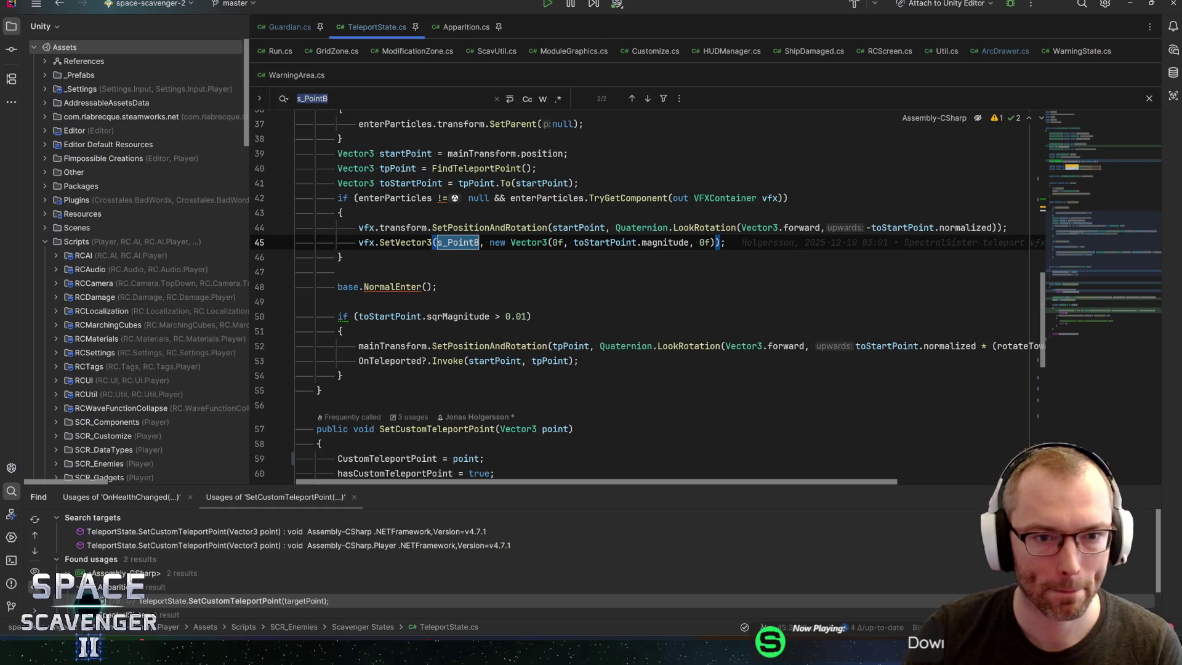
{"action": "scroll", "coordinate": [643, 295], "scroll_direction": "up", "scroll_amount": 5}
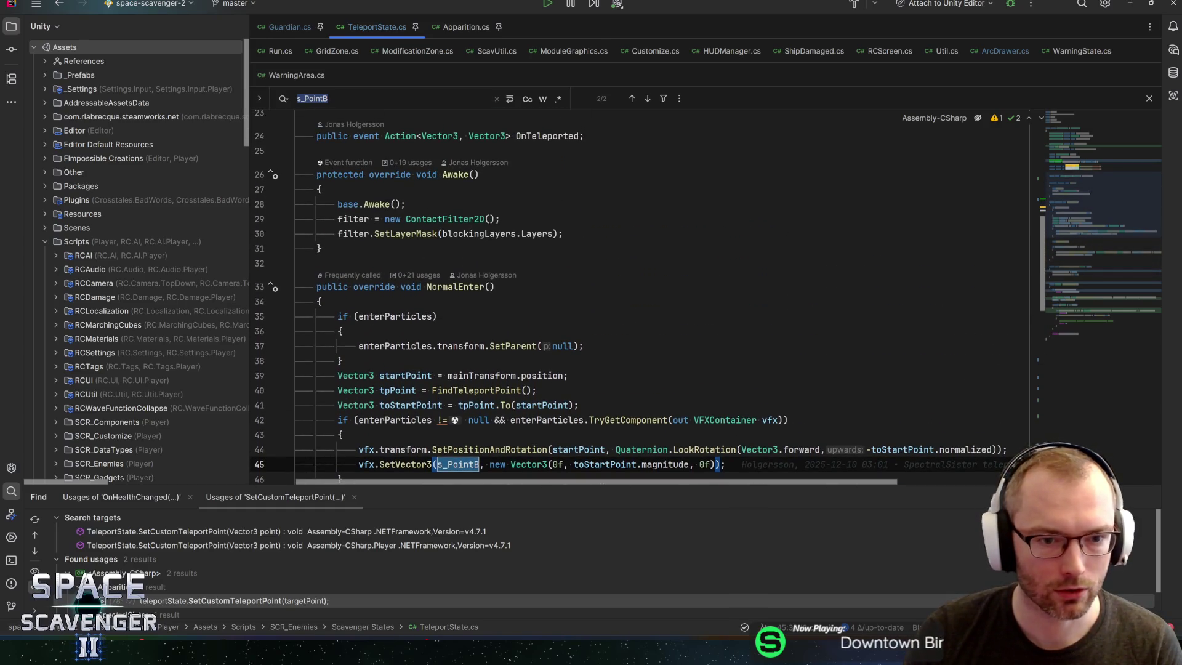
Step: Highlight the uses of startPoint, read the hover documentation, and switch back to Unity
{"action": "left_click", "coordinate": [411, 375]}
{"action": "scroll", "coordinate": [411, 375], "scroll_direction": "down", "scroll_amount": 1}
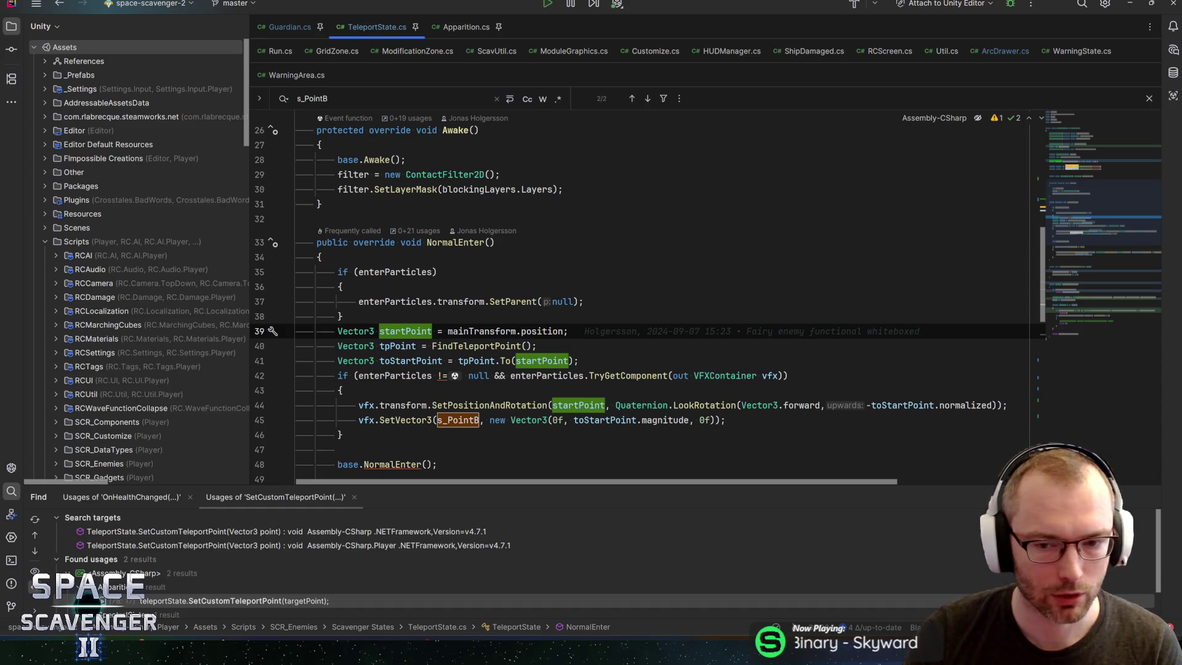
{"action": "scroll", "coordinate": [642, 295], "scroll_direction": "down", "scroll_amount": 1}
{"action": "mouse_move", "coordinate": [508, 361]}
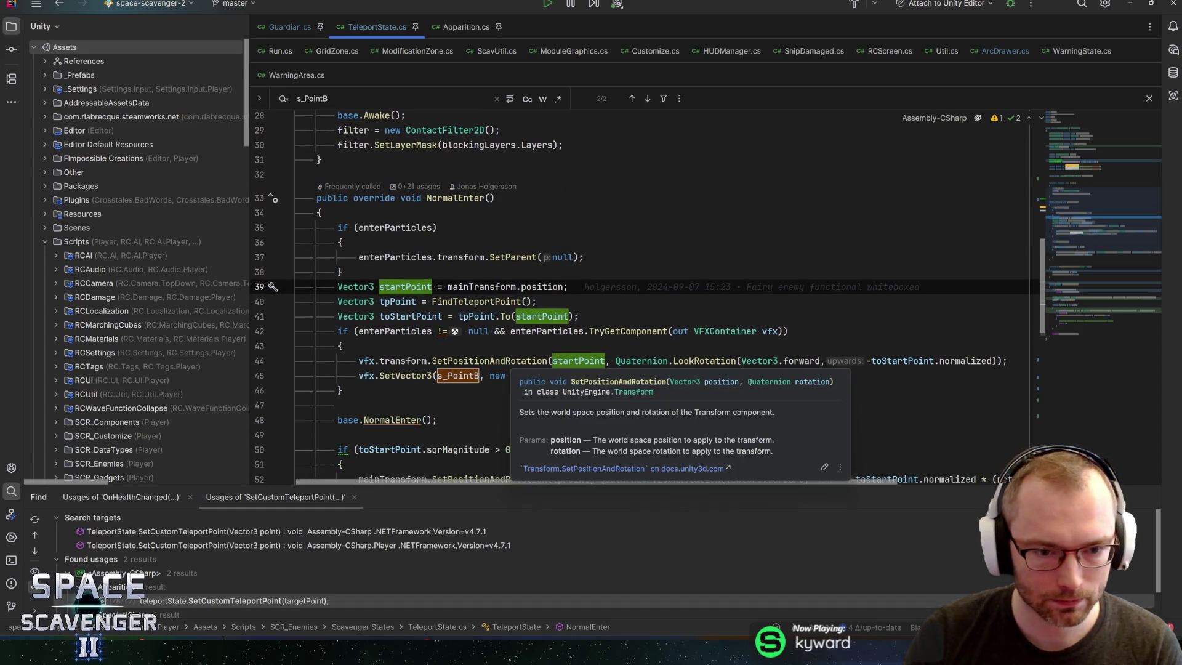
{"action": "mouse_move", "coordinate": [724, 331]}
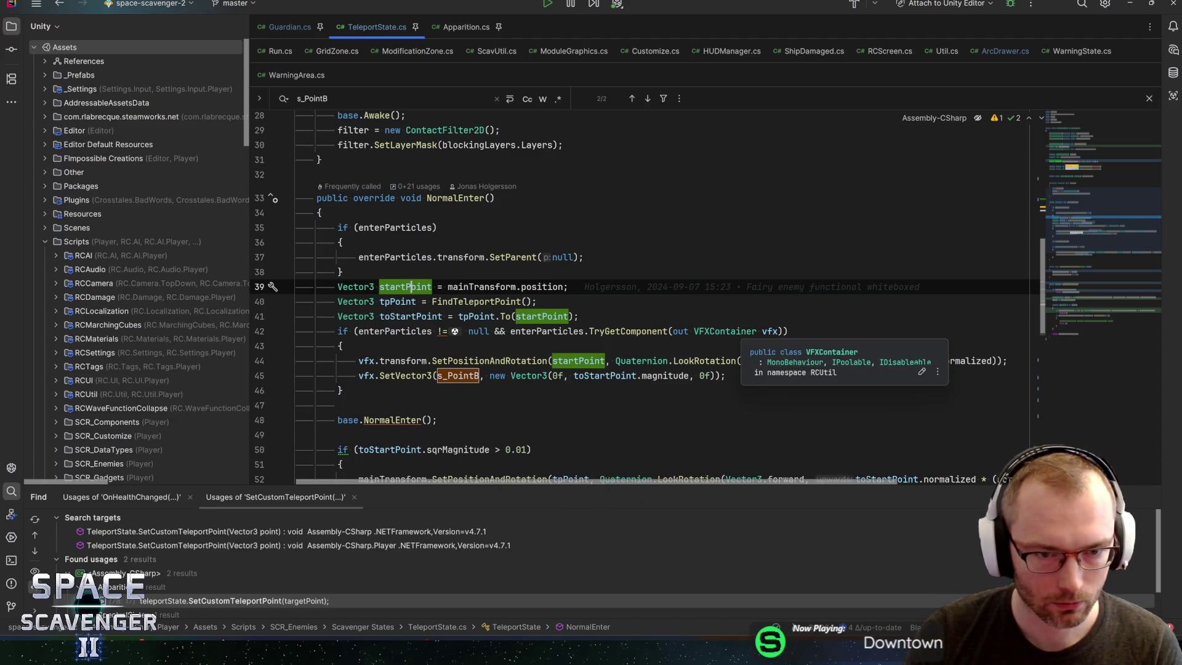
{"action": "key", "text": "alt+Tab"}
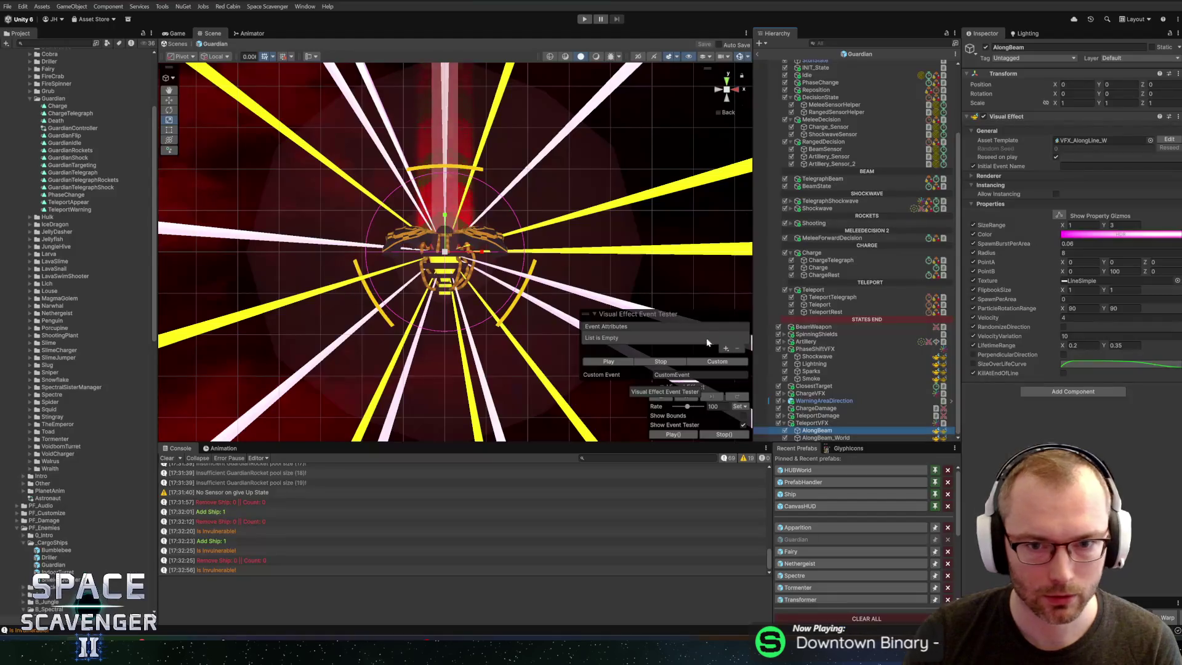
Step: Shift the AlongBeam colour gradient toward orange-yellow by setting the left key's hue to 22
{"action": "left_click", "coordinate": [1084, 235]}
{"action": "left_click", "coordinate": [854, 376]}
{"action": "left_click", "coordinate": [945, 364]}
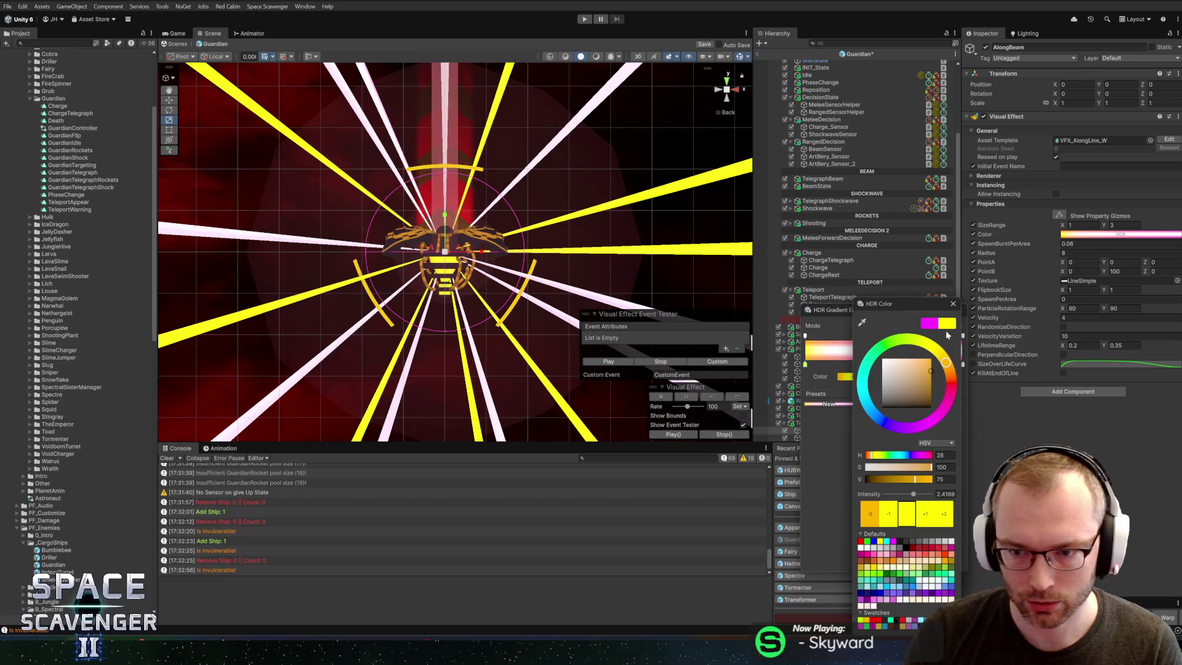
{"action": "left_click", "coordinate": [943, 455]}
{"action": "type", "text": "22"}
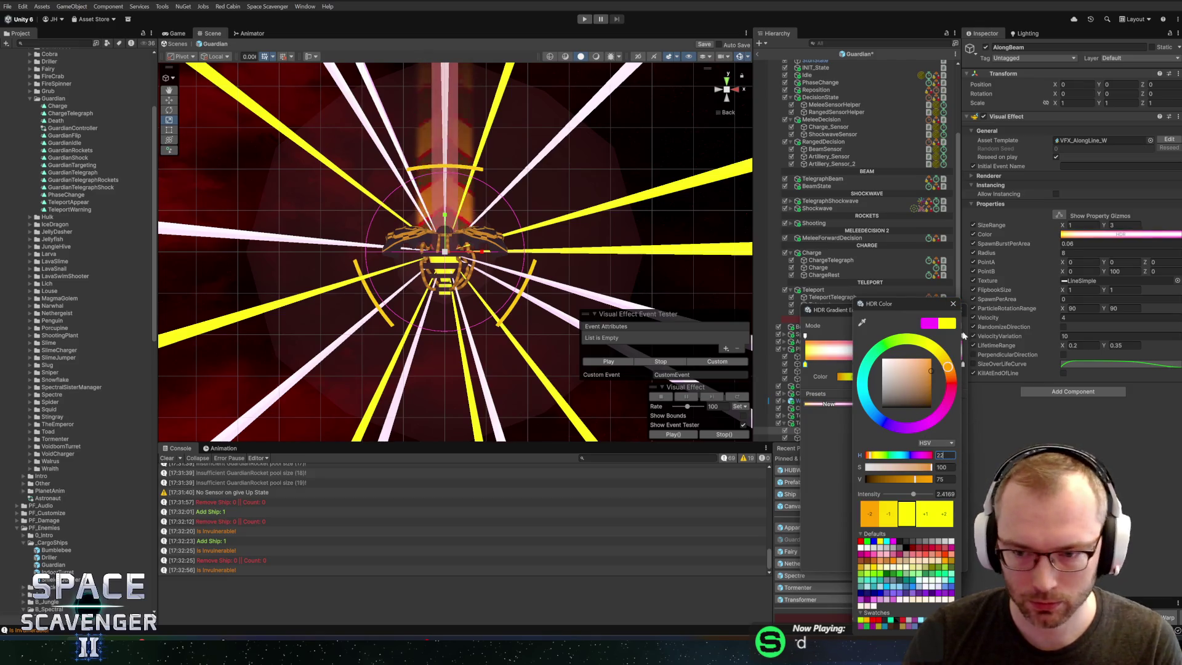
{"action": "left_click", "coordinate": [953, 304]}
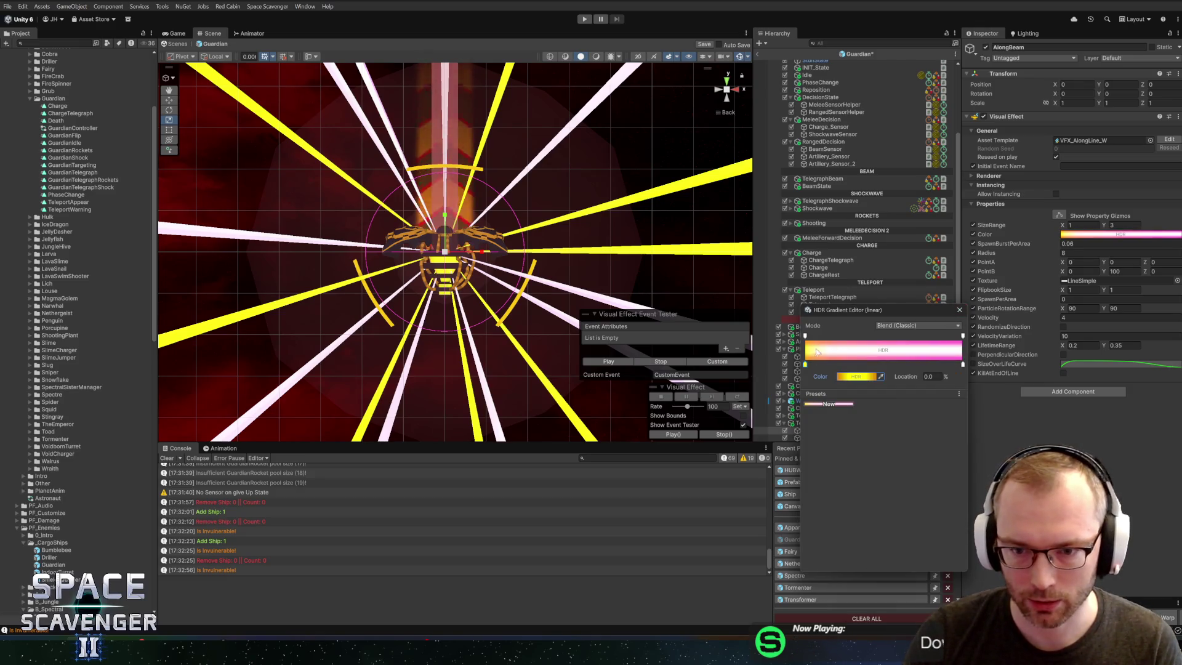
{"action": "left_click", "coordinate": [962, 366]}
{"action": "double_click", "coordinate": [963, 366]}
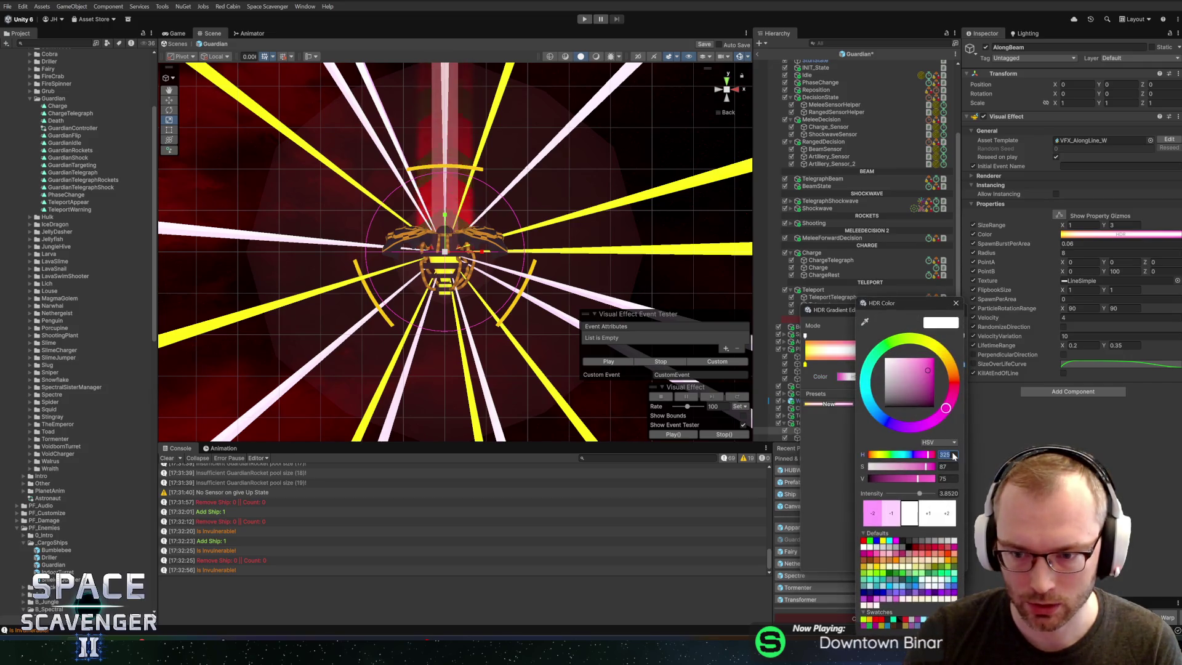
{"action": "left_click", "coordinate": [953, 304]}
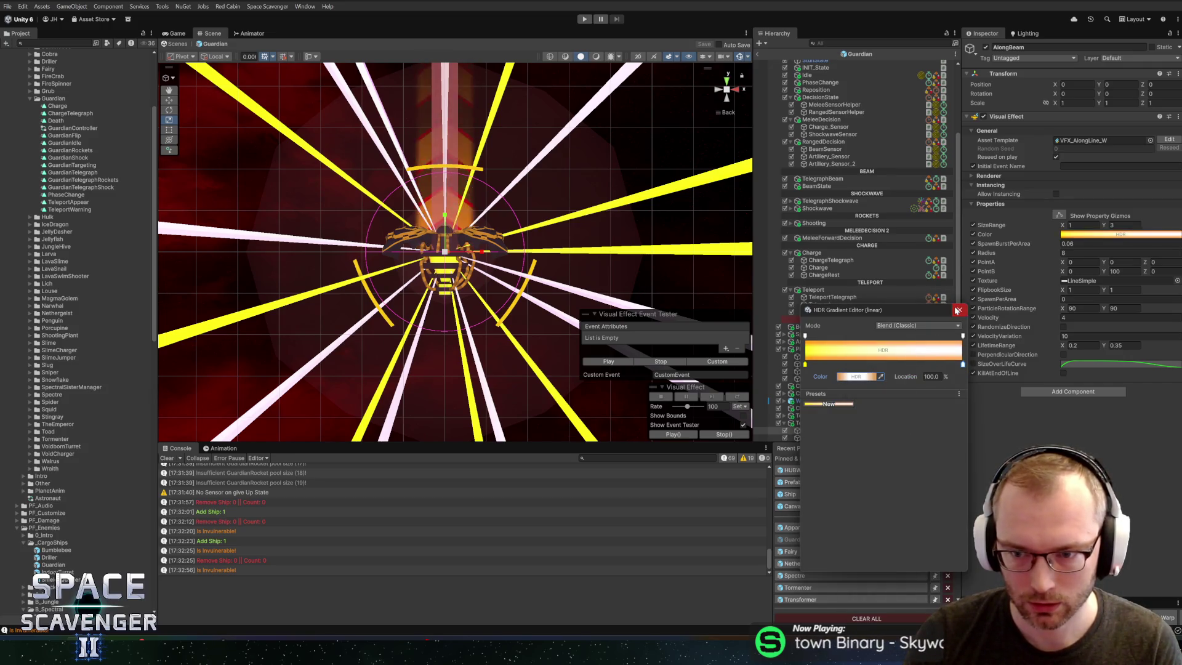
{"action": "left_click", "coordinate": [956, 309]}
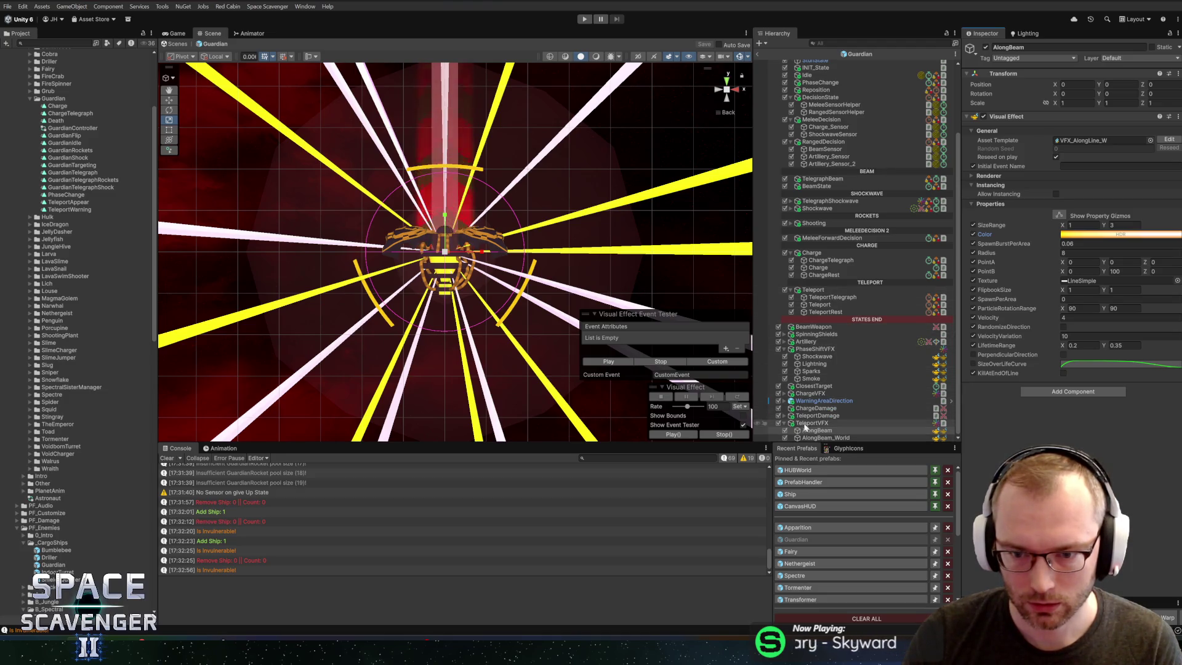
Step: Inspect the Sparks effect's ColorA and ColorB colours and the Smoke effect
{"action": "left_click", "coordinate": [807, 372]}
{"action": "left_click", "coordinate": [1085, 271]}
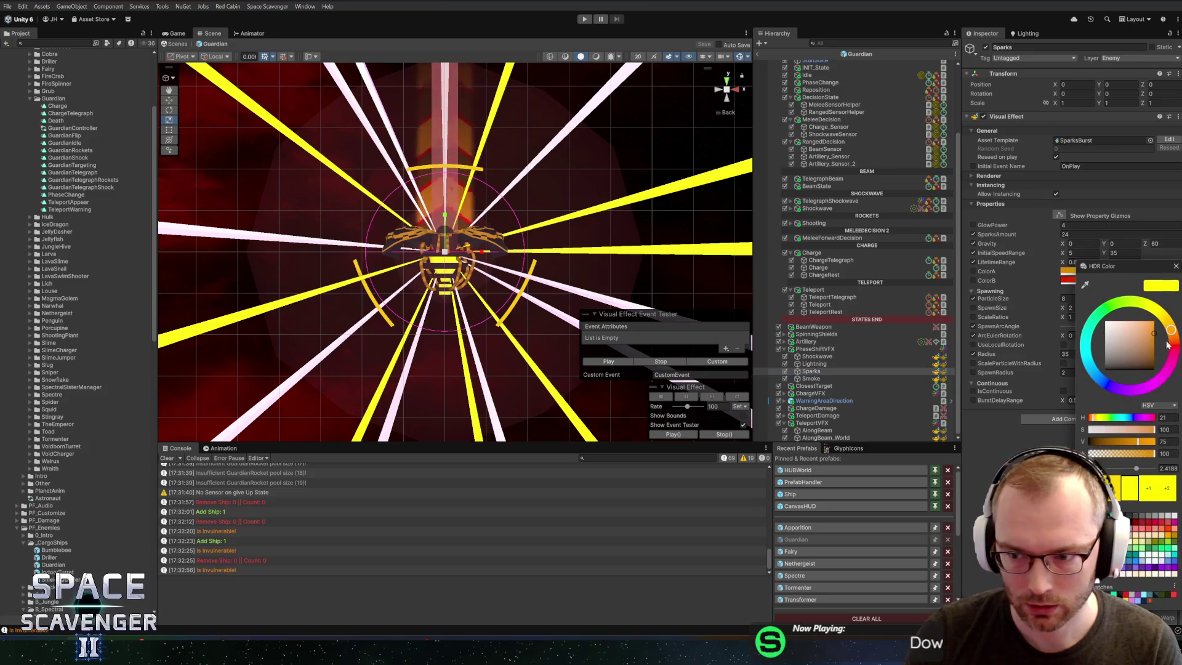
{"action": "left_click", "coordinate": [1176, 267]}
{"action": "left_click", "coordinate": [1067, 280]}
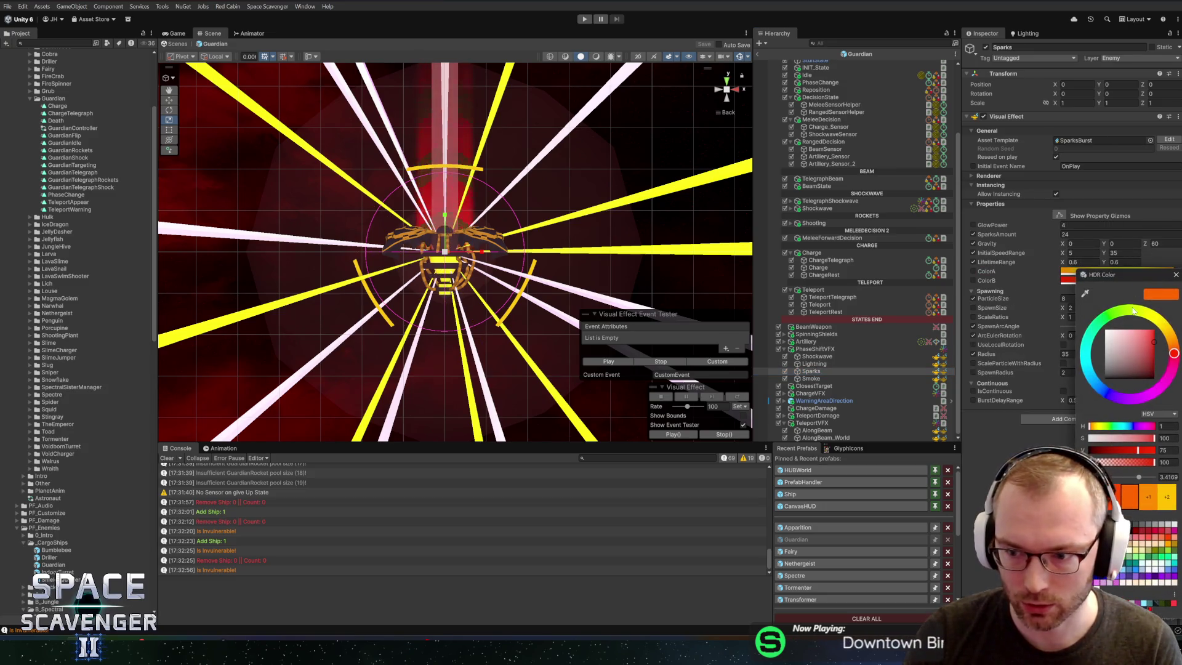
{"action": "left_click", "coordinate": [1175, 275]}
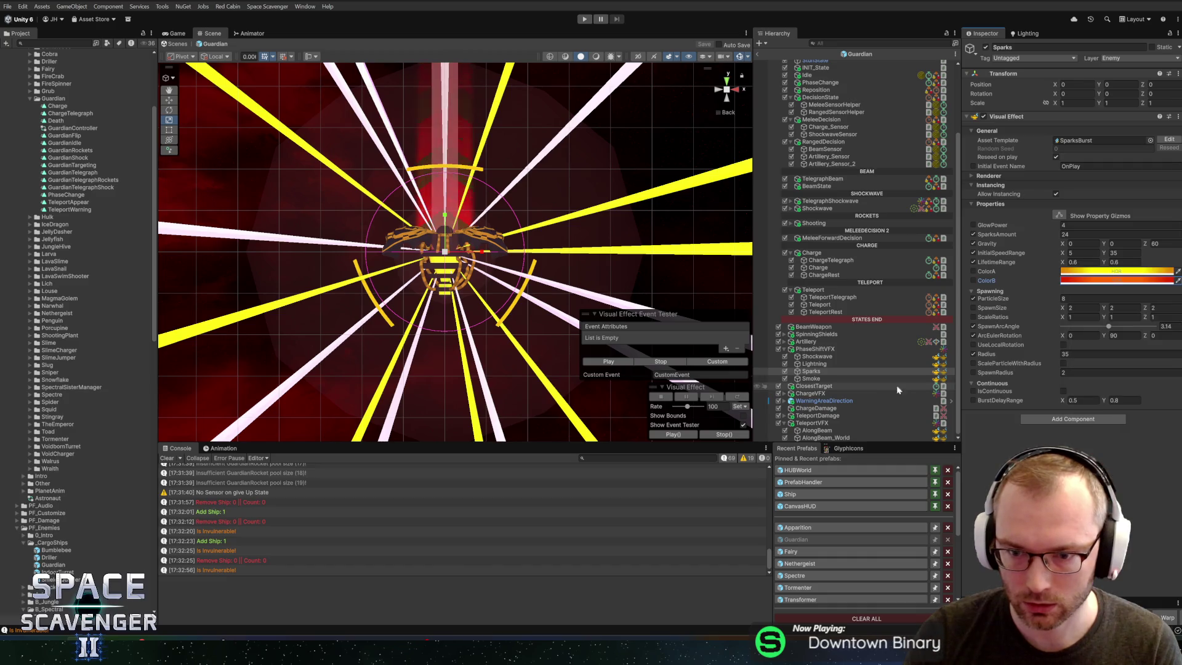
{"action": "left_click", "coordinate": [814, 378]}
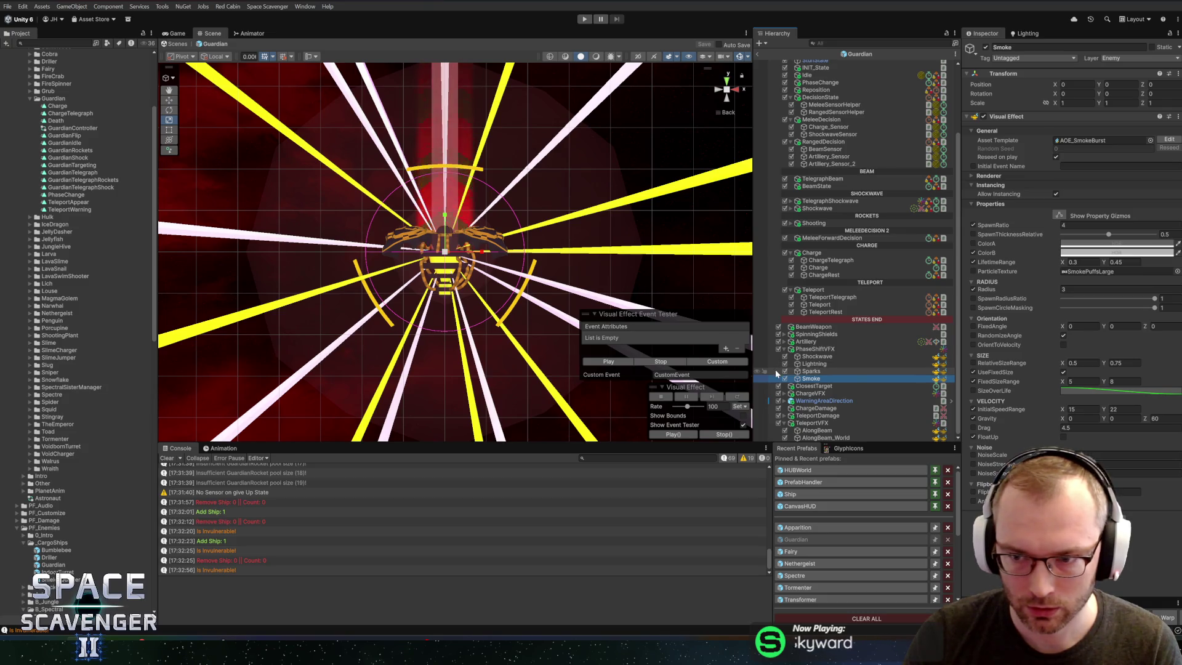
Step: Set both AlongBeam_World gradient keys to hue 16 for an orange-yellow beam
{"action": "left_click", "coordinate": [818, 437]}
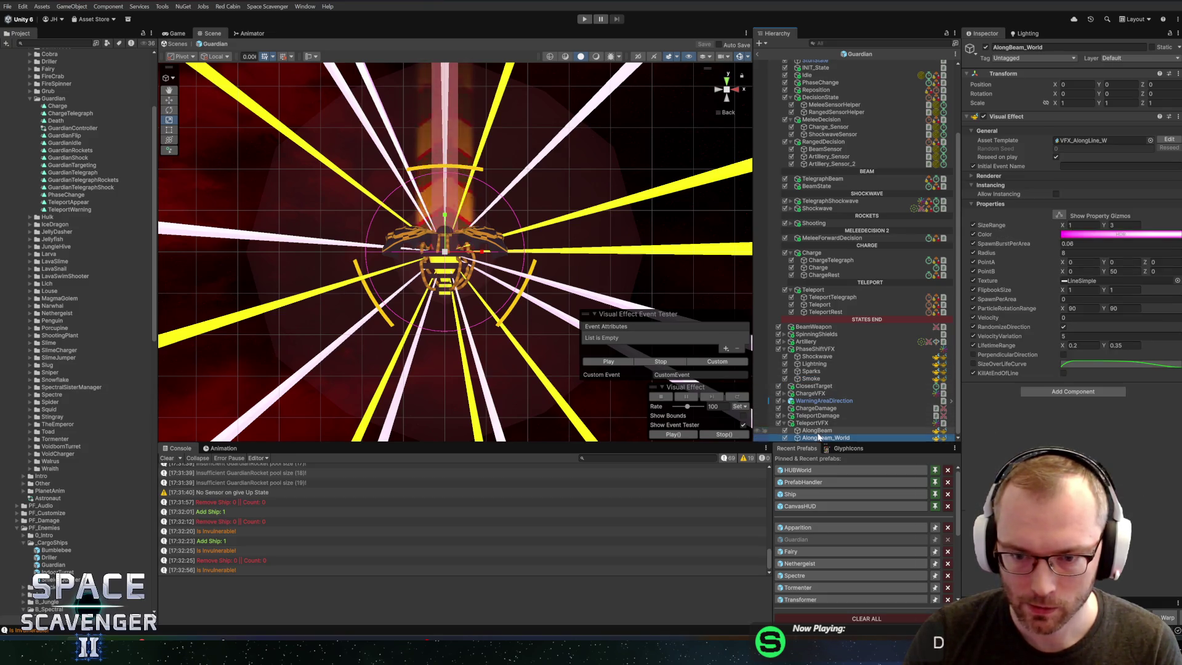
{"action": "left_click", "coordinate": [1114, 234]}
{"action": "left_click", "coordinate": [864, 377]}
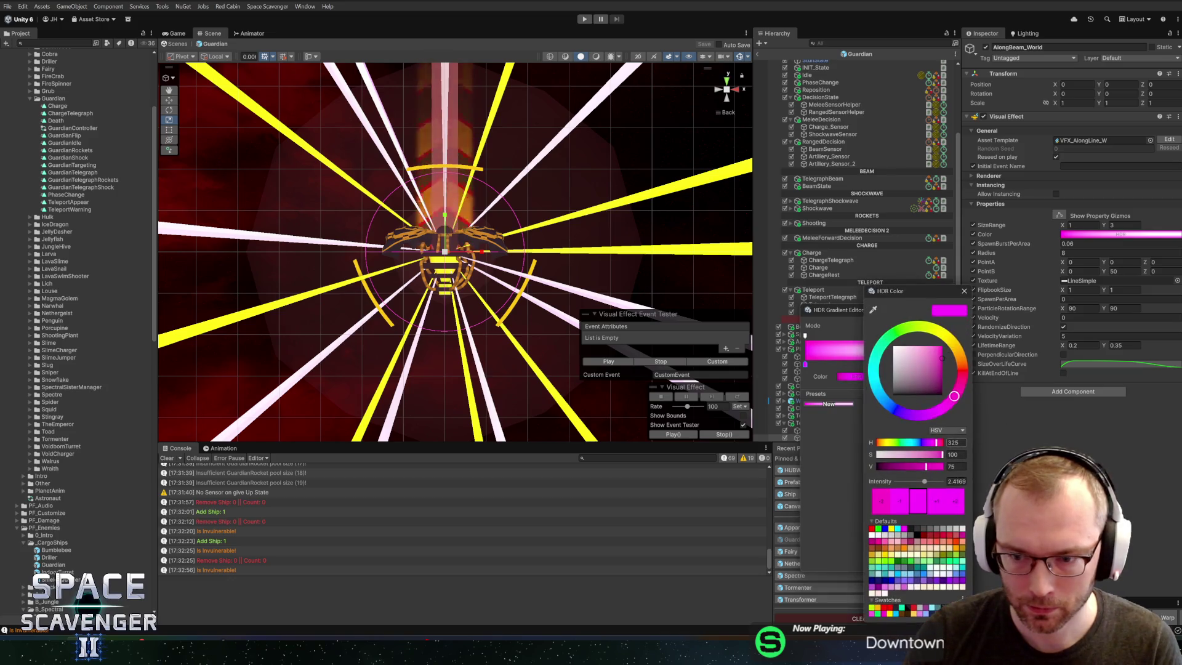
{"action": "type", "text": "21"}
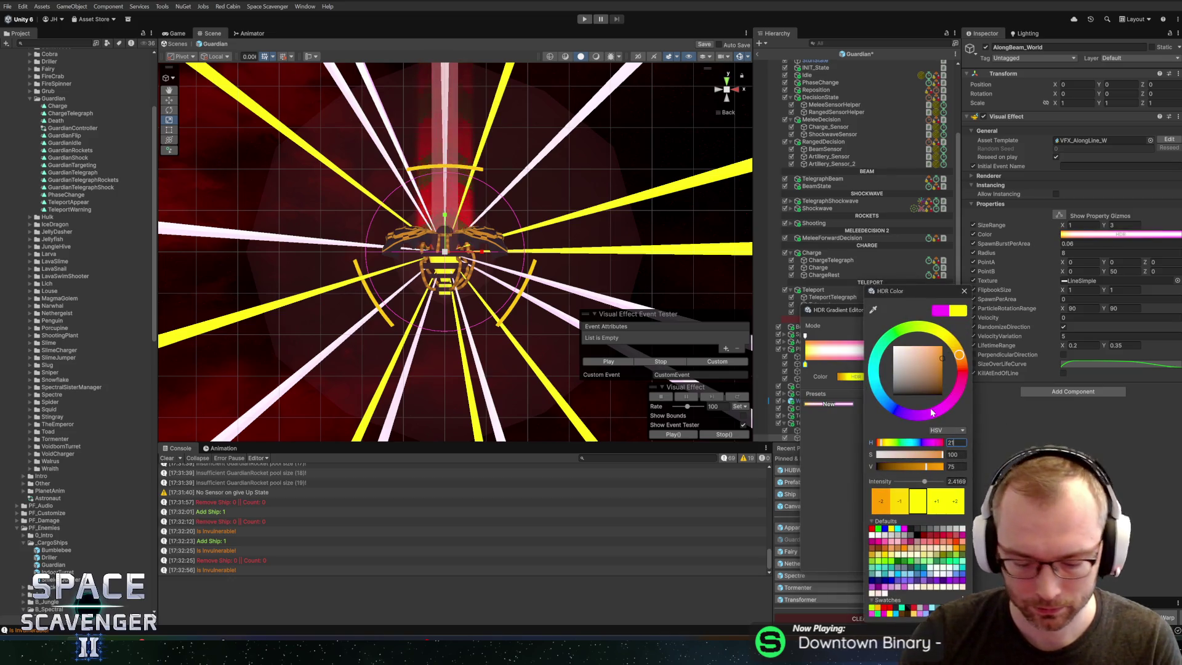
{"action": "key", "text": "BackSpace"}
{"action": "key", "text": "BackSpace"}
{"action": "type", "text": "16"}
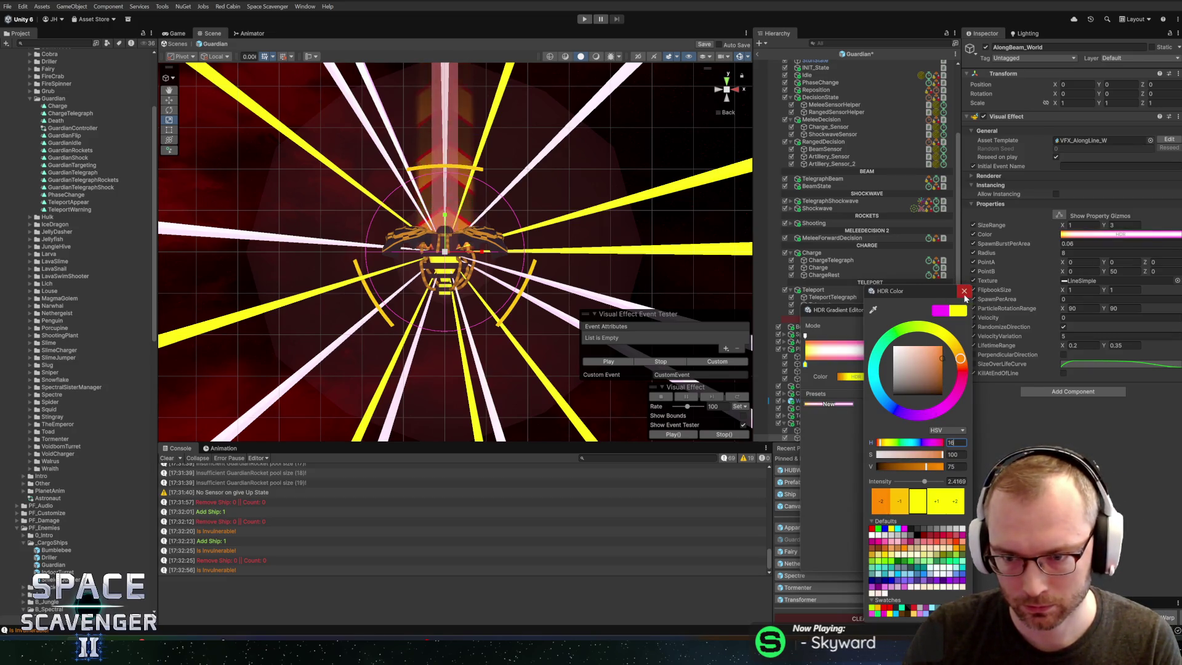
{"action": "left_click", "coordinate": [964, 293]}
{"action": "double_click", "coordinate": [963, 365]}
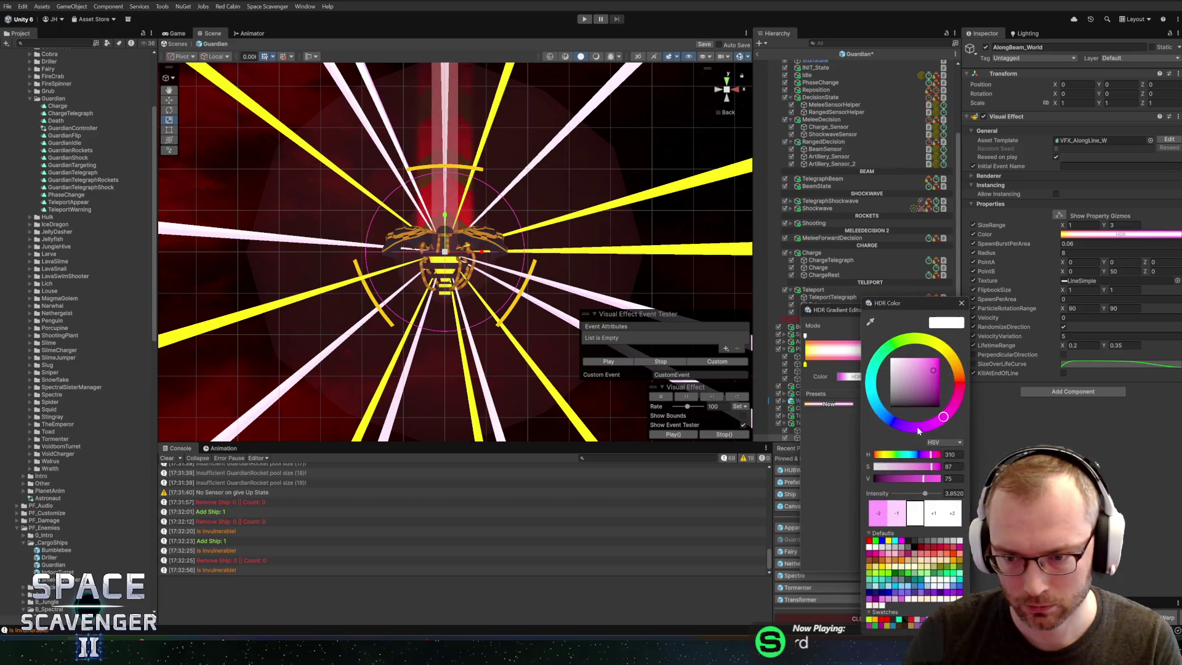
{"action": "type", "text": "16"}
{"action": "left_click", "coordinate": [960, 303]}
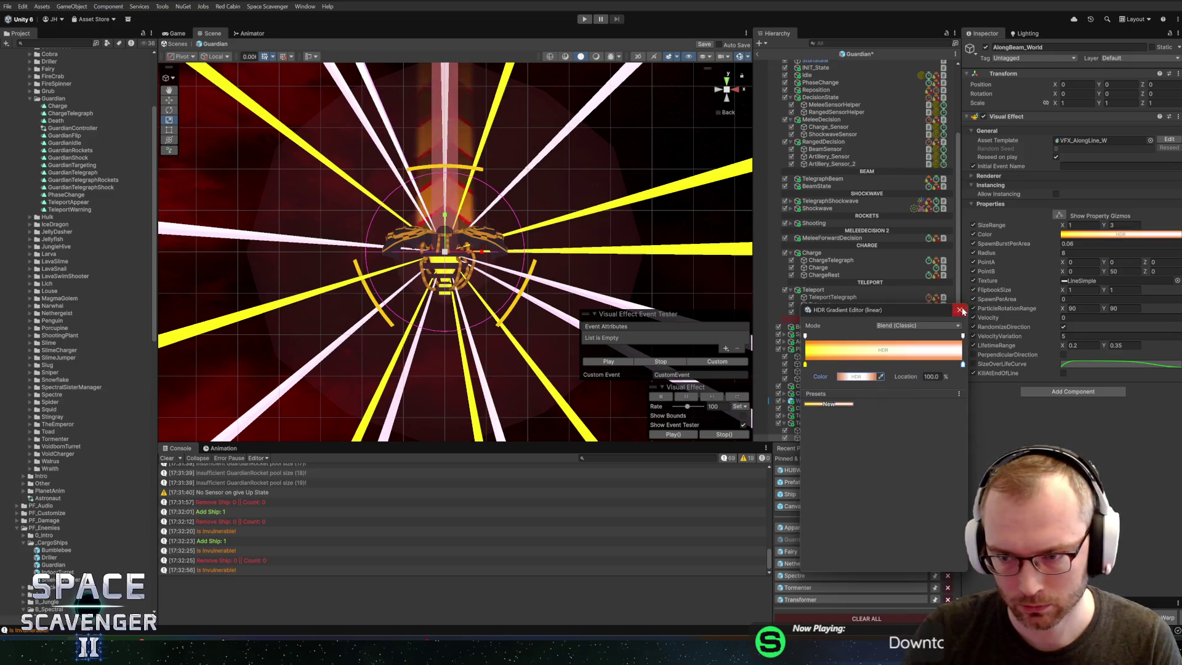
{"action": "left_click", "coordinate": [788, 352]}
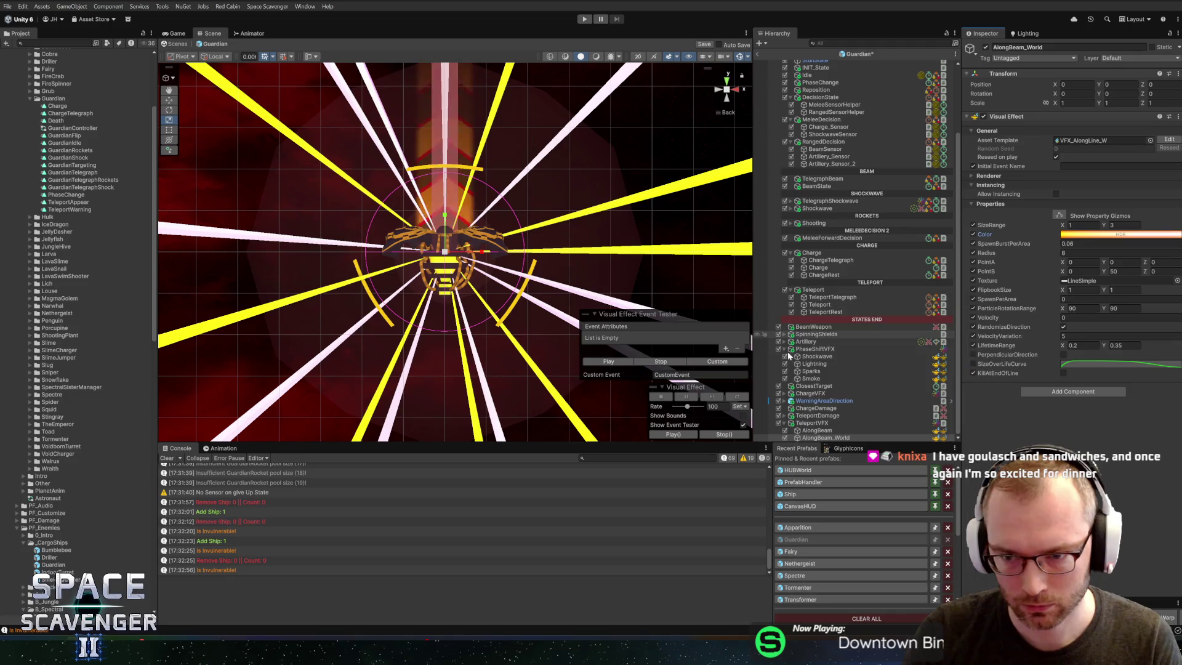
Step: Set SpawnBurstPerArea to 0.1 on AlongBeam_World and AlongBeam and save
{"action": "left_click", "coordinate": [617, 365]}
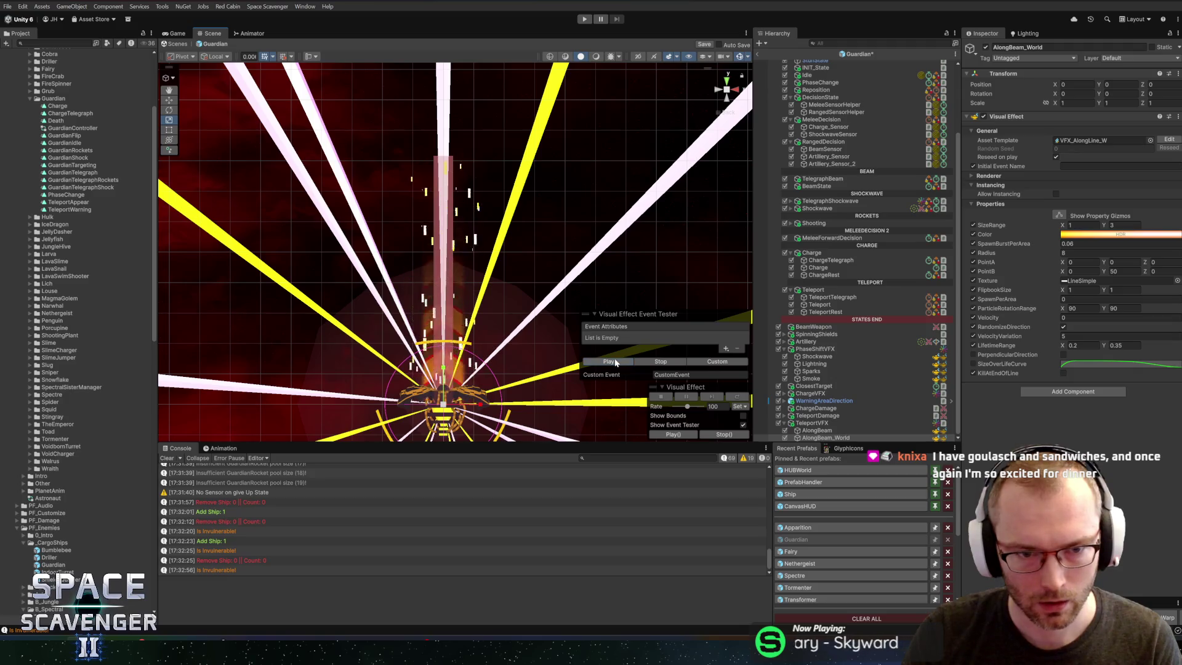
{"action": "left_click", "coordinate": [1083, 243]}
{"action": "type", "text": "0.1"}
{"action": "left_click", "coordinate": [816, 431]}
{"action": "left_click", "coordinate": [1083, 243]}
{"action": "type", "text": ".1"}
{"action": "key", "text": "ctrl+s"}
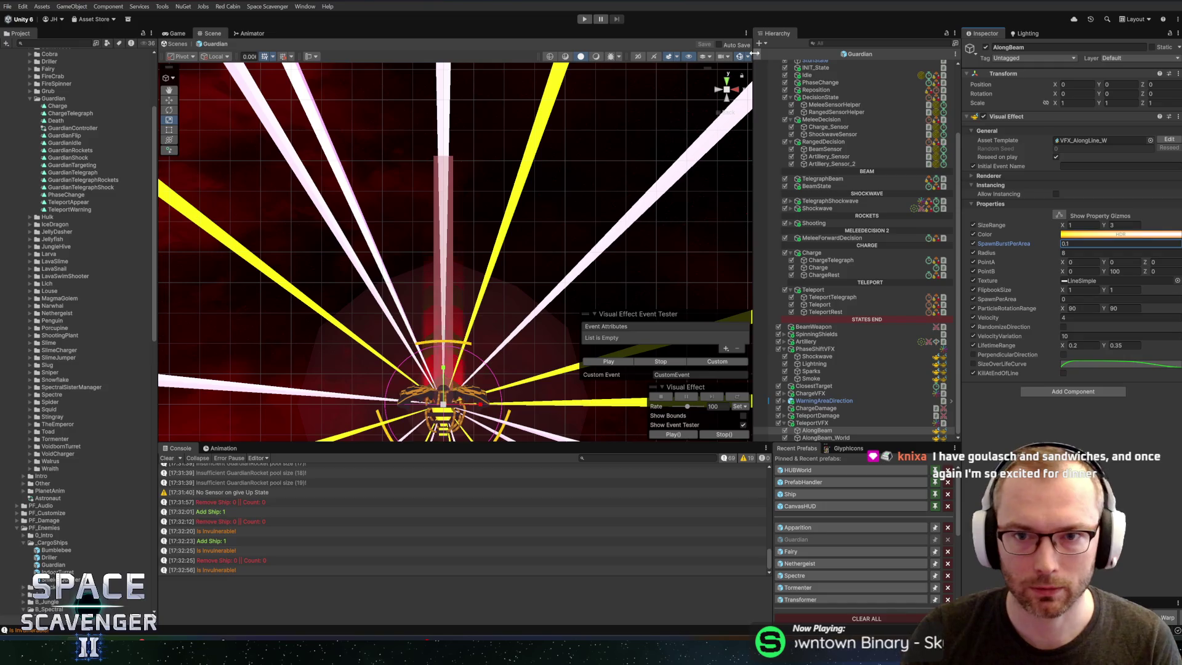
Step: Preview both beams, then duplicate them as AlongBeam_1 and AlongBeam_World_1 under TeleportVFX
{"action": "left_click", "coordinate": [824, 438], "text": "shift"}
{"action": "left_click", "coordinate": [606, 363]}
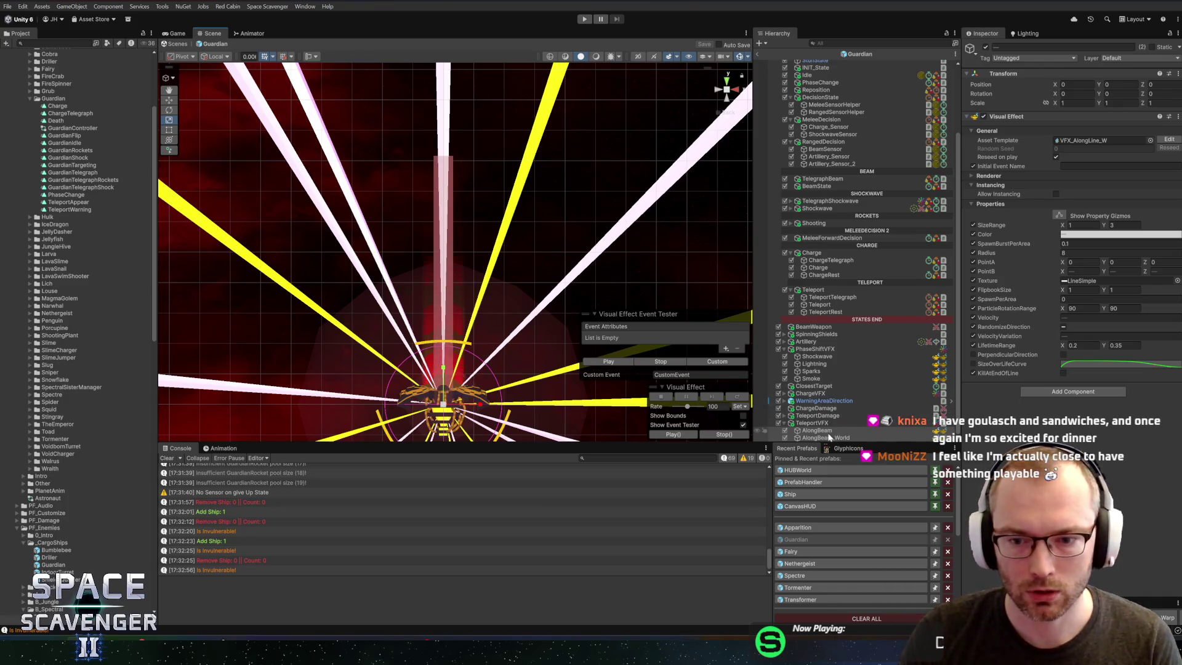
{"action": "key", "text": "ctrl+d"}
{"action": "mouse_move", "coordinate": [829, 436]}
{"action": "left_mouse_down"}
{"action": "mouse_move", "coordinate": [812, 394]}
{"action": "mouse_move", "coordinate": [813, 408]}
{"action": "left_mouse_up"}
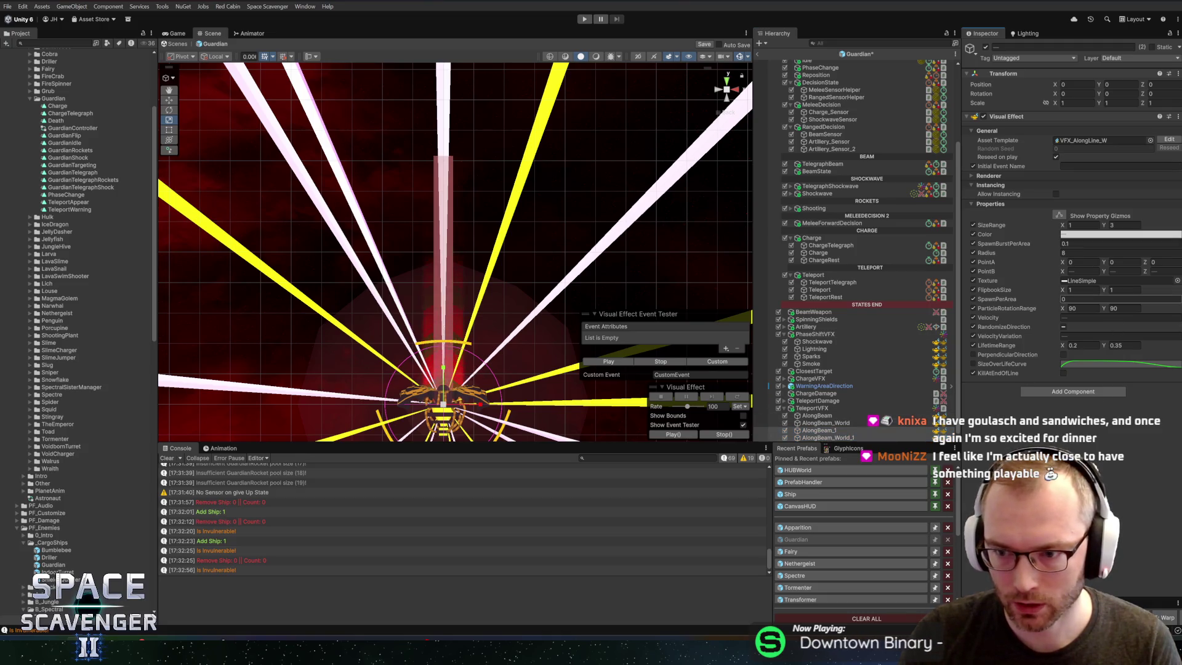
Step: Switch the beam effect's texture to LightningParticles and preview it
{"action": "left_click", "coordinate": [1176, 281]}
{"action": "key", "text": "BackSpace"}
{"action": "key", "text": "BackSpace"}
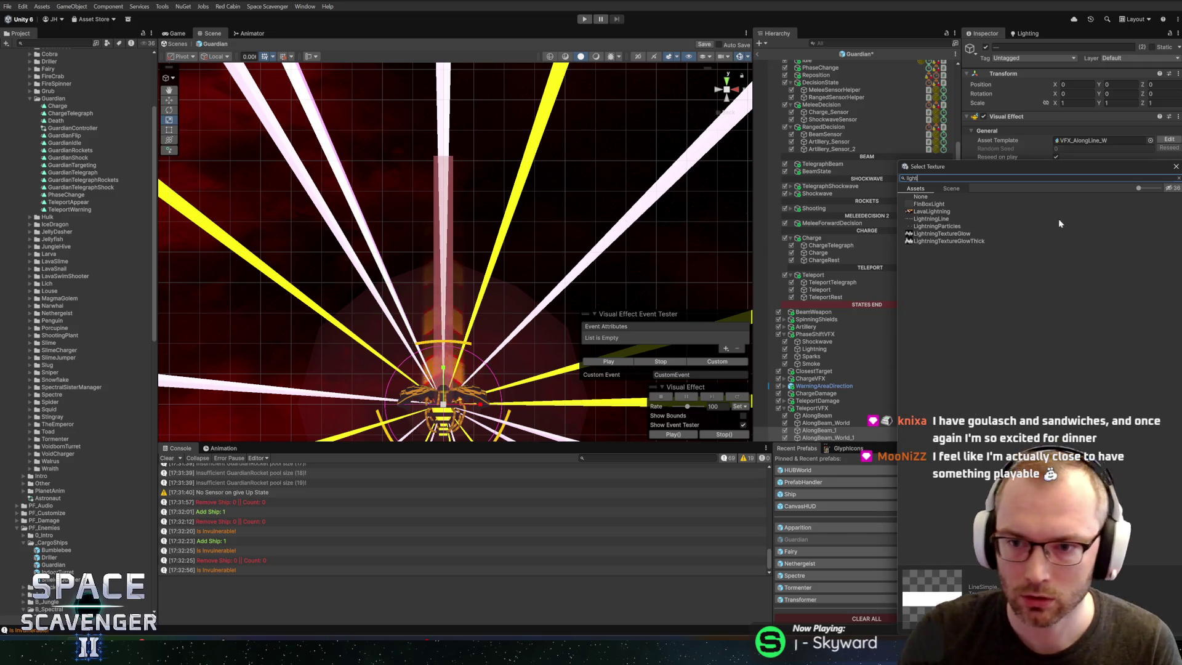
{"action": "left_click", "coordinate": [935, 226]}
{"action": "double_click", "coordinate": [935, 226]}
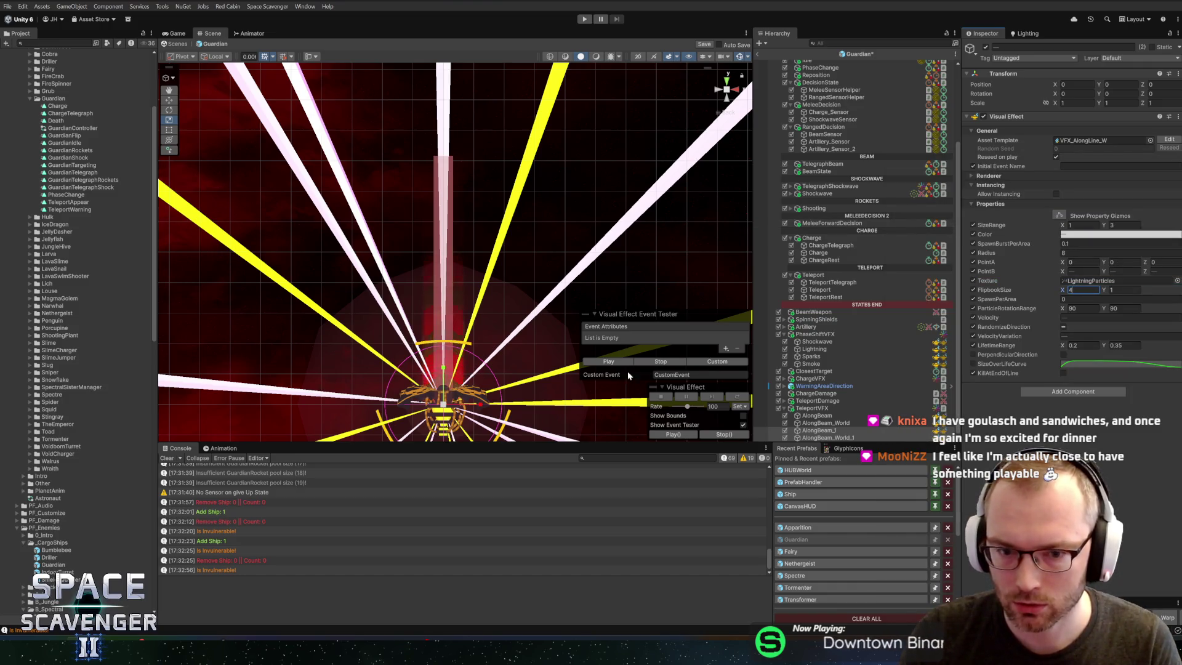
{"action": "left_click", "coordinate": [606, 363]}
{"action": "left_click", "coordinate": [606, 364]}
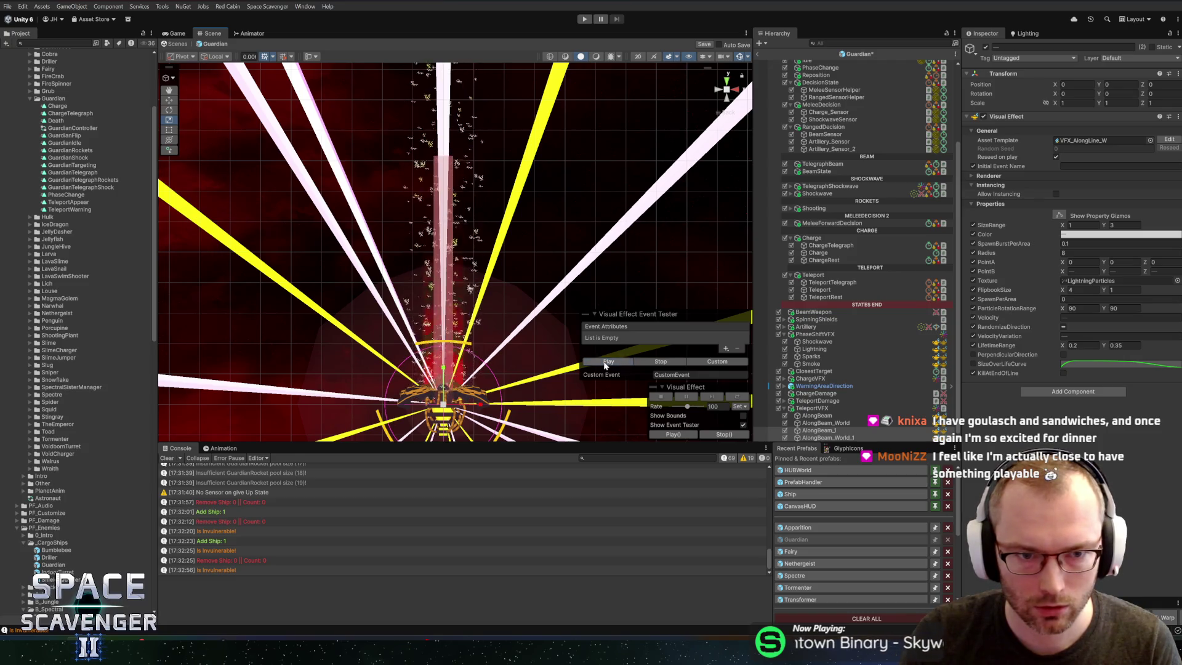
Step: Set the SizeRange maximum to 10 and ParticleRotationRange to 0–360, previewing the result
{"action": "left_click", "coordinate": [1083, 243]}
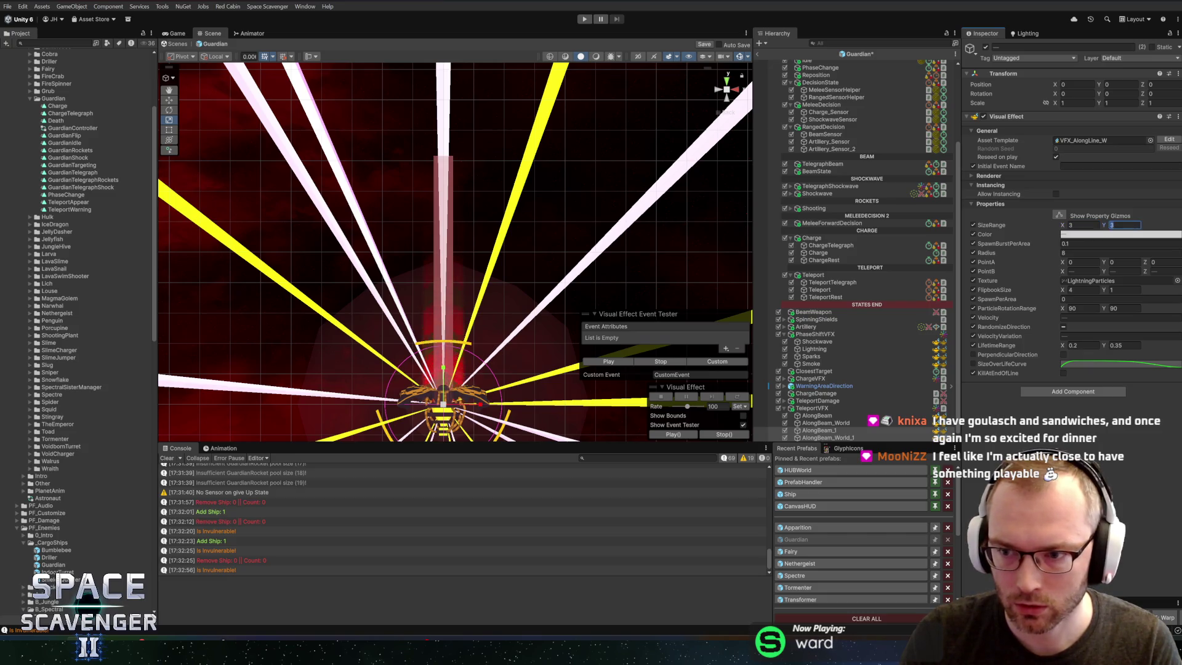
{"action": "type", "text": "10"}
{"action": "left_click", "coordinate": [592, 362]}
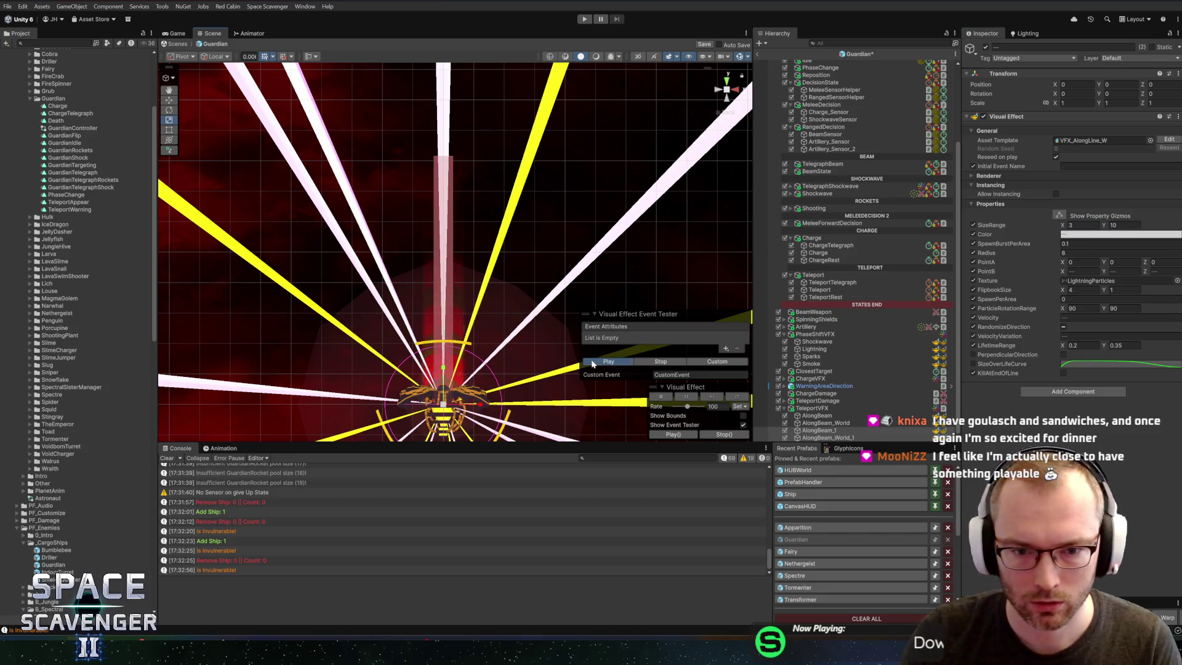
{"action": "left_click", "coordinate": [592, 362]}
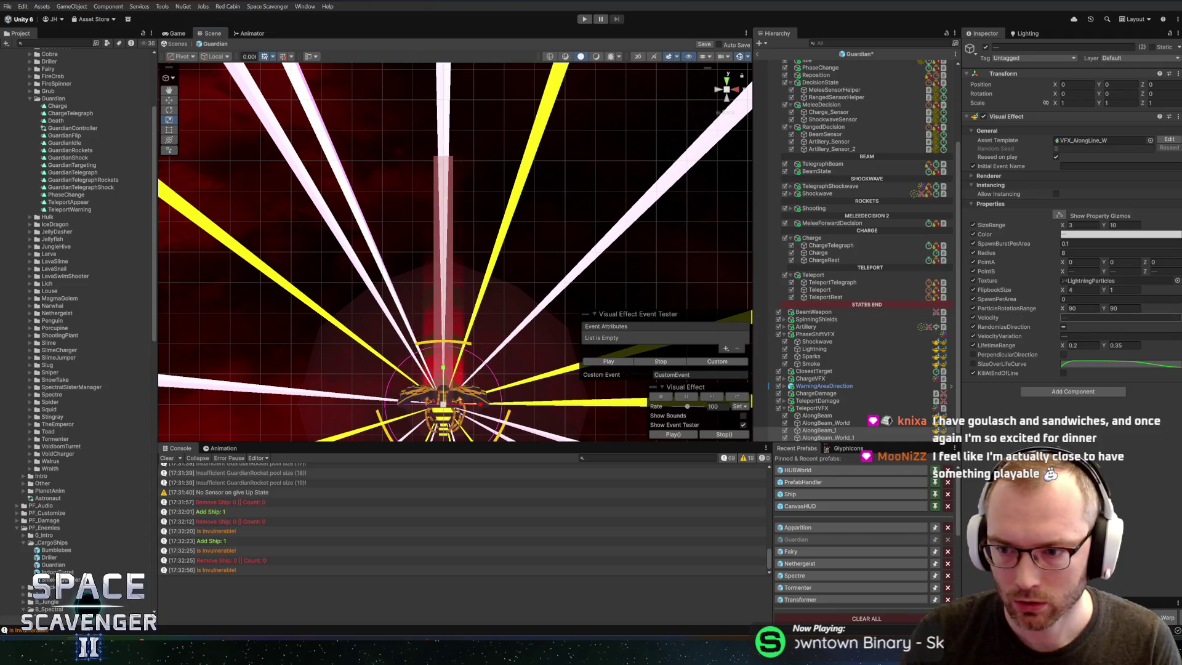
{"action": "type", "text": "0"}
{"action": "key", "text": "Tab"}
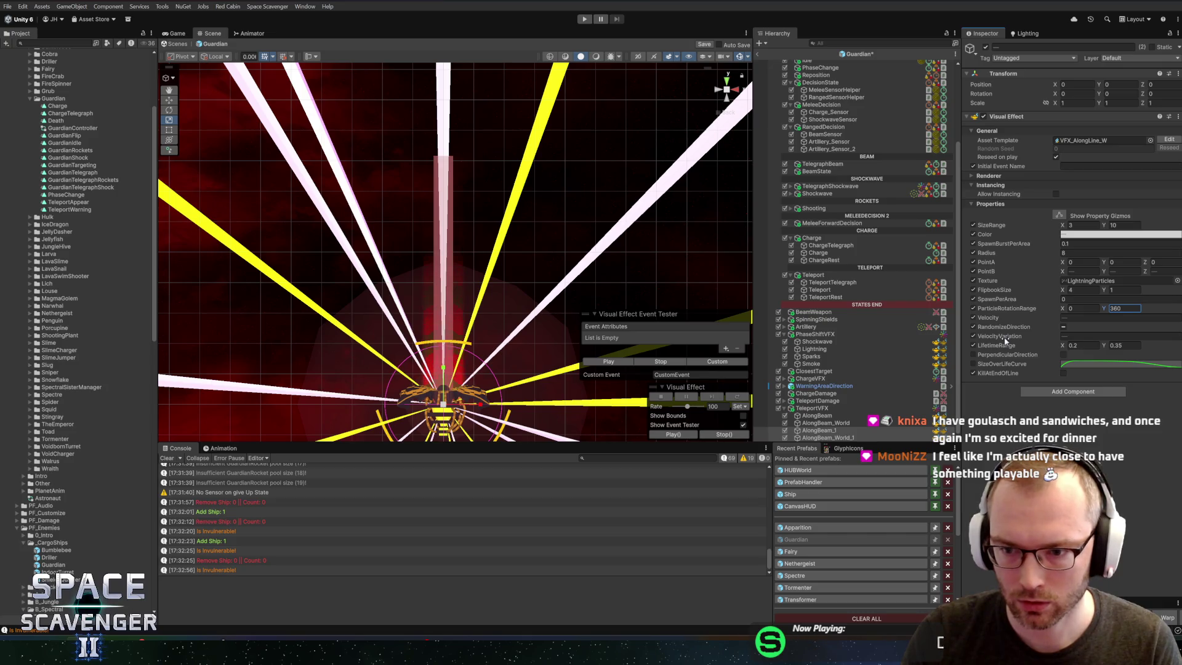
Step: Replay the lightning effect along the beam with the new rotation range
{"action": "left_click", "coordinate": [602, 364]}
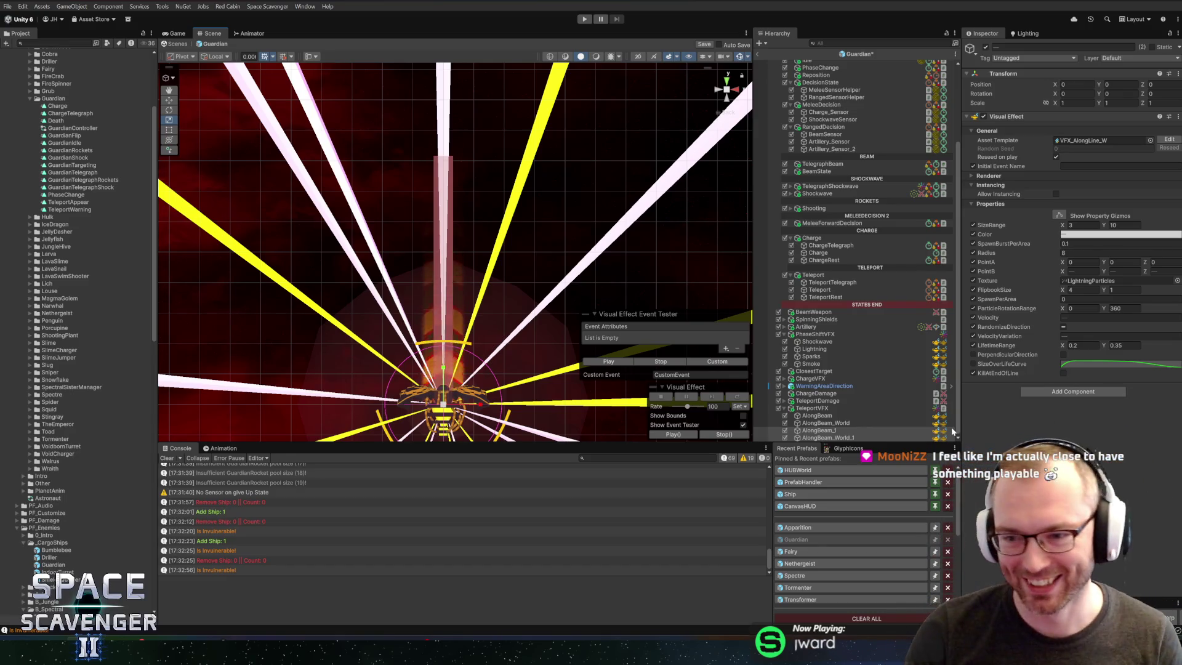
{"action": "left_click", "coordinate": [626, 362]}
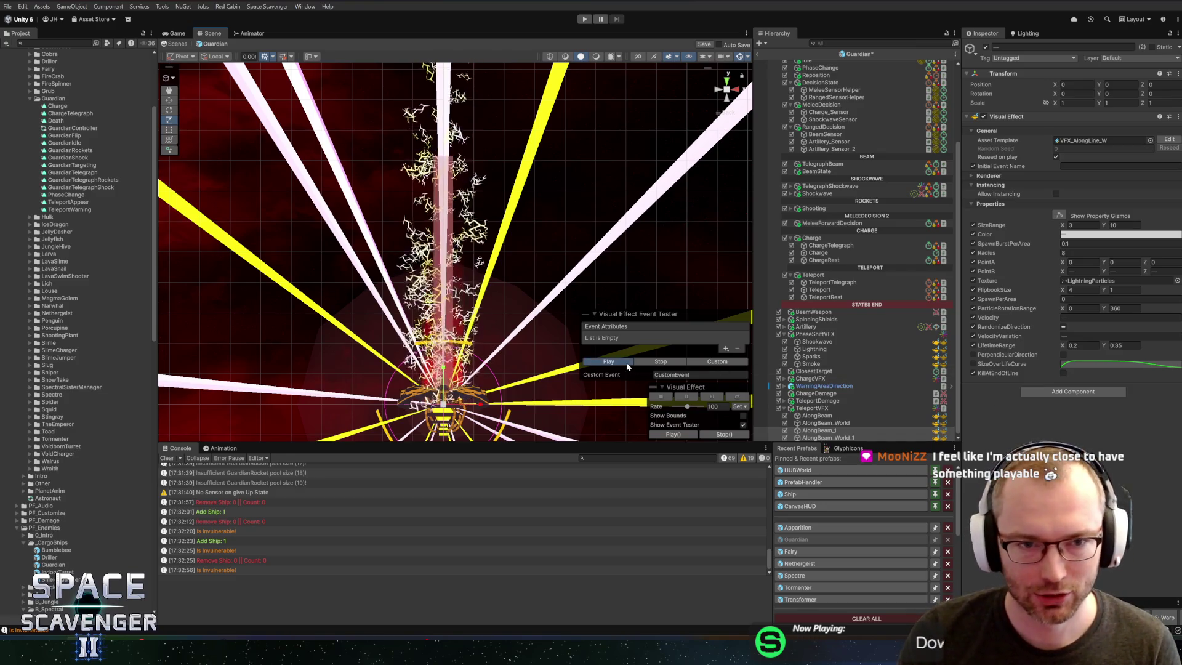
{"action": "scroll", "coordinate": [614, 350], "scroll_direction": "down", "scroll_amount": 3}
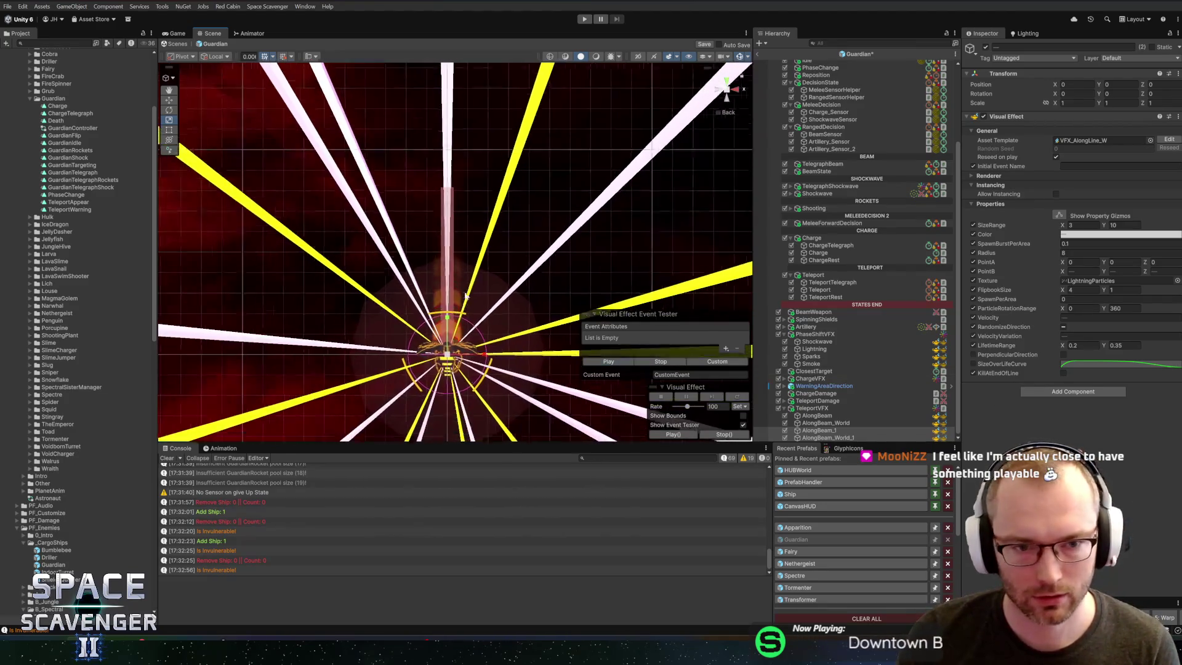
{"action": "left_click", "coordinate": [609, 362]}
{"action": "scroll", "coordinate": [481, 288], "scroll_direction": "up", "scroll_amount": 3}
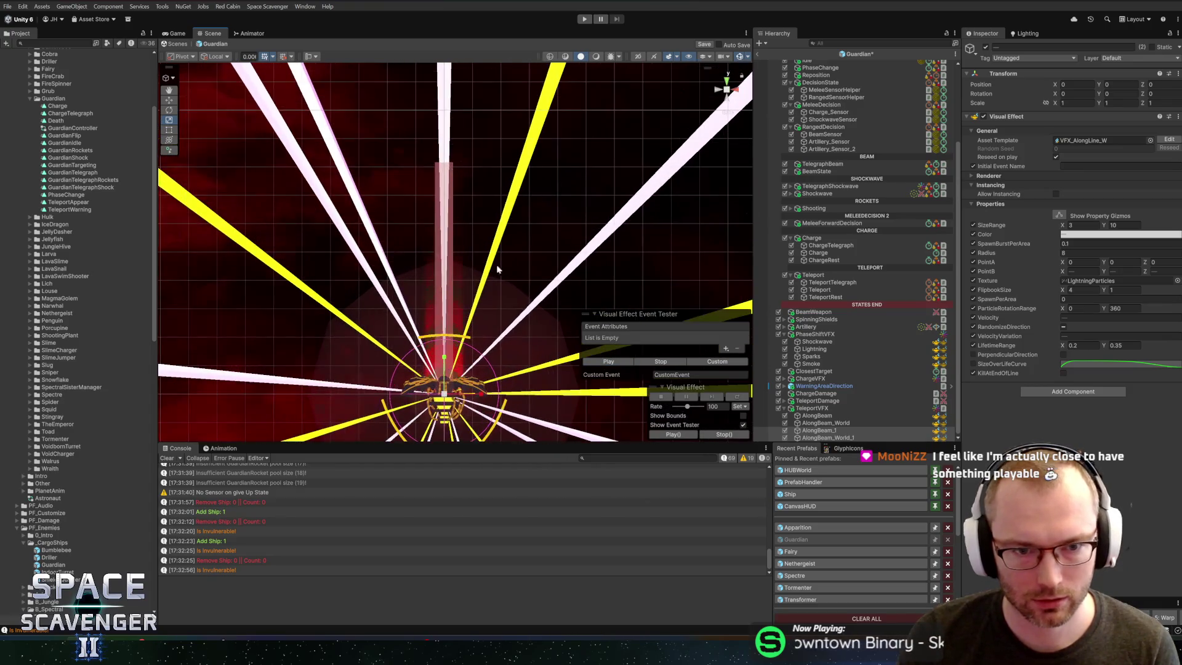
Step: Set SpawnBurstPerArea to 0.04 and preview all four AlongBeam effects together
{"action": "left_click", "coordinate": [1065, 243]}
{"action": "type", "text": "0"}
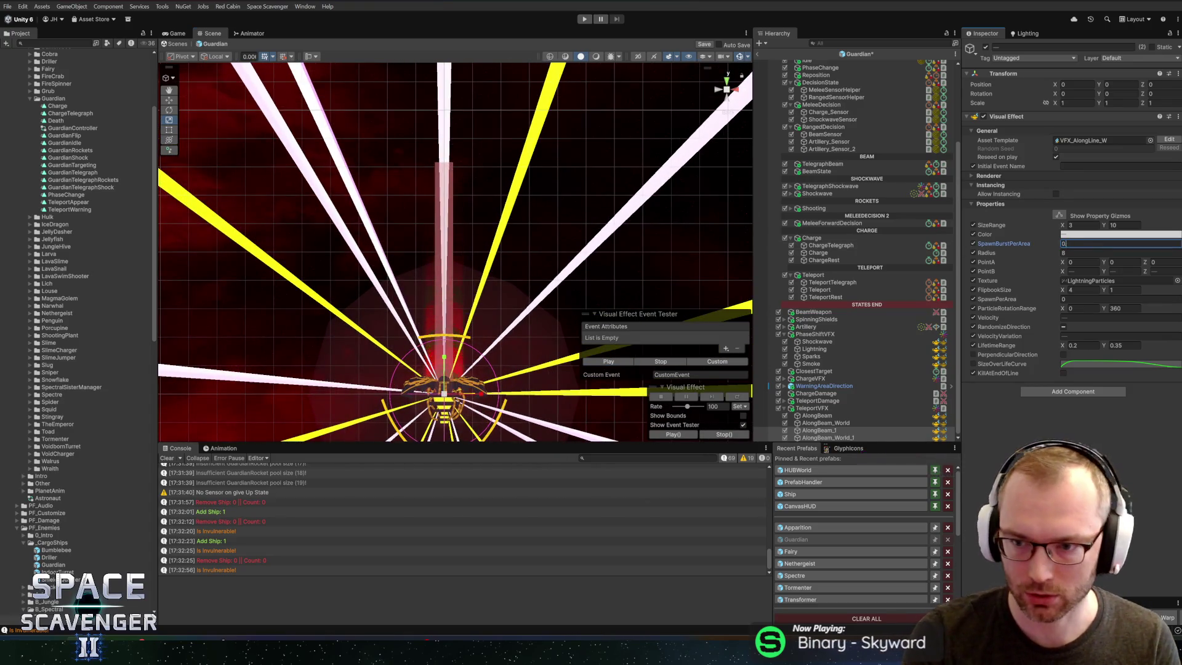
{"action": "type", "text": ".04"}
{"action": "left_click", "coordinate": [608, 361]}
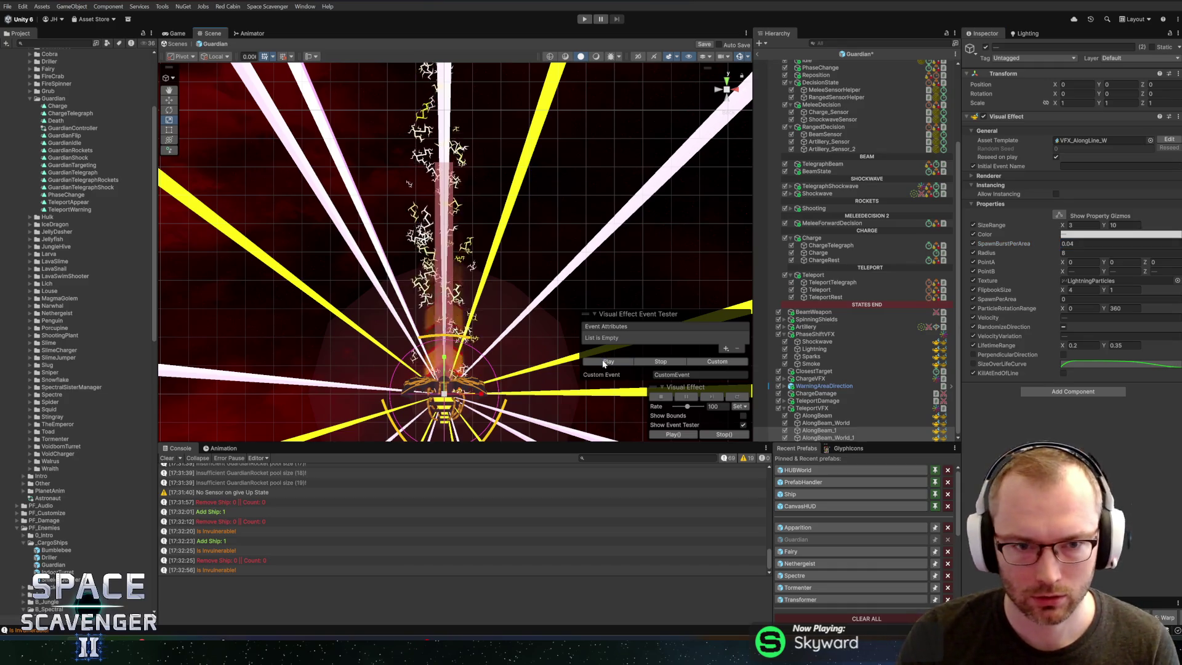
{"action": "left_click", "coordinate": [816, 415], "text": "shift"}
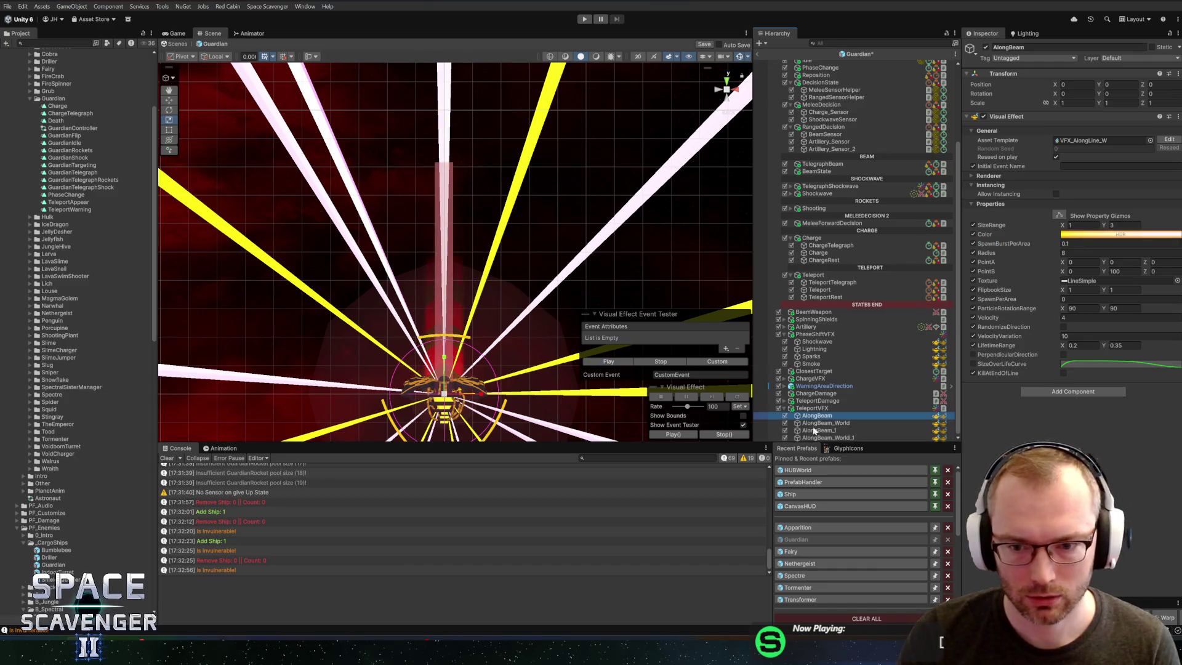
{"action": "left_click", "coordinate": [618, 364]}
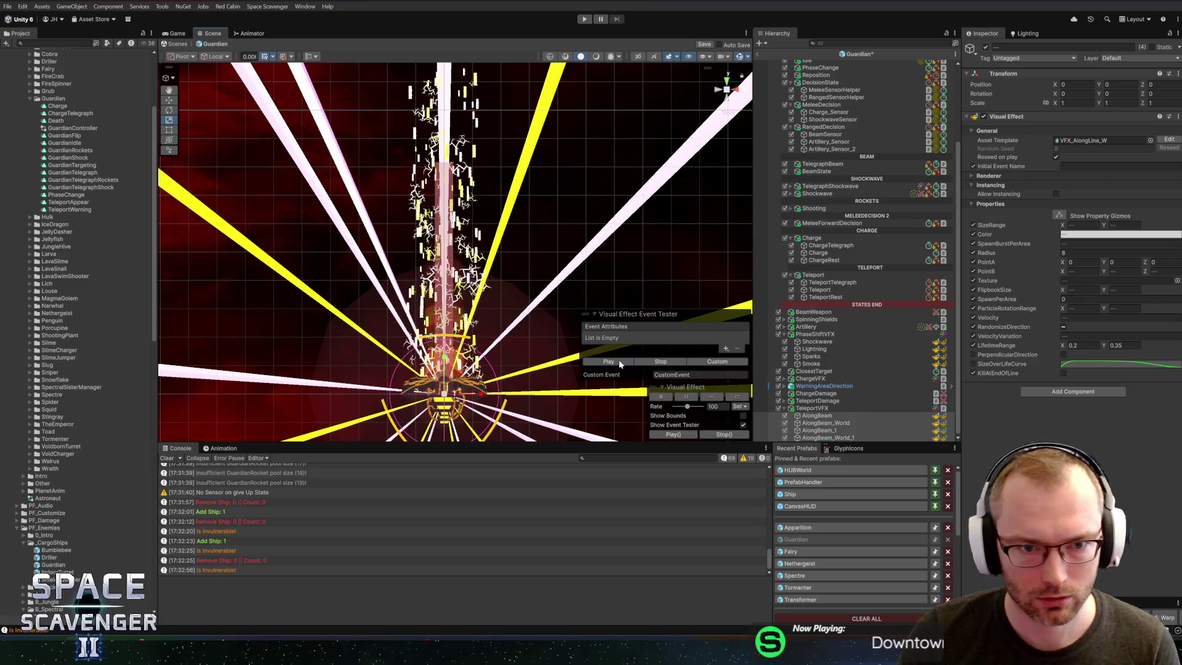
Step: Save the Guardian prefab, review TeleportVFX and Teleport settings, then exit Prefab Mode and press Play
{"action": "key", "text": "ctrl+s"}
{"action": "left_click", "coordinate": [923, 408]}
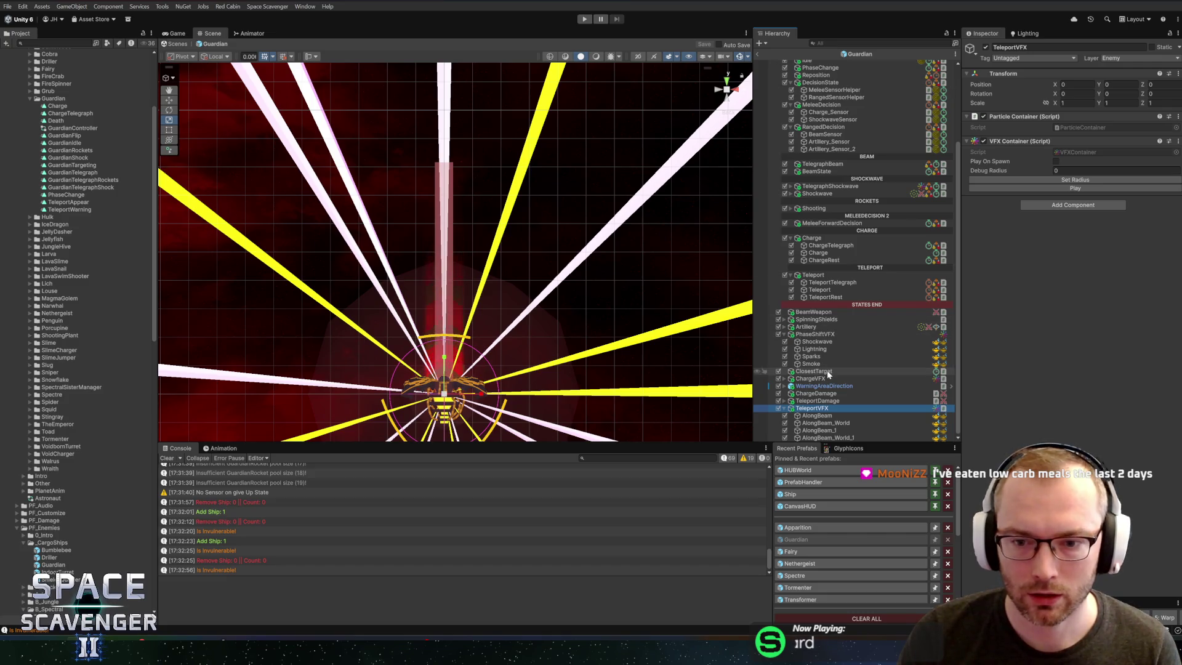
{"action": "left_click", "coordinate": [819, 289]}
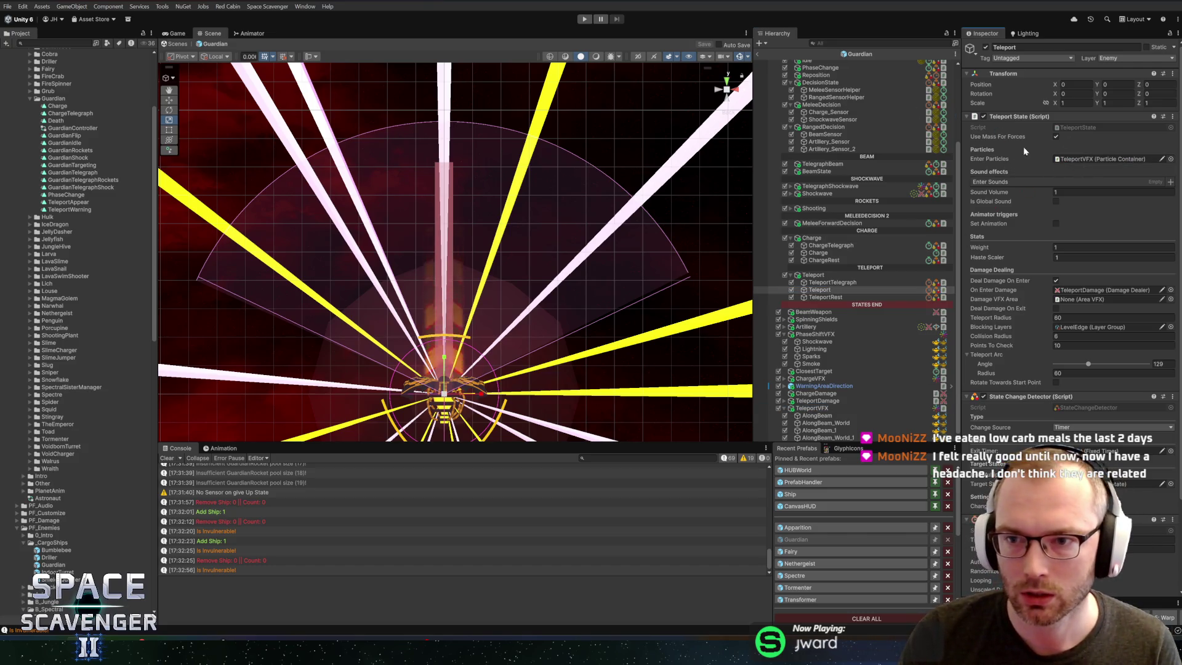
{"action": "left_click", "coordinate": [761, 56]}
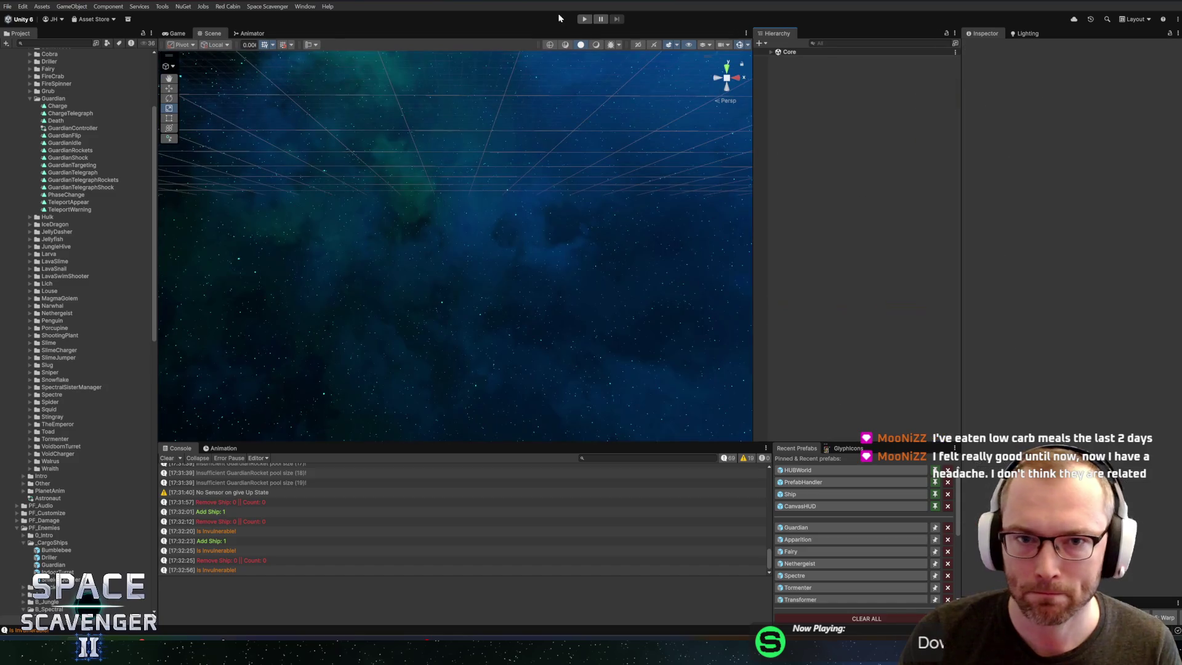
{"action": "left_click", "coordinate": [583, 19]}
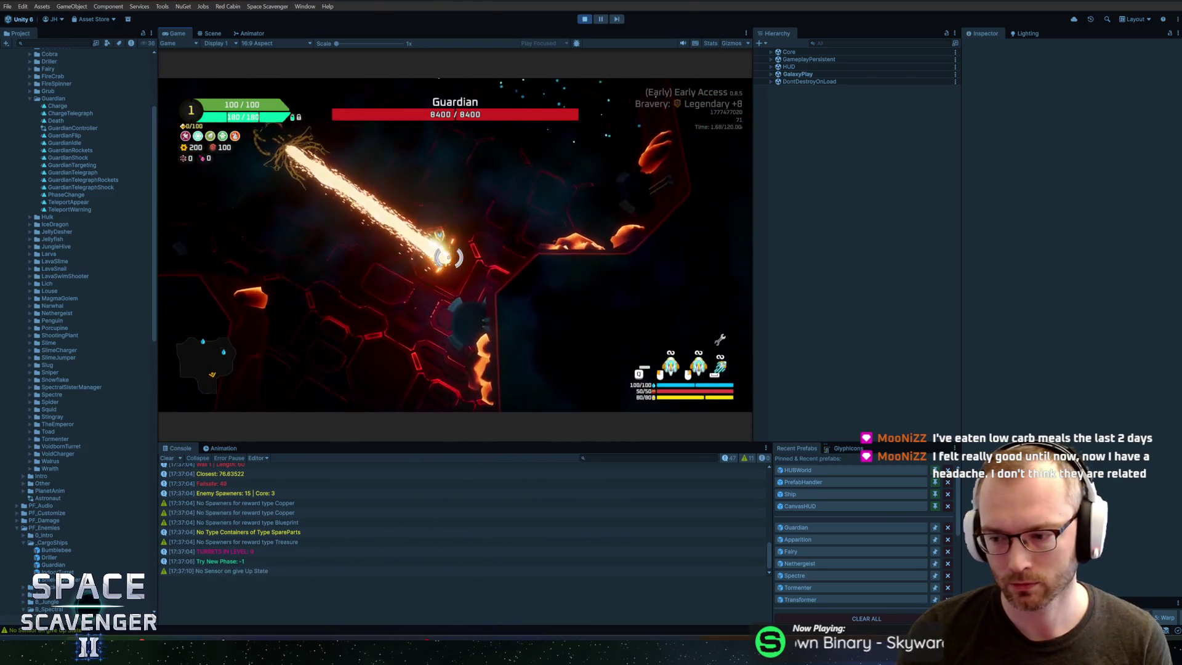
Step: Playtest the Guardian fight in a maximized Game view, then stop and reopen the Guardian prefab
{"action": "double_click", "coordinate": [179, 32]}
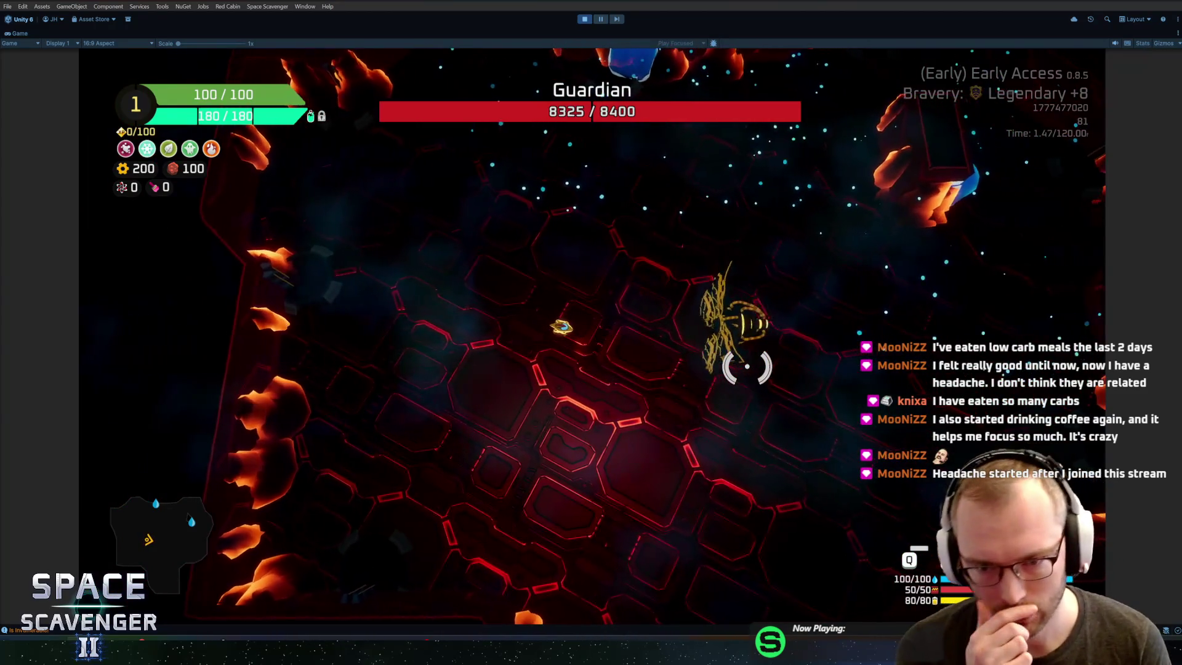
{"action": "key", "text": "ctrl+p"}
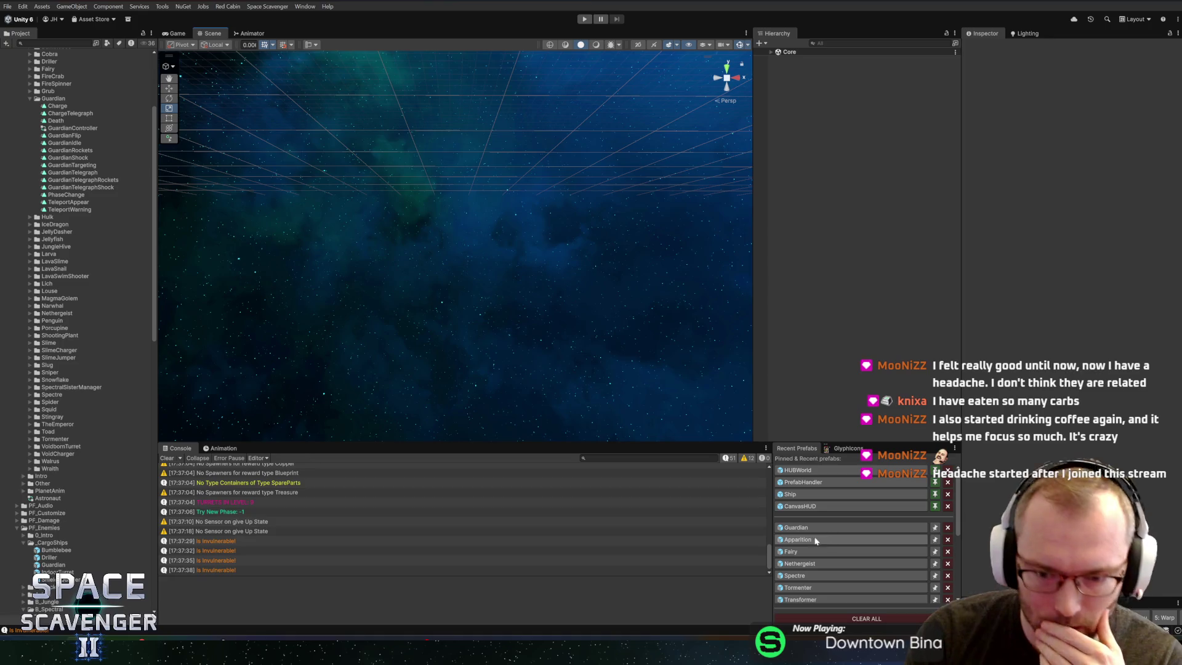
{"action": "left_click", "coordinate": [792, 527]}
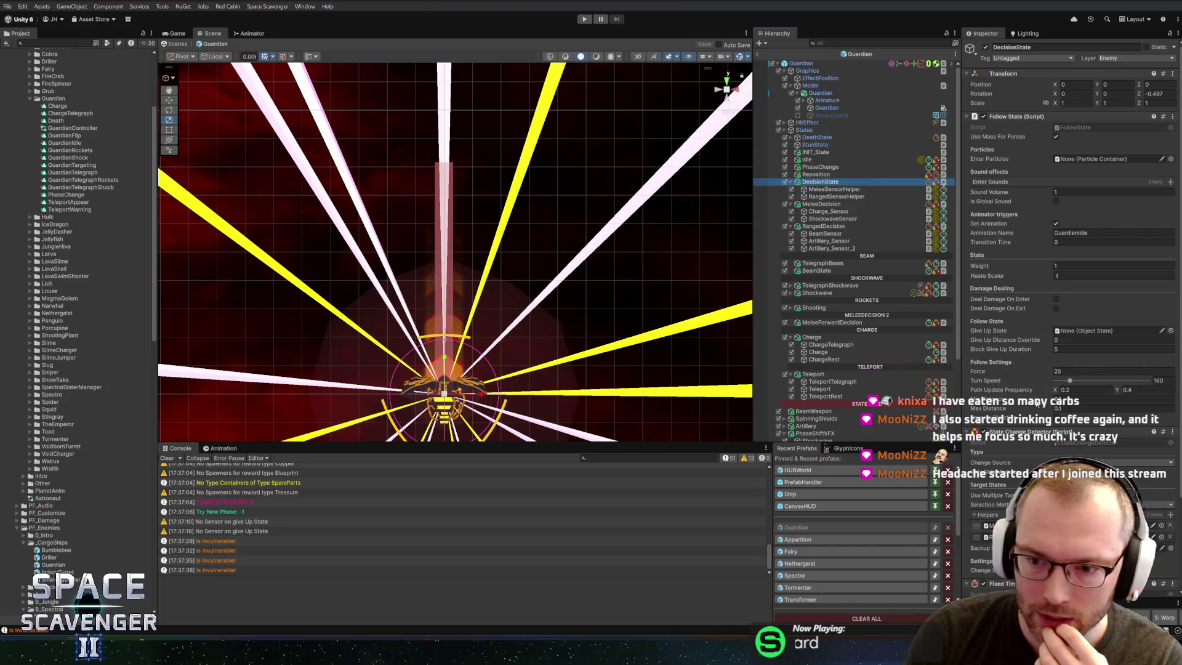
Step: Adjust the decision states' Follow Settings Min and Max Distance, then enter Play mode again
{"action": "left_click_drag", "start_coordinate": [557, 360], "coordinate": [536, 230]}
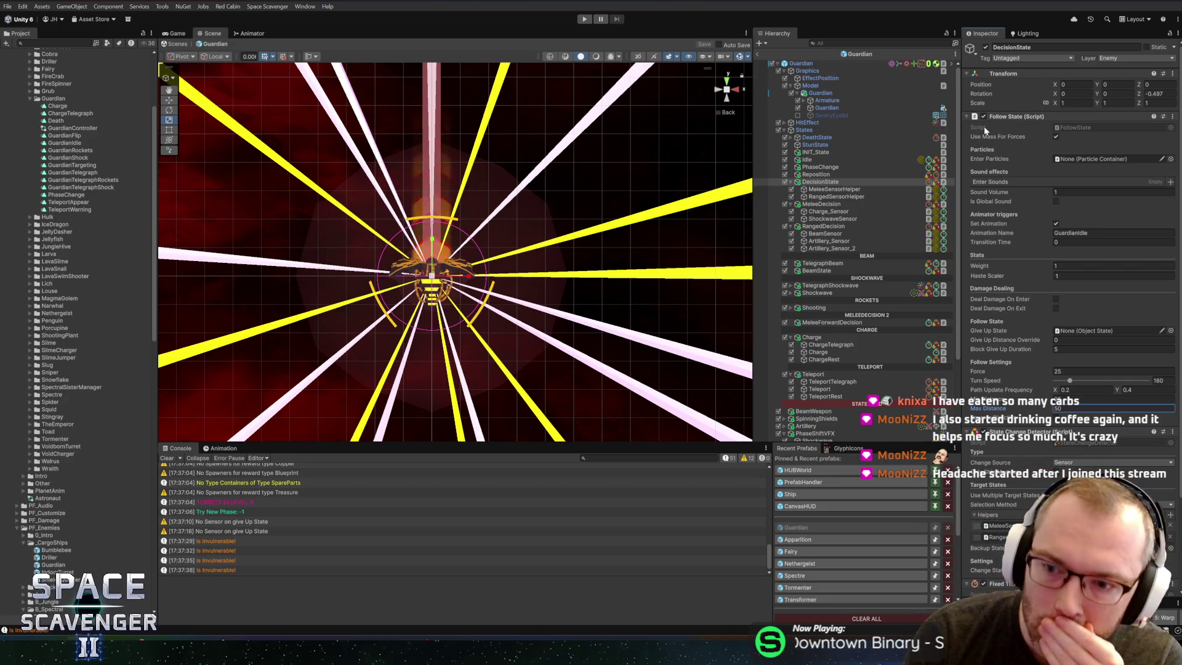
{"action": "left_click", "coordinate": [824, 190]}
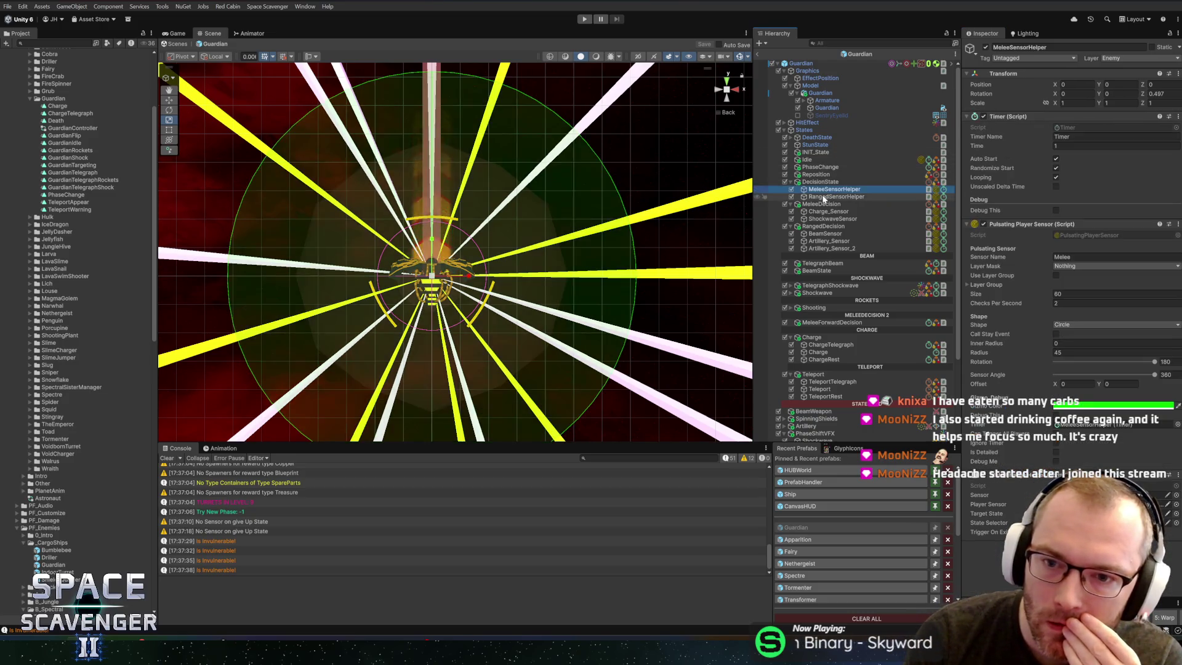
{"action": "key", "text": "Up"}
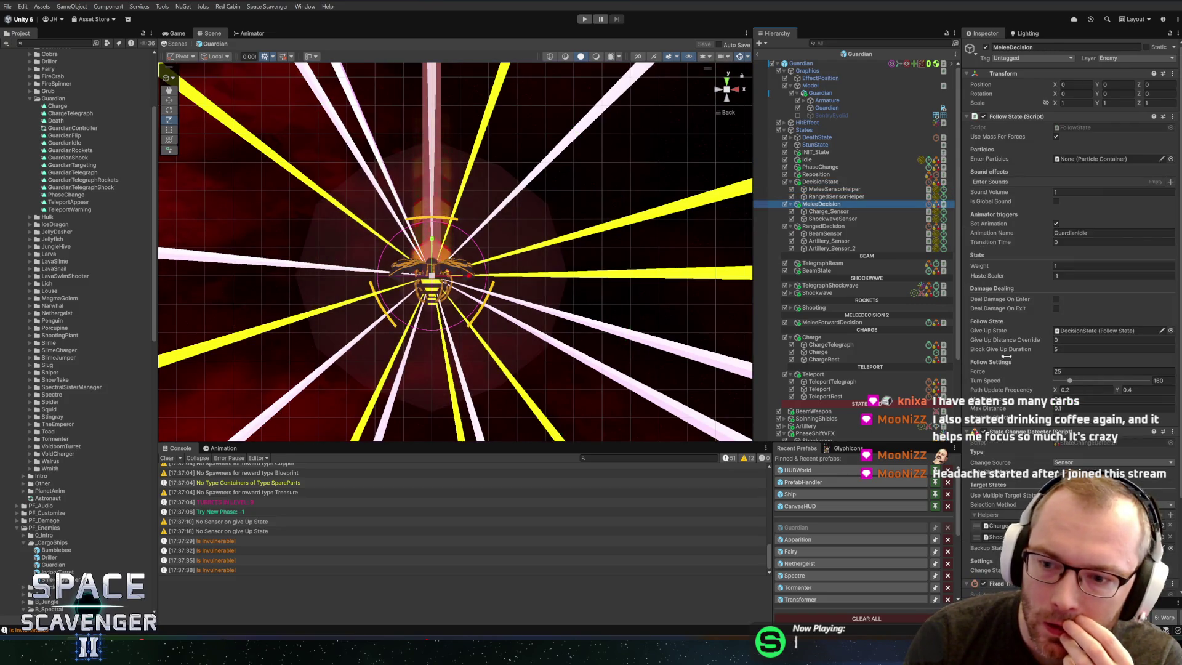
{"action": "left_click", "coordinate": [1060, 398]}
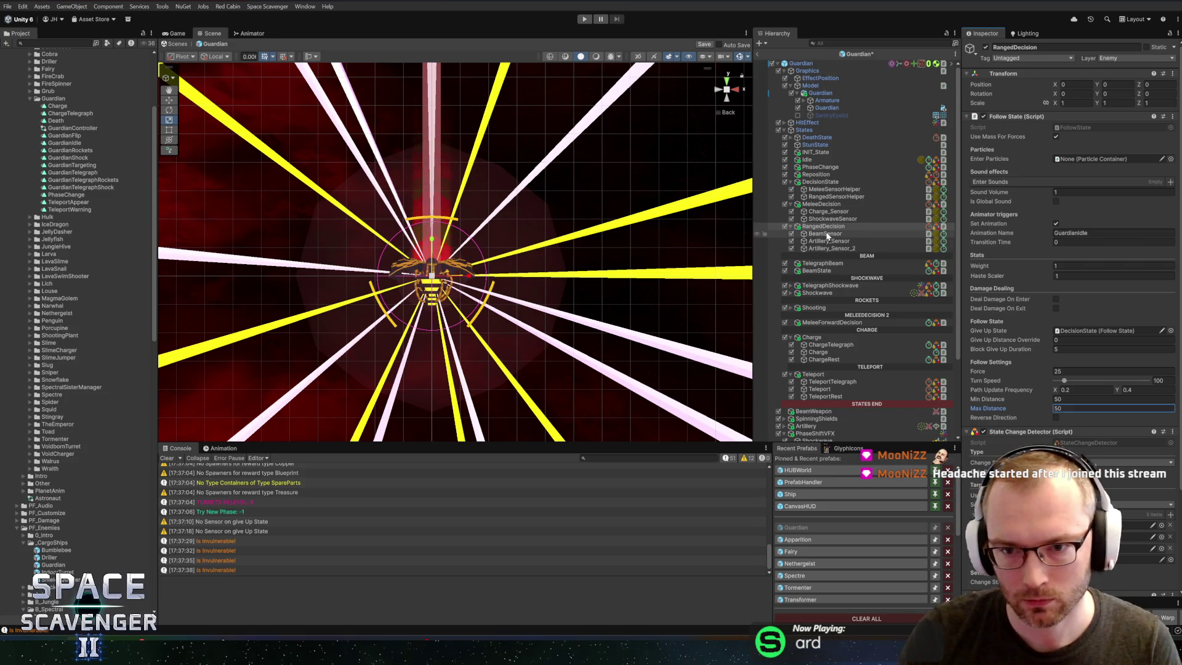
{"action": "left_click", "coordinate": [1072, 406]}
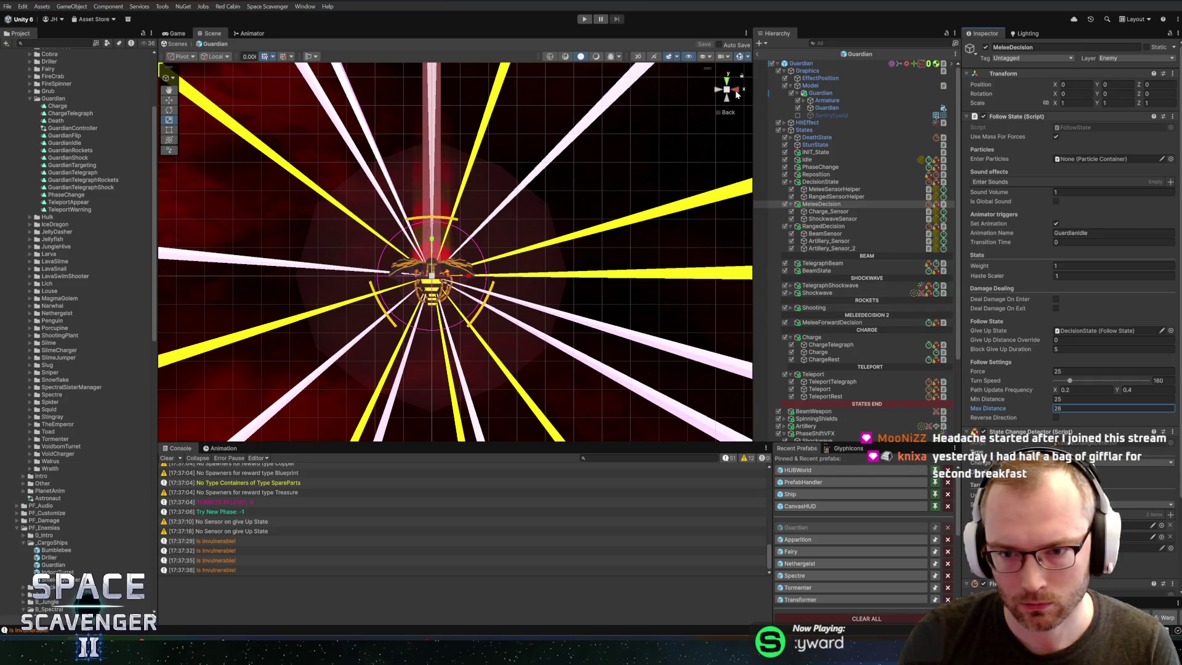
{"action": "left_click", "coordinate": [584, 19]}
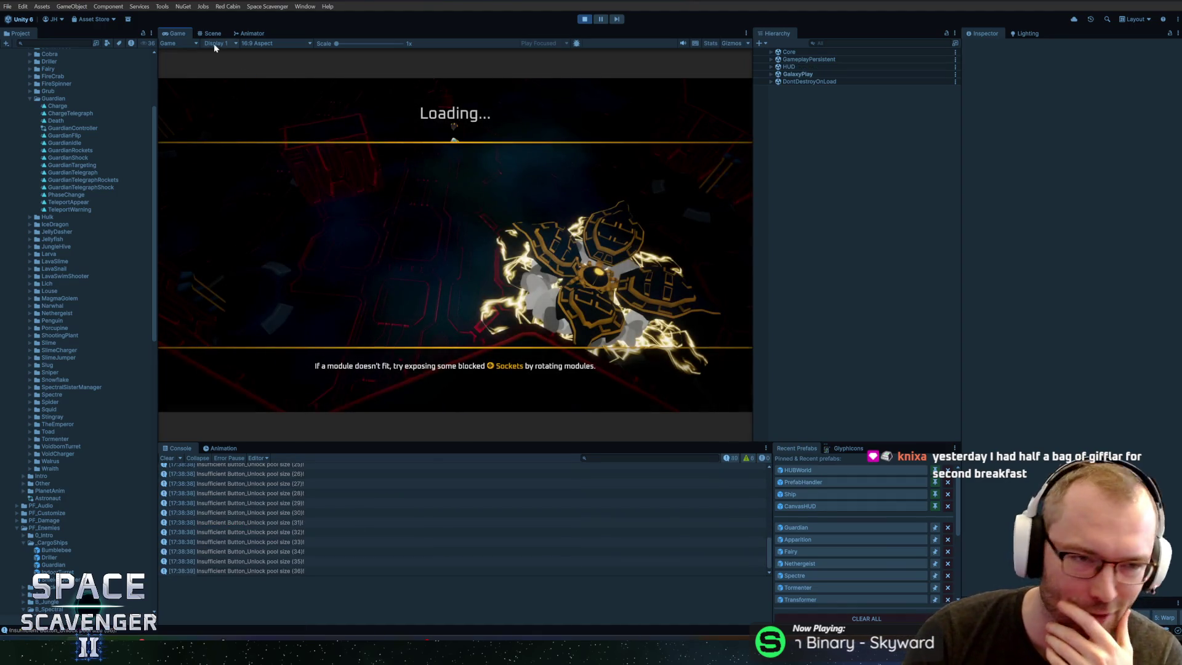
Step: Play the Guardian encounter in a maximized Game view, then open the debug console
{"action": "double_click", "coordinate": [184, 33]}
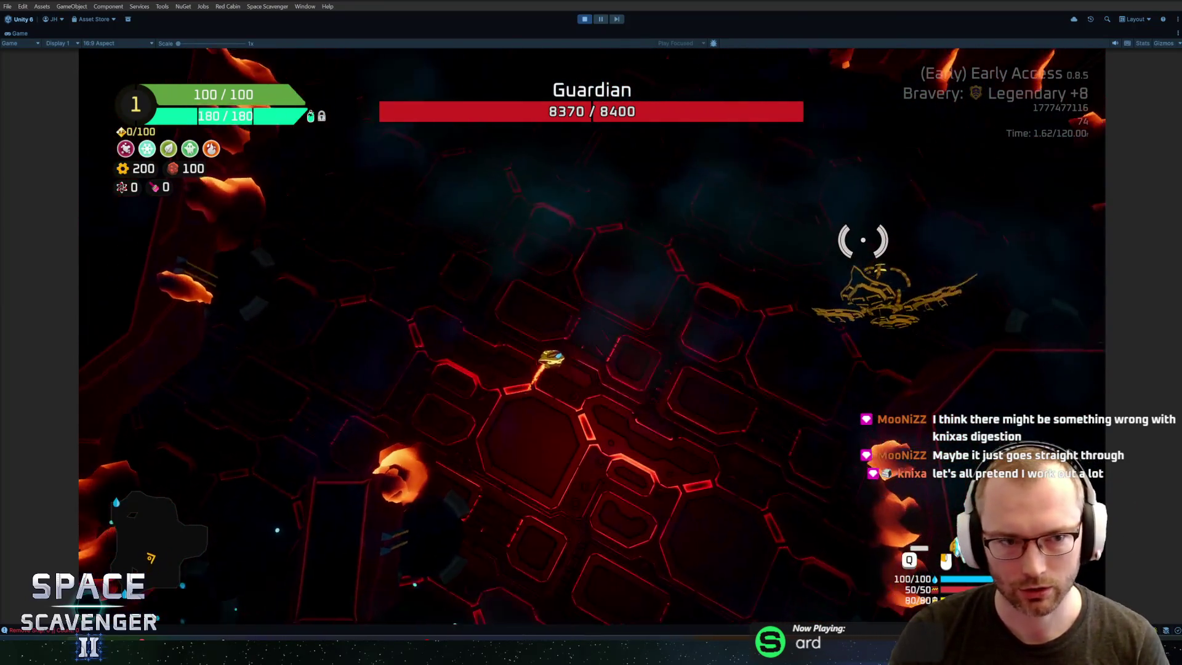
{"action": "key", "text": "grave"}
Step: Use the in-game debug console to turn off ship invulnerability and restore ship health with 'add ho'
{"action": "key", "text": "Up"}
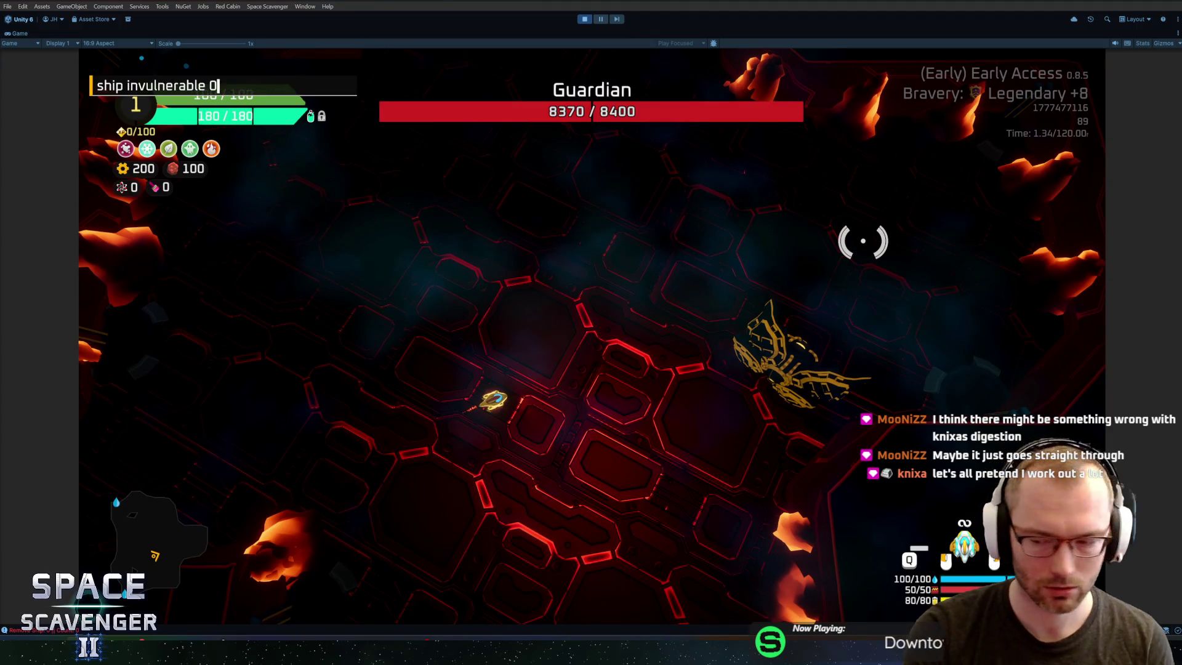
{"action": "key", "text": "Return"}
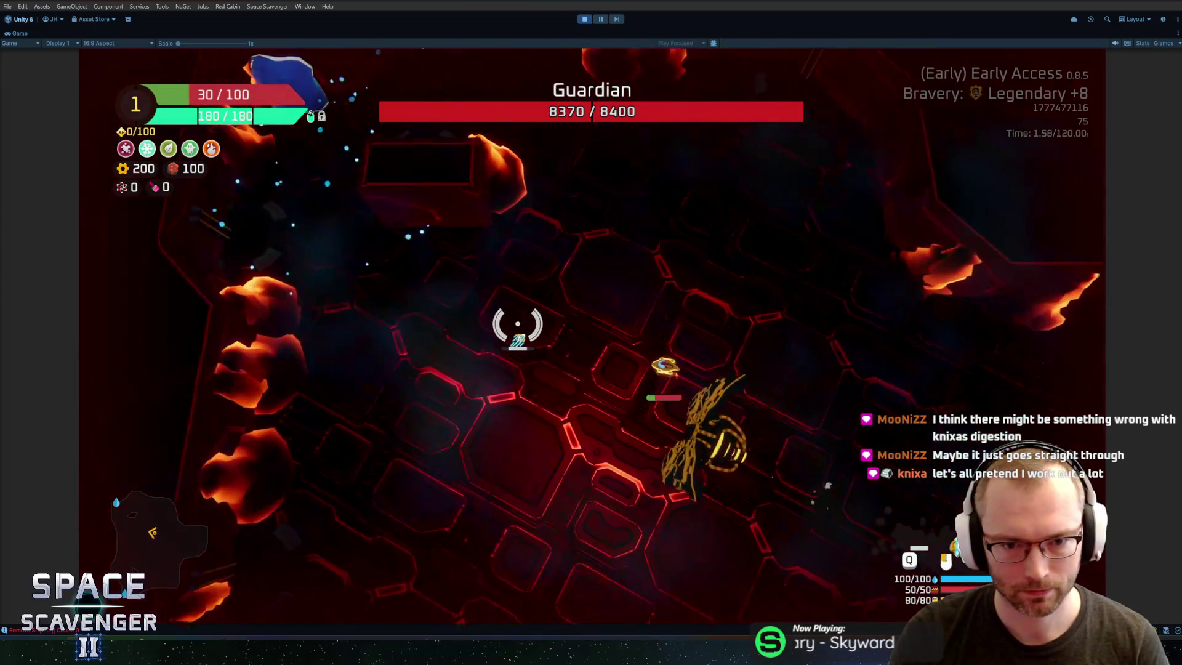
{"action": "key", "text": "grave"}
{"action": "key", "text": "Up"}
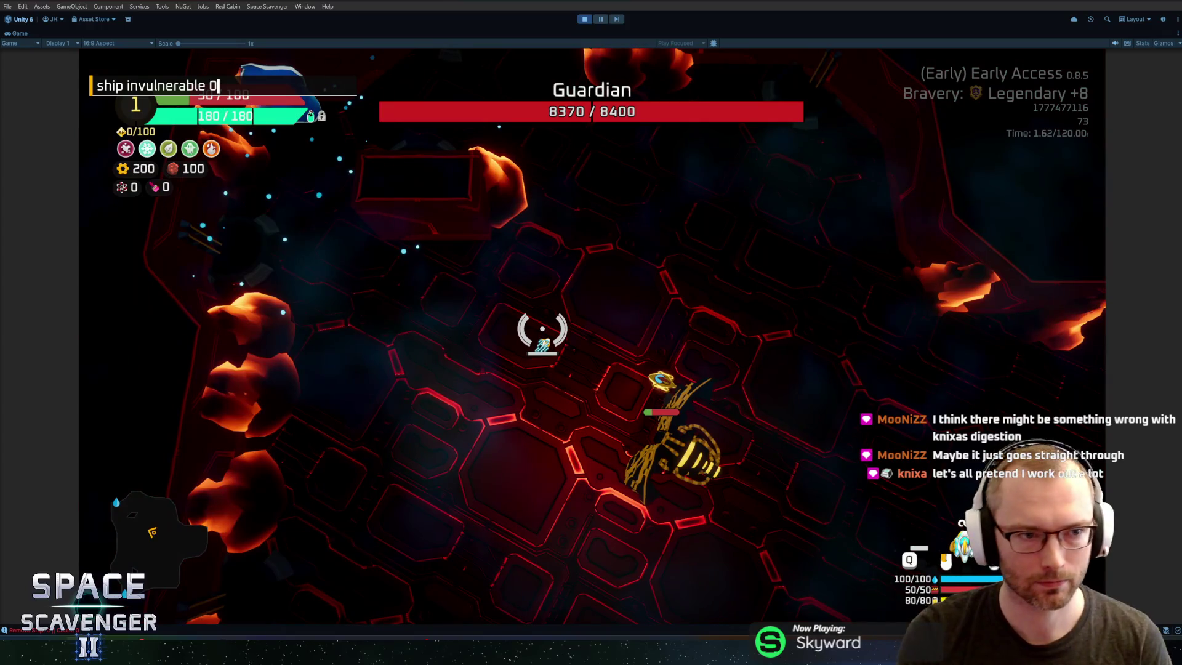
{"action": "key", "text": "ctrl+a"}
{"action": "type", "text": "add ho"}
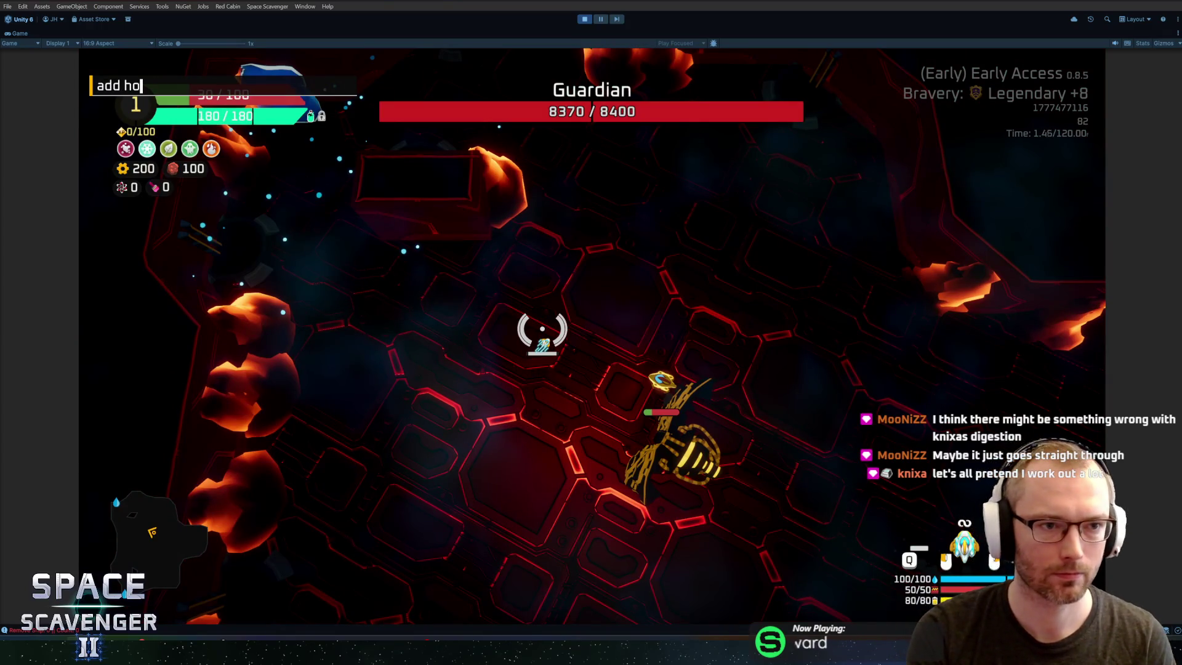
{"action": "key", "text": "Return"}
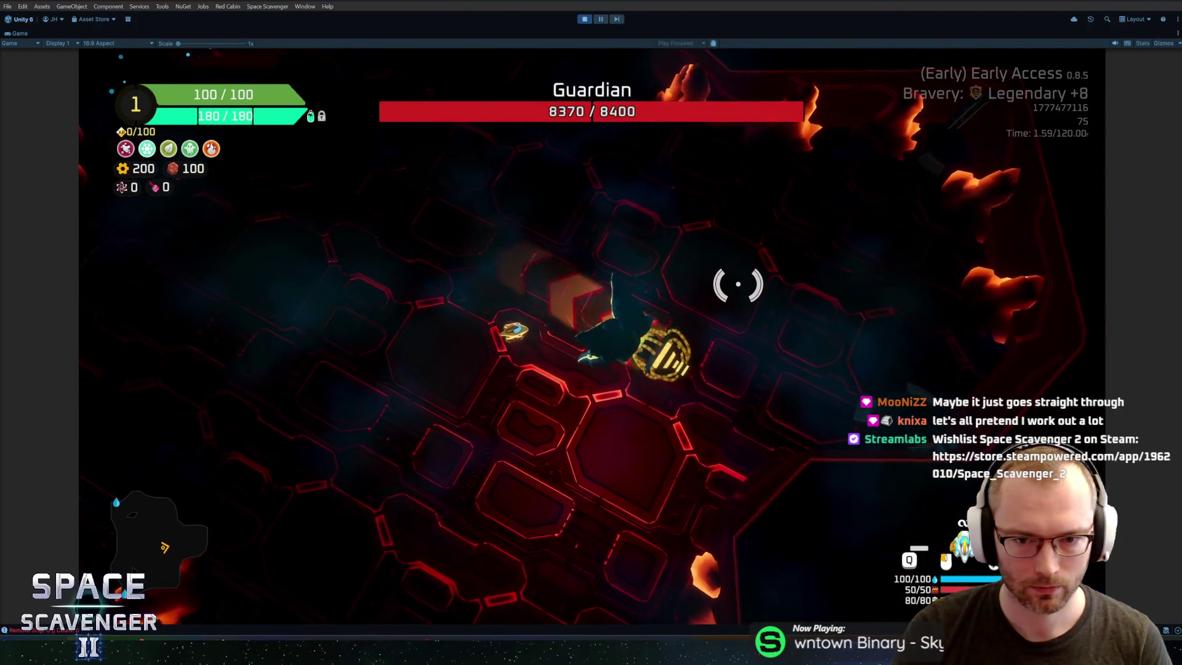
{"action": "key", "text": "grave"}
{"action": "key", "text": "Up"}
{"action": "key", "text": "Return"}
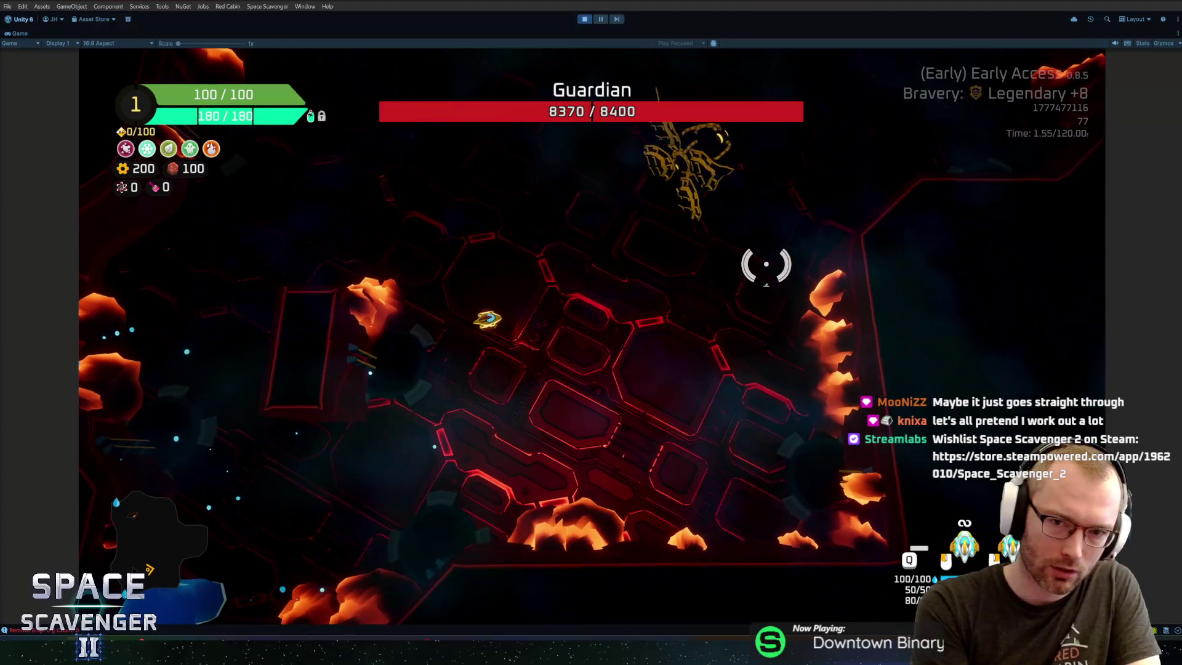
Step: Fly the ship around the Guardian arena firing at the boss, then stop Play mode
{"action": "key", "text": "d"}
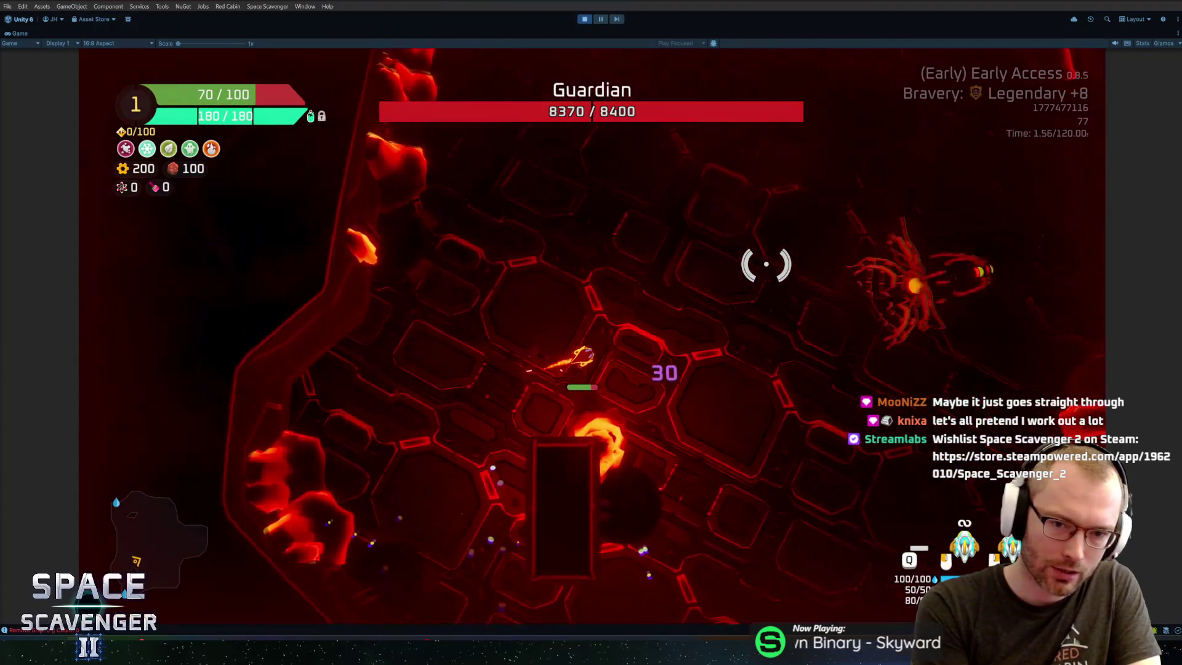
{"action": "key", "text": "grave"}
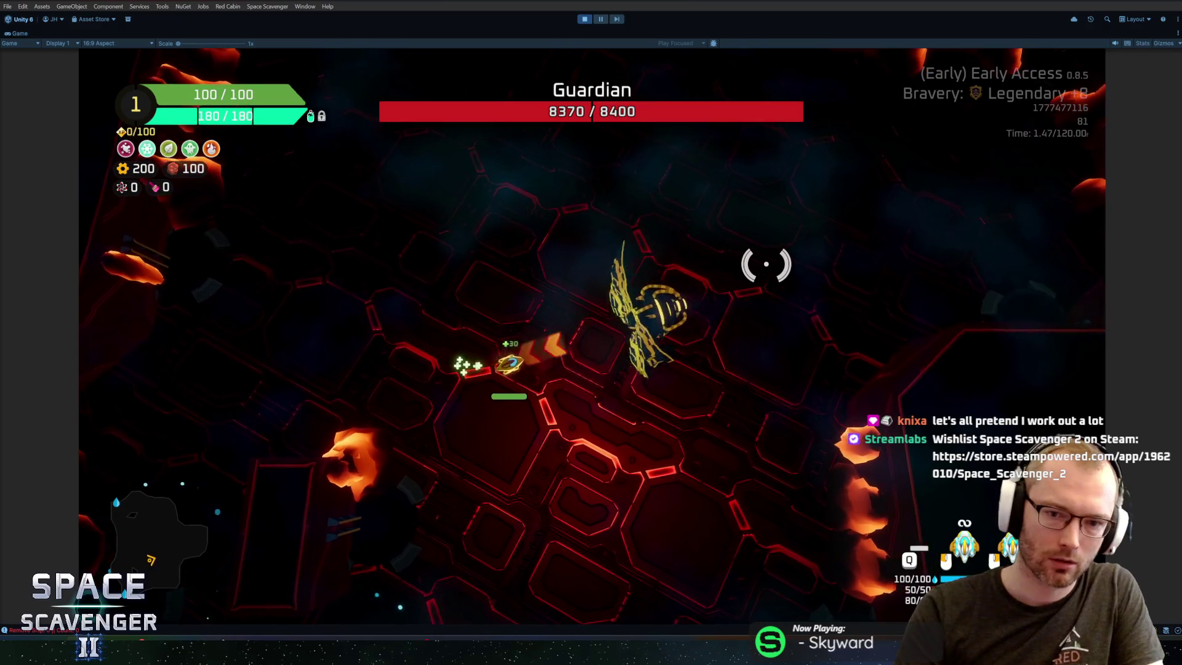
{"action": "key", "text": "w"}
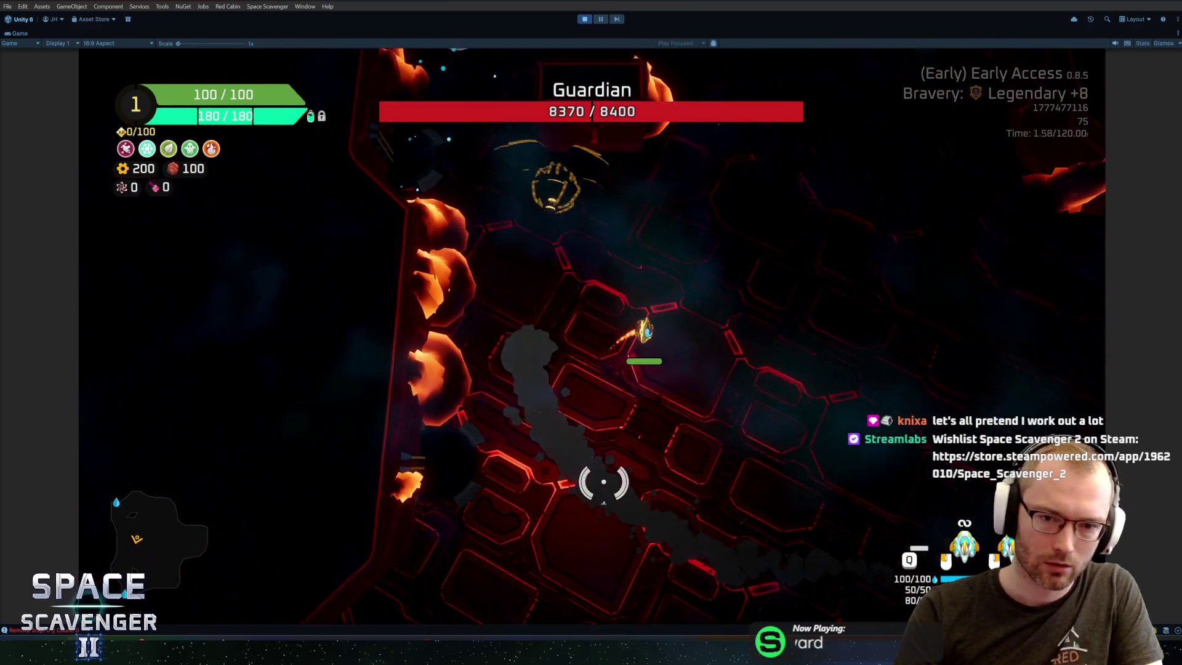
{"action": "key", "text": "d"}
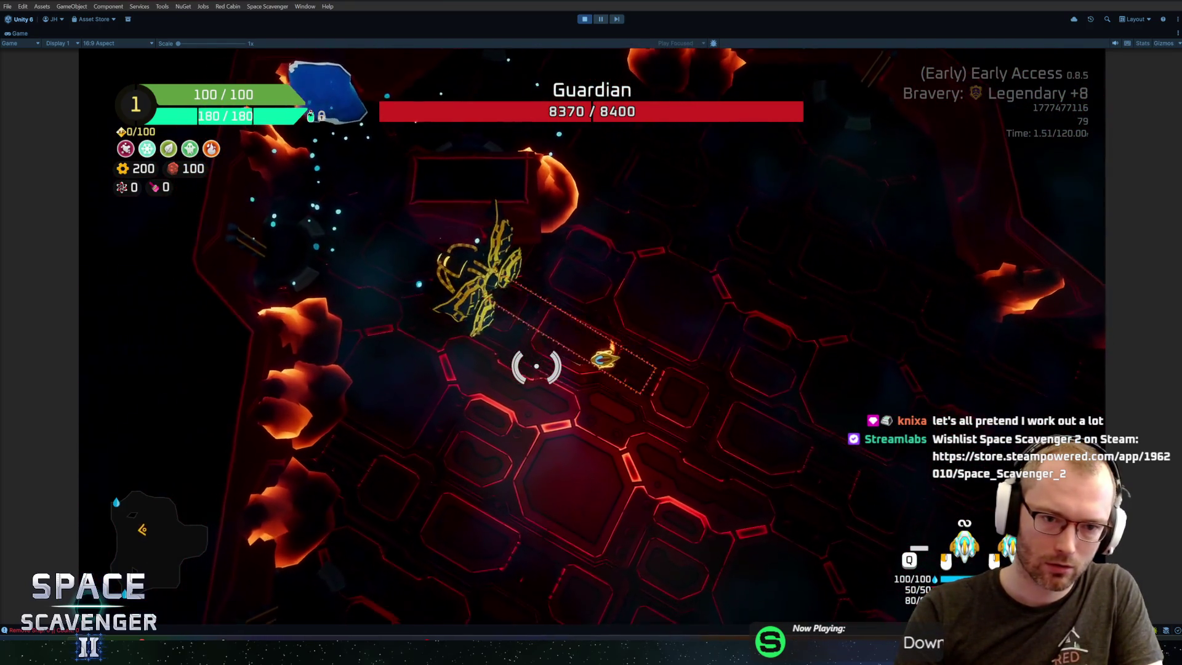
{"action": "key", "text": "a"}
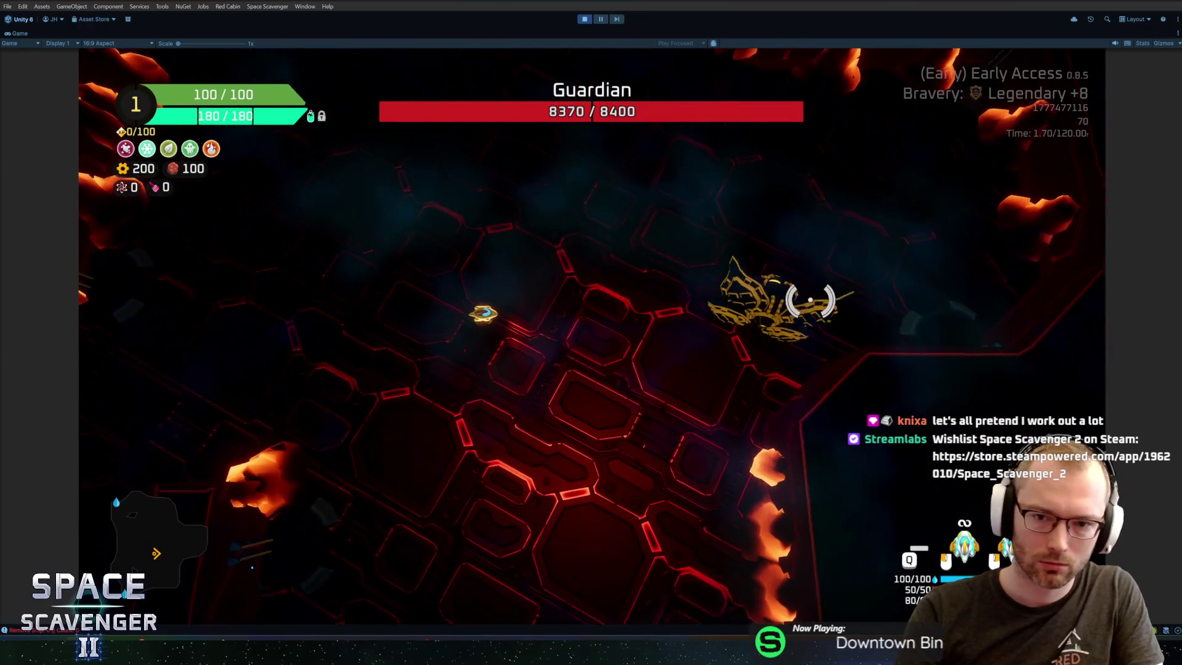
{"action": "key", "text": "a"}
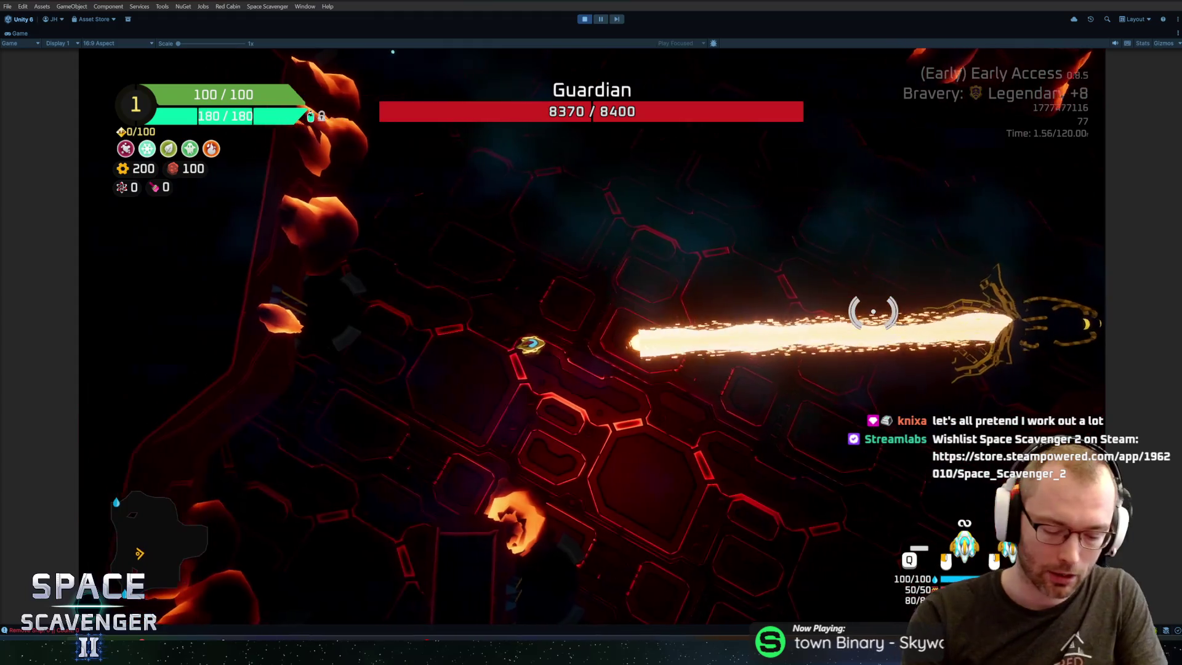
{"action": "key", "text": "ctrl+p"}
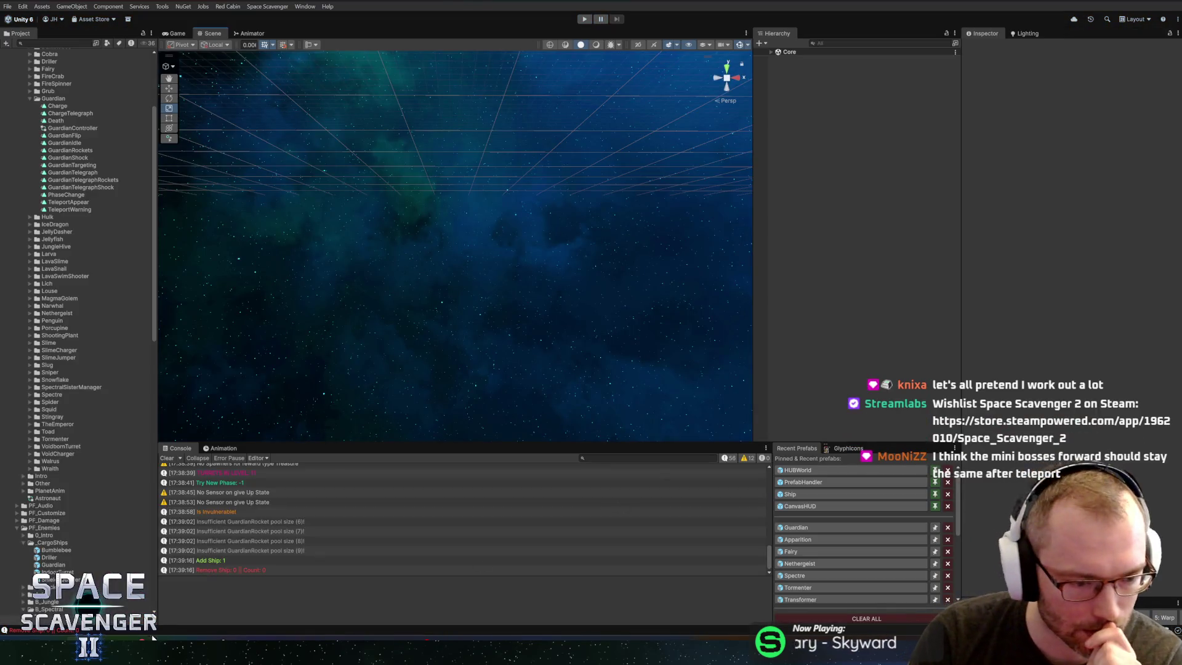
Step: Bring up TeleportState.cs in Rider at the startPoint line
{"action": "mouse_move", "coordinate": [138, 641]}
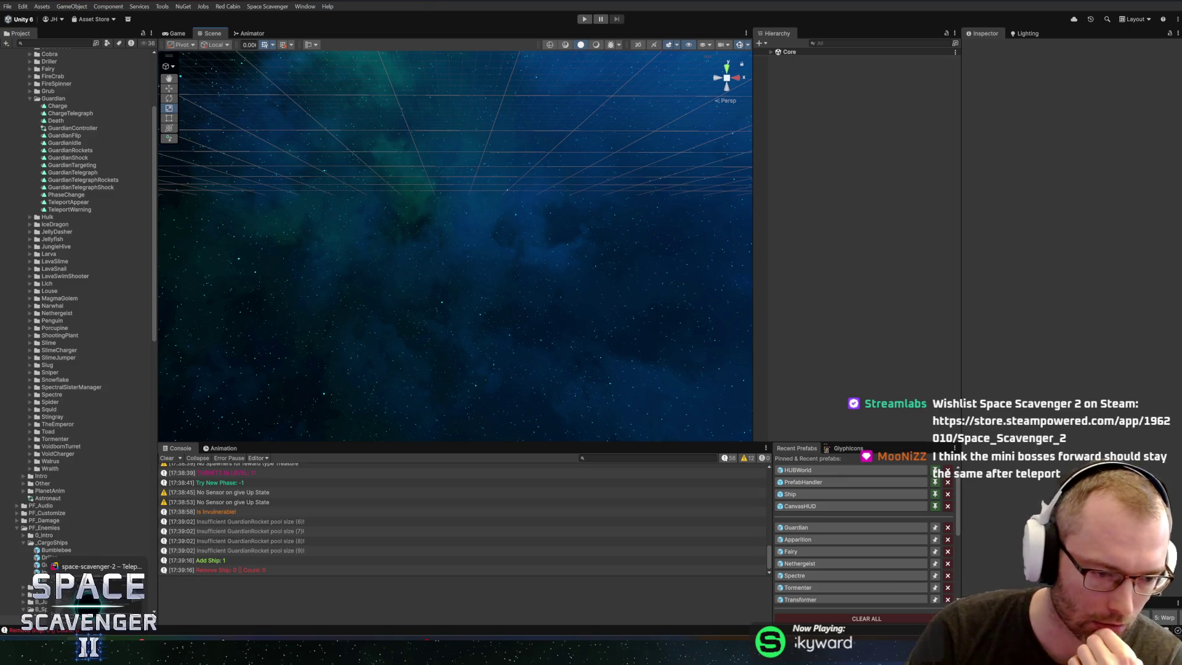
{"action": "left_click", "coordinate": [99, 568]}
{"action": "left_click", "coordinate": [569, 286]}
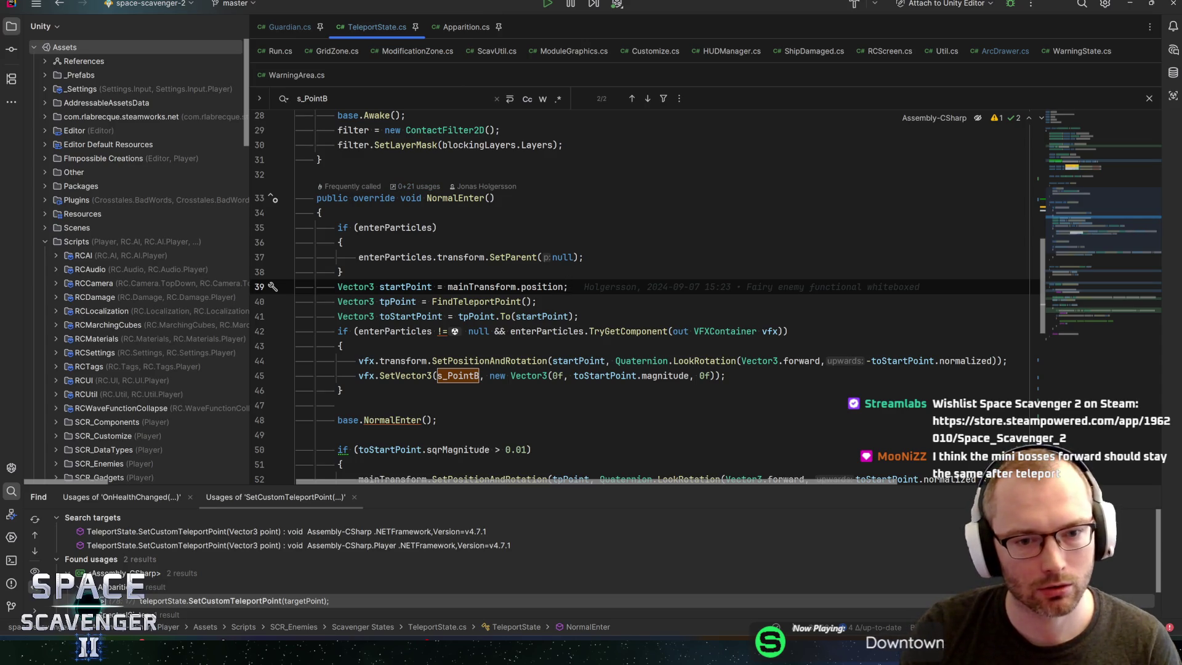
Step: Open the Guardian prefab in Unity, inspect its Teleport state, and return to Rider
{"action": "key", "text": "alt+Tab"}
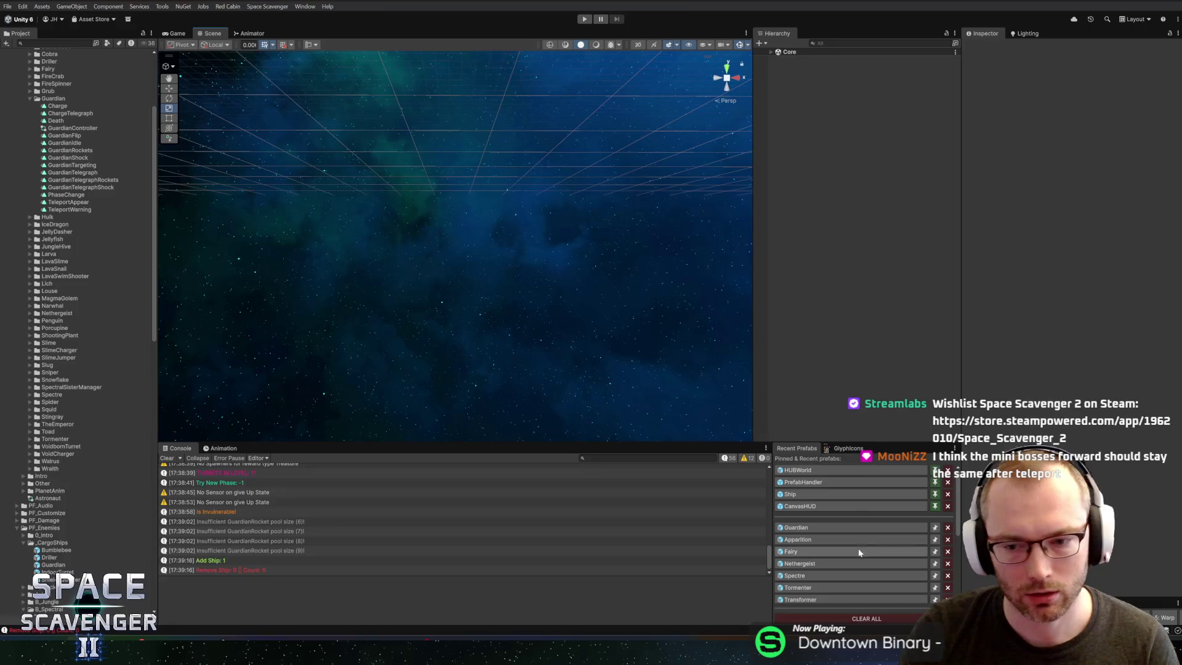
{"action": "left_click", "coordinate": [811, 527]}
{"action": "left_click", "coordinate": [819, 389]}
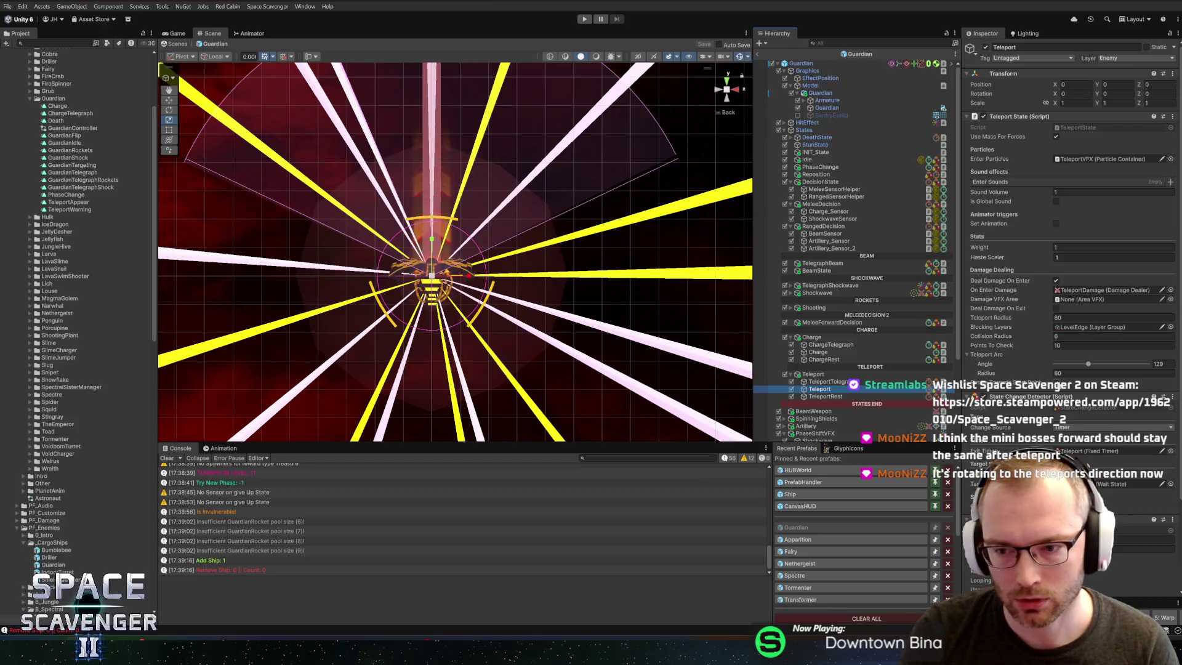
{"action": "key", "text": "alt+Tab"}
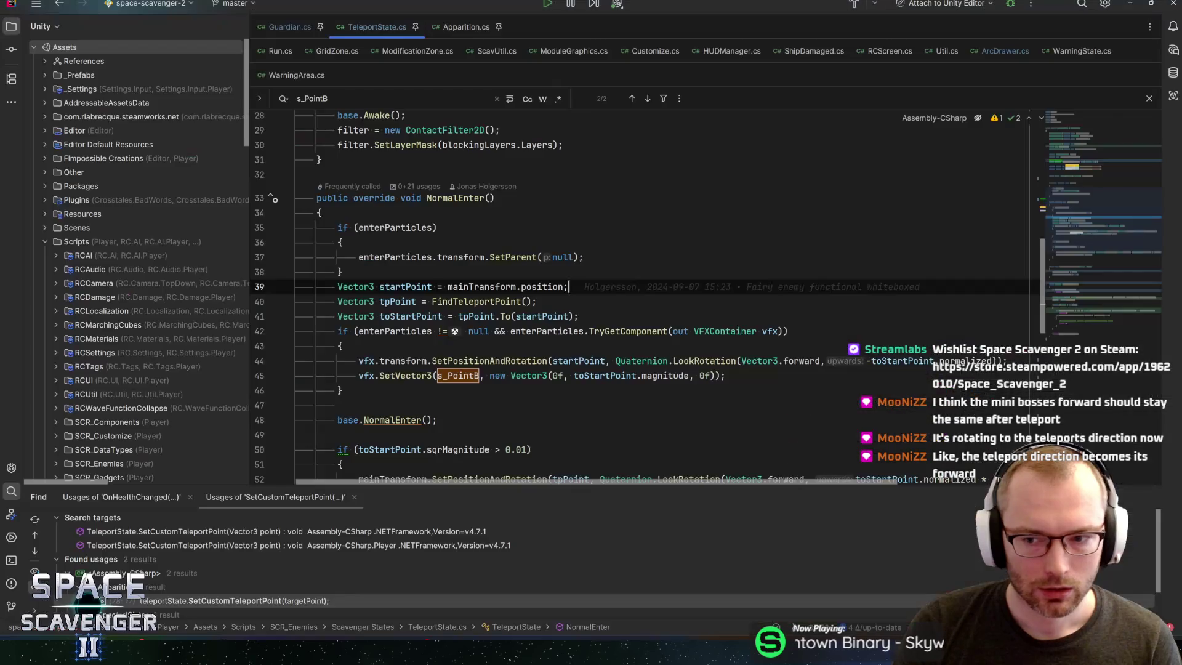
{"action": "left_click", "coordinate": [395, 331]}
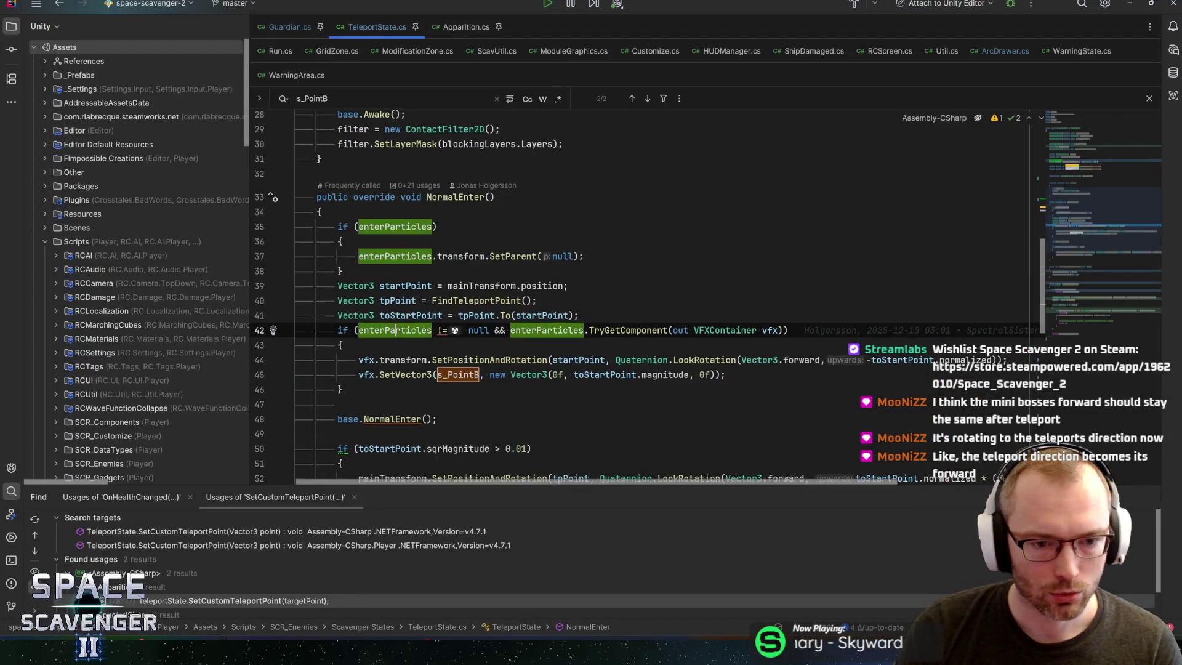
{"action": "scroll", "coordinate": [616, 296], "scroll_direction": "down", "scroll_amount": 2}
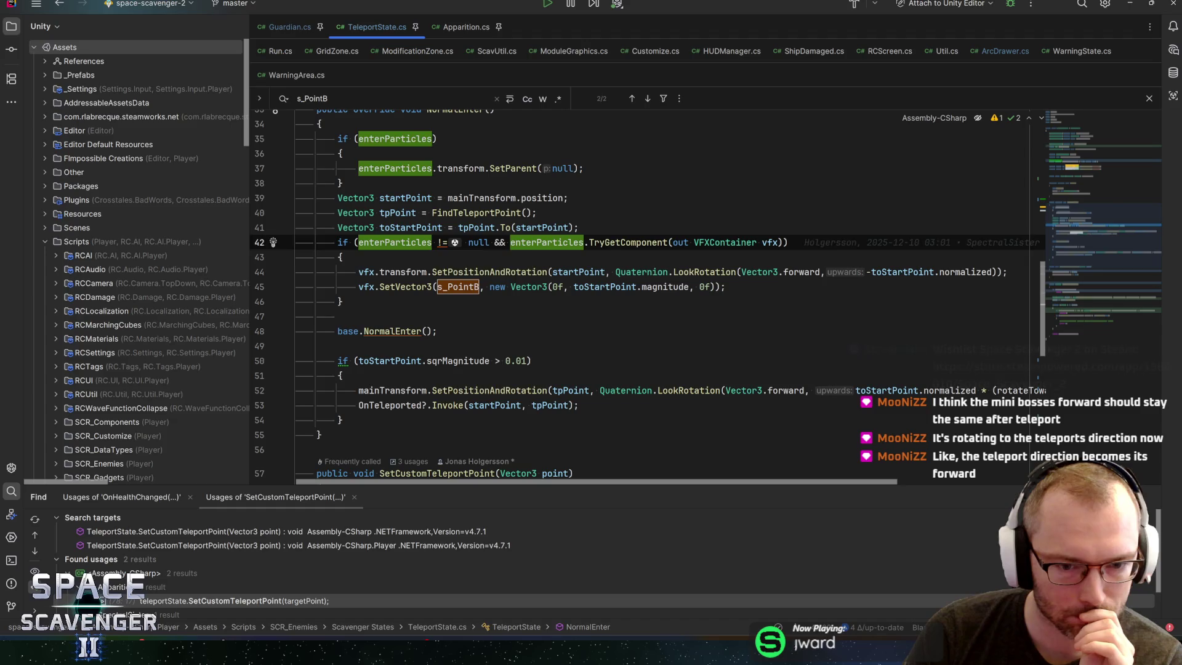
{"action": "left_click", "coordinate": [537, 390]}
{"action": "left_click", "coordinate": [945, 390]}
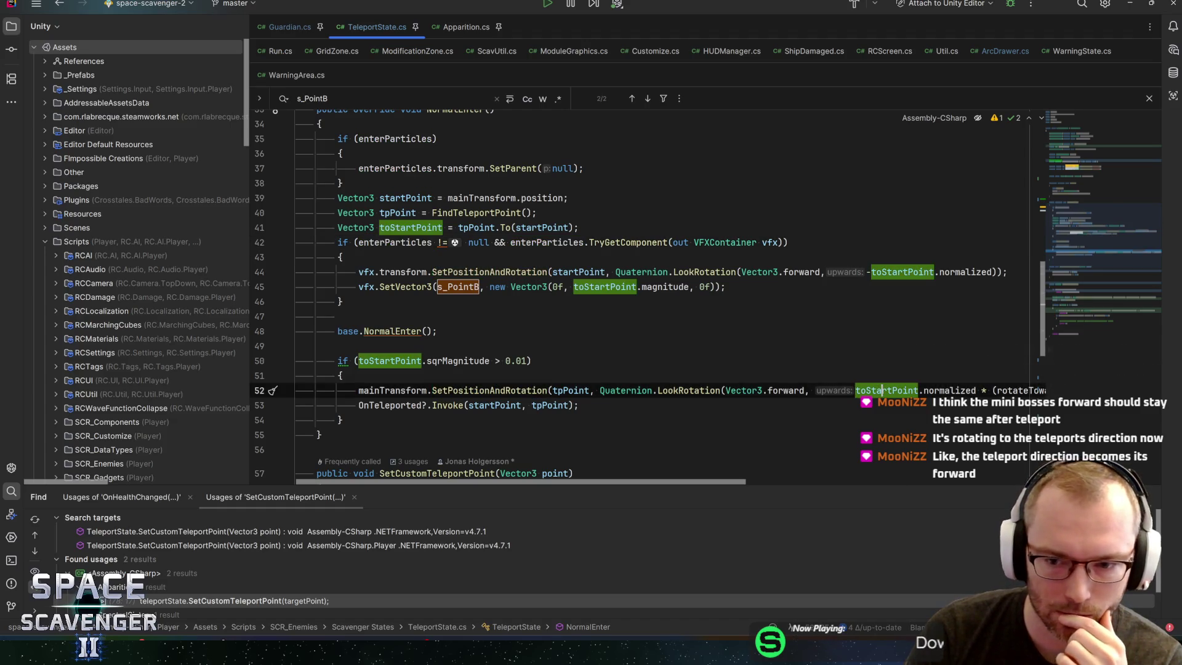
{"action": "left_click_drag", "start_coordinate": [720, 483], "coordinate": [830, 483]}
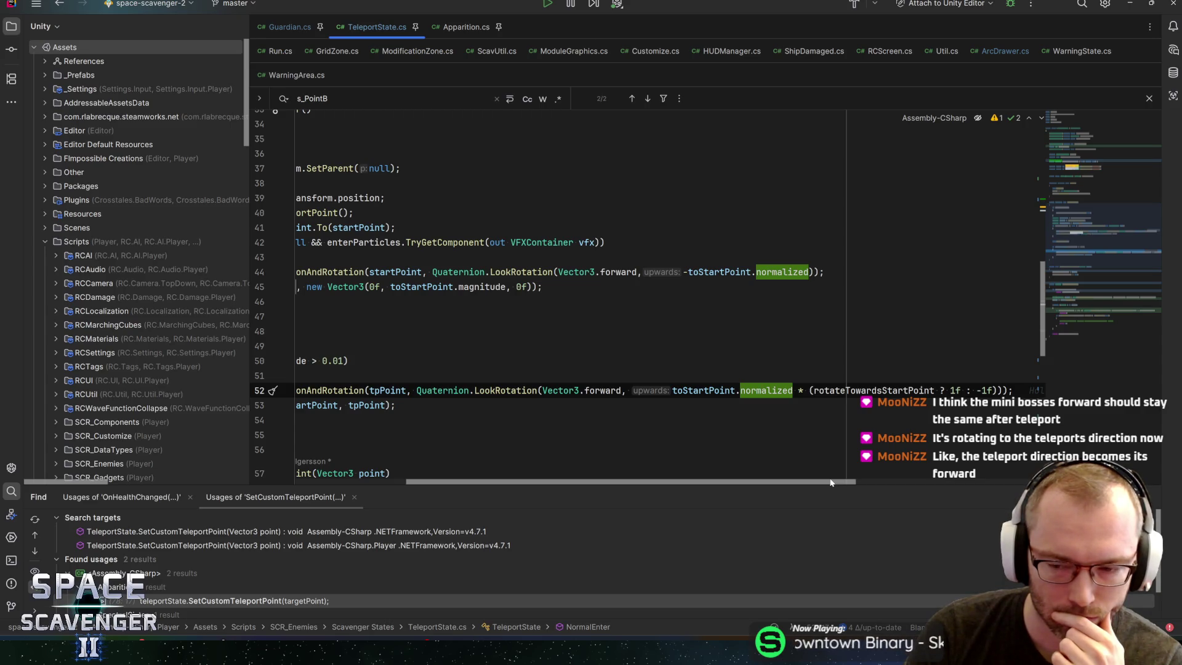
{"action": "left_click_drag", "start_coordinate": [830, 483], "coordinate": [838, 483]}
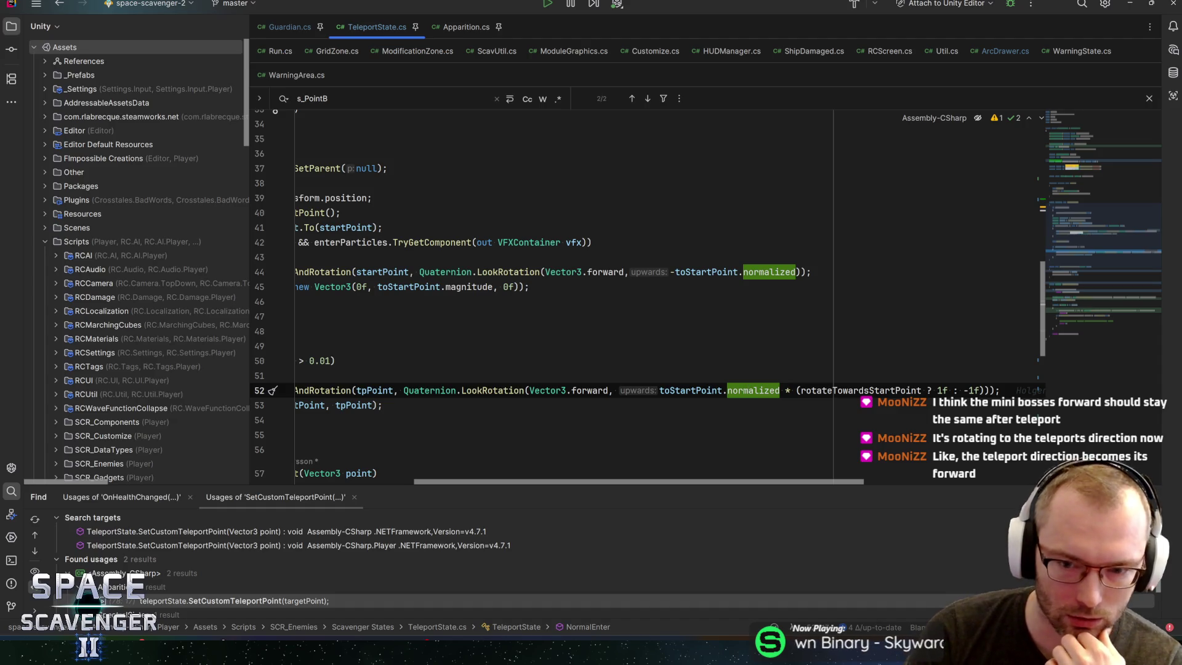
{"action": "left_click_drag", "start_coordinate": [711, 481], "coordinate": [579, 484]}
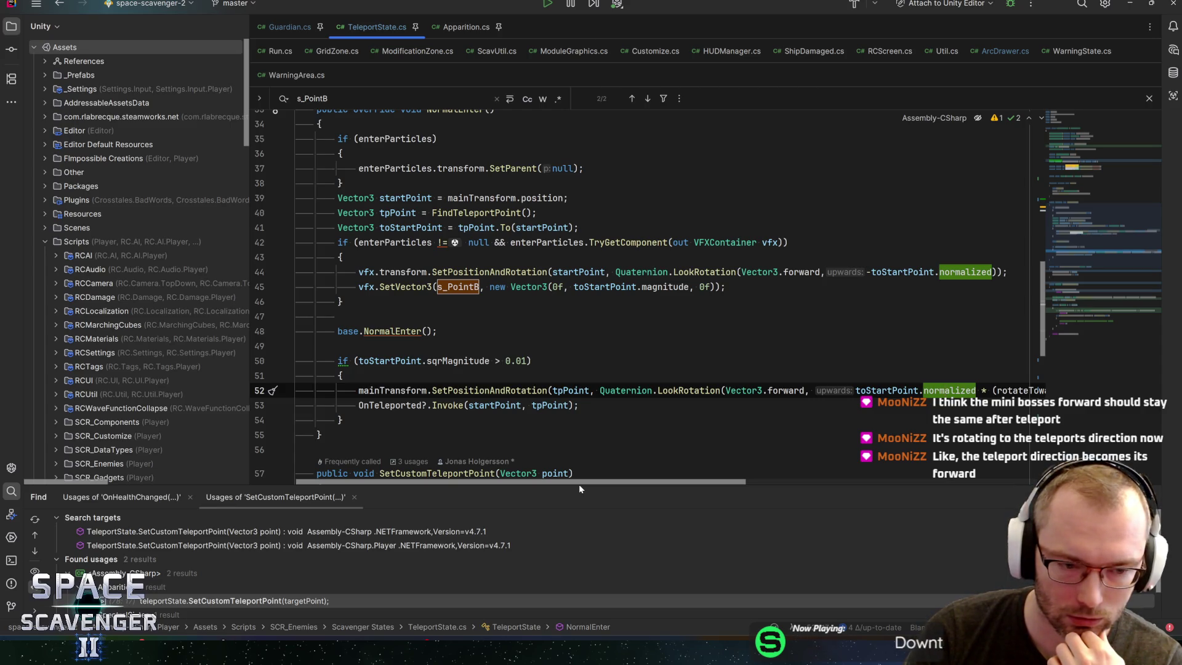
{"action": "left_click_drag", "start_coordinate": [578, 483], "coordinate": [693, 484]}
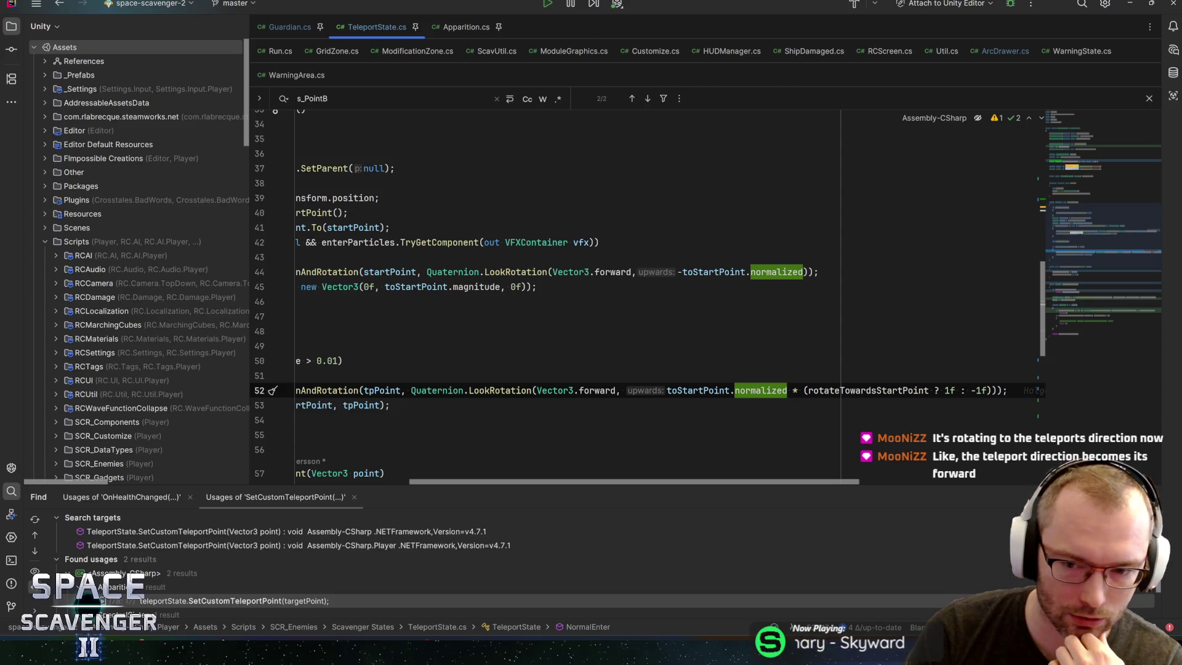
{"action": "left_click_drag", "start_coordinate": [804, 391], "coordinate": [971, 390]}
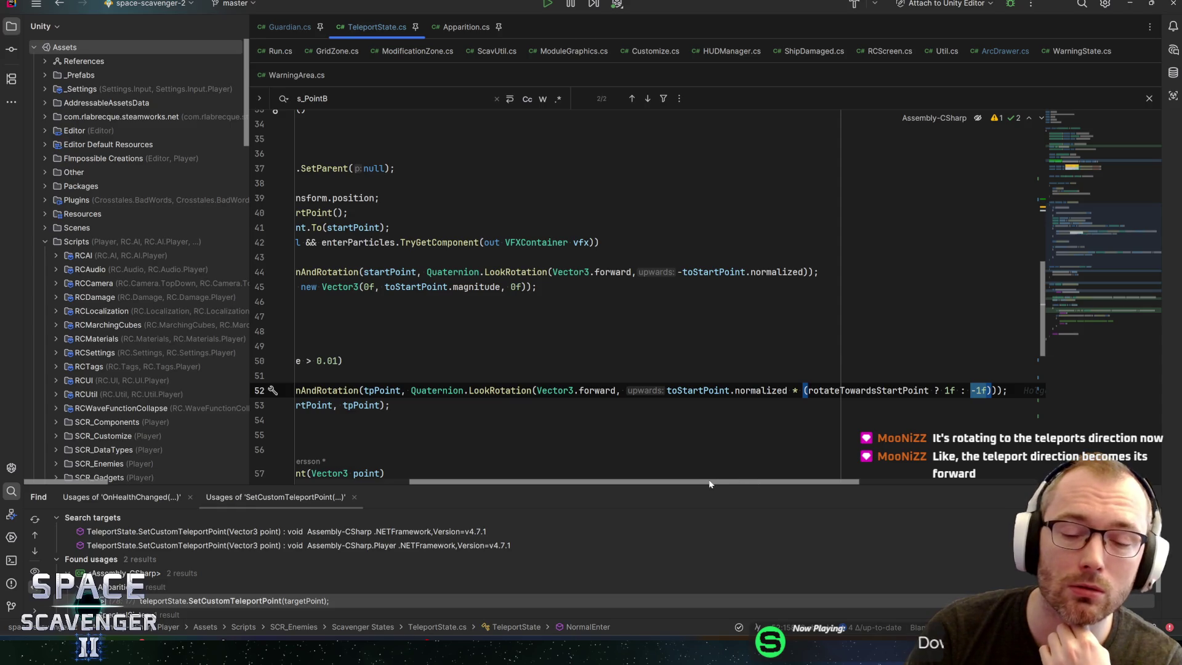
{"action": "left_click_drag", "start_coordinate": [708, 482], "coordinate": [619, 481]}
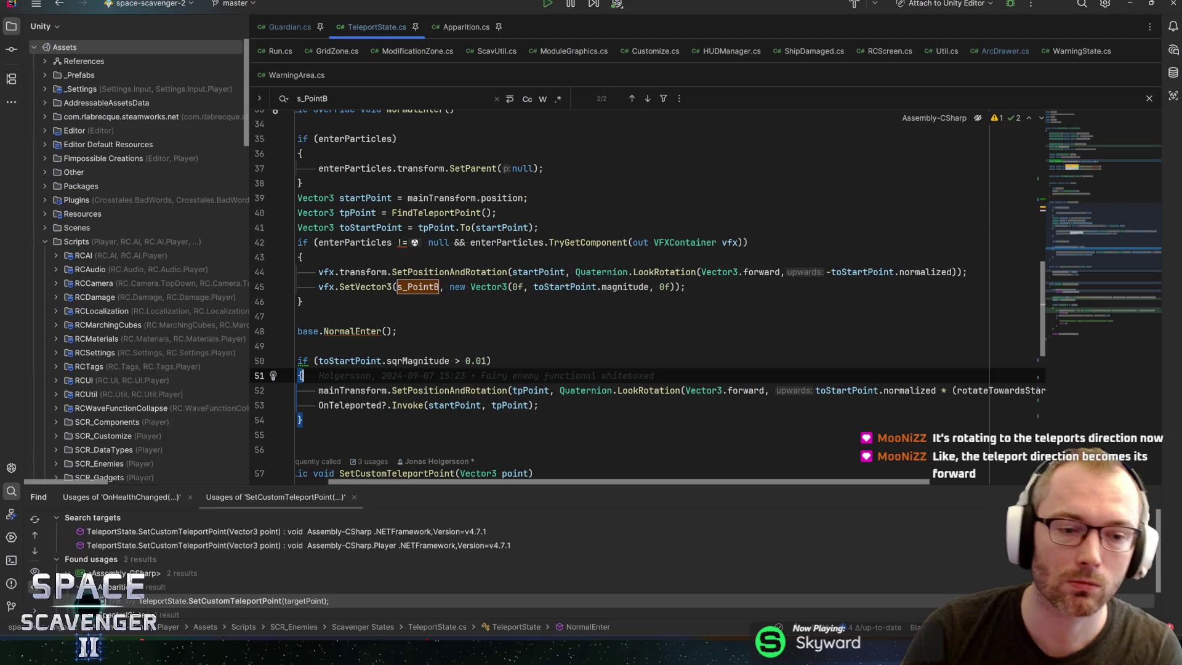
Step: Start 'Quaternion endRotation = rotateTowardsStartPoint ?' and move line 53's LookRotation expression into it
{"action": "key", "text": "ctrl+alt+Return"}
{"action": "type", "text": "Quatern"}
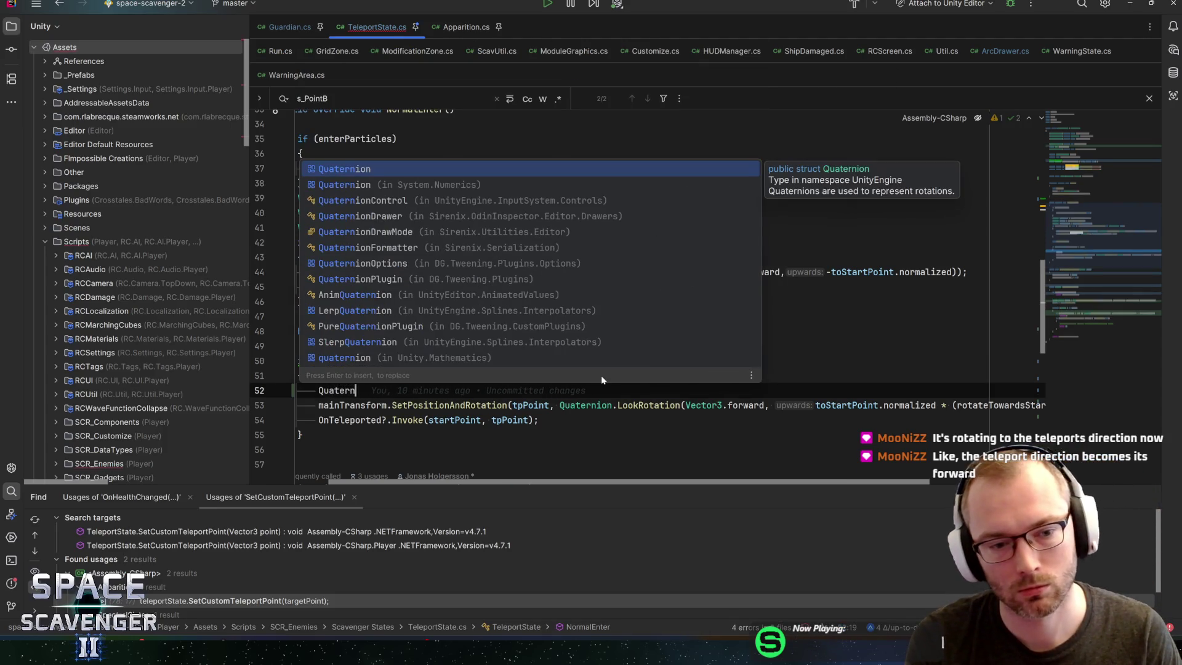
{"action": "type", "text": "ion endRotation = "}
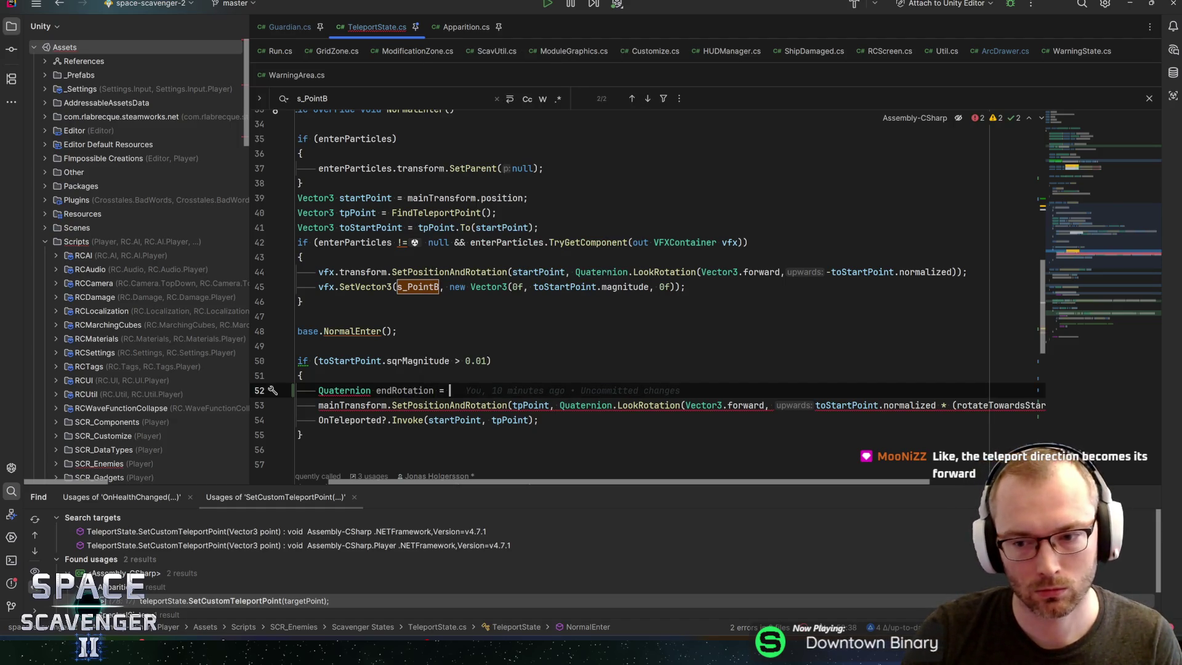
{"action": "type", "text": "rotateTowardsStartPoint"}
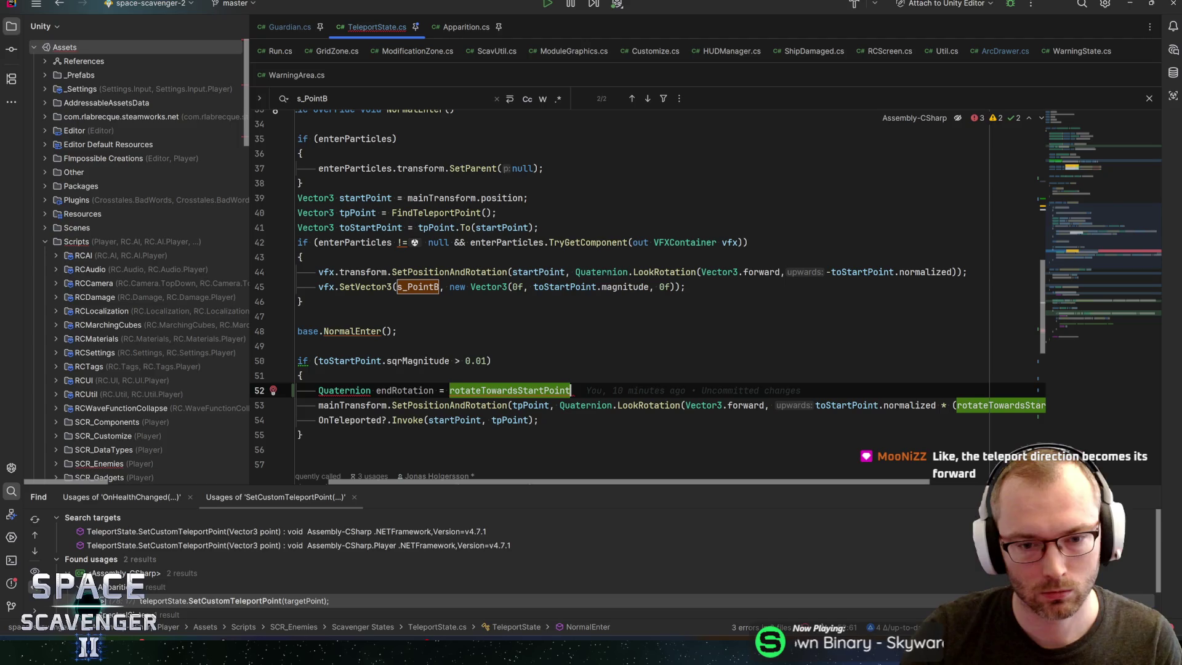
{"action": "type", "text": " ?"}
{"action": "left_click", "coordinate": [681, 405]}
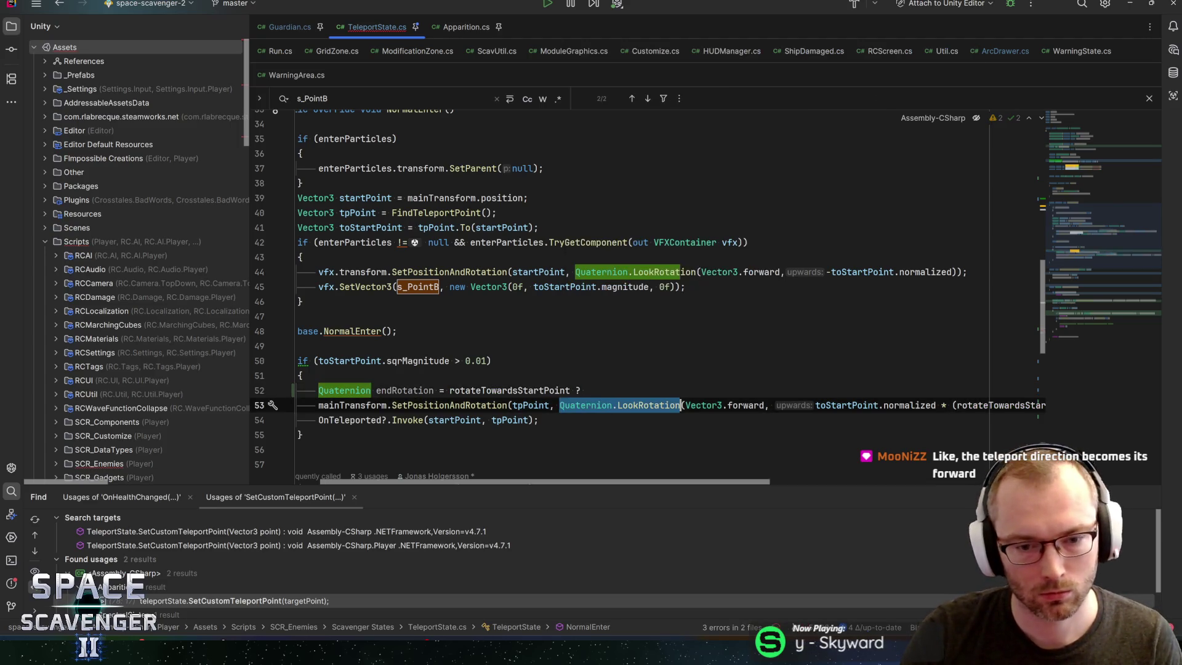
{"action": "left_click_drag", "start_coordinate": [560, 405], "coordinate": [540, 420]}
{"action": "left_click_drag", "start_coordinate": [1097, 401], "coordinate": [1108, 400]}
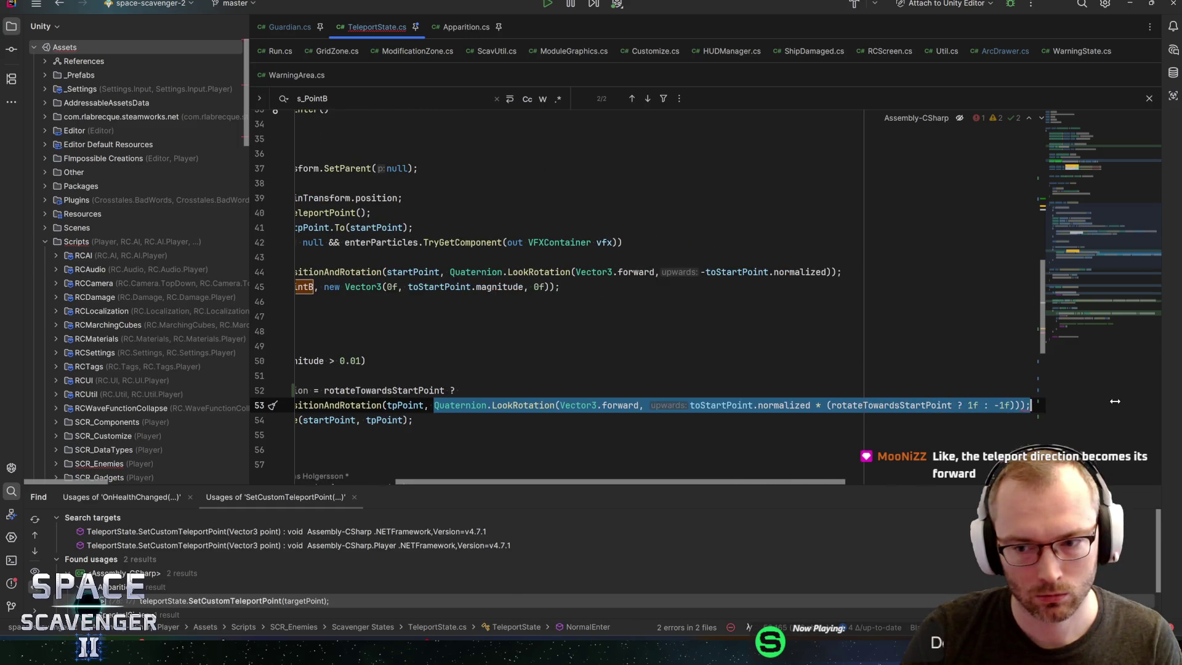
{"action": "key", "text": "ctrl+x"}
{"action": "left_click", "coordinate": [874, 390]}
{"action": "key", "text": "ctrl+v"}
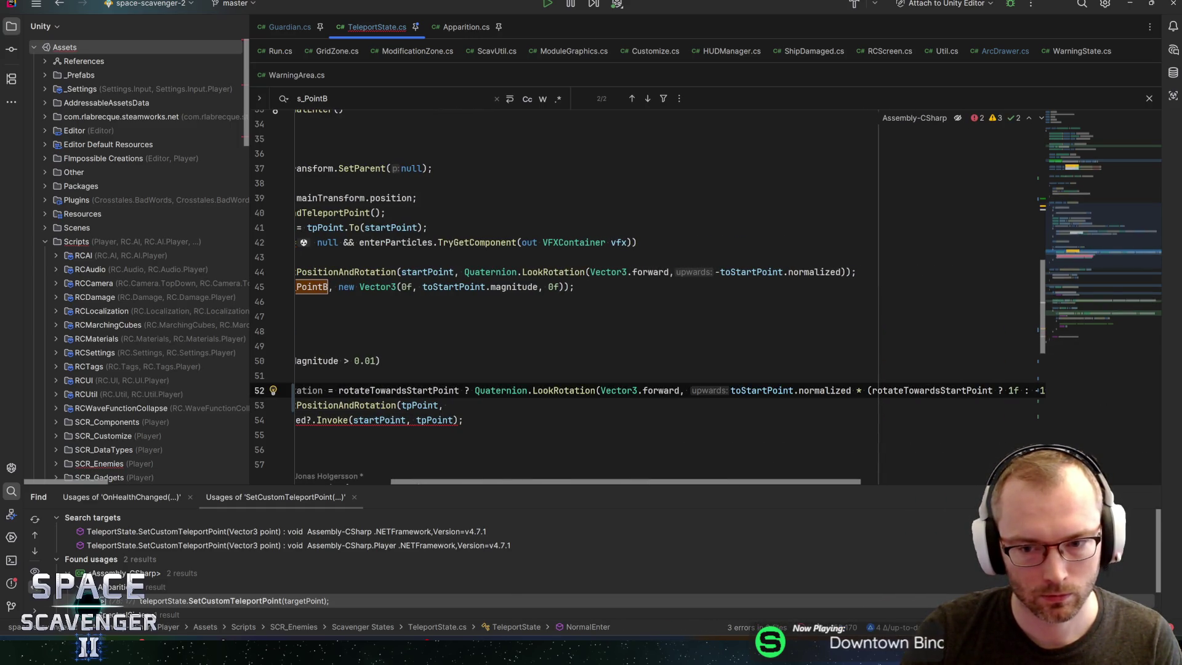
Step: Strip the rotateTowardsStartPoint 1f : -1f multiplier and extra parentheses from the pasted expression
{"action": "key", "text": "ctrl+w"}
{"action": "key", "text": "BackSpace"}
{"action": "key", "text": "Delete"}
{"action": "key", "text": "Delete"}
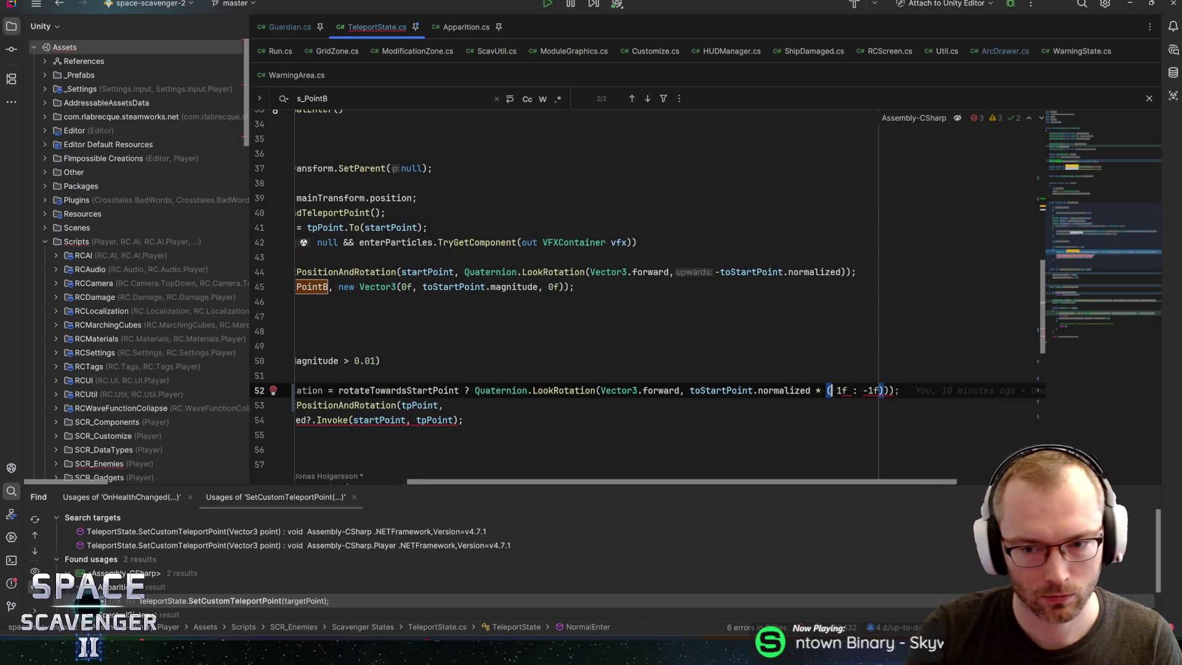
{"action": "key", "text": "BackSpace"}
{"action": "key", "text": "BackSpace"}
{"action": "key", "text": "Delete"}
{"action": "key", "text": "Delete"}
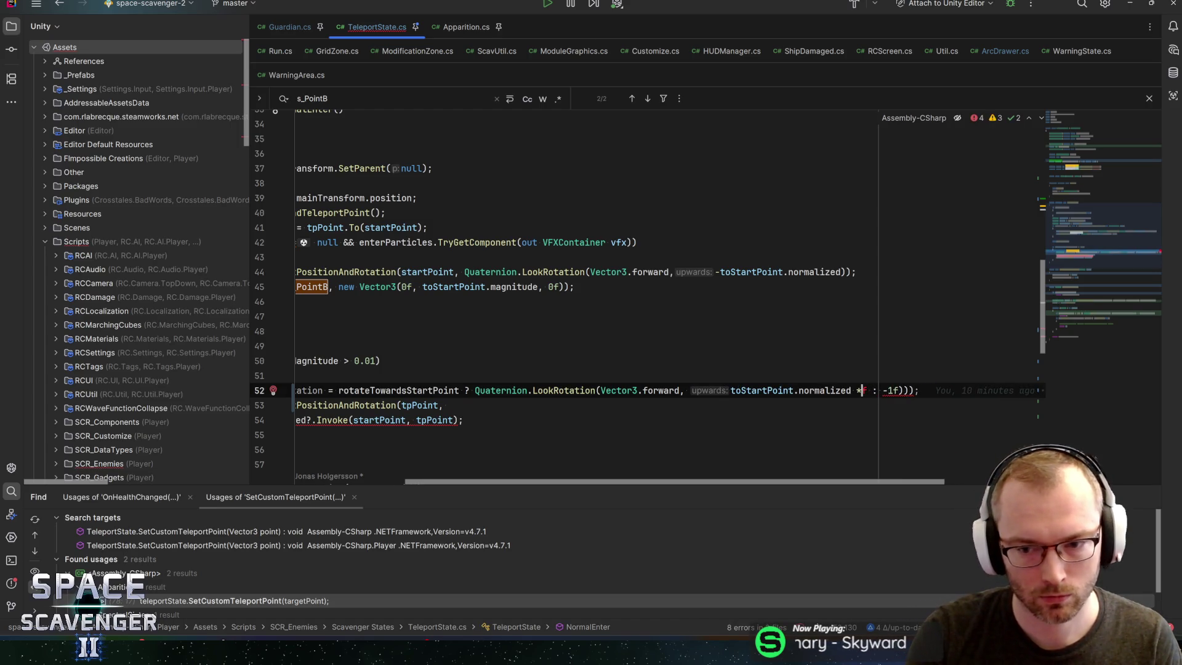
{"action": "key", "text": "Delete"}
{"action": "key", "text": "Delete"}
{"action": "key", "text": "Delete"}
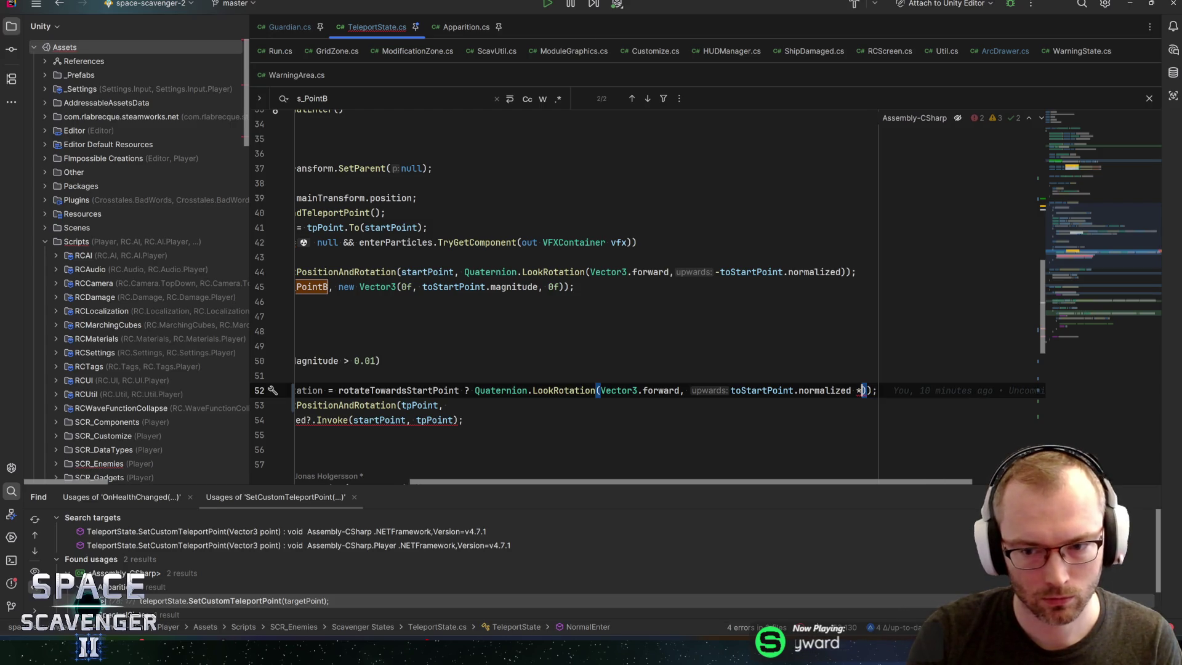
{"action": "key", "text": "BackSpace"}
{"action": "key", "text": "BackSpace"}
{"action": "key", "text": "Delete"}
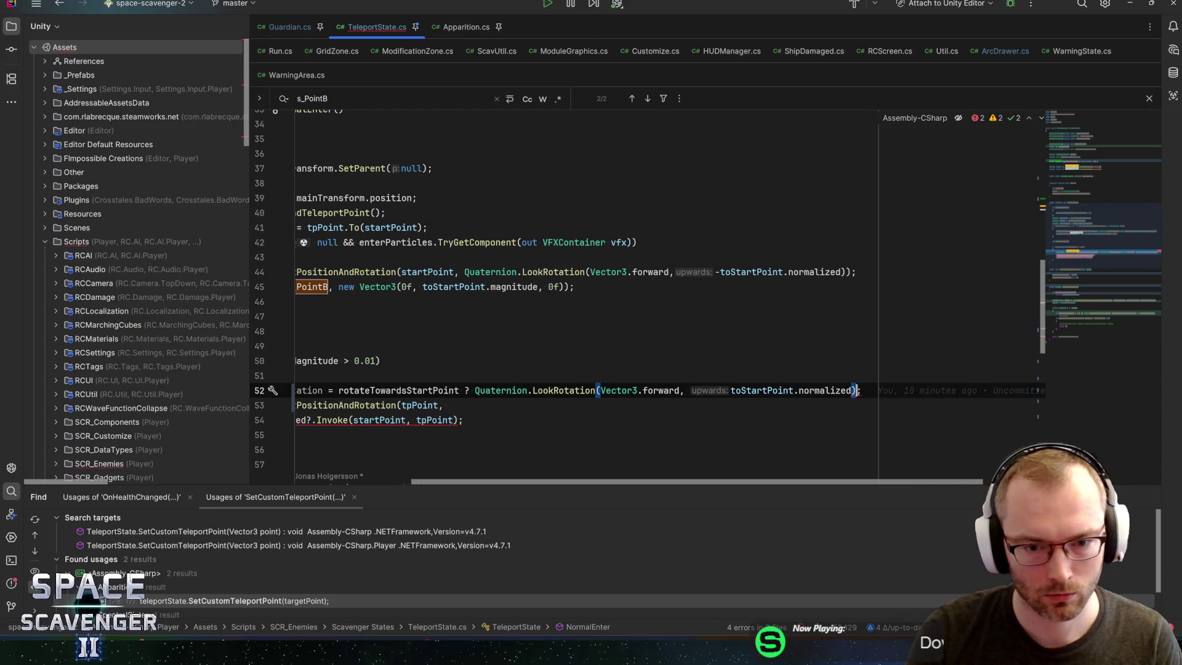
{"action": "type", "text": ")"}
{"action": "key", "text": "BackSpace"}
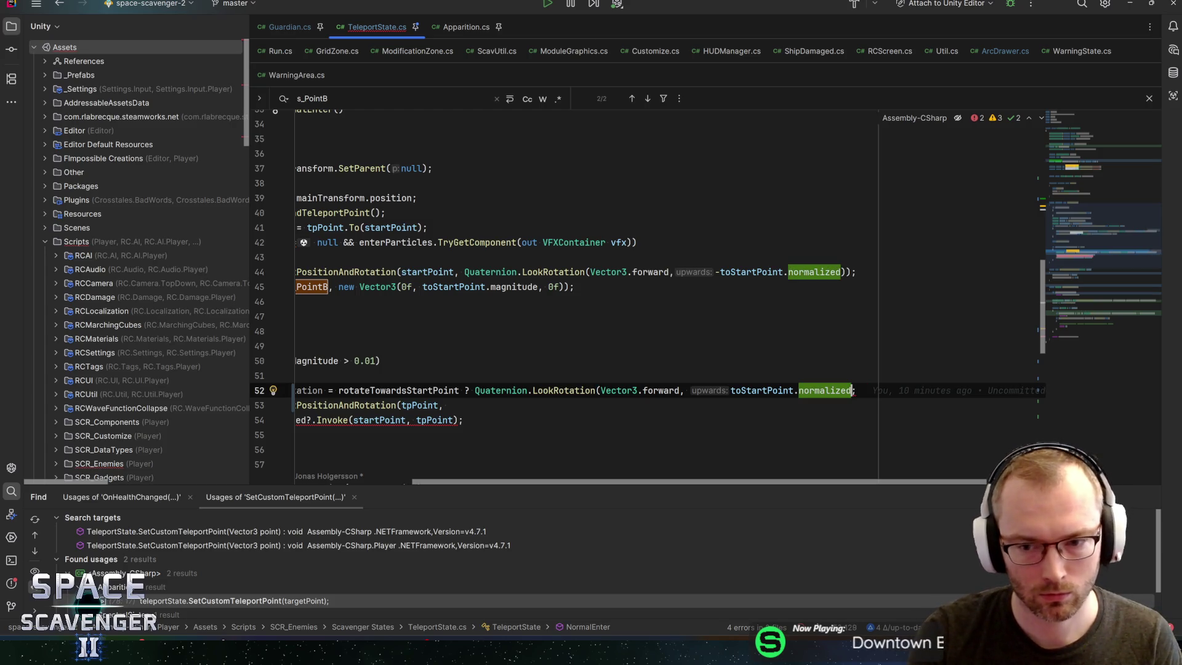
{"action": "type", "text": ")"}
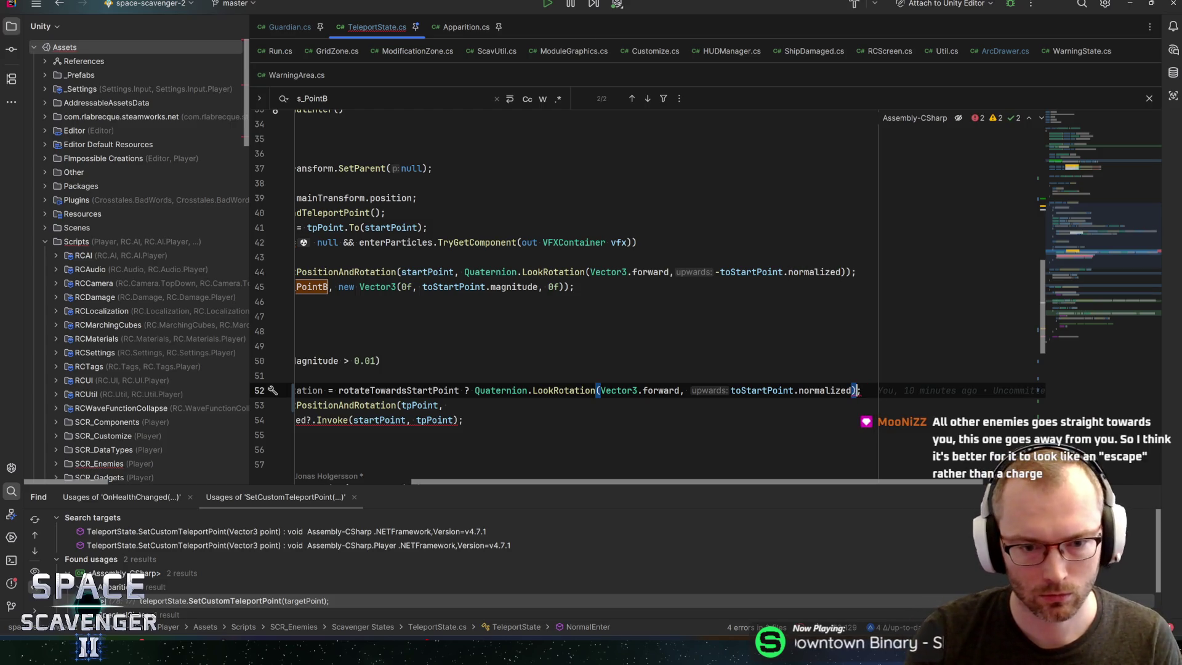
Step: Add the ': mainTransform.rotation' fallback branch to the endRotation line
{"action": "key", "text": "Home"}
{"action": "key", "text": "Left"}
{"action": "type", "text": ": "}
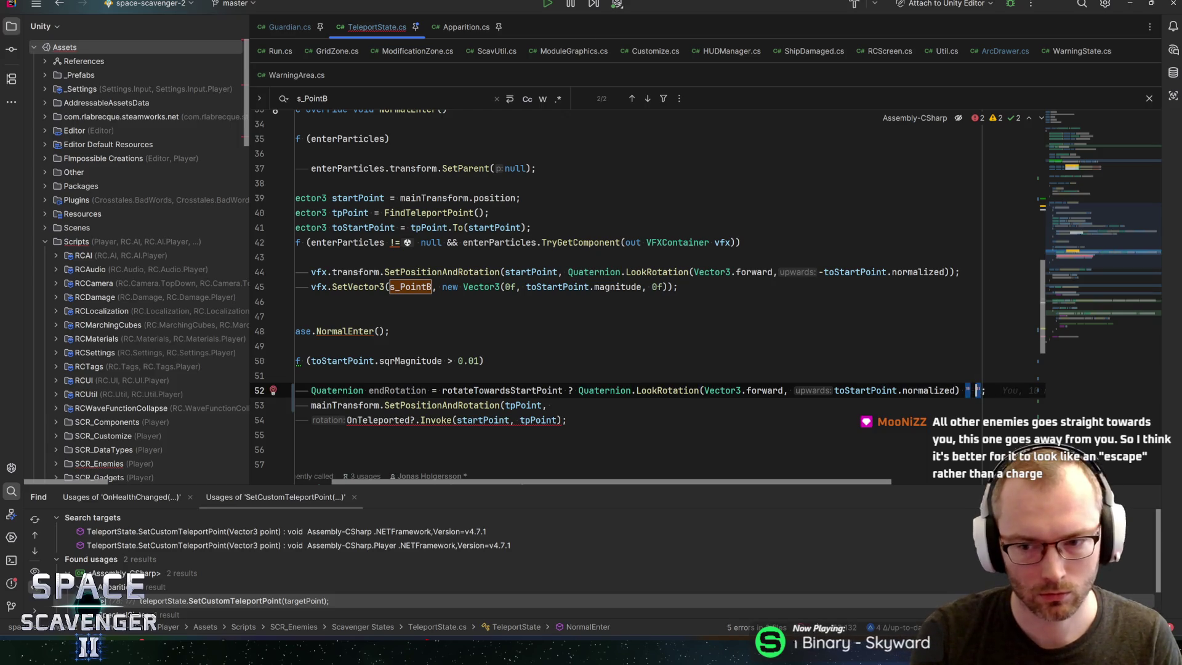
{"action": "type", "text": "maintr"}
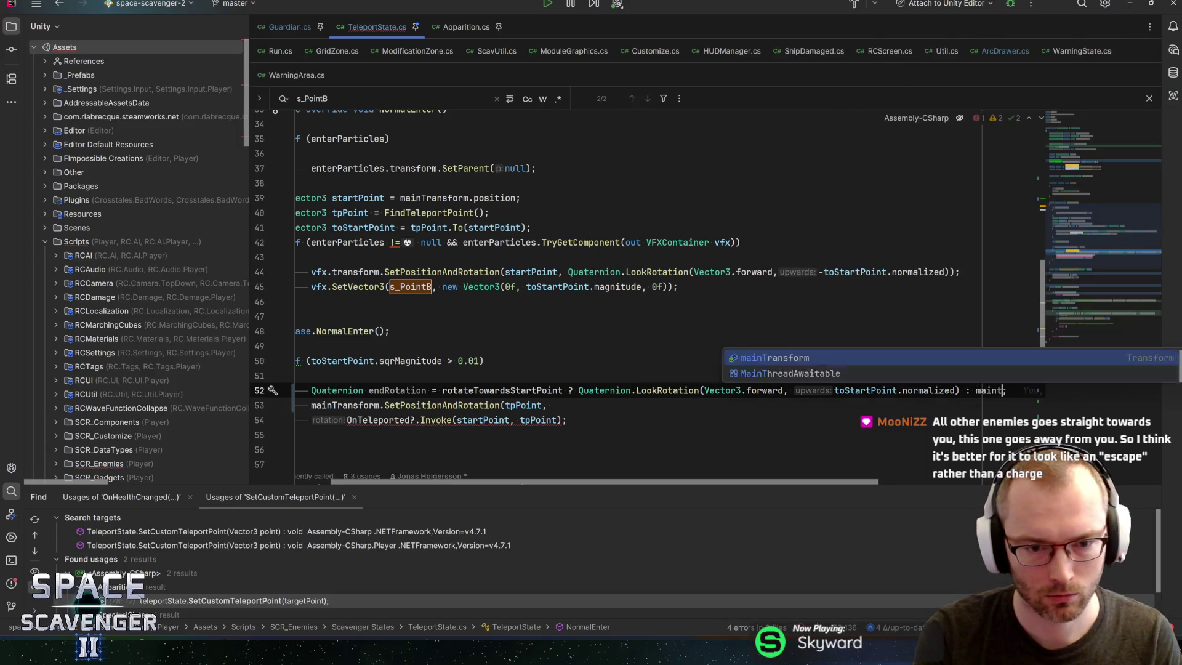
{"action": "key", "text": "Return"}
{"action": "type", "text": ".rotation"}
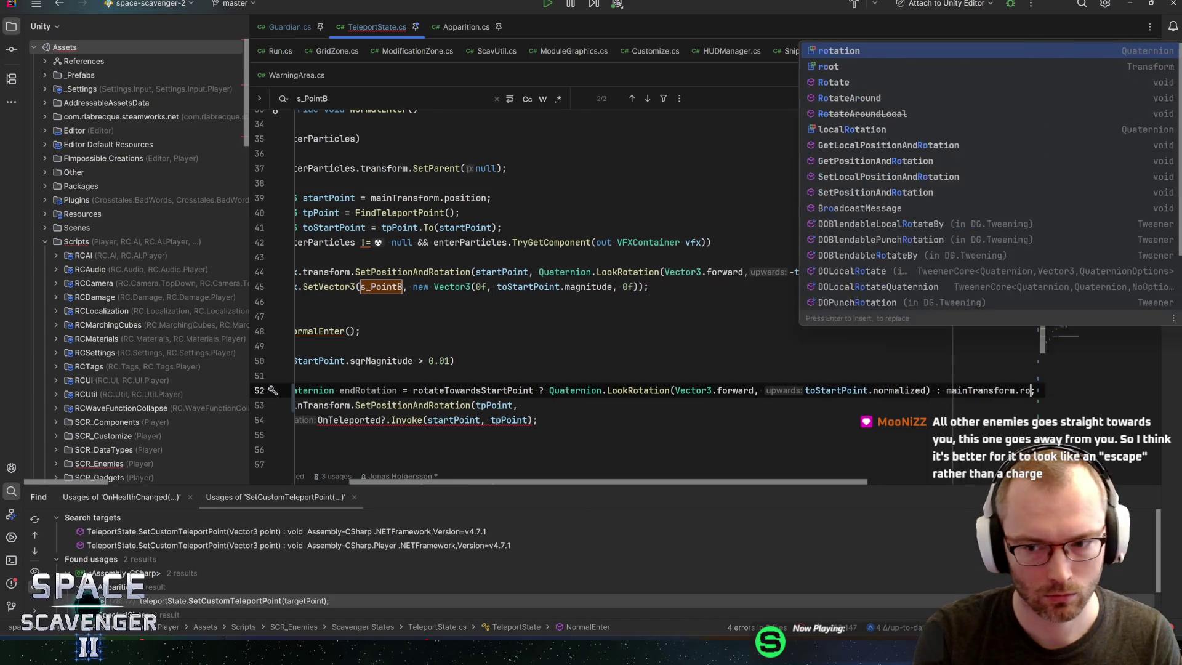
{"action": "key", "text": "Escape"}
{"action": "key", "text": "Home"}
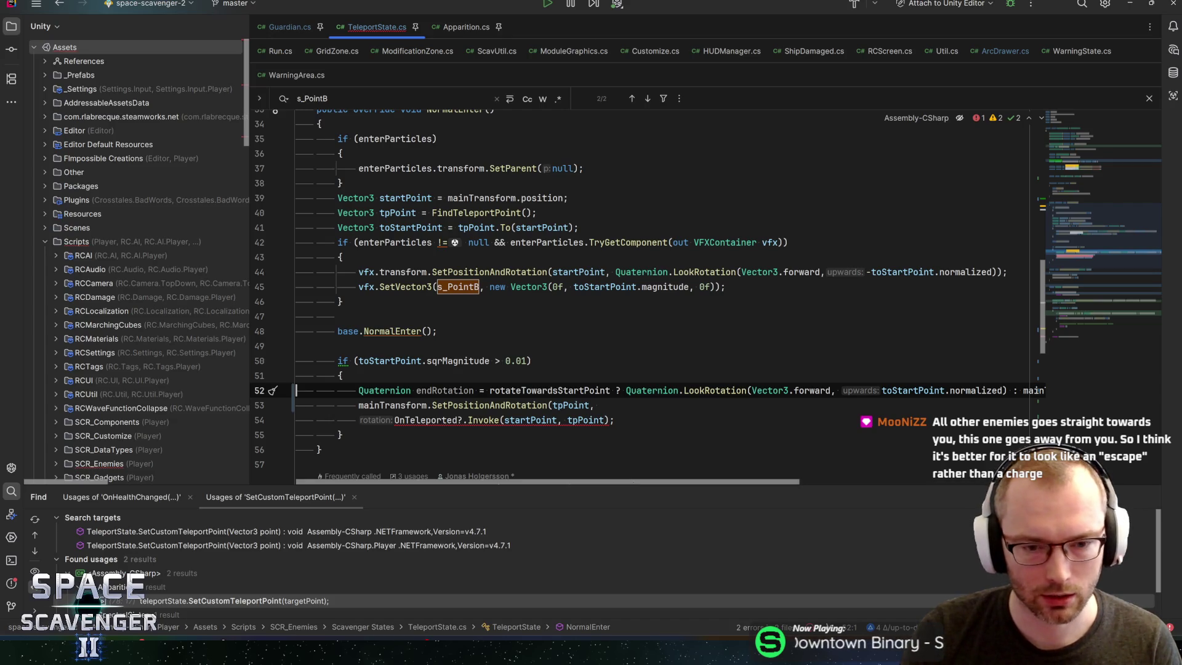
Step: Keep the full endRotation expression, comment out the line, and switch back to Unity
{"action": "scroll", "coordinate": [615, 277], "scroll_direction": "right", "scroll_amount": 2}
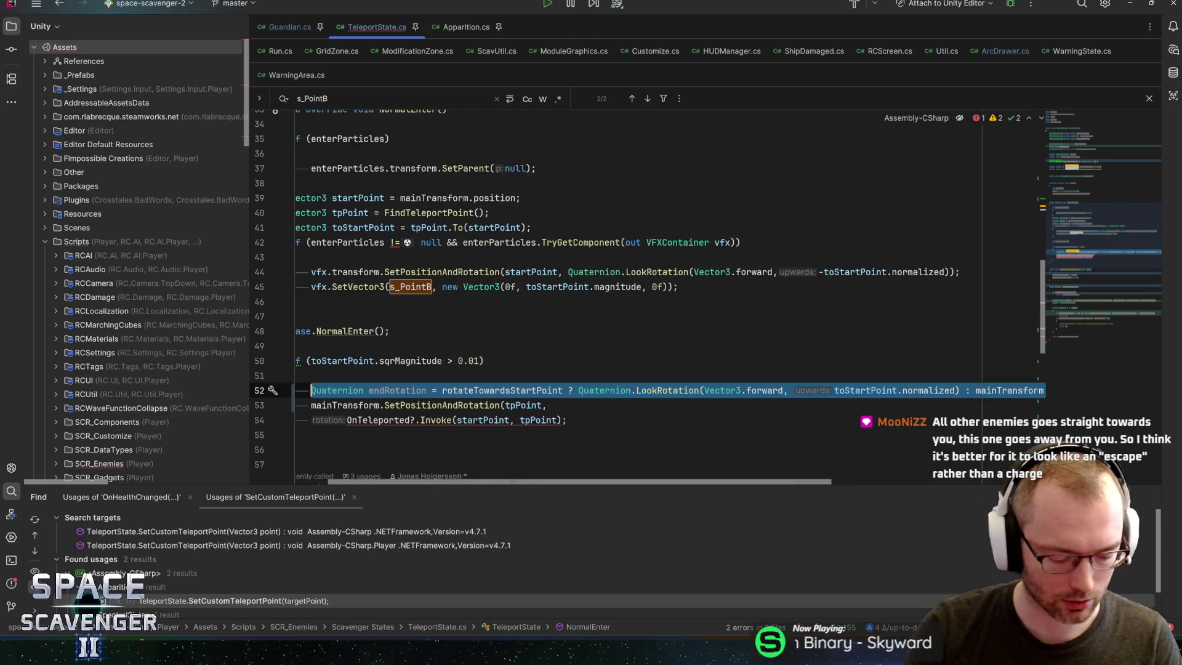
{"action": "key", "text": "End"}
{"action": "key", "text": "Left"}
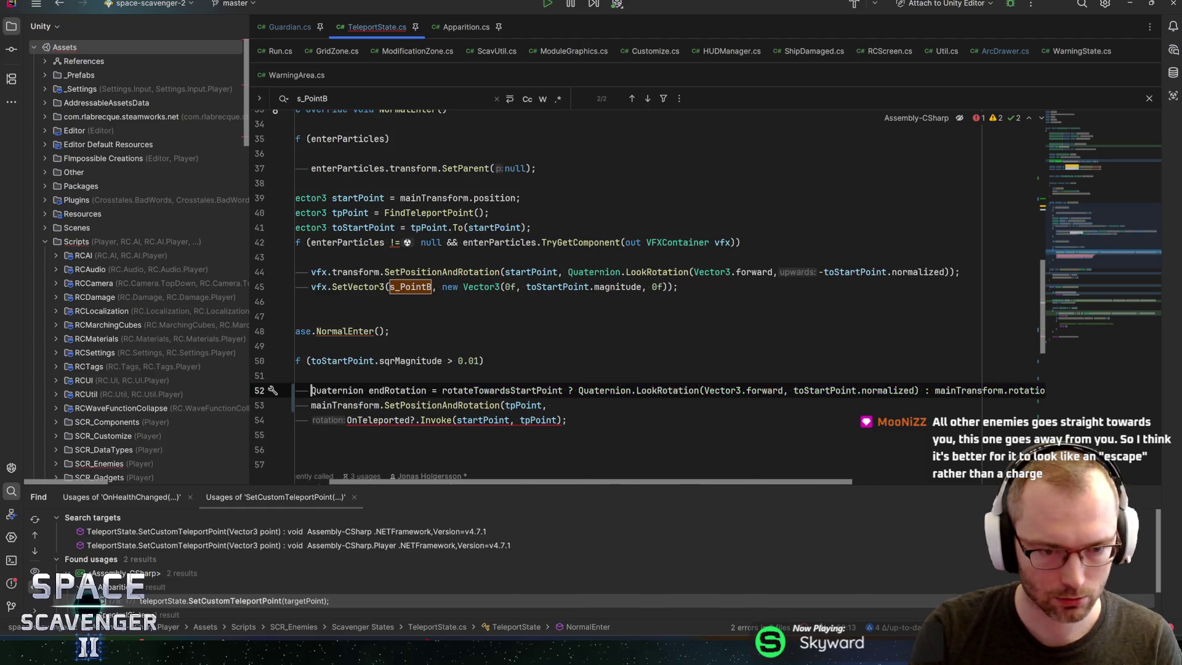
{"action": "key", "text": "ctrl+BackSpace"}
{"action": "key", "text": "ctrl+BackSpace"}
{"action": "key", "text": "ctrl+BackSpace"}
{"action": "key", "text": "ctrl+z"}
{"action": "key", "text": "ctrl+z"}
{"action": "key", "text": "ctrl+z"}
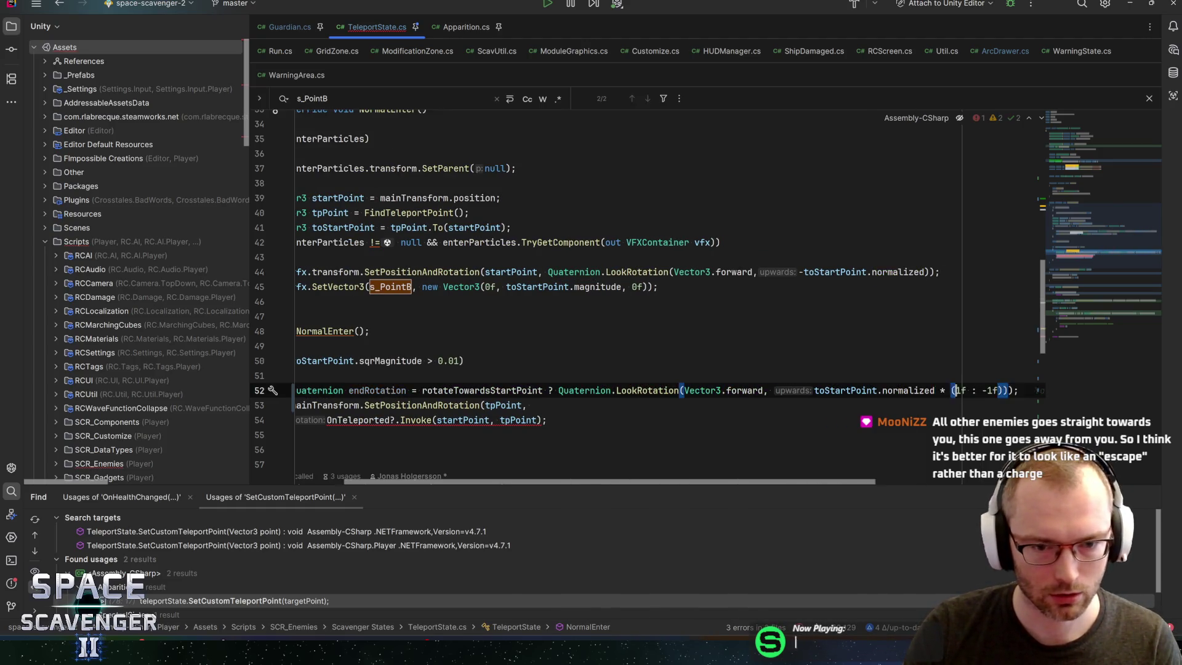
{"action": "key", "text": "ctrl+shift+z"}
{"action": "key", "text": "ctrl+shift+z"}
{"action": "key", "text": "ctrl+shift+z"}
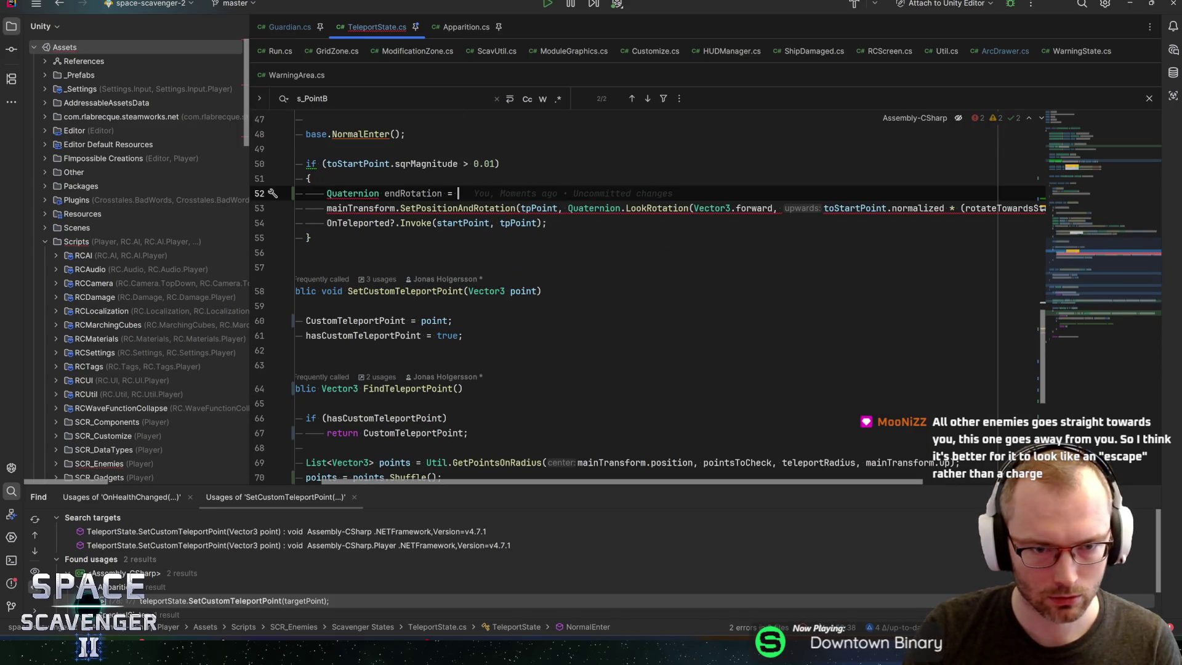
{"action": "key", "text": "ctrl+shift+z"}
{"action": "key", "text": "ctrl+slash"}
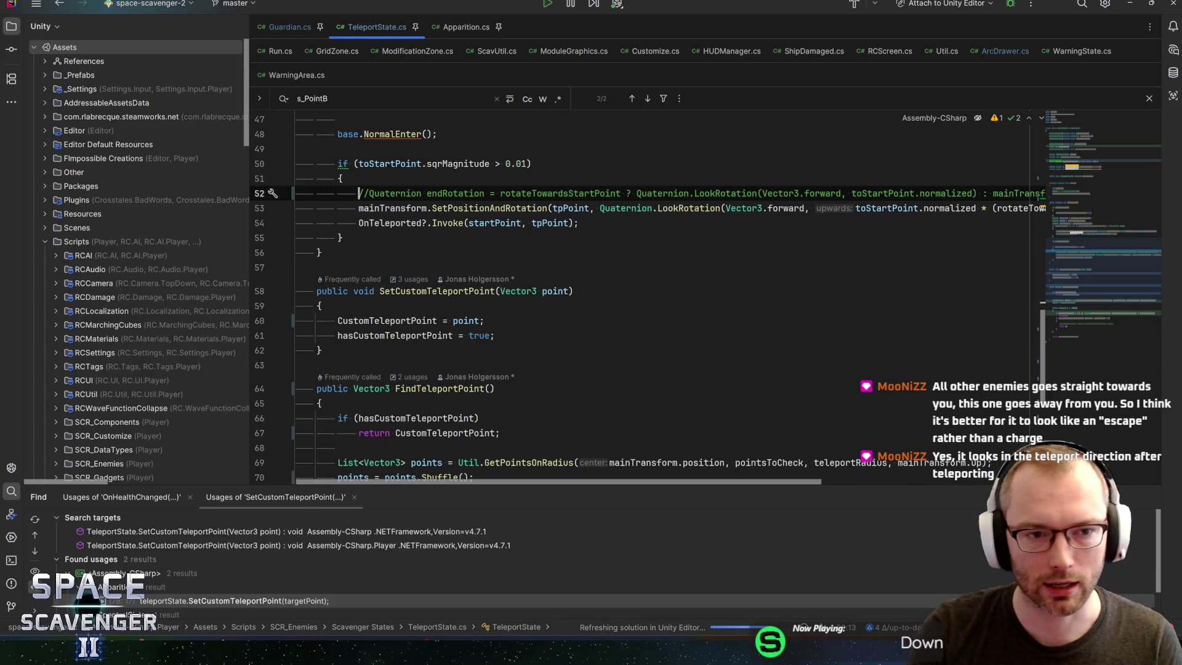
{"action": "key", "text": "alt+Tab"}
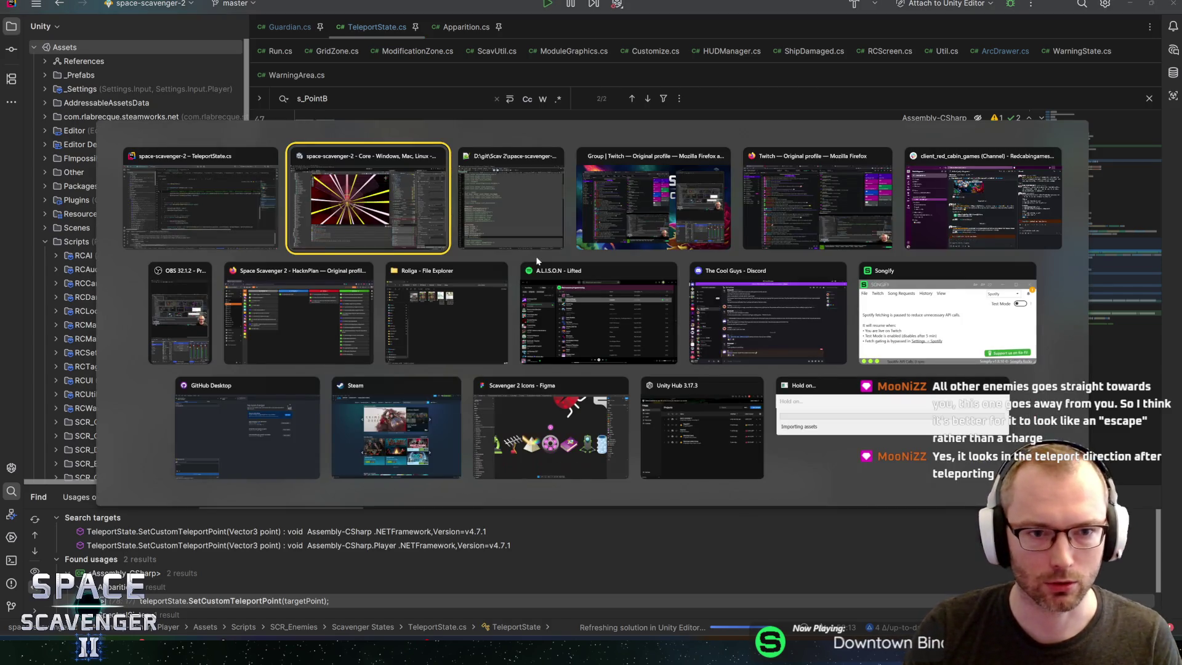
{"action": "key", "text": "Escape"}
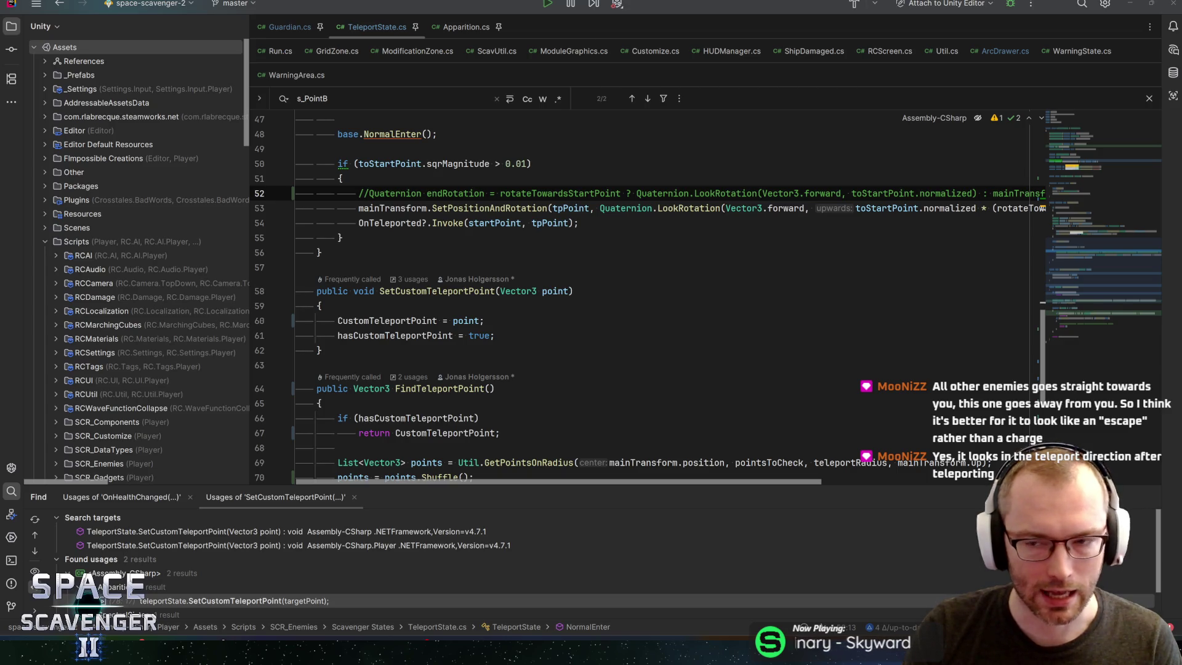
{"action": "key", "text": "alt+Tab"}
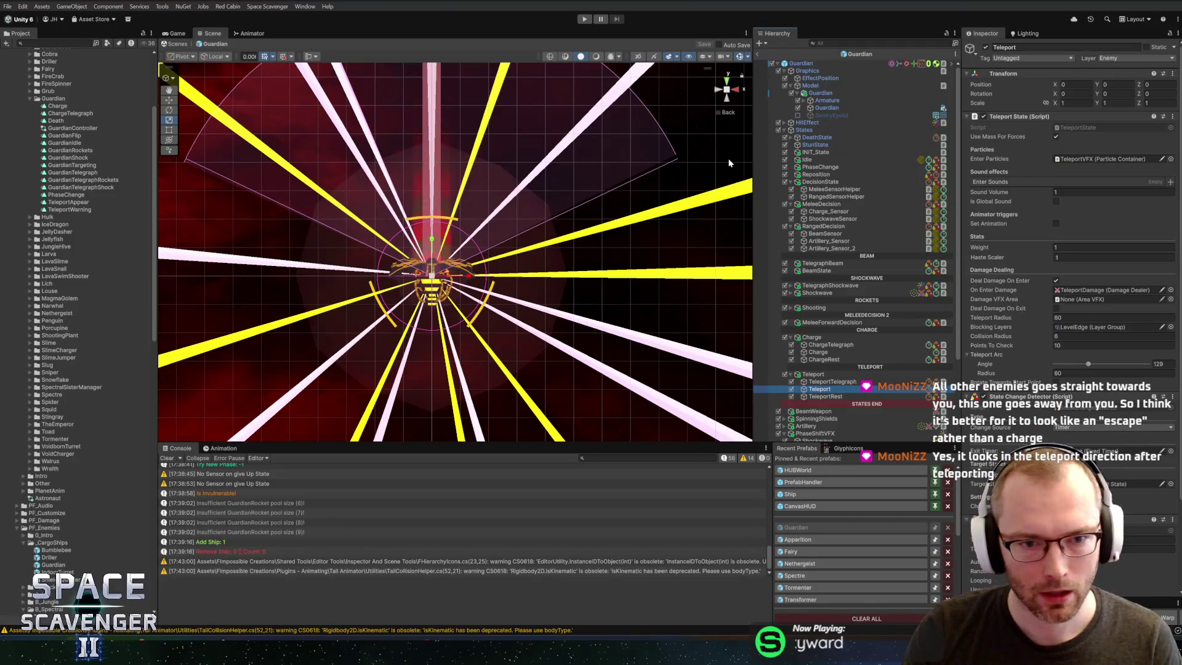
Step: Exit the Guardian prefab, playtest in a maximized Game view, then switch to Rider
{"action": "left_click", "coordinate": [759, 54]}
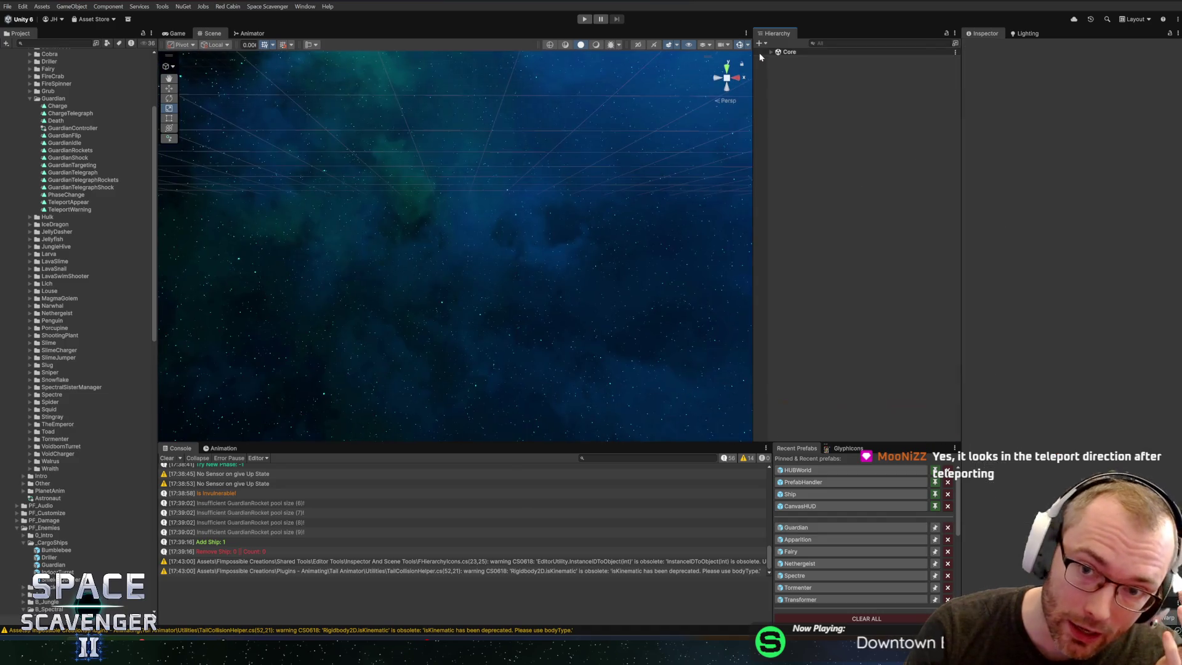
{"action": "left_click", "coordinate": [585, 20]}
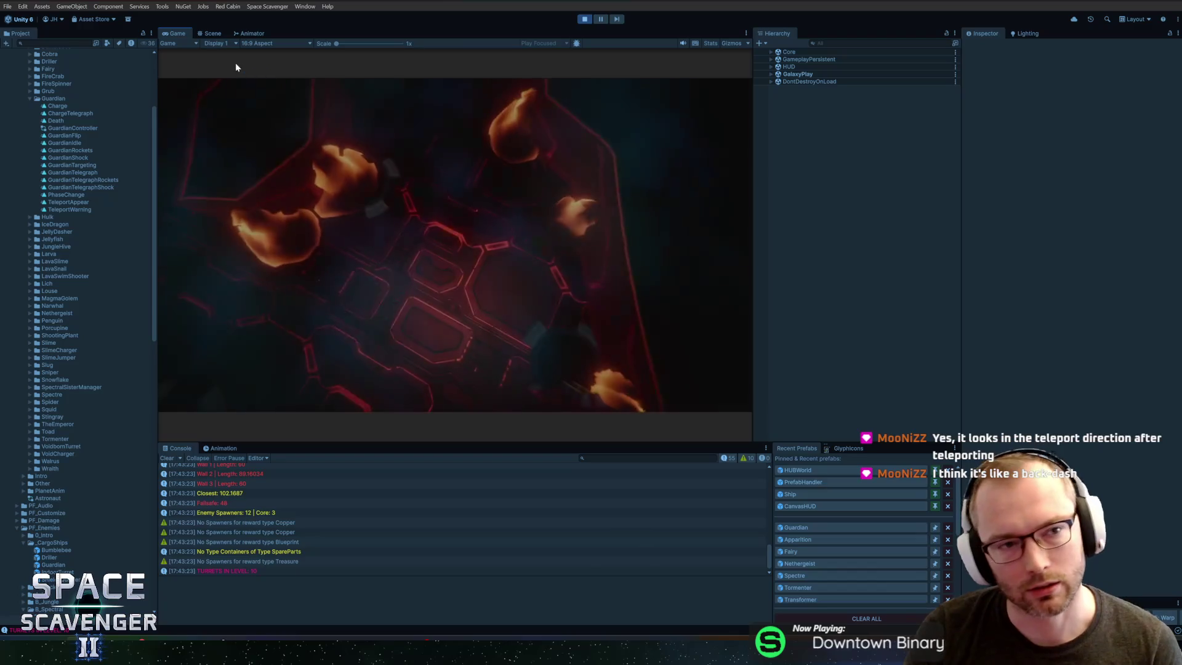
{"action": "key", "text": "shift+space"}
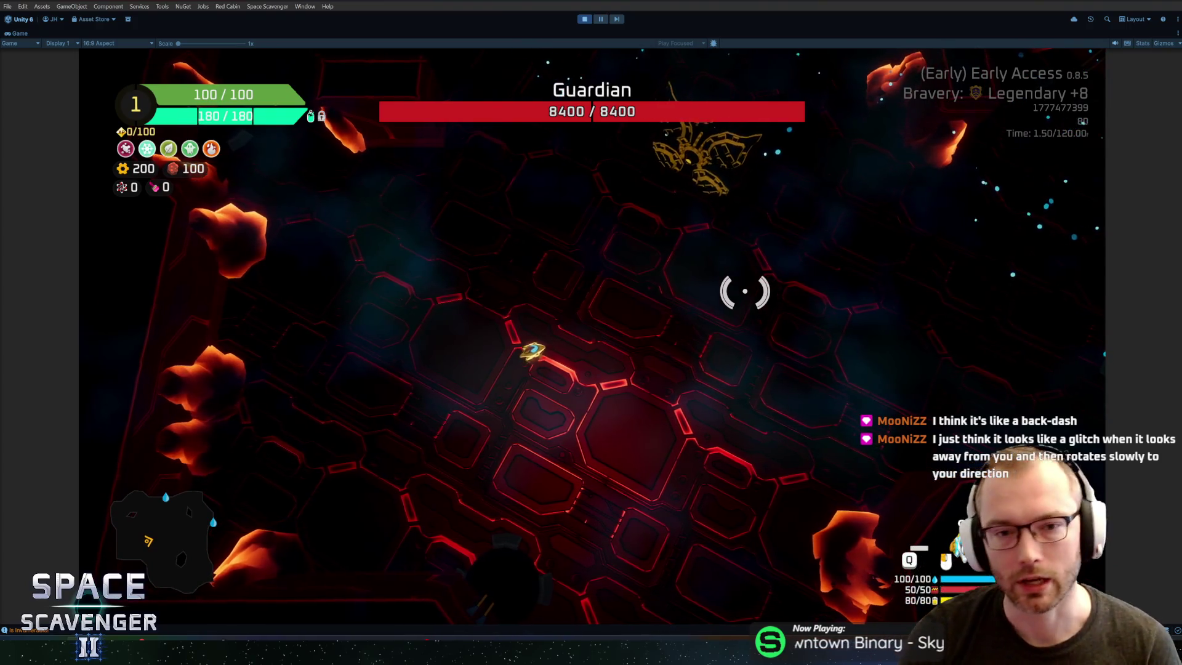
{"action": "key", "text": "alt+Tab"}
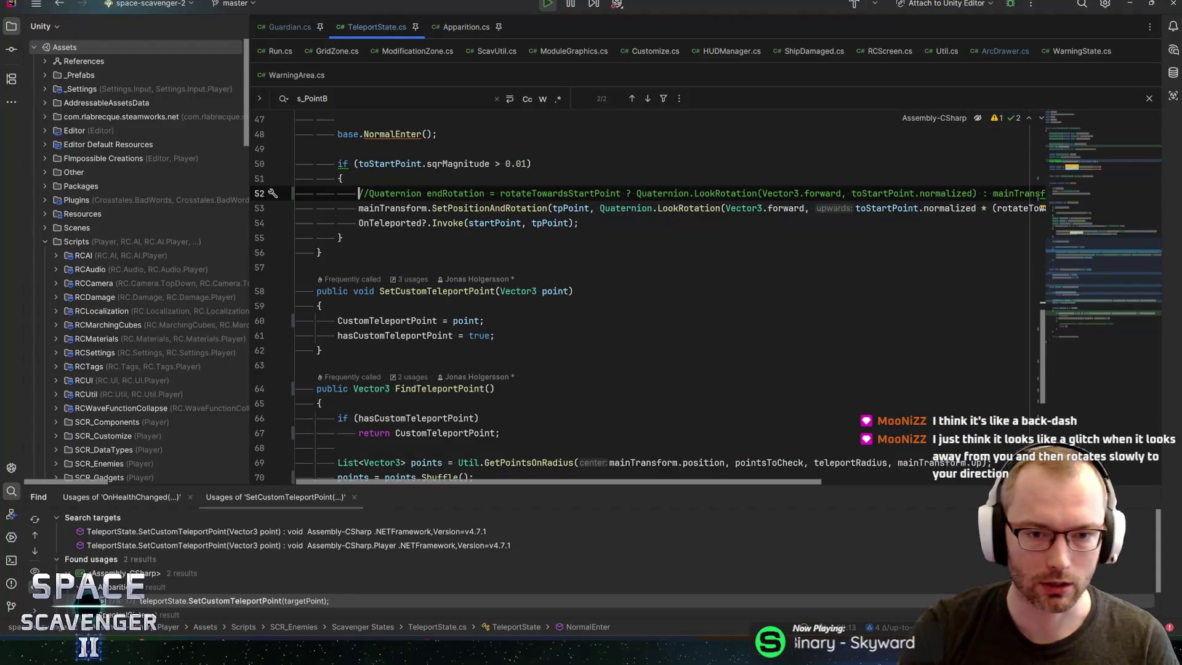
Step: Open the Guardian prefab and compare its Teleport and TeleportTelegraph settings, then go back
{"action": "key", "text": "alt+Tab"}
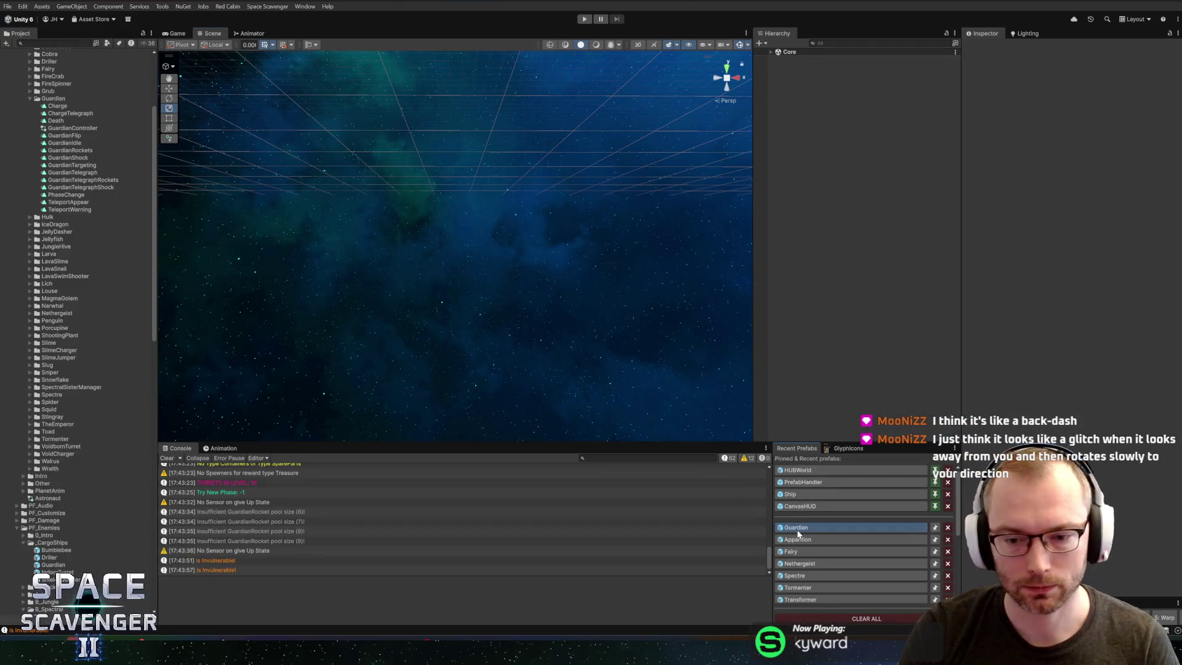
{"action": "left_click", "coordinate": [796, 528]}
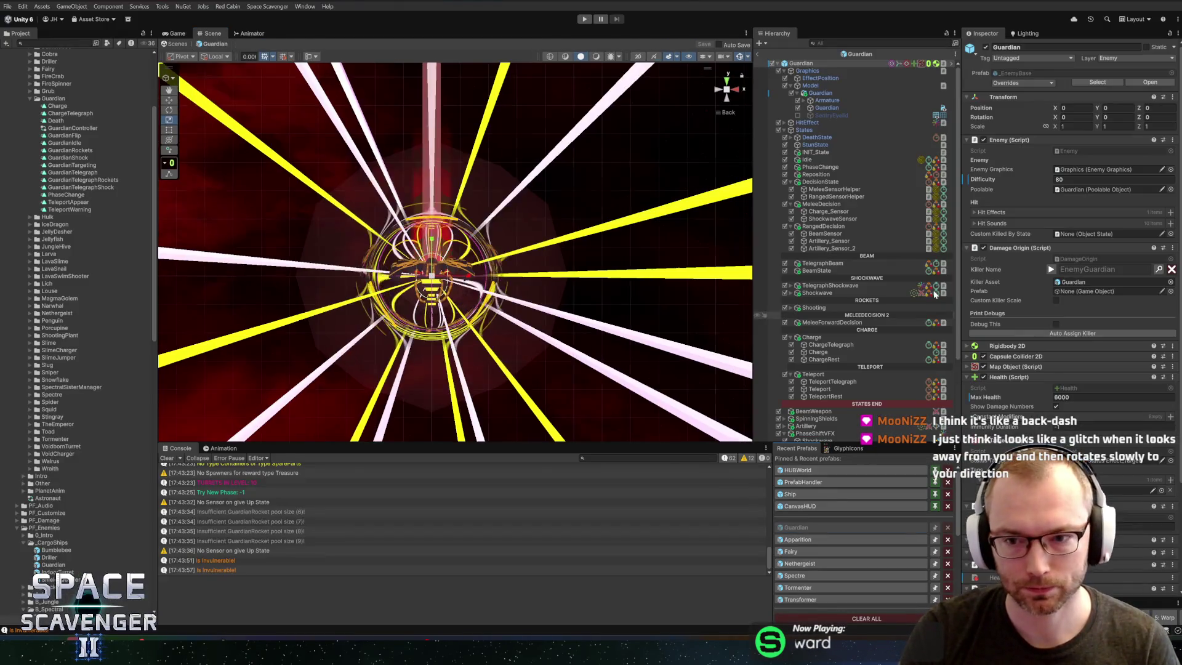
{"action": "left_click", "coordinate": [834, 376]}
{"action": "left_click", "coordinate": [830, 390]}
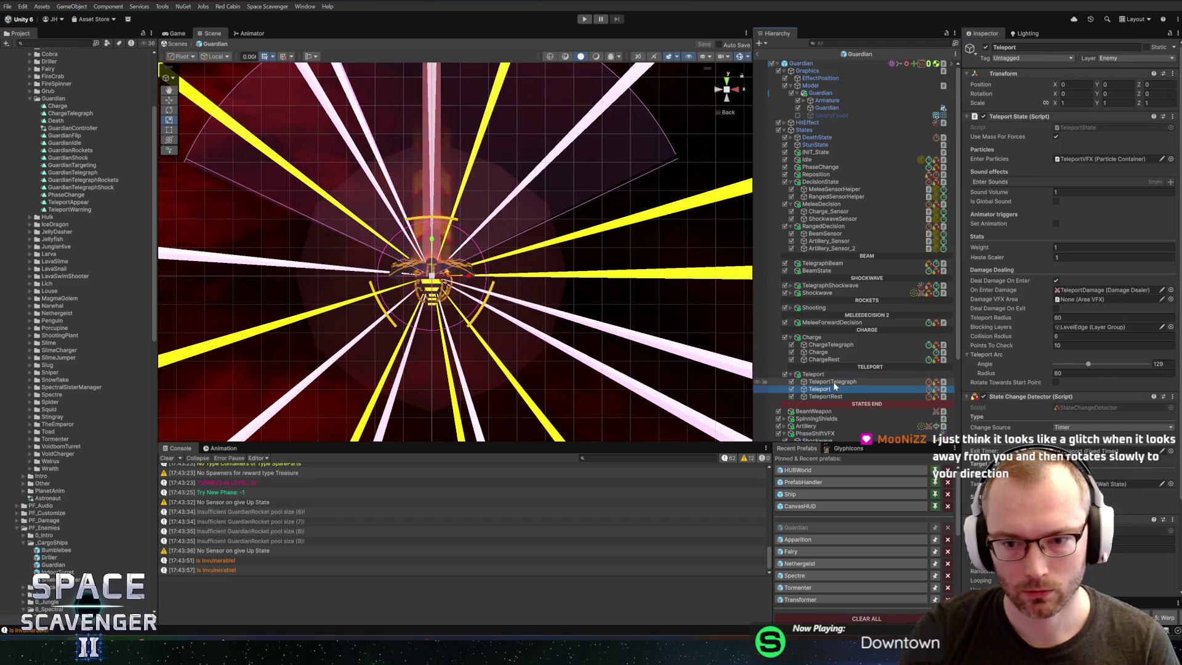
{"action": "left_click", "coordinate": [834, 383]}
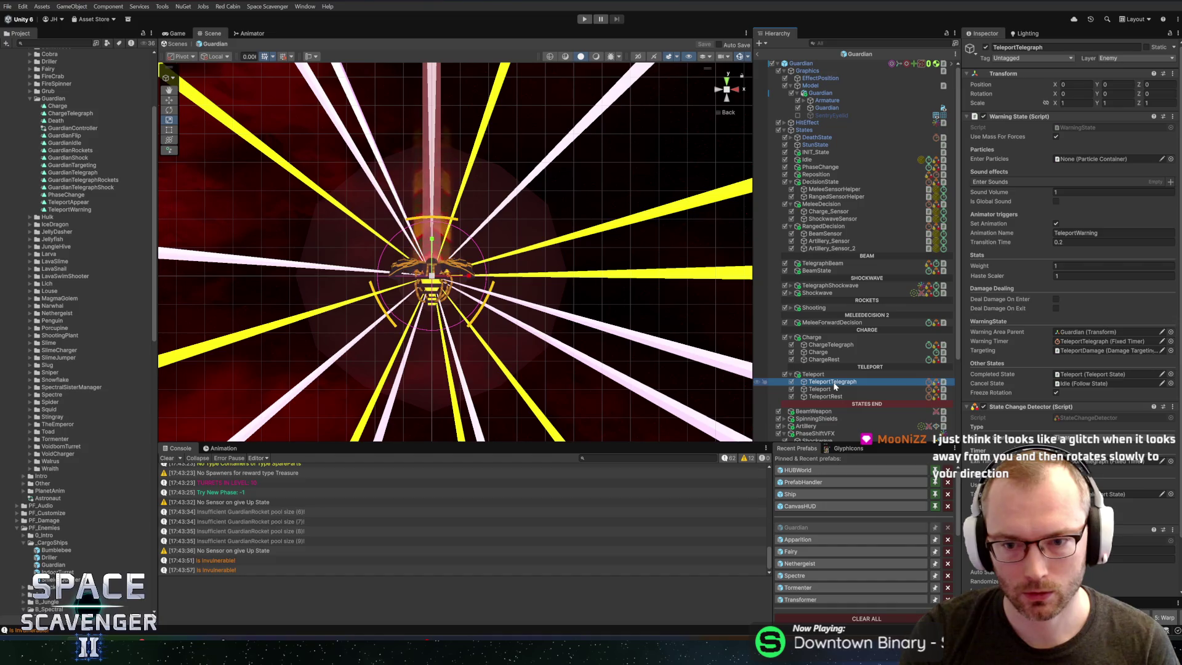
{"action": "left_click", "coordinate": [828, 389]}
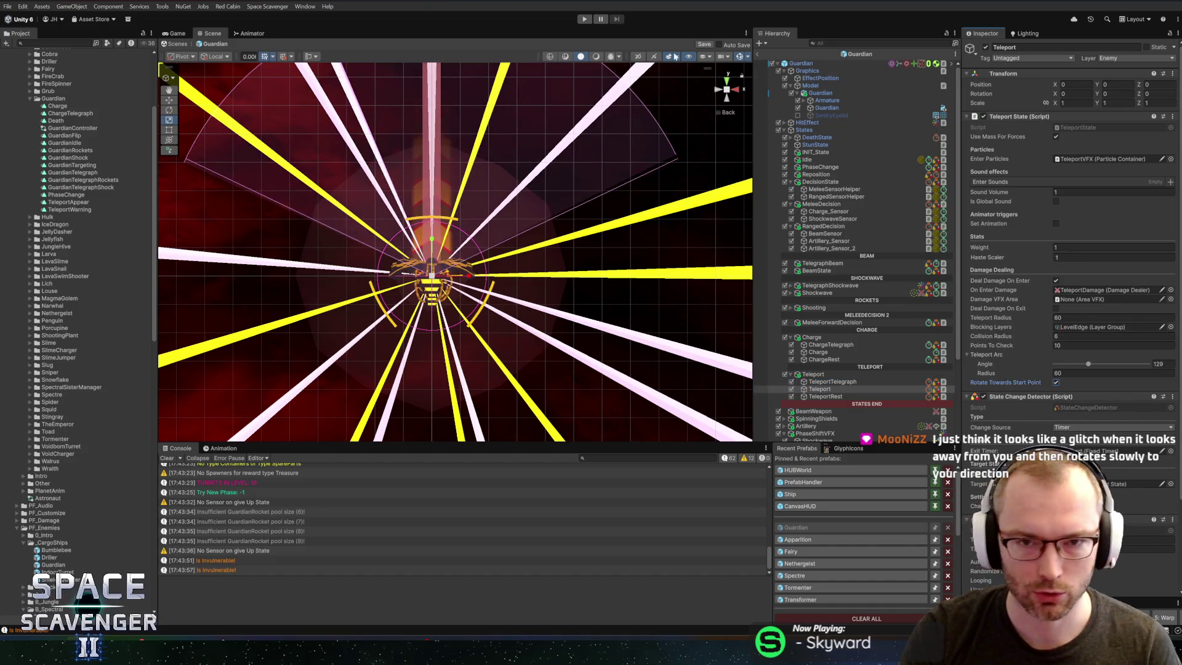
{"action": "left_click", "coordinate": [584, 19]}
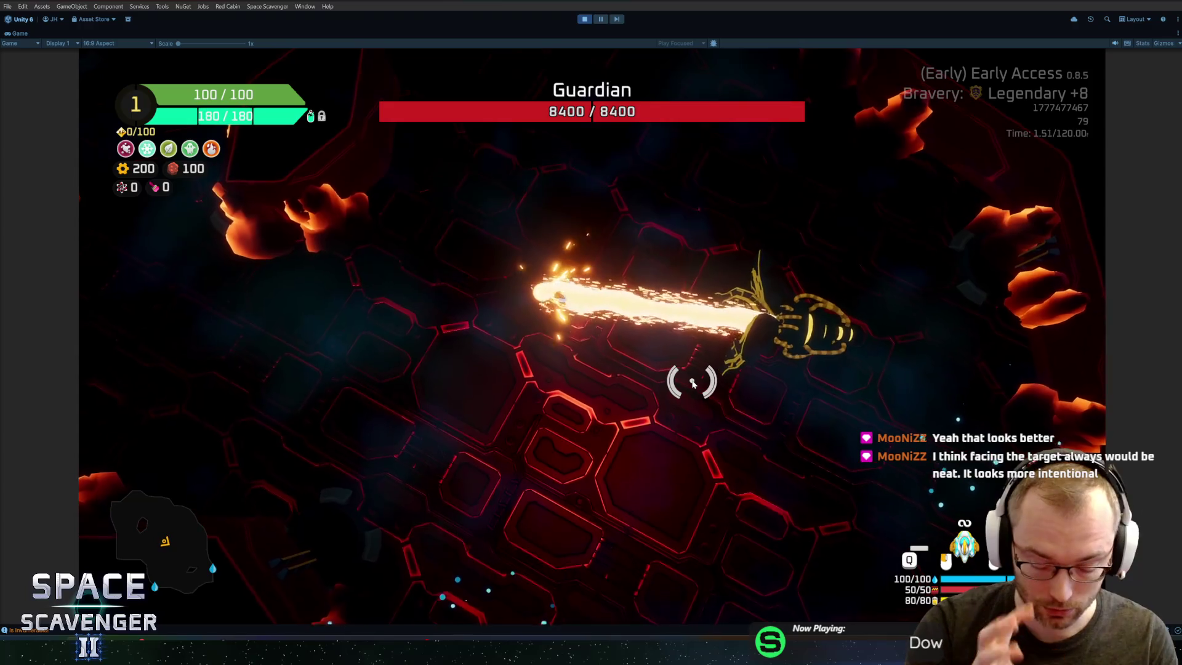
Step: Stop the Guardian playtest and switch back to TeleportState.cs in Rider
{"action": "key", "text": "ctrl+p"}
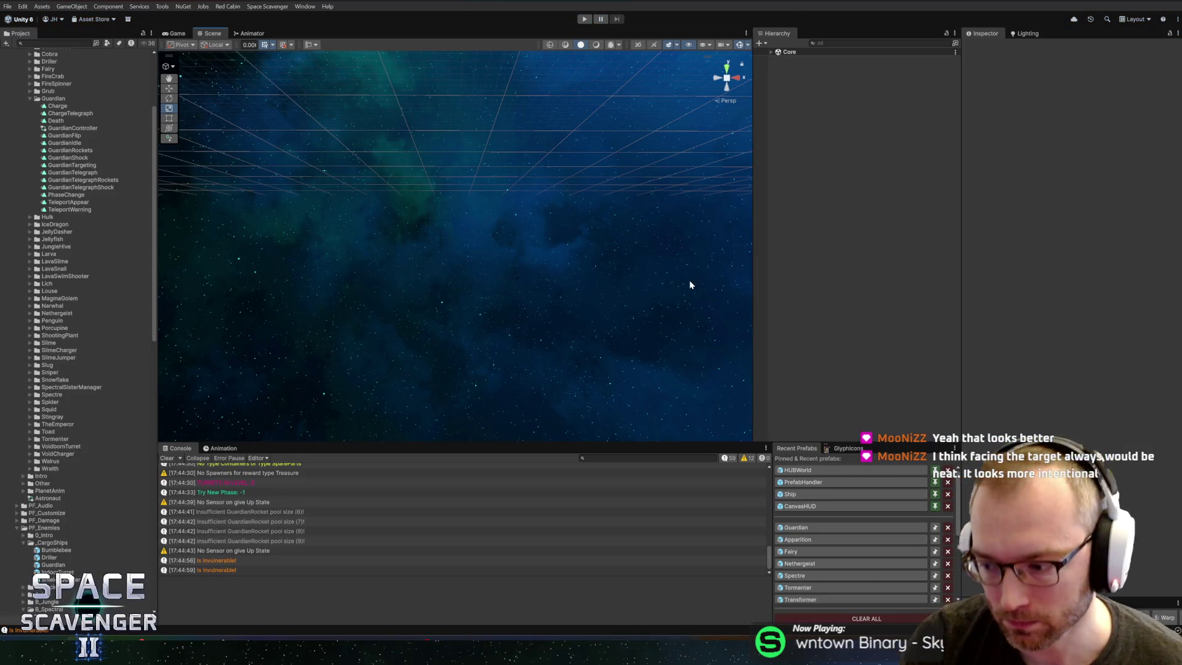
{"action": "key", "text": "alt+Tab"}
{"action": "key", "text": "alt+Tab"}
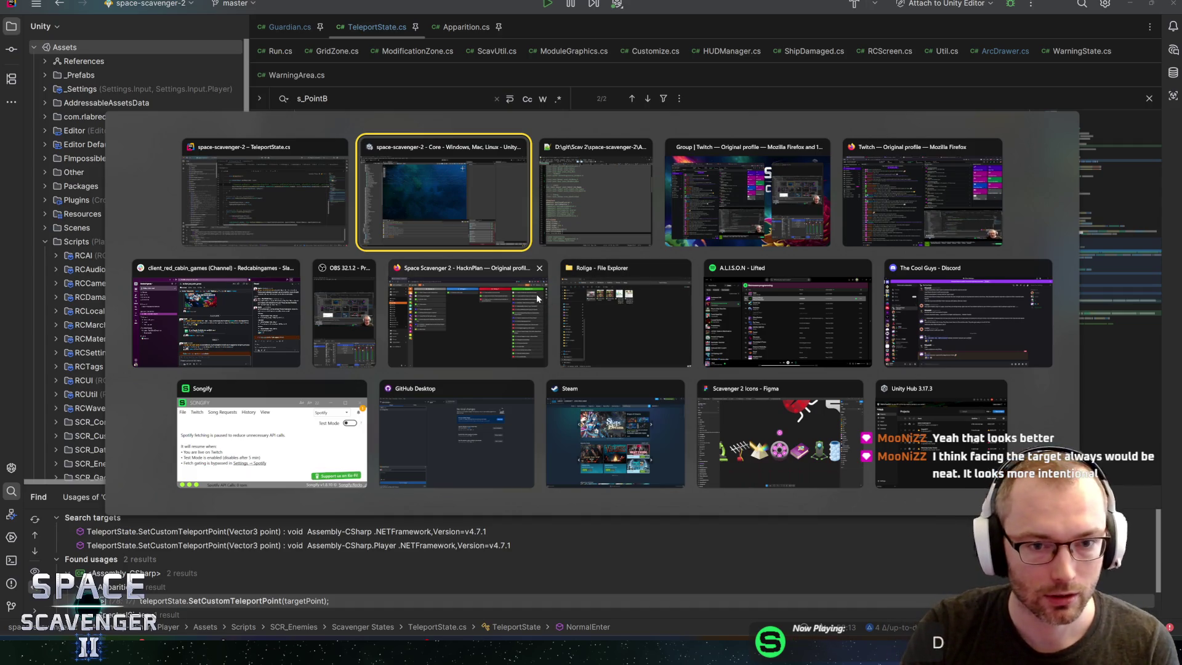
{"action": "key", "text": "alt+Tab"}
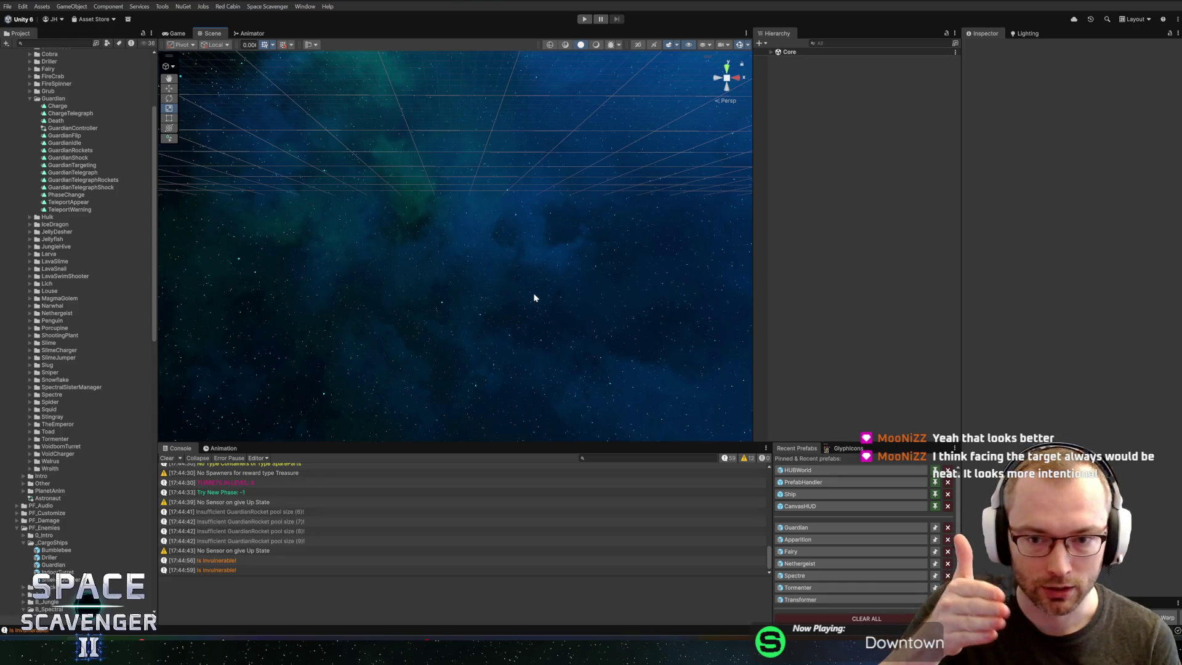
{"action": "key", "text": "alt+Tab"}
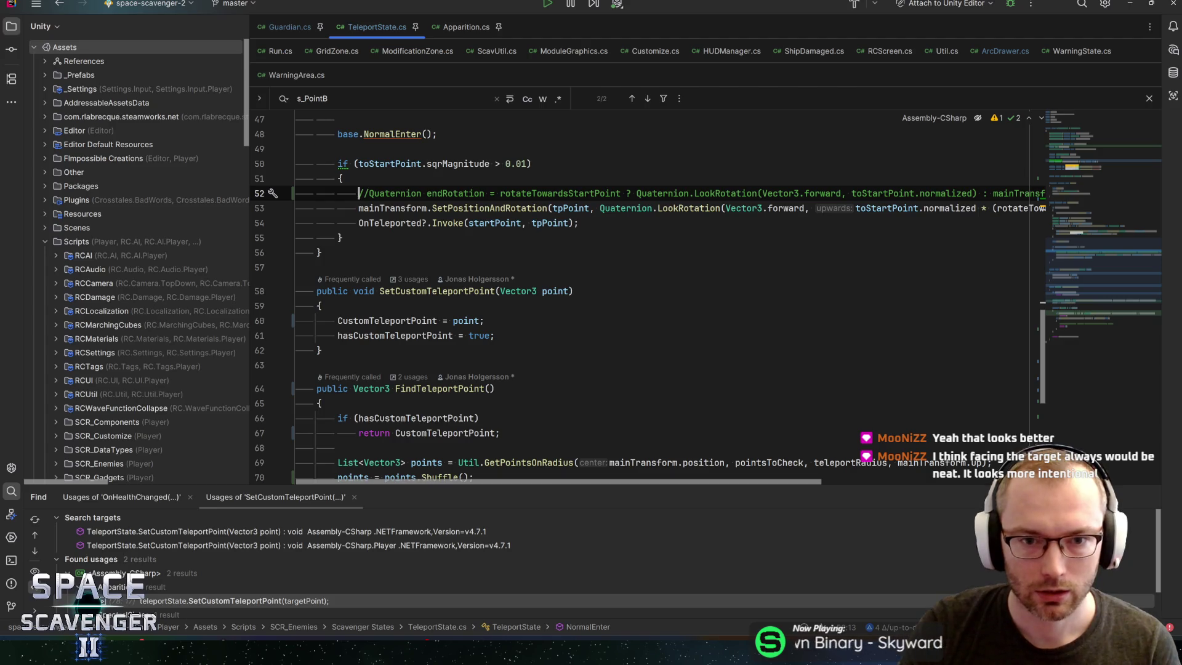
Step: Search the file for rotateTowardsStartPoint, widening the editor, to reach line 52
{"action": "scroll", "coordinate": [1098, 269], "scroll_direction": "up", "scroll_amount": 10}
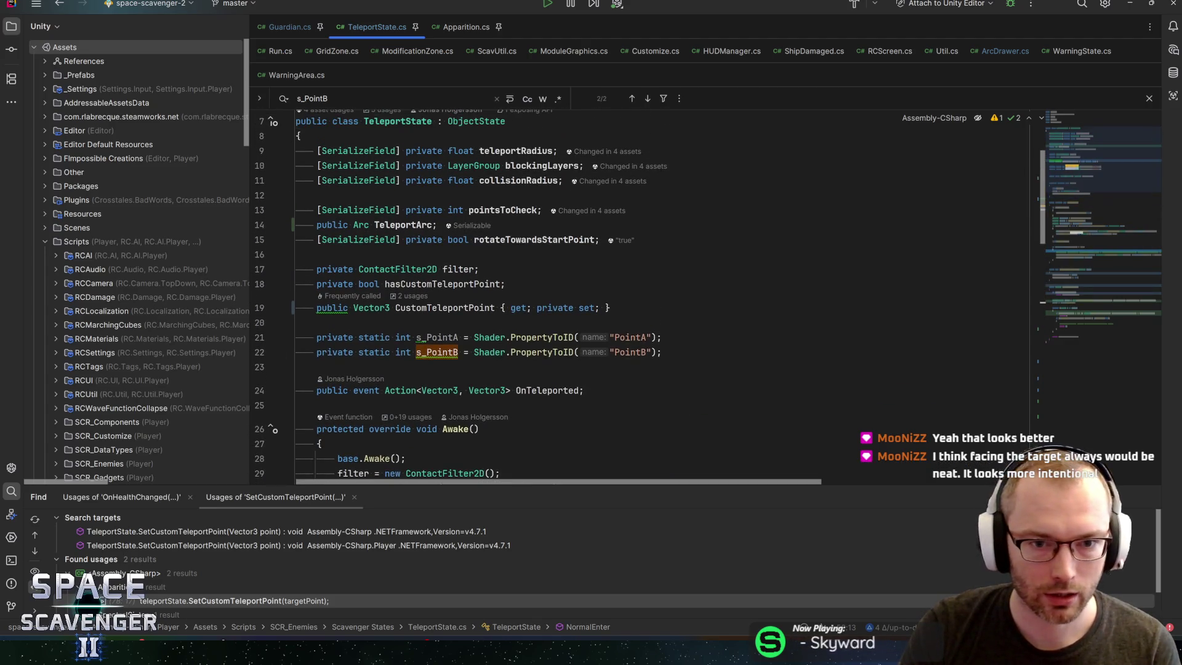
{"action": "double_click", "coordinate": [534, 239]}
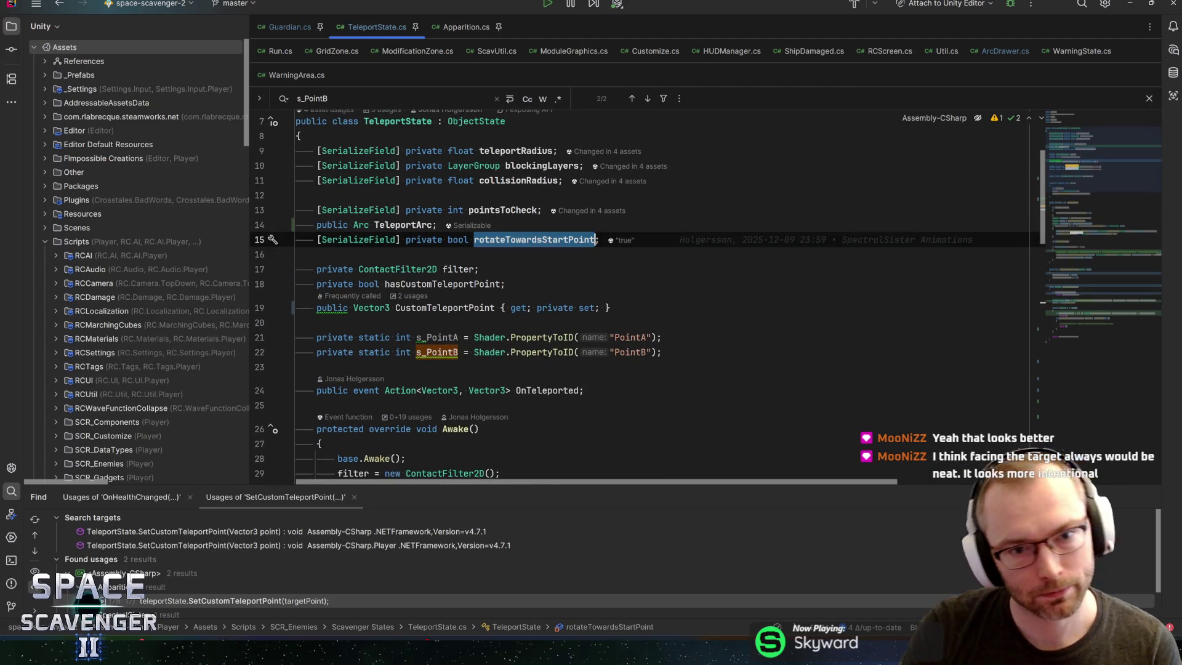
{"action": "left_click", "coordinate": [527, 240]}
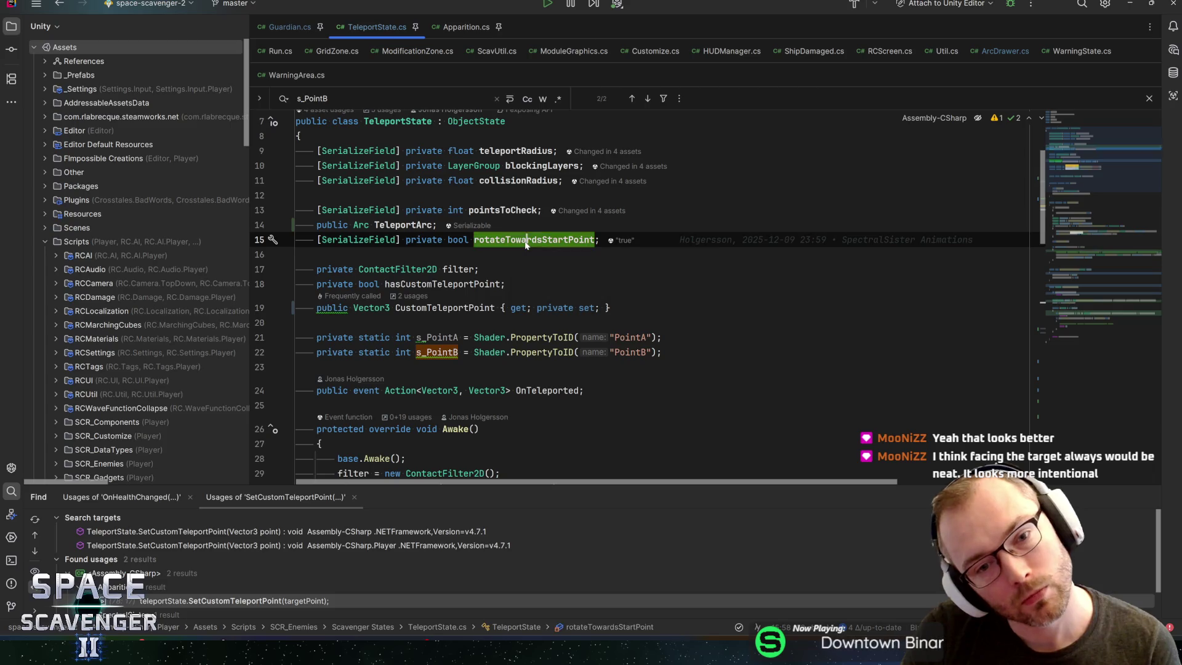
{"action": "key", "text": "ctrl+f"}
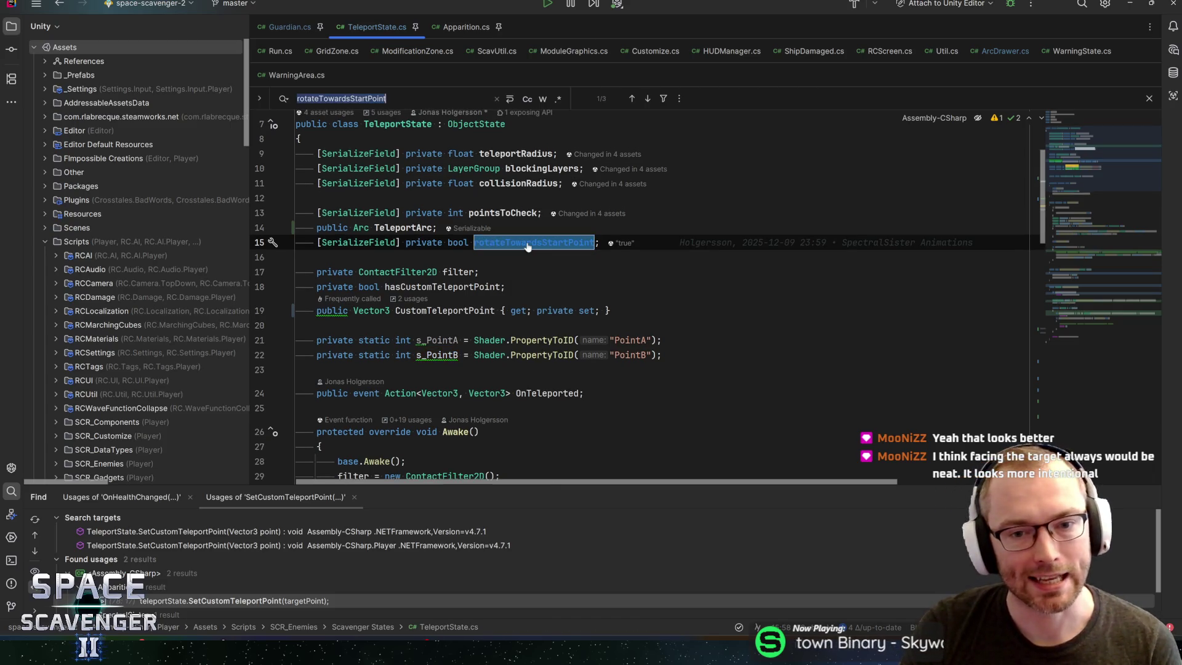
{"action": "left_click_drag", "start_coordinate": [1078, 174], "coordinate": [1085, 314]}
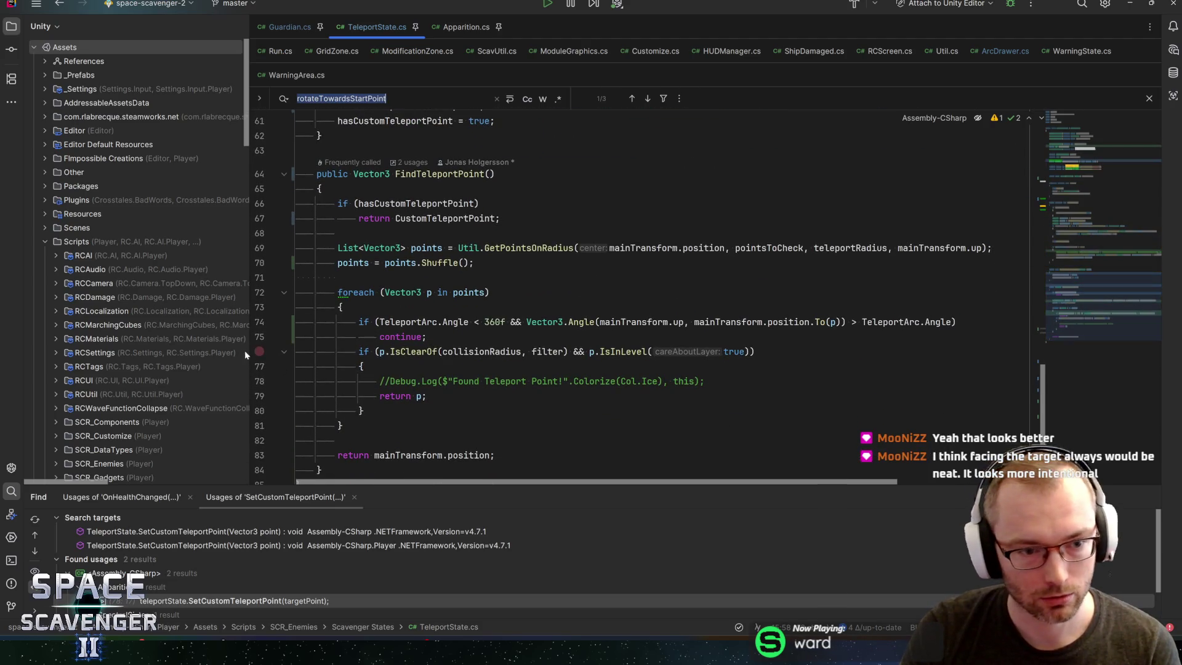
{"action": "left_click_drag", "start_coordinate": [248, 351], "coordinate": [194, 354]}
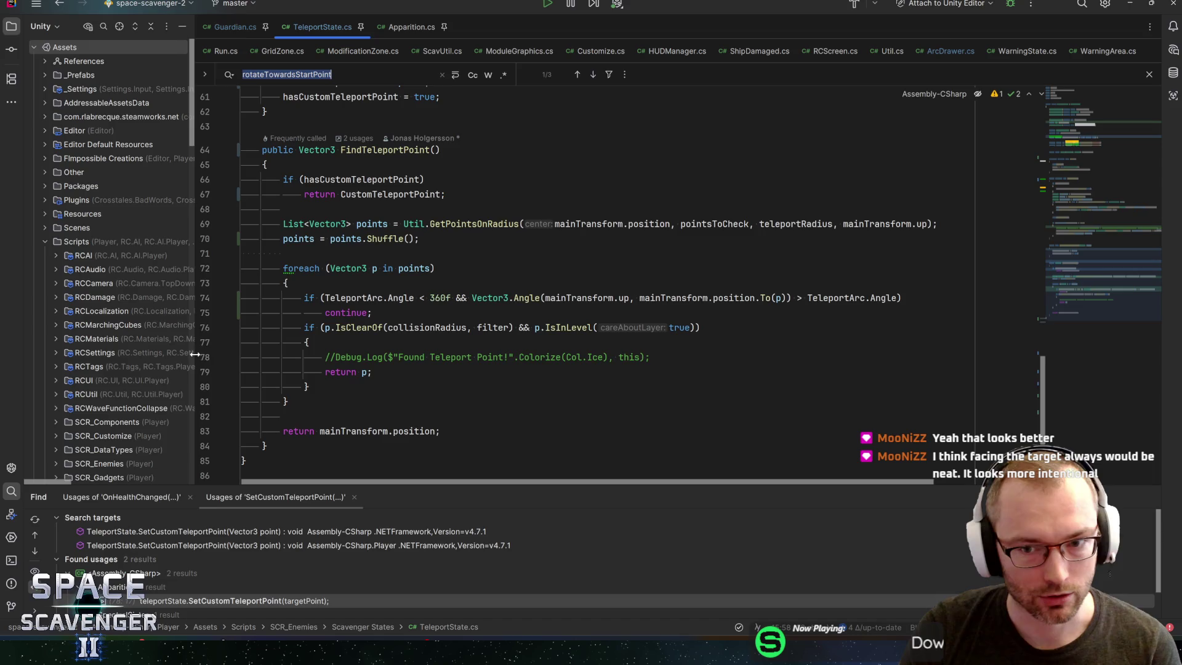
{"action": "scroll", "coordinate": [554, 283], "scroll_direction": "up", "scroll_amount": 1}
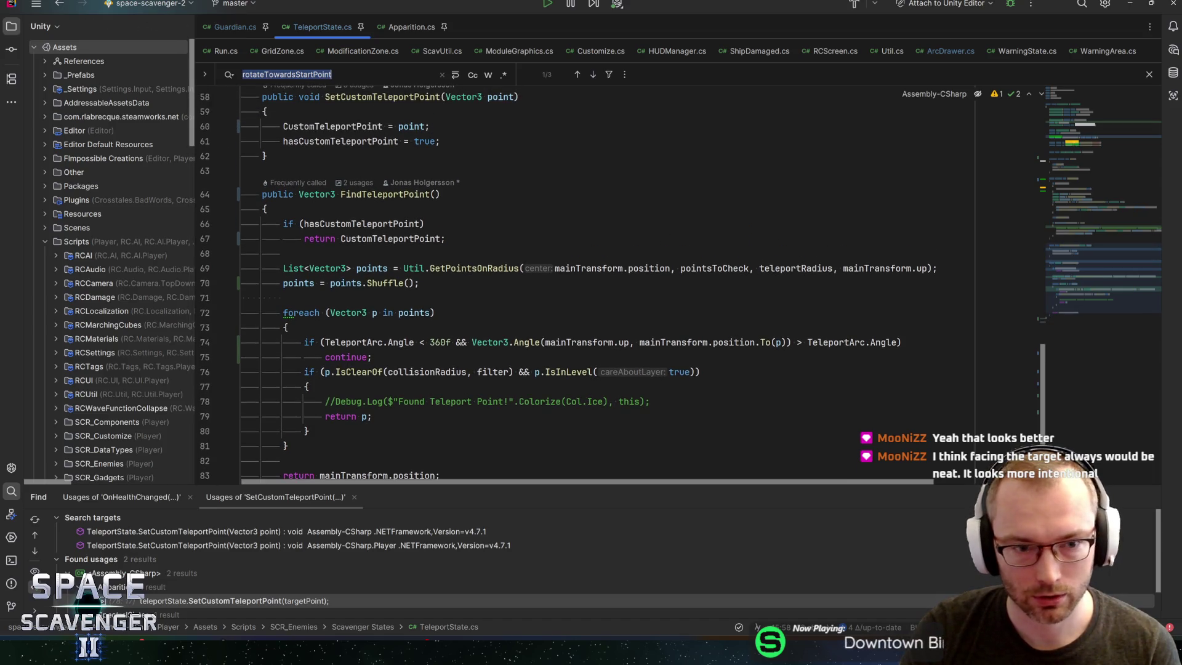
{"action": "key", "text": "shift+Return"}
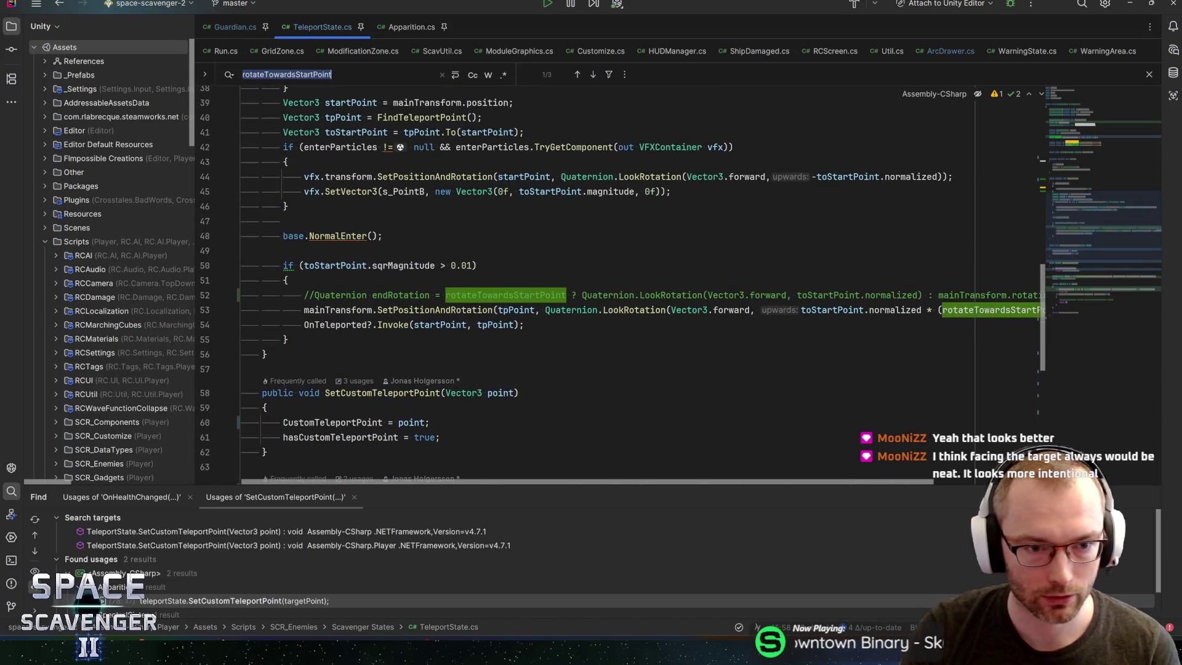
Step: Uncomment the endRotation line and open a new line above it
{"action": "left_click", "coordinate": [303, 295]}
{"action": "key", "text": "ctrl+slash"}
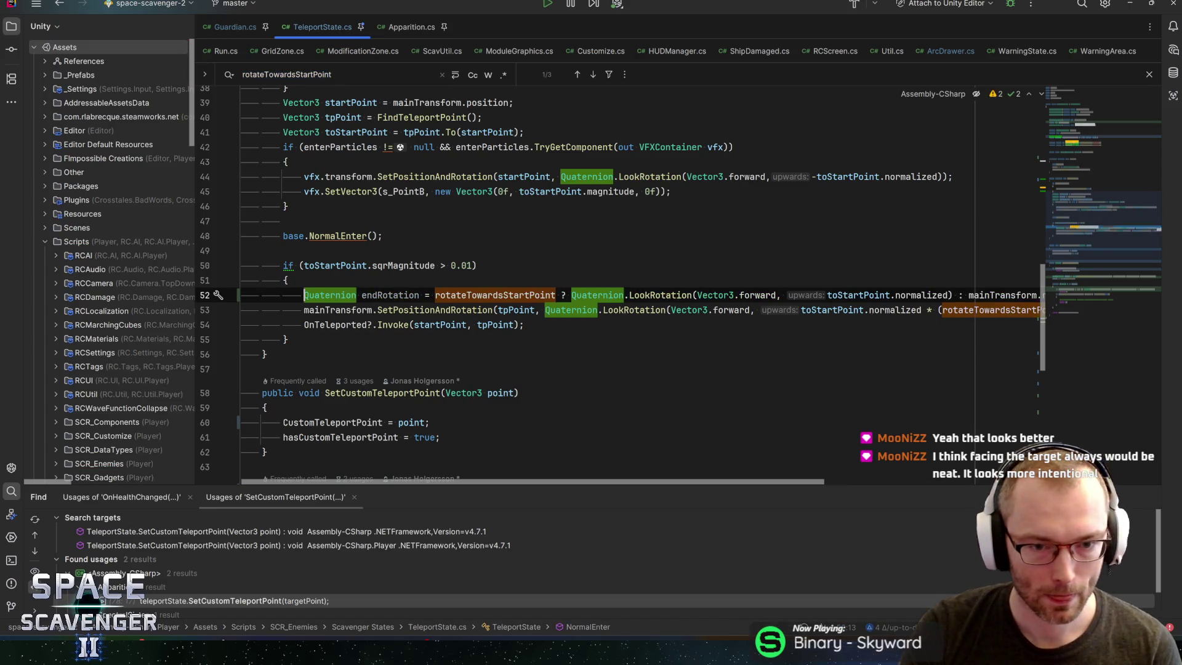
{"action": "left_click", "coordinate": [429, 295]}
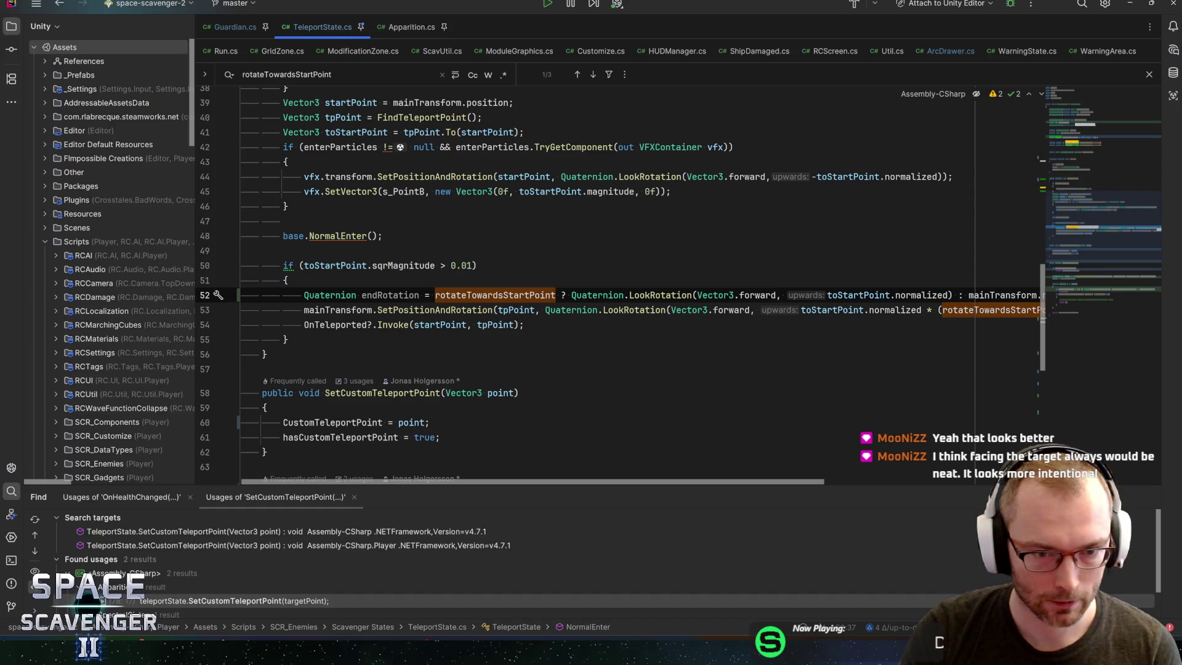
{"action": "key", "text": "ctrl+alt+Return"}
Step: Write an if statement checking the Target is != null, with an empty braces block
{"action": "type", "text": "if (main"}
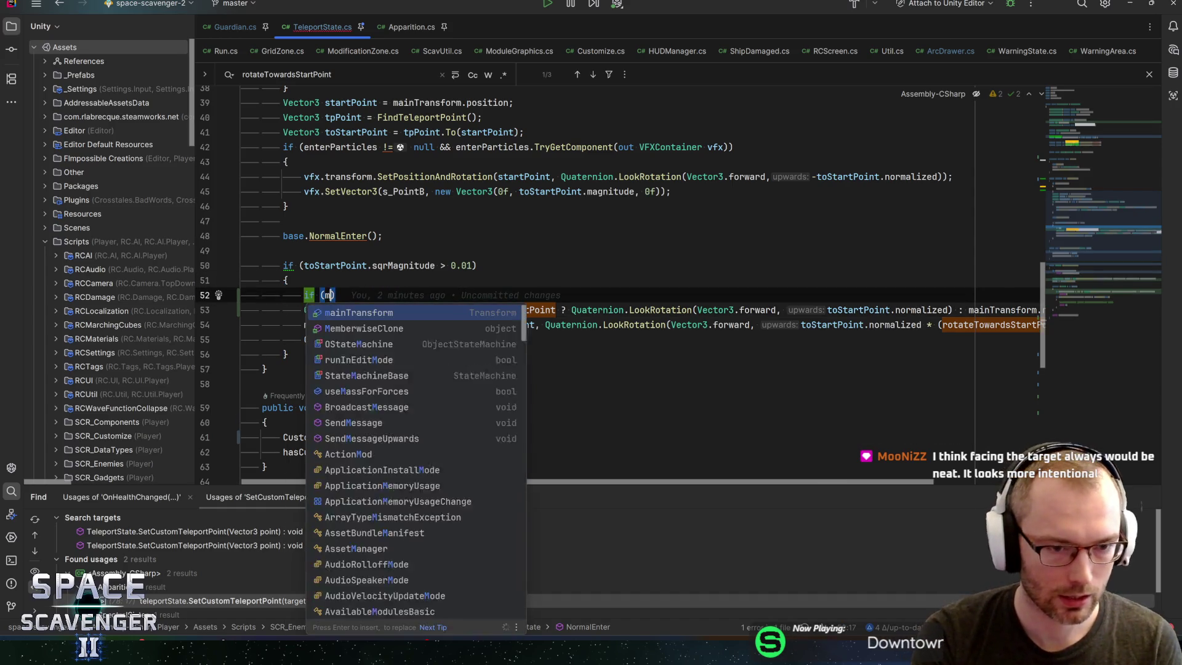
{"action": "key", "text": "BackSpace"}
{"action": "key", "text": "BackSpace"}
{"action": "key", "text": "BackSpace"}
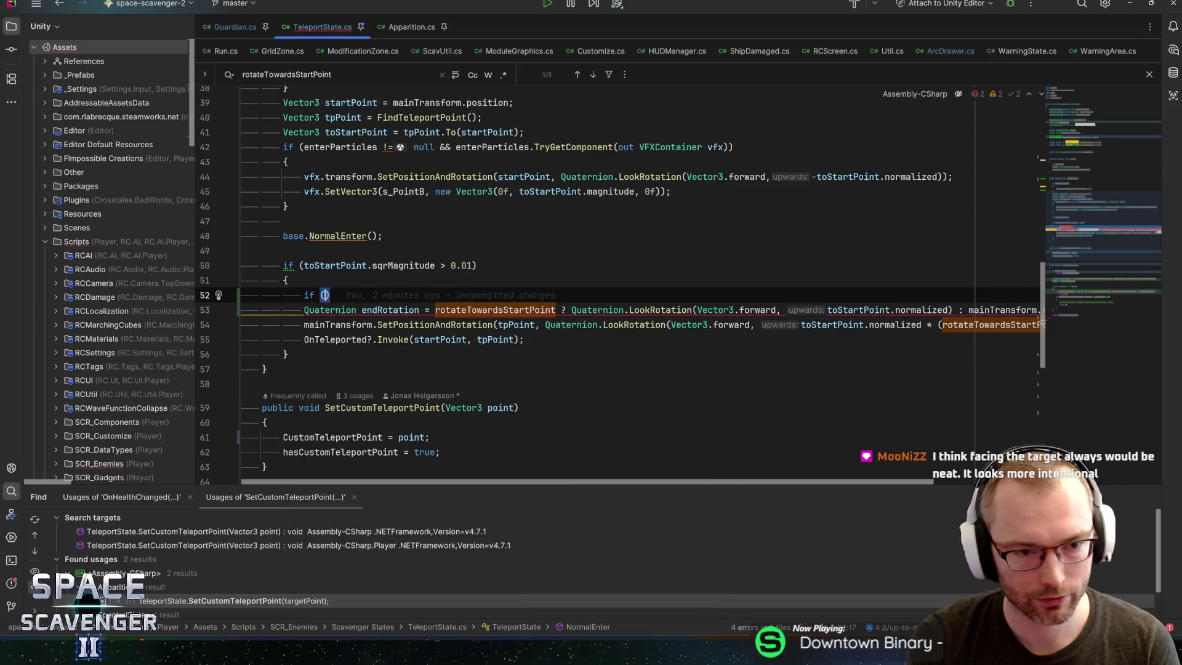
{"action": "type", "text": "ost.tar"}
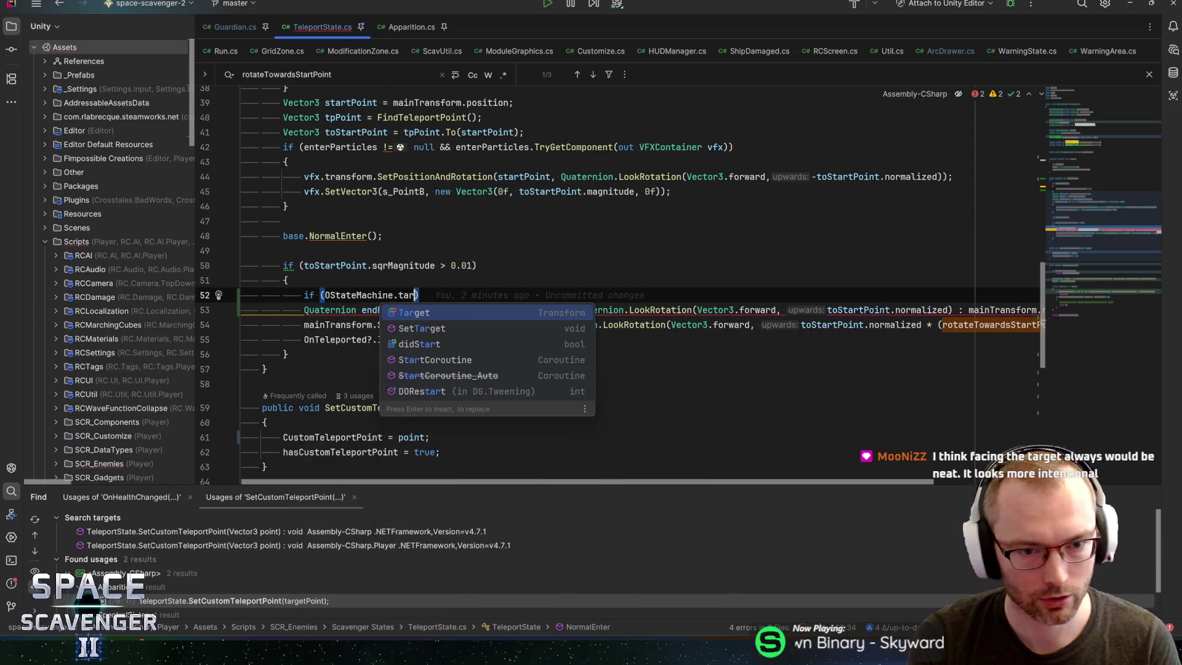
{"action": "key", "text": "Return"}
{"action": "type", "text": "!= null"}
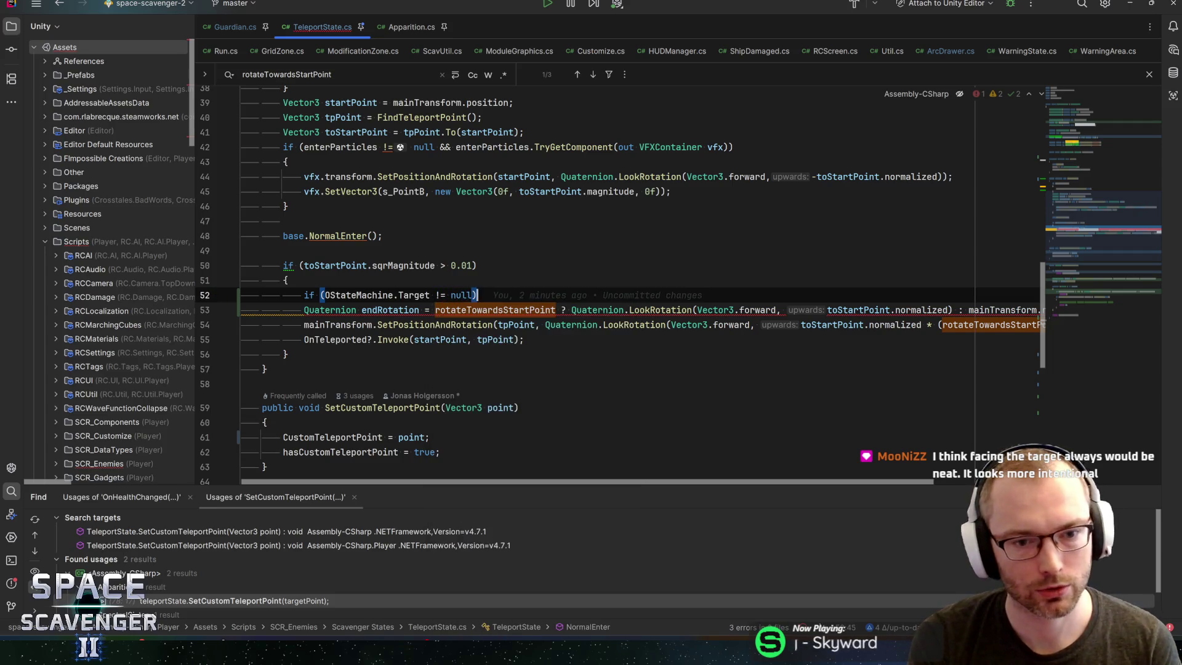
{"action": "key", "text": "ctrl+shift+Return"}
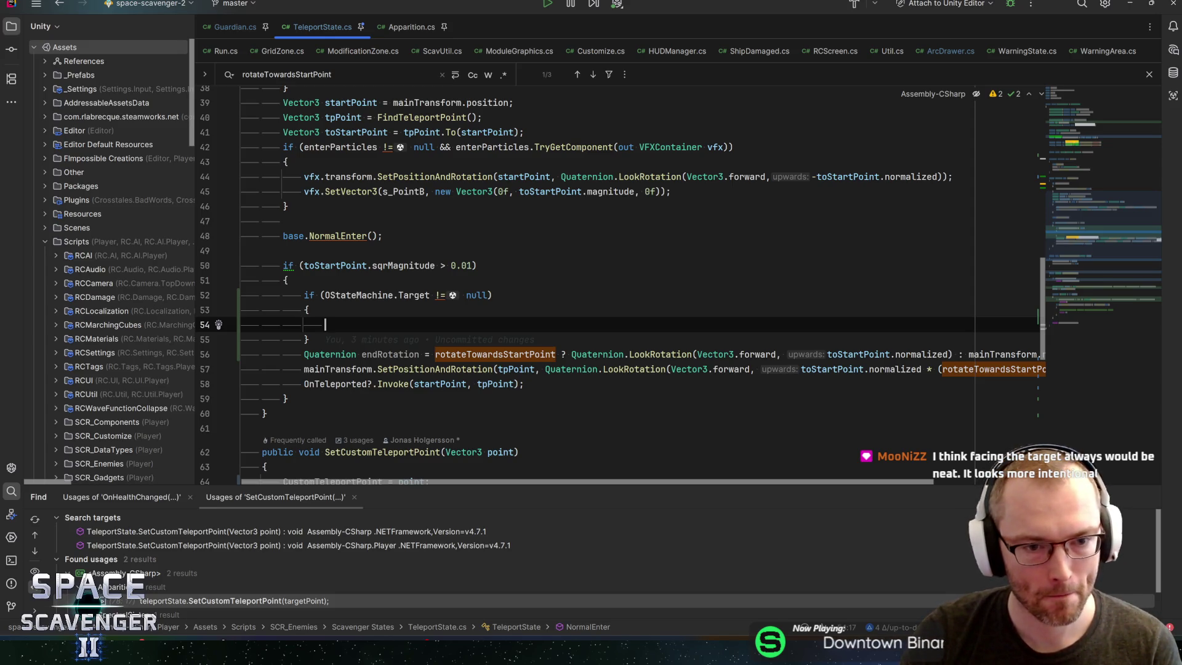
Step: Put rotateTowardsStartPoint at the start of the if condition
{"action": "left_click", "coordinate": [487, 295]}
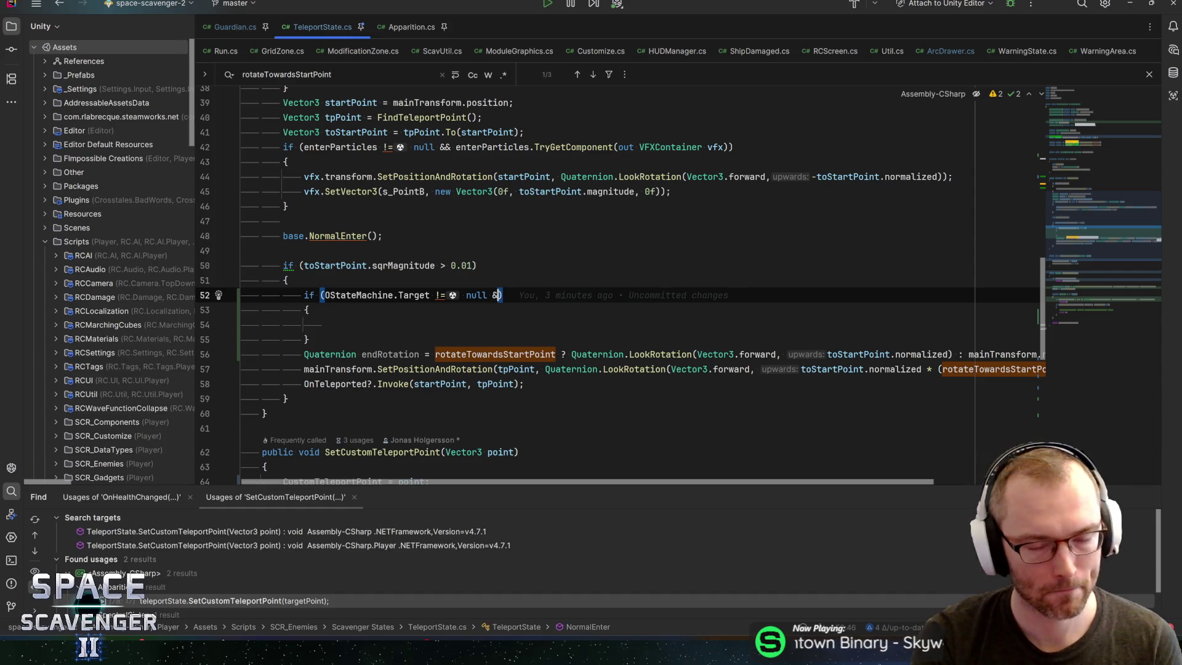
{"action": "type", "text": "&"}
{"action": "scroll", "coordinate": [615, 283], "scroll_direction": "right", "scroll_amount": 3}
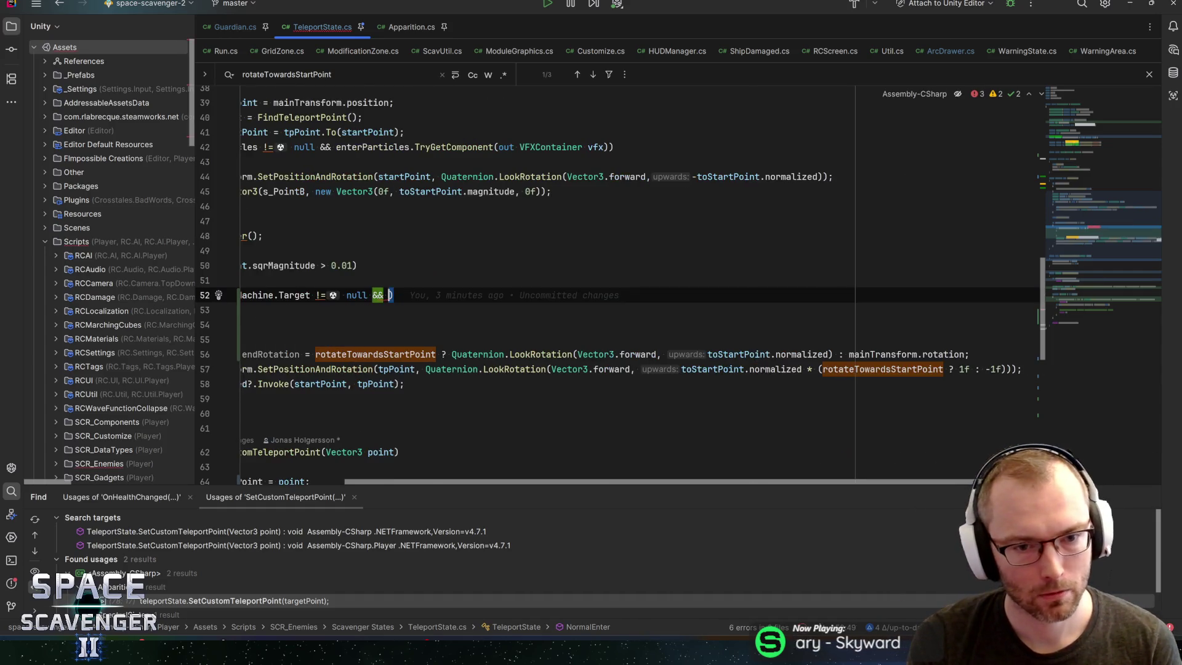
{"action": "type", "text": "rotat"}
{"action": "key", "text": "Return"}
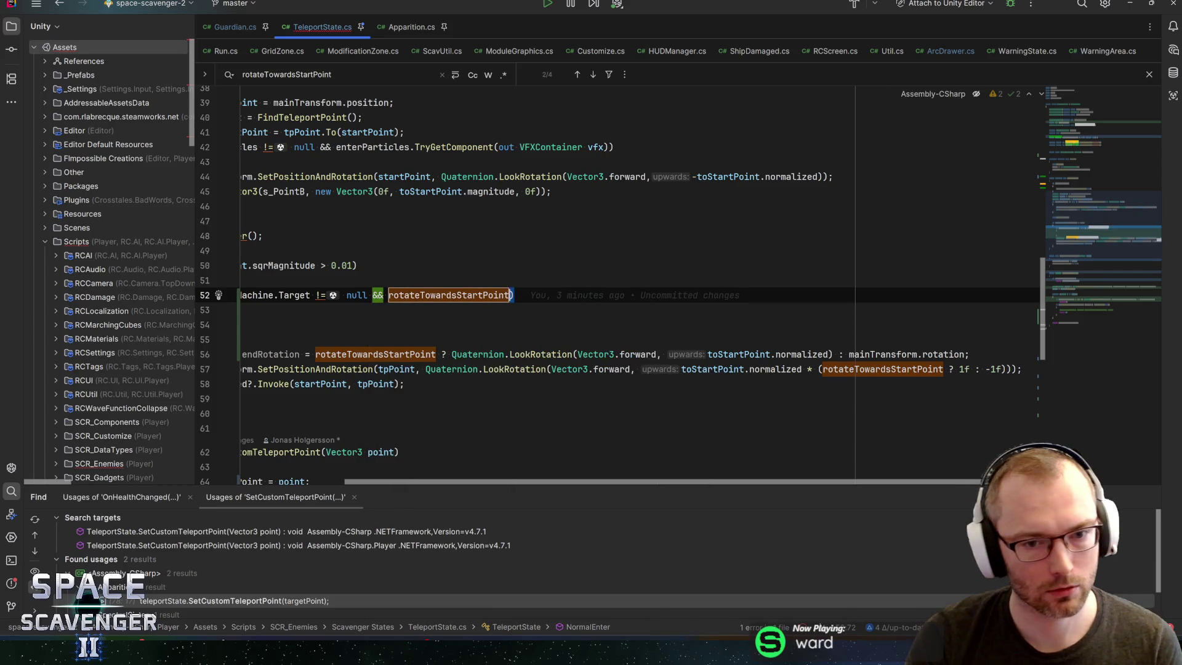
{"action": "key", "text": "ctrl+z"}
{"action": "key", "text": "Home"}
{"action": "type", "text": "rotateTowardsStartPoint"}
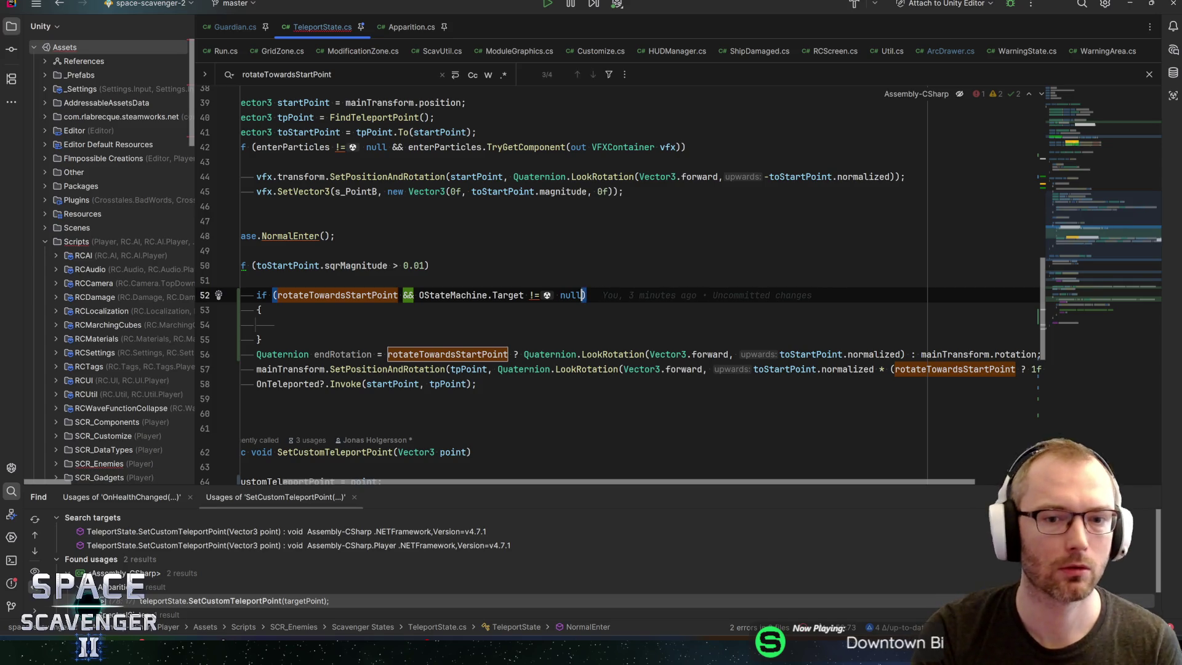
Step: Move the LookRotation expression into the if block and remove its mainTransform.rotation fallback
{"action": "left_click", "coordinate": [278, 324]}
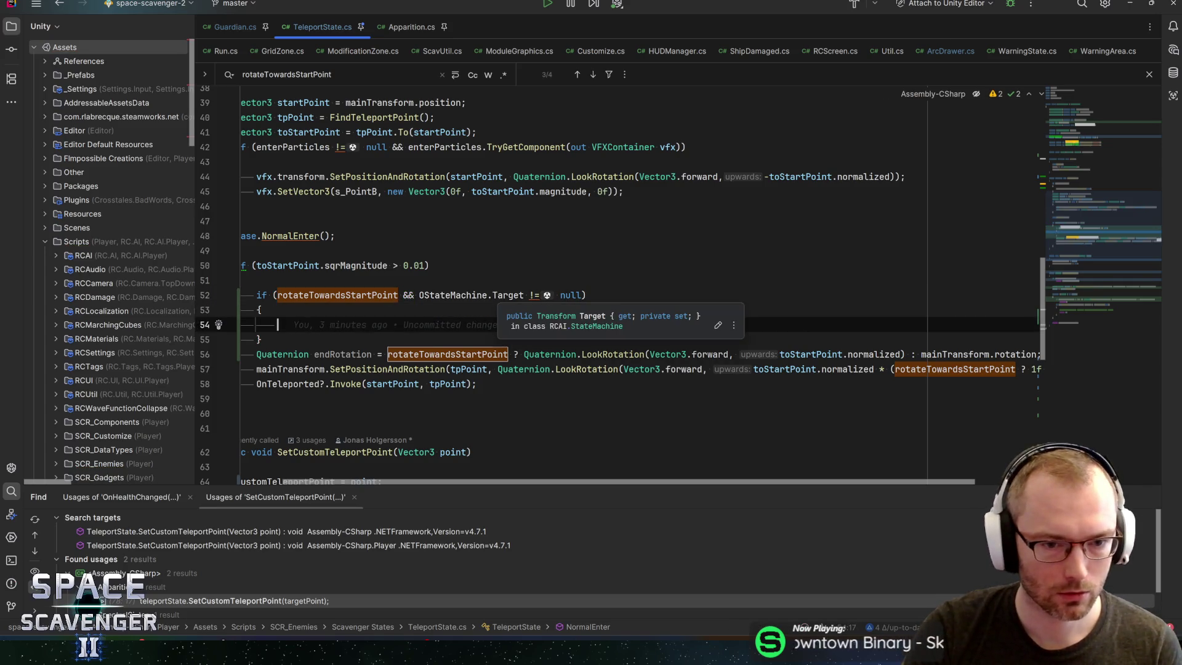
{"action": "left_click", "coordinate": [576, 354]}
{"action": "key", "text": "shift+End"}
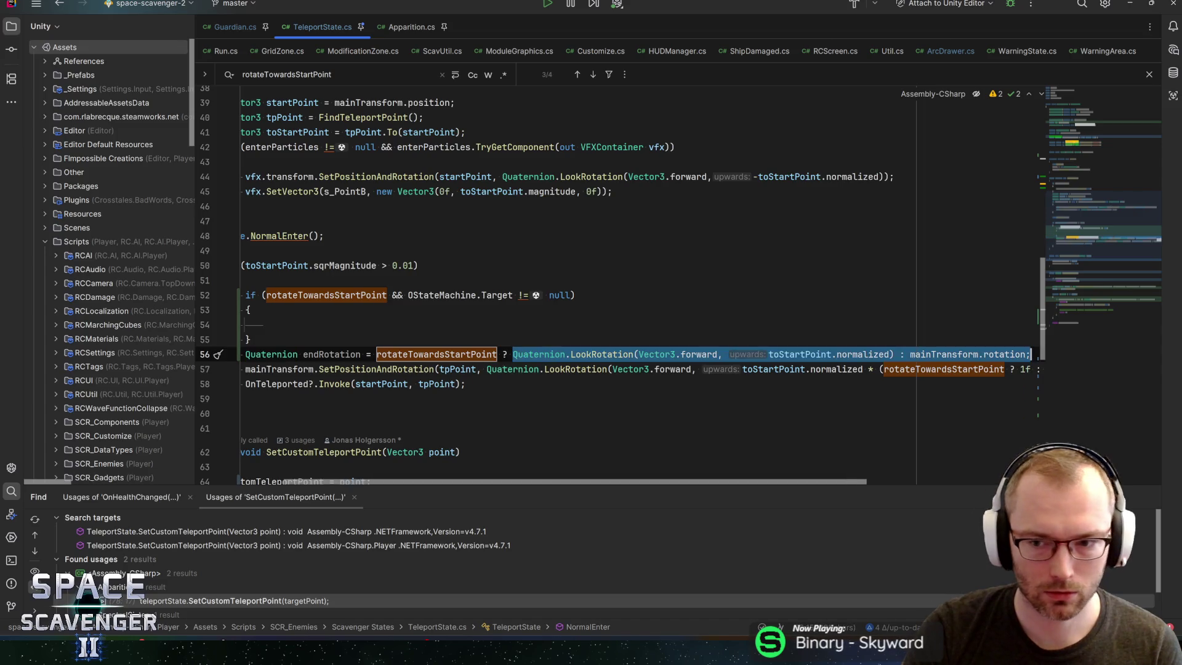
{"action": "key", "text": "ctrl+x"}
{"action": "key", "text": "Up"}
{"action": "key", "text": "Up"}
{"action": "key", "text": "ctrl+v"}
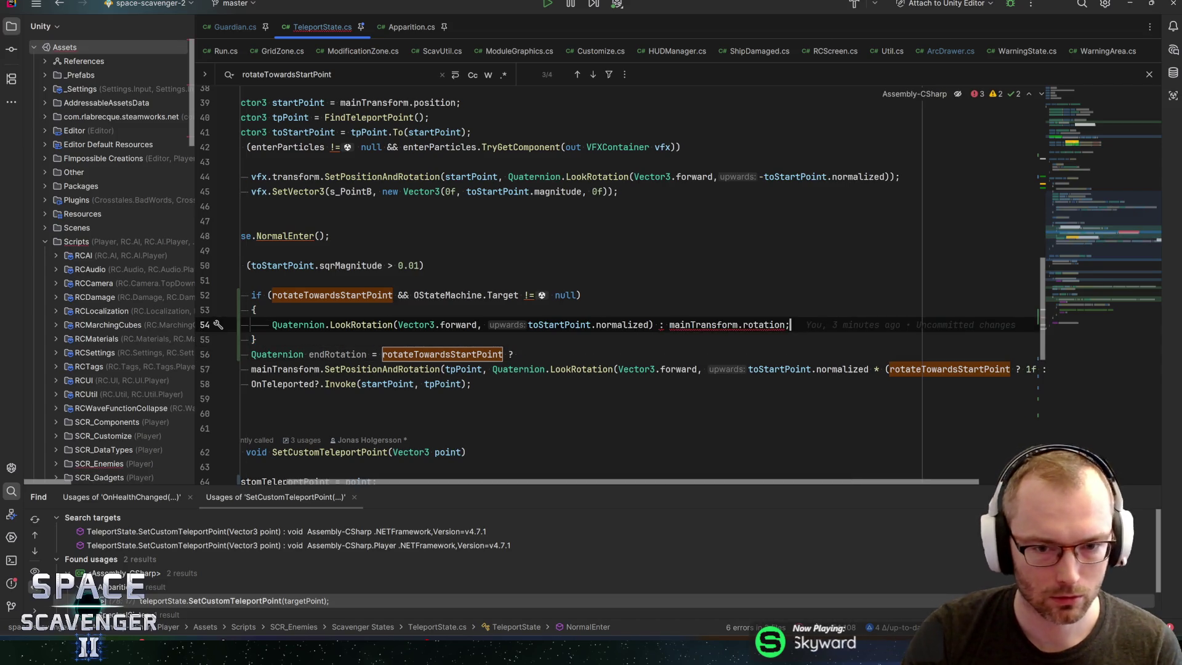
{"action": "double_click", "coordinate": [716, 324]}
{"action": "key", "text": "Left"}
{"action": "key", "text": "Left"}
{"action": "key", "text": "Left"}
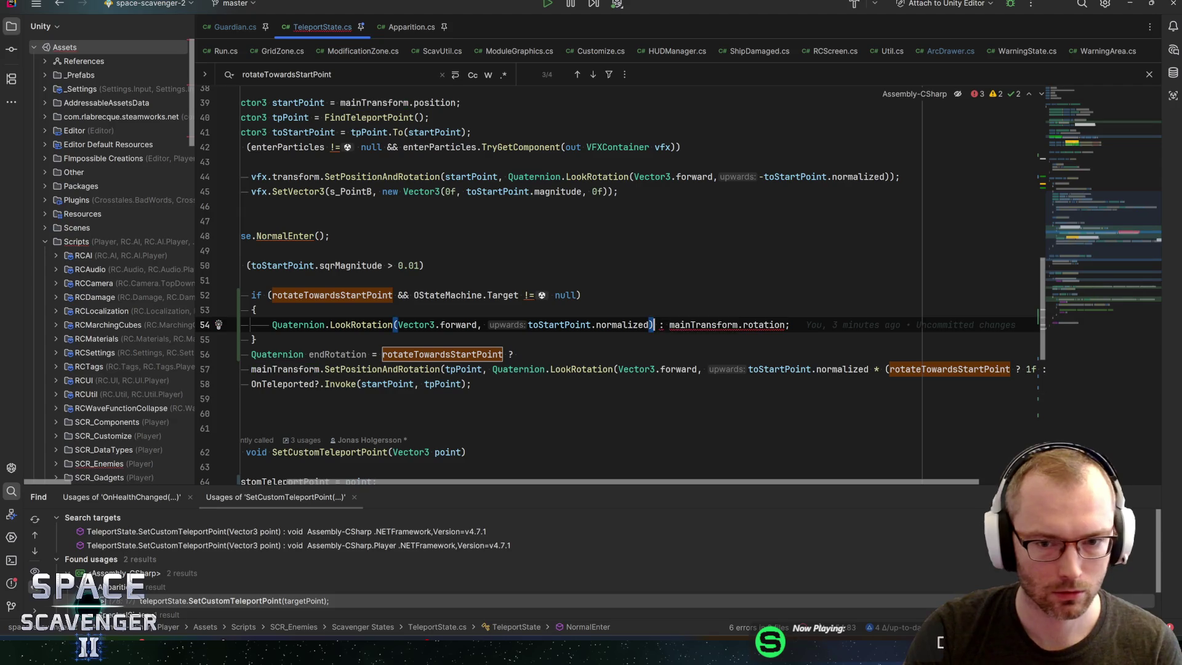
{"action": "key", "text": "shift+End"}
{"action": "key", "text": "shift+Left"}
{"action": "key", "text": "Delete"}
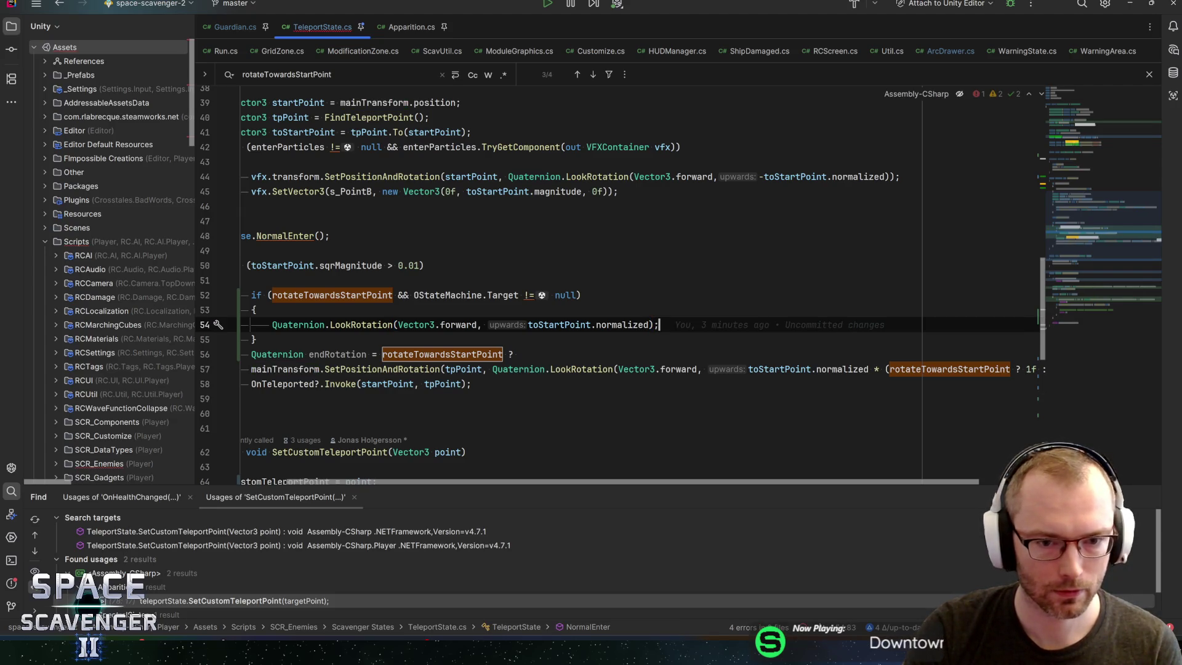
Step: Add an else block and pull the endRotation line into it
{"action": "left_click", "coordinate": [519, 354]}
{"action": "type", "text": ": mainTransform.rotation"}
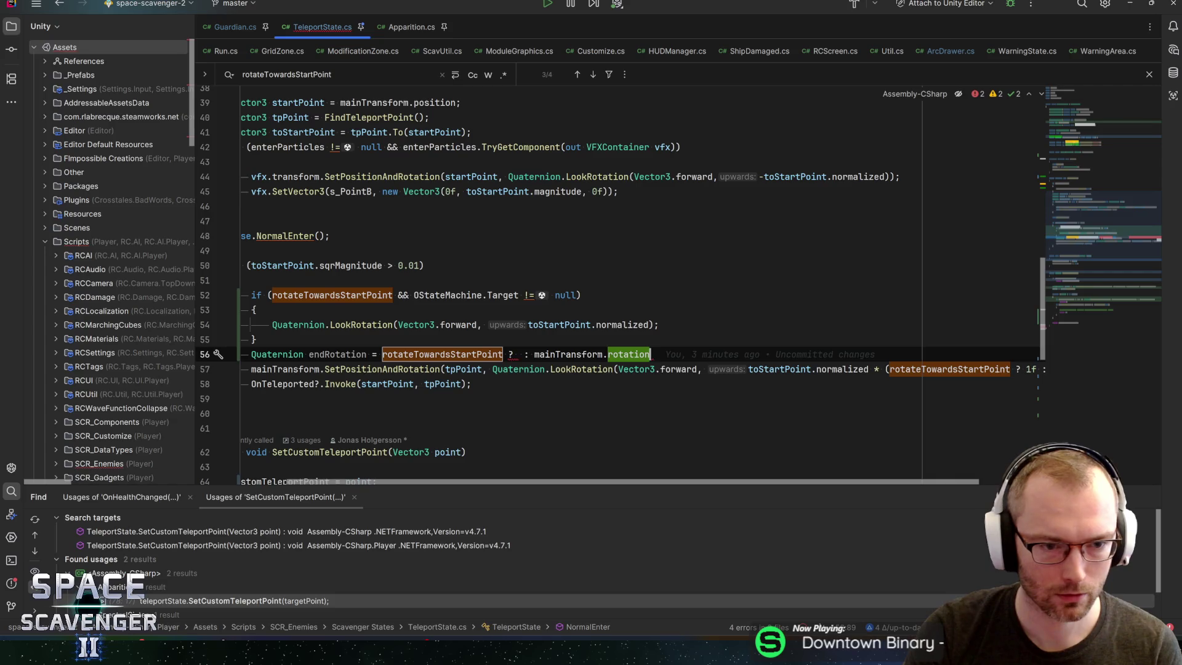
{"action": "key", "text": "Home"}
{"action": "type", "text": "else"}
{"action": "key", "text": "Return"}
{"action": "type", "text": "{"}
{"action": "key", "text": "Return"}
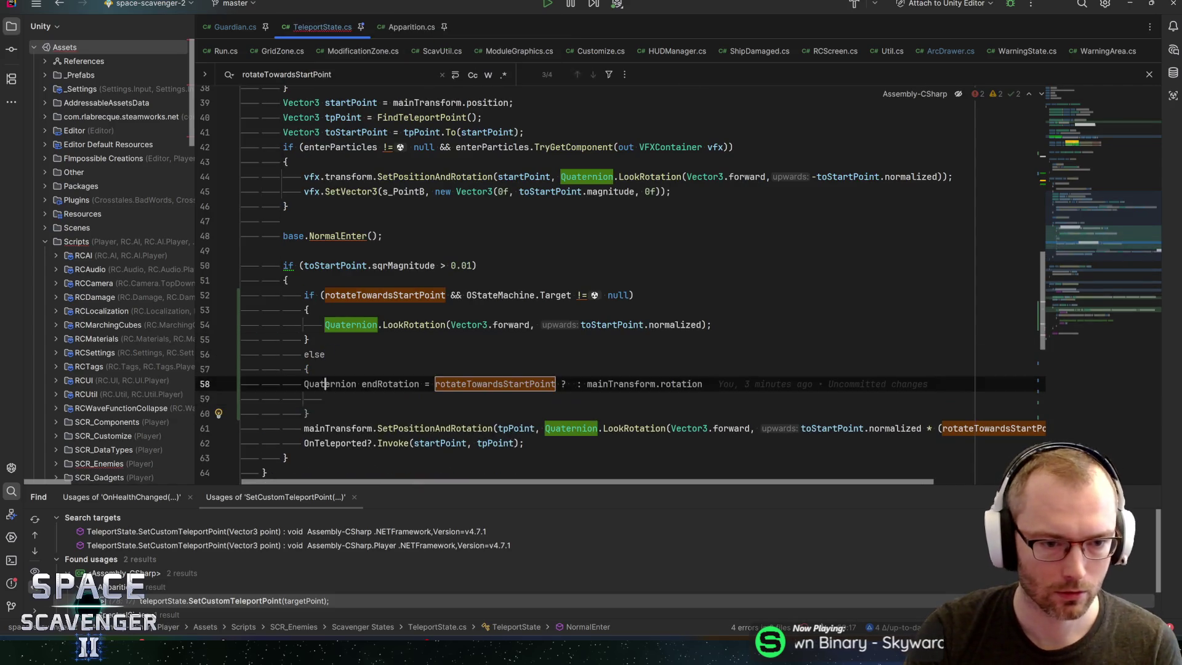
{"action": "key", "text": "End"}
{"action": "key", "text": "Delete"}
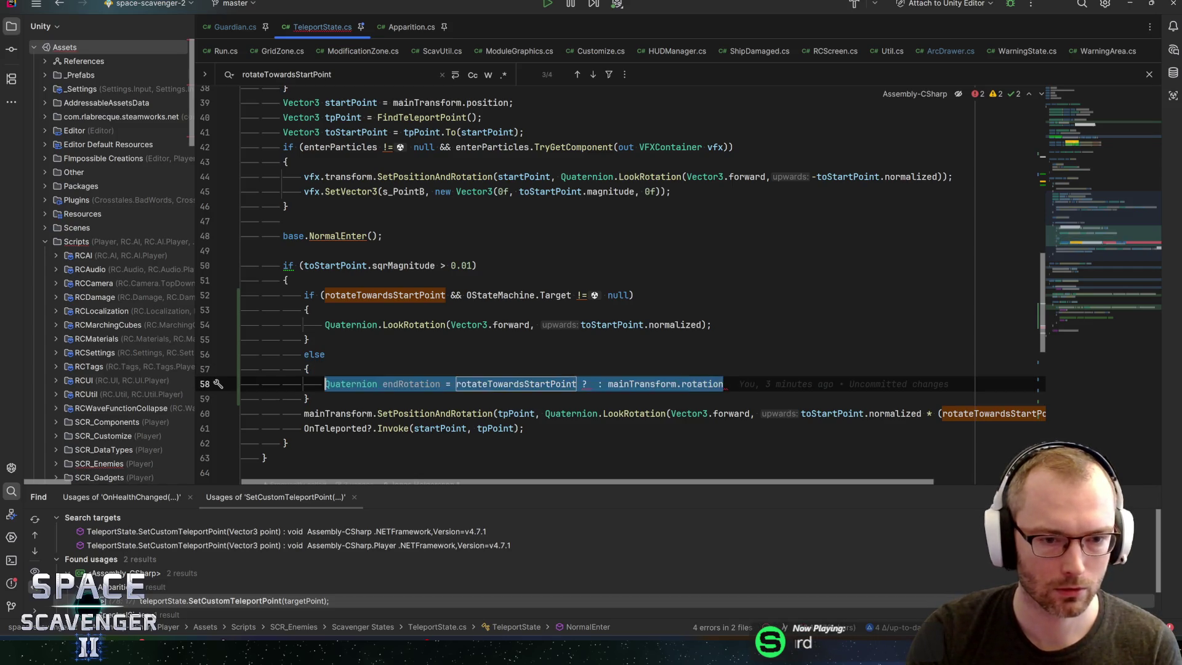
Step: Move the endRotation declaration above the if statement as a standalone declaration
{"action": "key", "text": "ctrl+shift+alt+Up"}
{"action": "key", "text": "ctrl+shift+alt+Up"}
{"action": "key", "text": "ctrl+Left"}
{"action": "key", "text": "ctrl+Left"}
{"action": "key", "text": "ctrl+Left"}
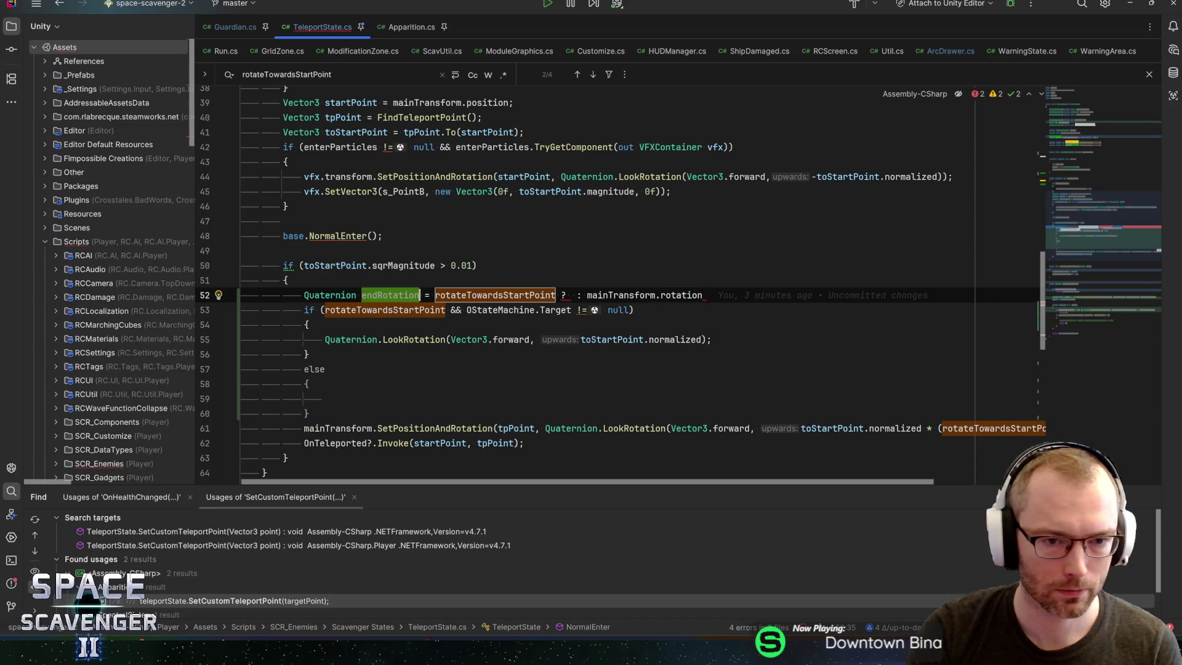
{"action": "key", "text": "shift+End"}
{"action": "type", "text": ";"}
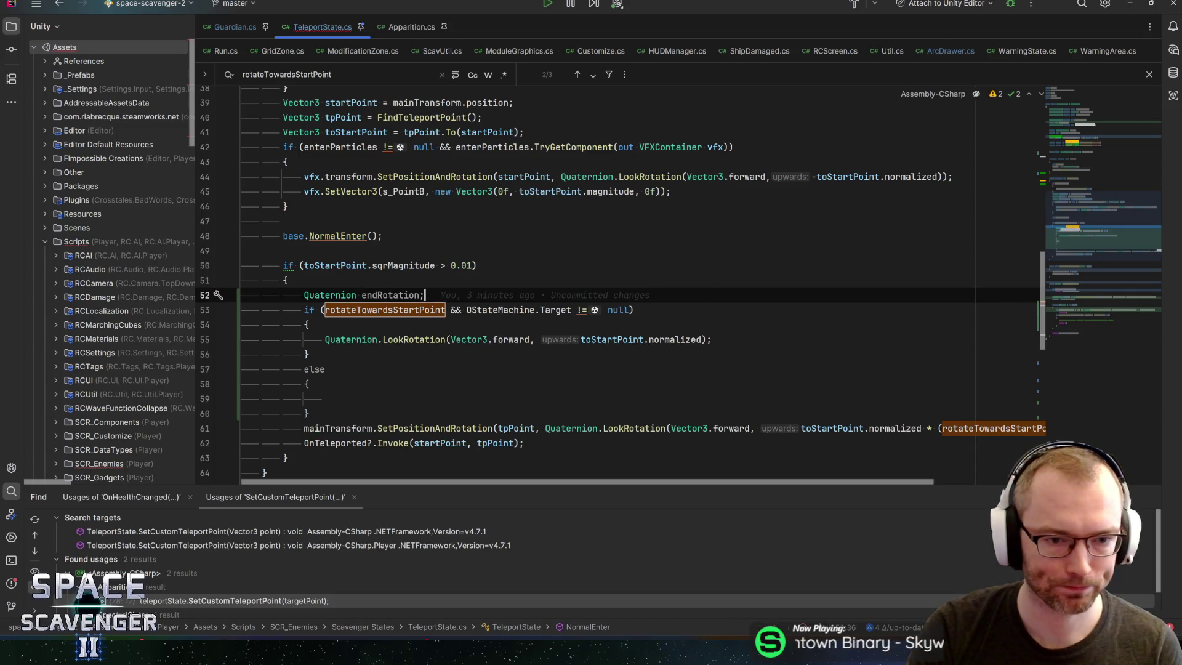
Step: Turn the if-block line into an 'endRotation =' assignment and copy it into the else block
{"action": "key", "text": "Down"}
{"action": "key", "text": "Down"}
{"action": "key", "text": "Down"}
{"action": "key", "text": "End"}
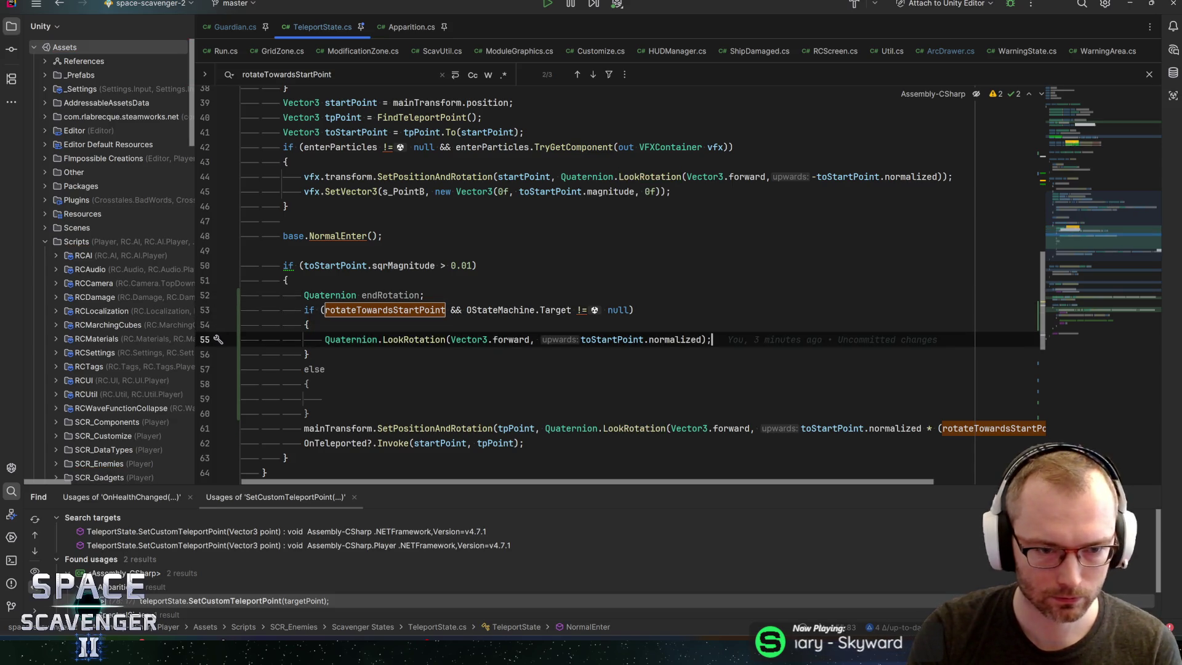
{"action": "key", "text": "shift+Home"}
{"action": "key", "text": "Home"}
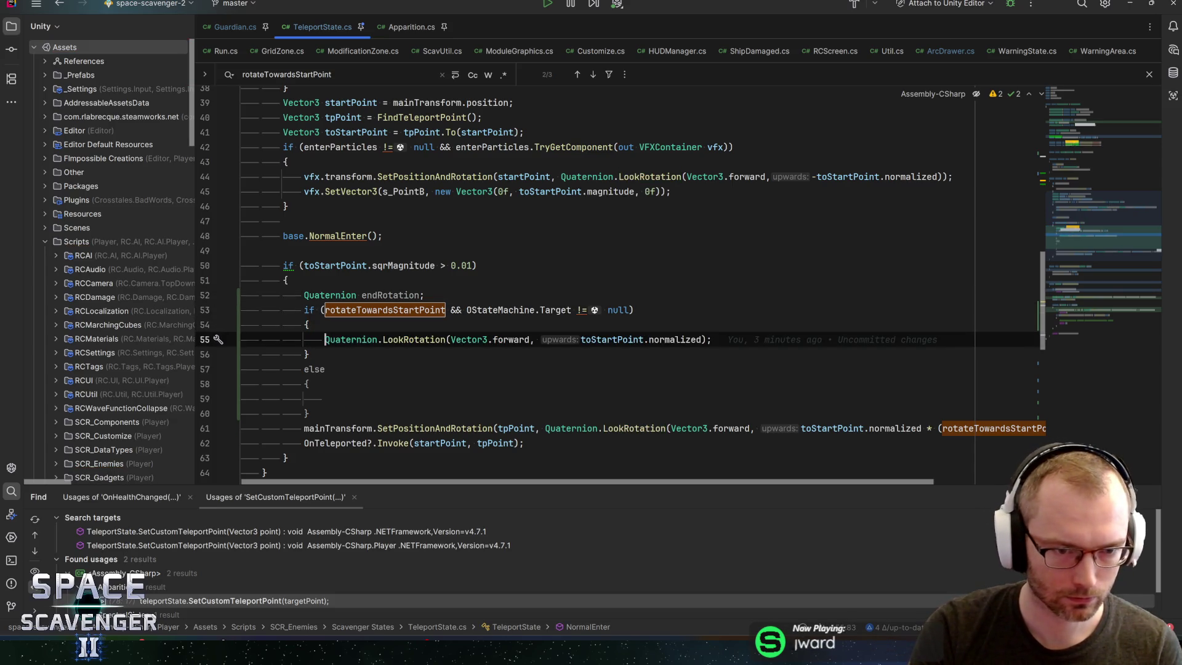
{"action": "type", "text": "endRotation"}
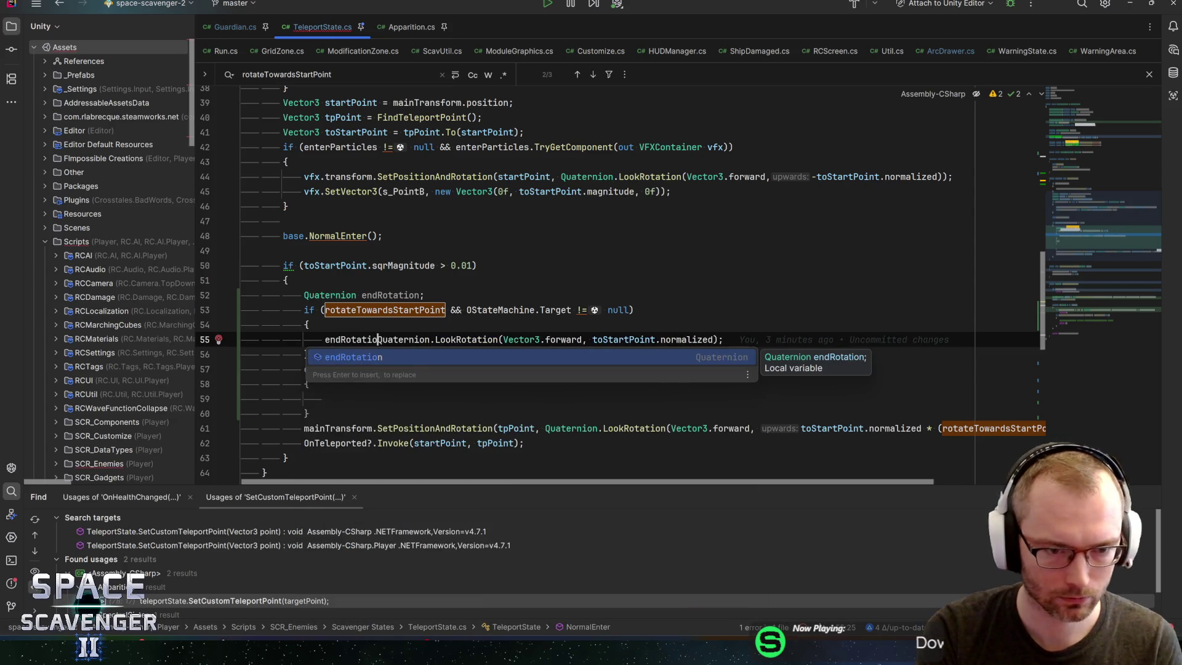
{"action": "type", "text": " ="}
{"action": "key", "text": "End"}
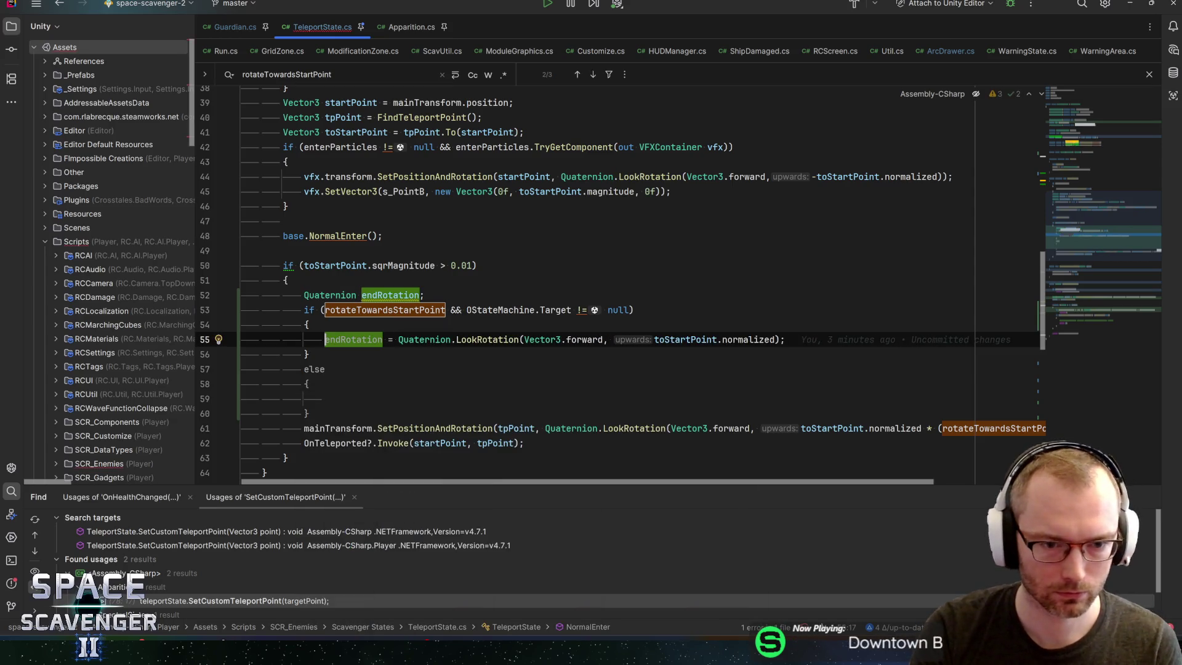
{"action": "key", "text": "shift+End"}
{"action": "key", "text": "ctrl+c"}
{"action": "key", "text": "Down"}
{"action": "key", "text": "Down"}
{"action": "key", "text": "Down"}
{"action": "key", "text": "ctrl+v"}
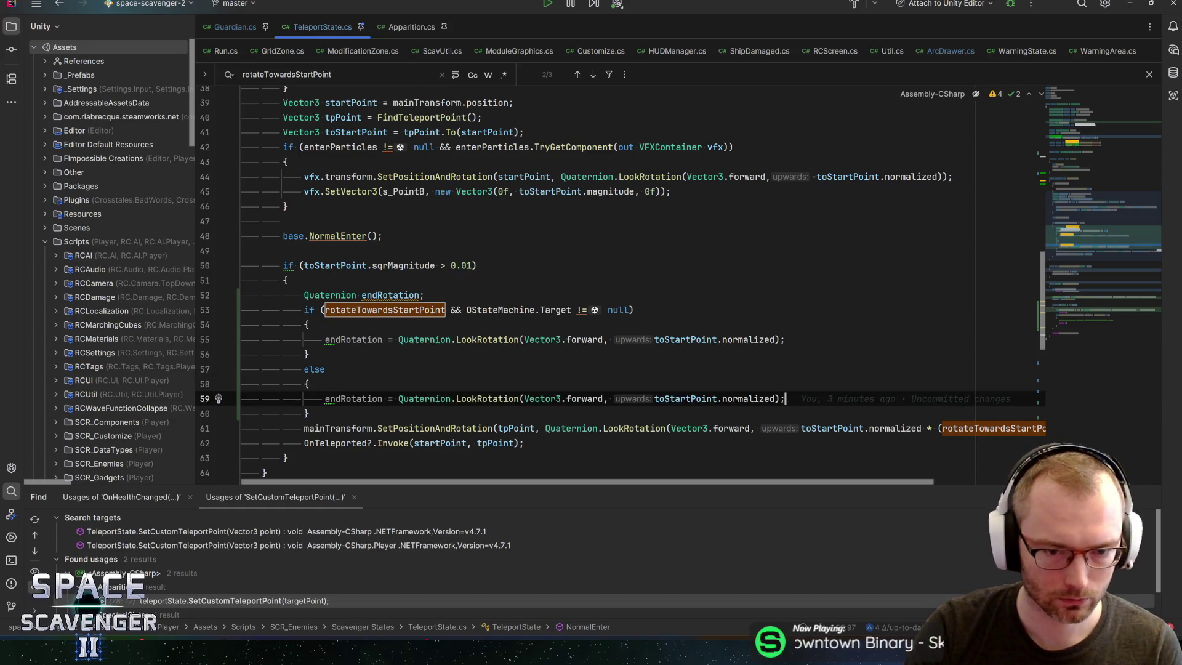
{"action": "double_click", "coordinate": [386, 315]}
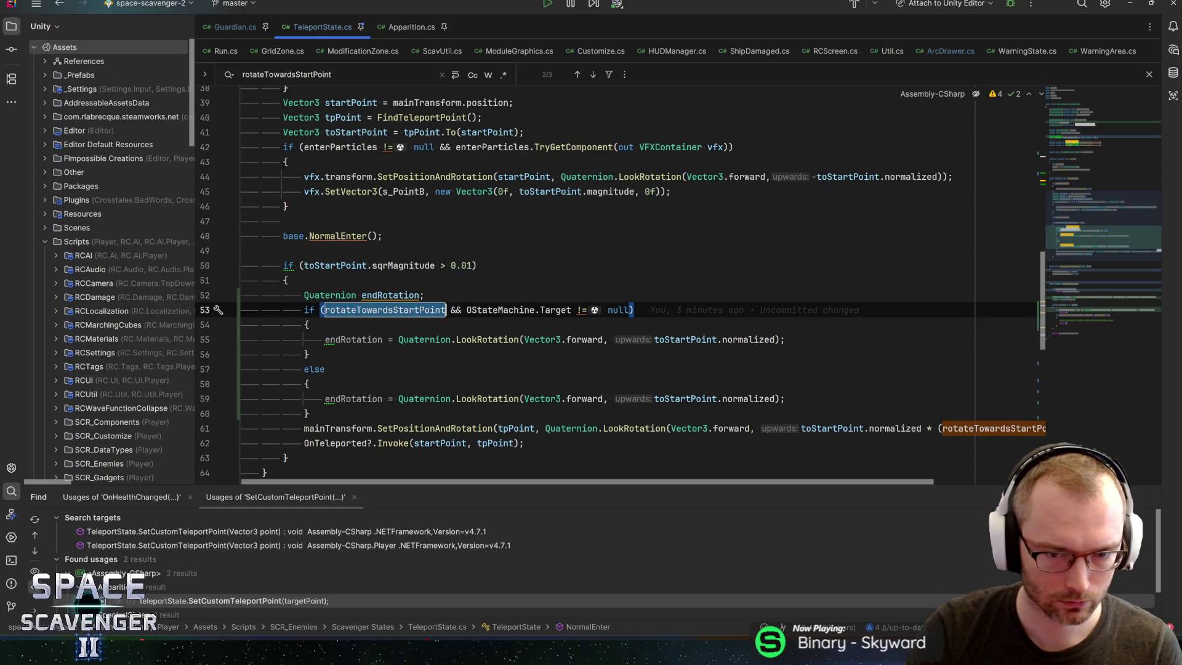
Step: Add rotateTowardsStartPoint to the else-branch endRotation assignment
{"action": "left_click", "coordinate": [398, 399]}
{"action": "type", "text": "rotateTowardsStartPoint ?"}
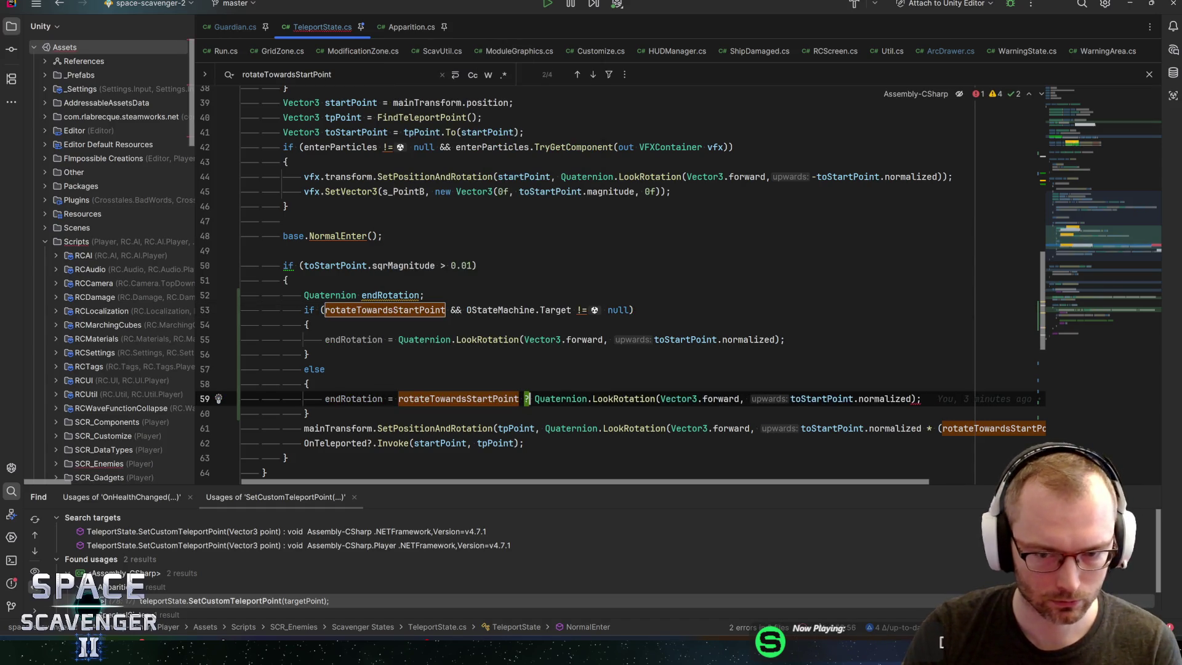
{"action": "left_click", "coordinate": [916, 399]}
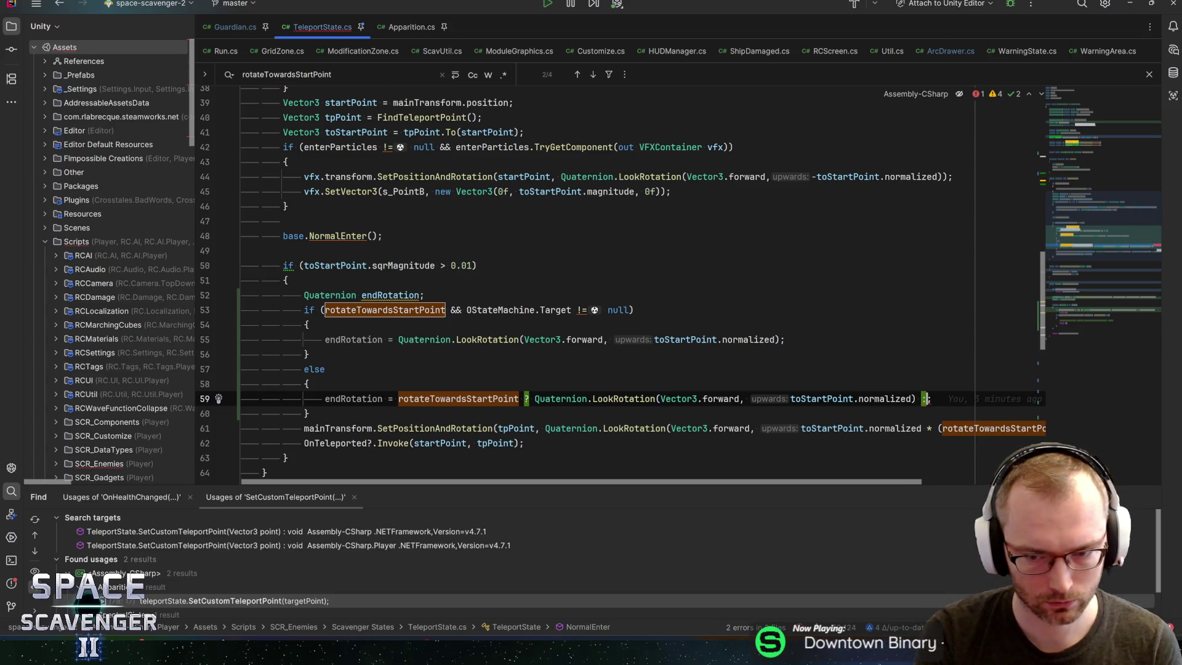
Step: Replace the teleport call's inline LookRotation argument with endRotation
{"action": "scroll", "coordinate": [631, 485], "scroll_direction": "down", "scroll_amount": 1}
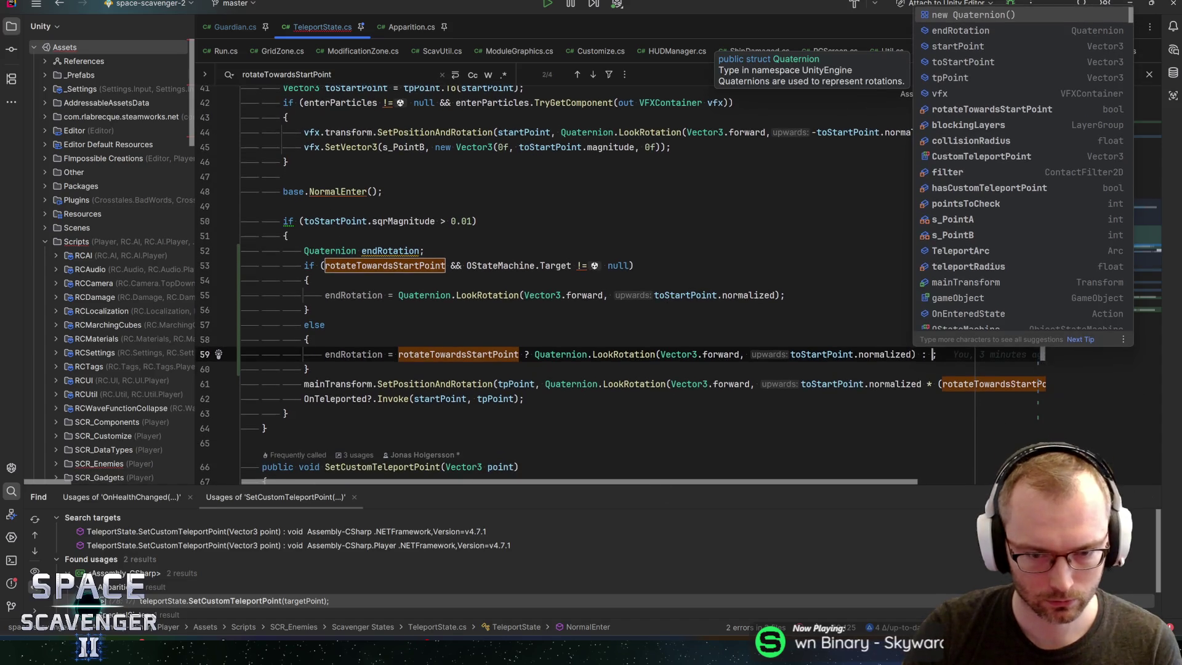
{"action": "left_click_drag", "start_coordinate": [631, 486], "coordinate": [754, 484]}
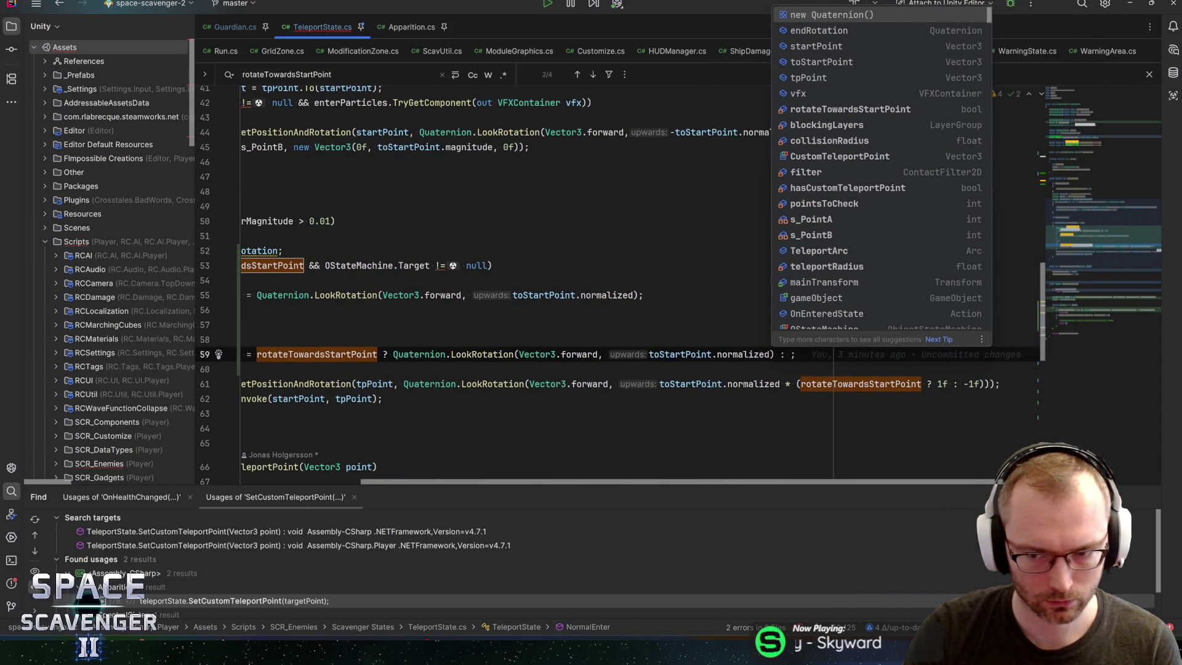
{"action": "mouse_move", "coordinate": [1009, 384]}
{"action": "left_mouse_down"}
{"action": "mouse_move", "coordinate": [404, 398]}
{"action": "mouse_move", "coordinate": [398, 383]}
{"action": "mouse_move", "coordinate": [436, 384]}
{"action": "left_mouse_up"}
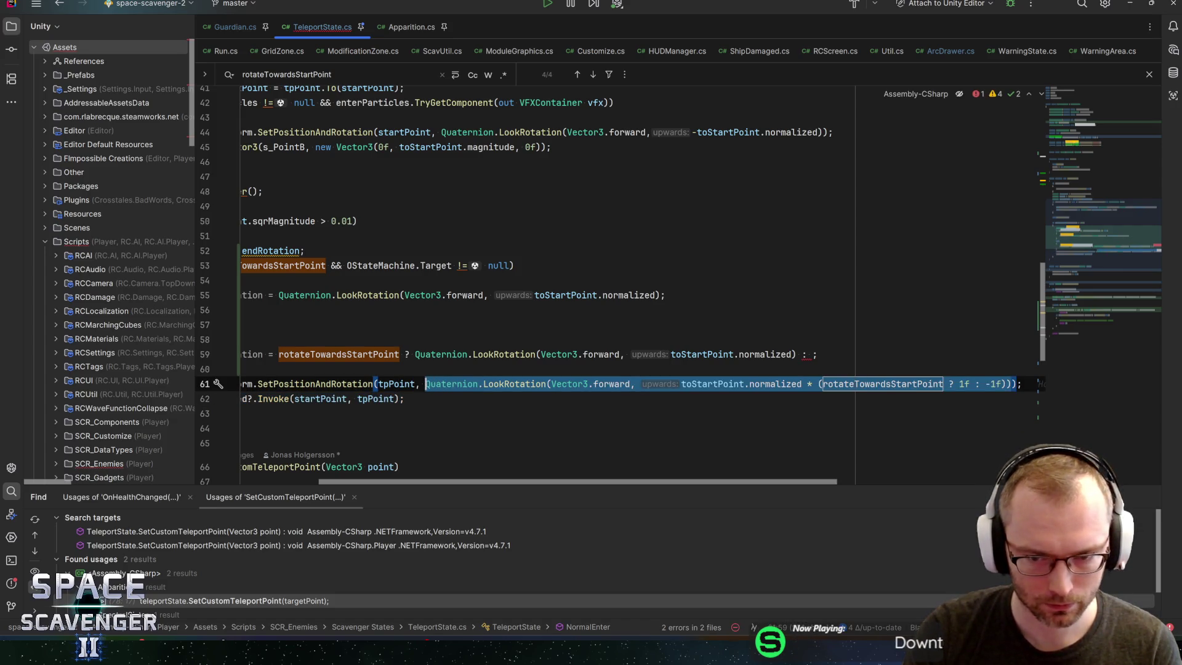
{"action": "key", "text": "ctrl+x"}
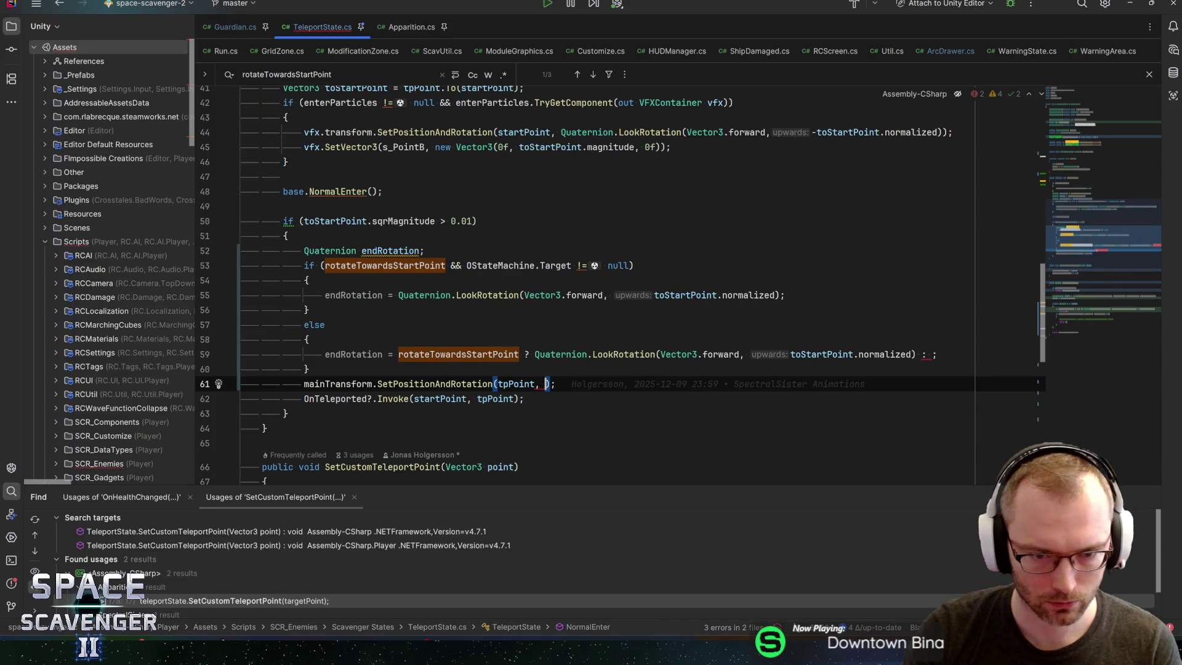
{"action": "type", "text": "endRo"}
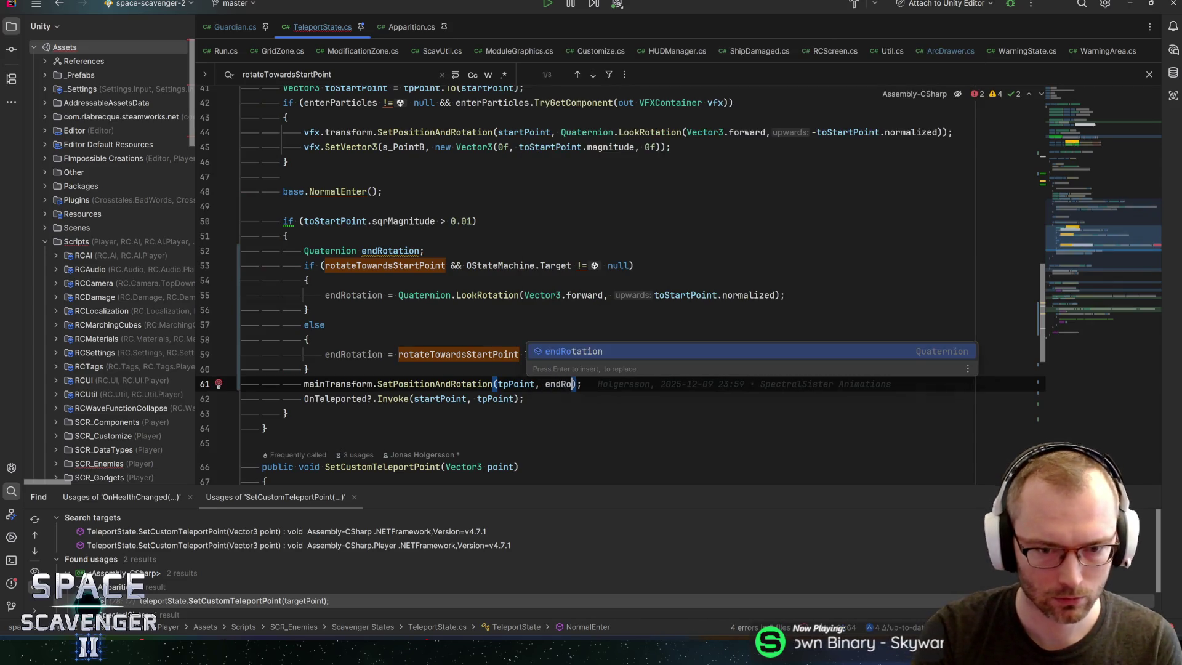
{"action": "key", "text": "Return"}
Step: Accept Rider's rewrite of the else-branch rotation with the ±1f multiplier on line 59
{"action": "key", "text": "Up"}
{"action": "key", "text": "Up"}
{"action": "key", "text": "Home"}
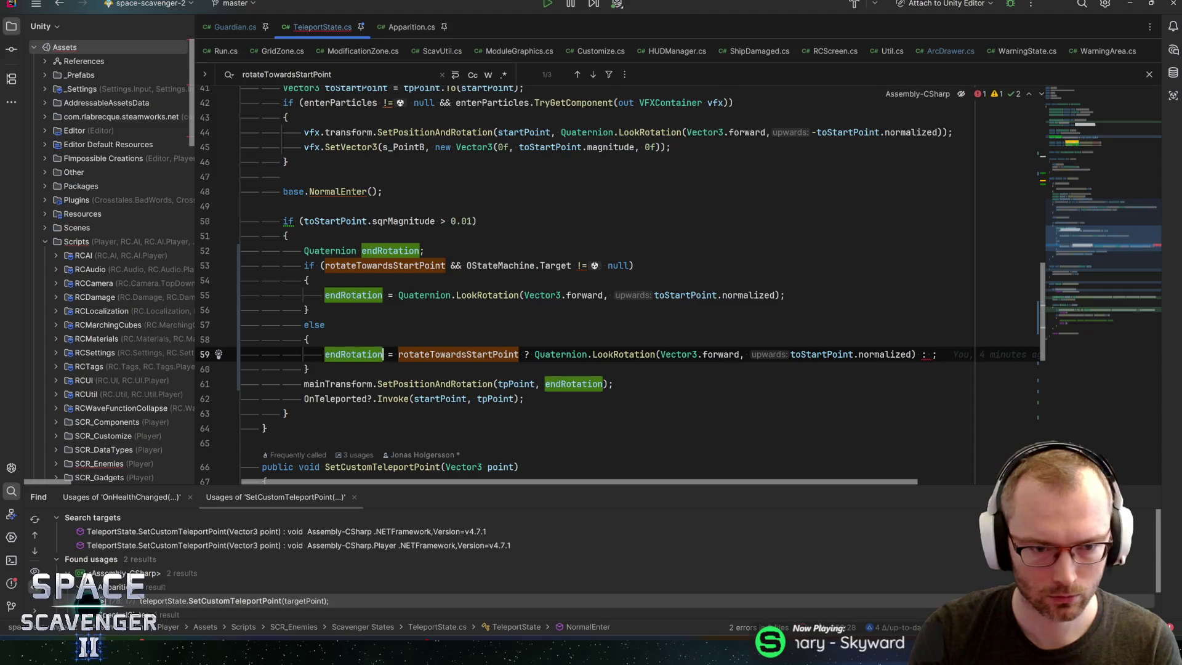
{"action": "key", "text": "ctrl+Right"}
{"action": "key", "text": "ctrl+Right"}
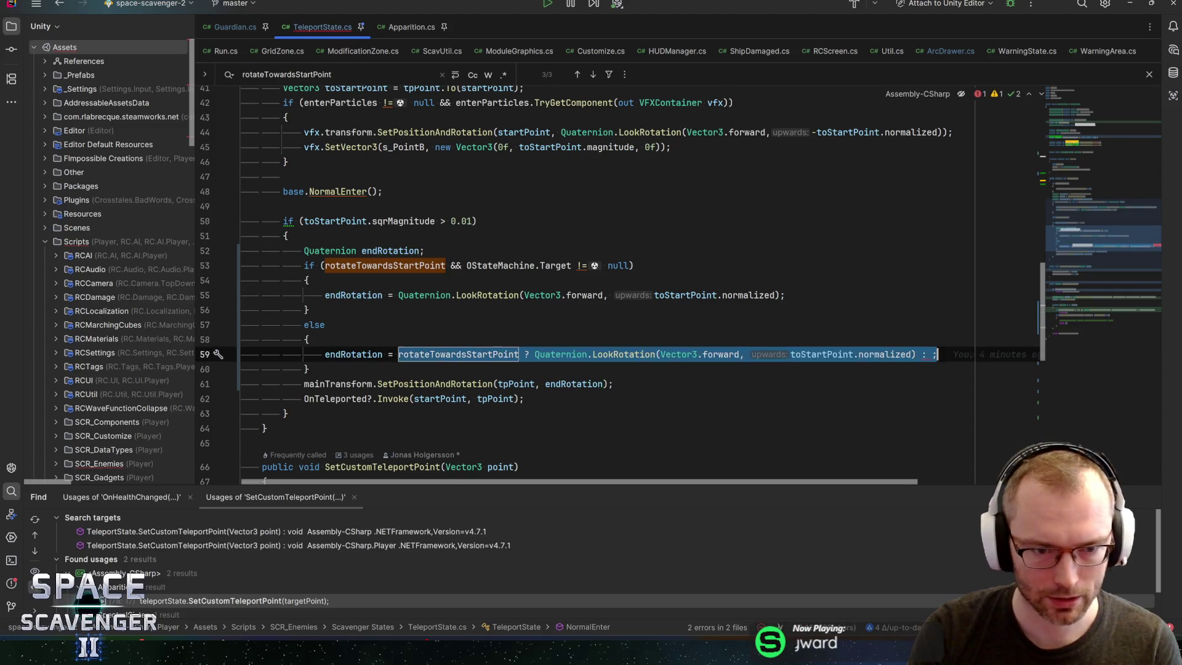
{"action": "key", "text": "Tab"}
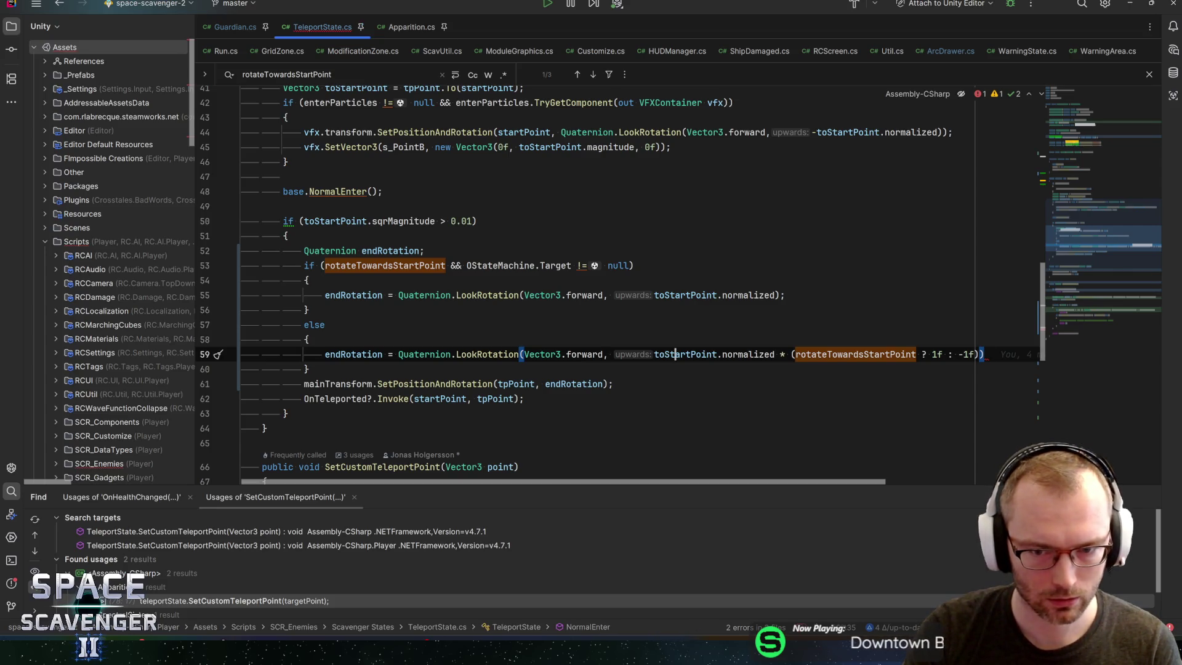
Step: Change the if-branch look direction to tpPoint.To(OStateMachine.Target.position)
{"action": "left_click", "coordinate": [743, 354]}
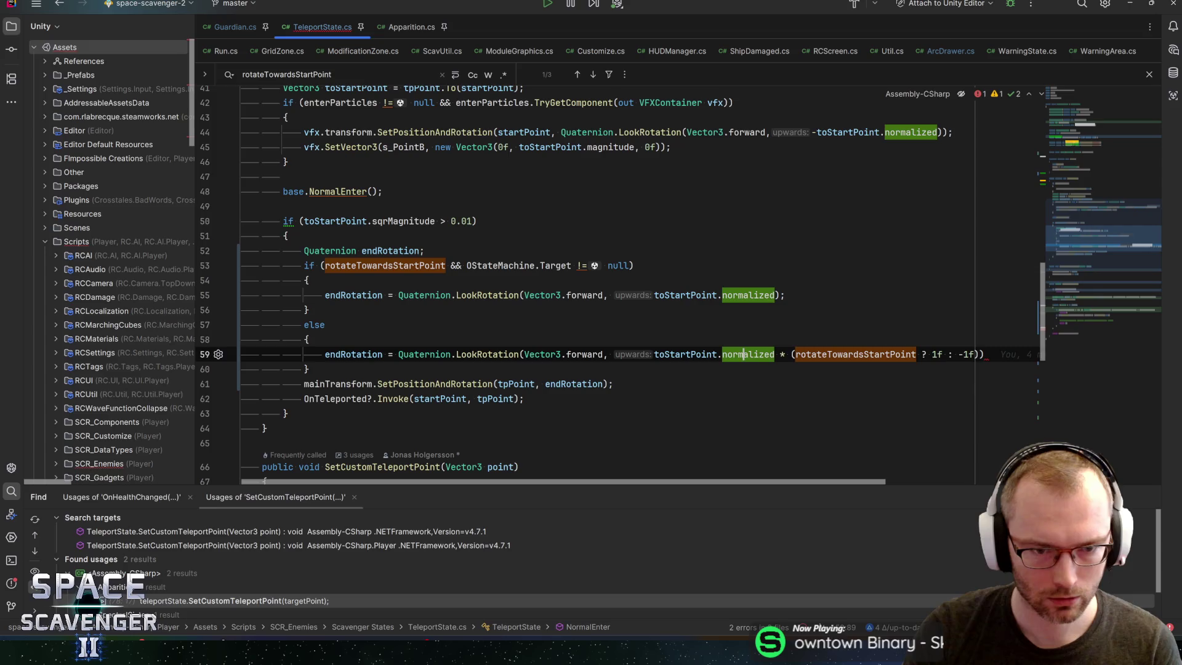
{"action": "left_click", "coordinate": [500, 265]}
{"action": "double_click", "coordinate": [500, 265]}
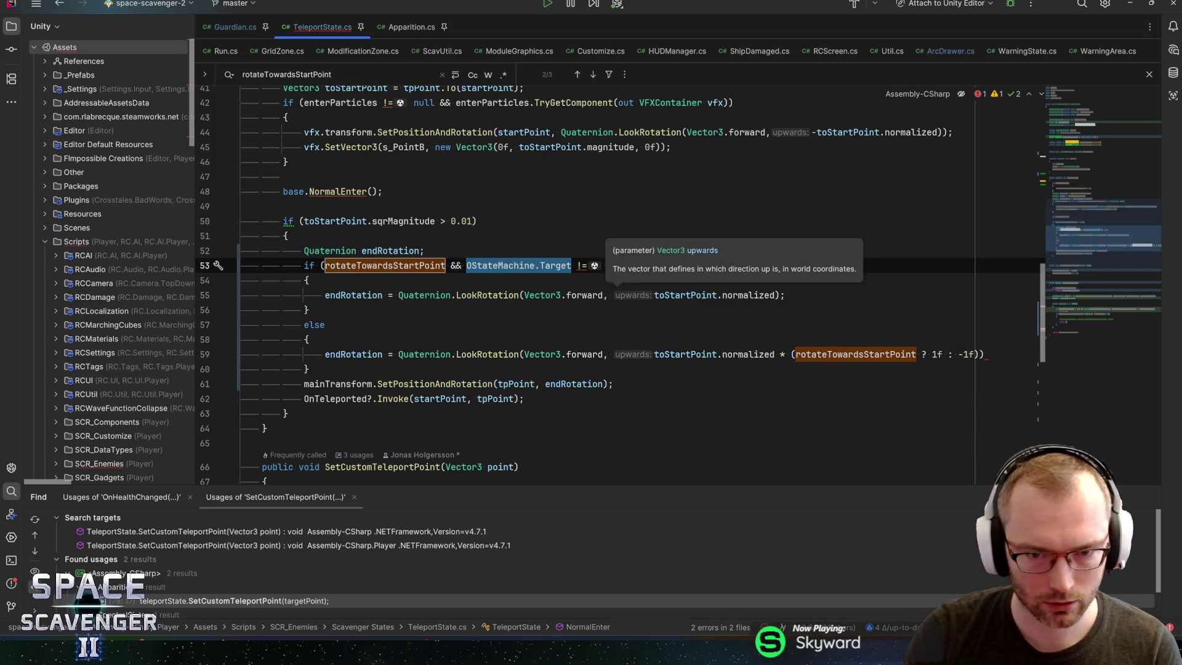
{"action": "left_click", "coordinate": [654, 294]}
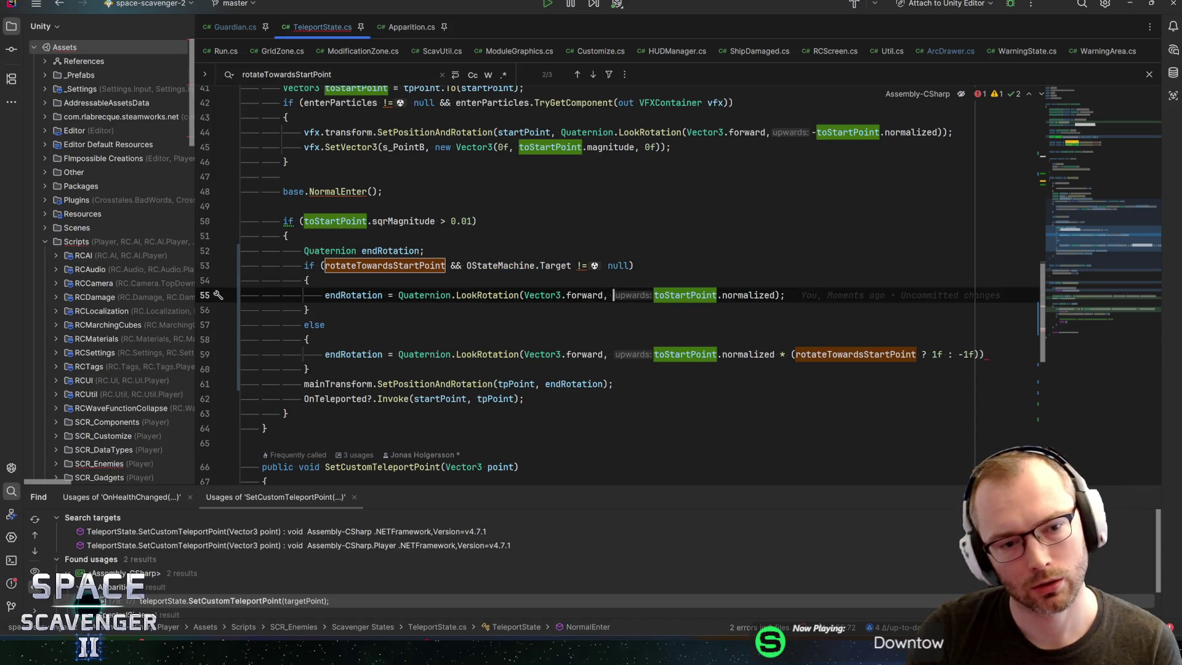
{"action": "type", "text": "tpPoint.to"}
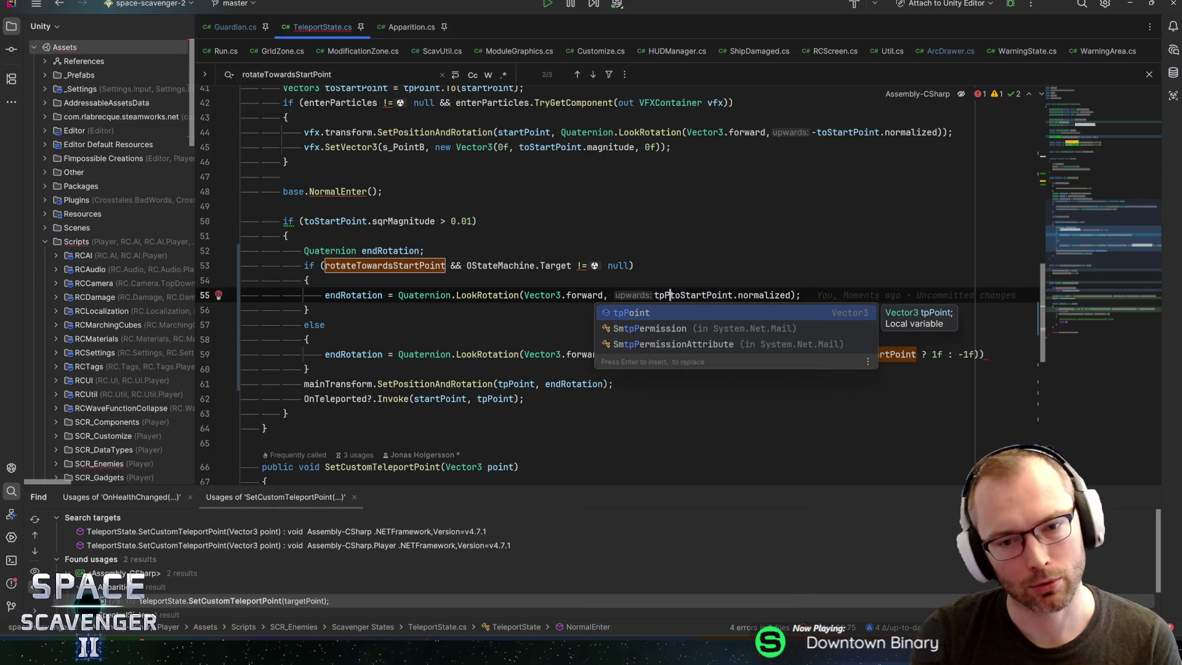
{"action": "key", "text": "Return"}
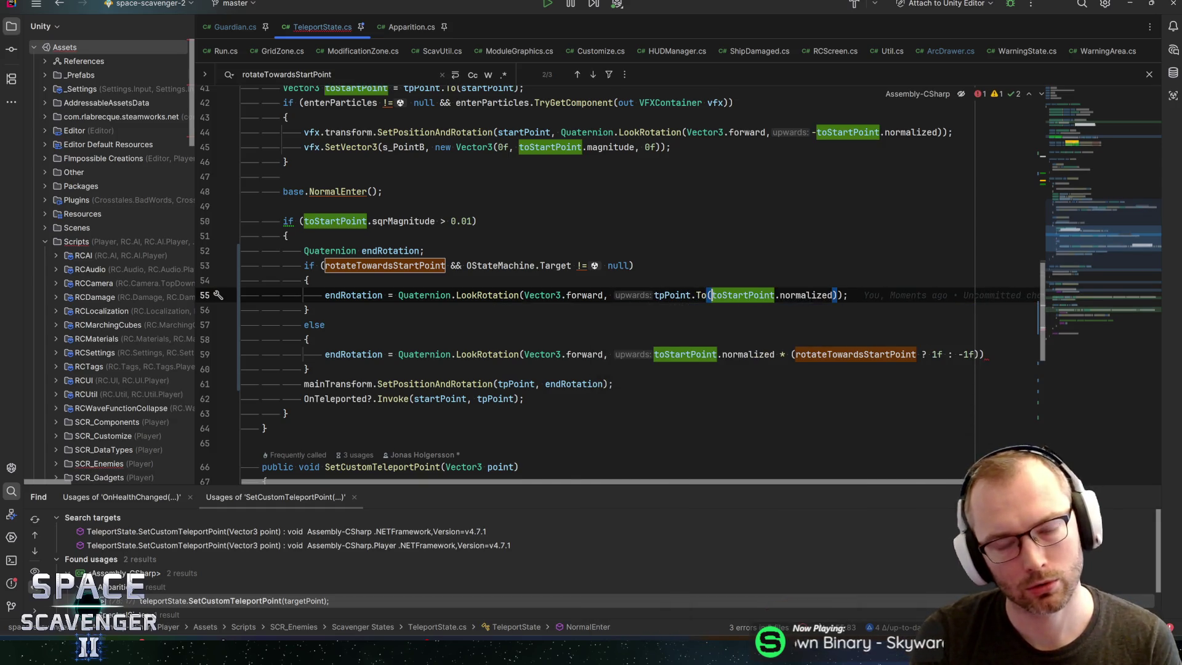
{"action": "key", "text": "ctrl+v"}
{"action": "type", "text": ".position)"}
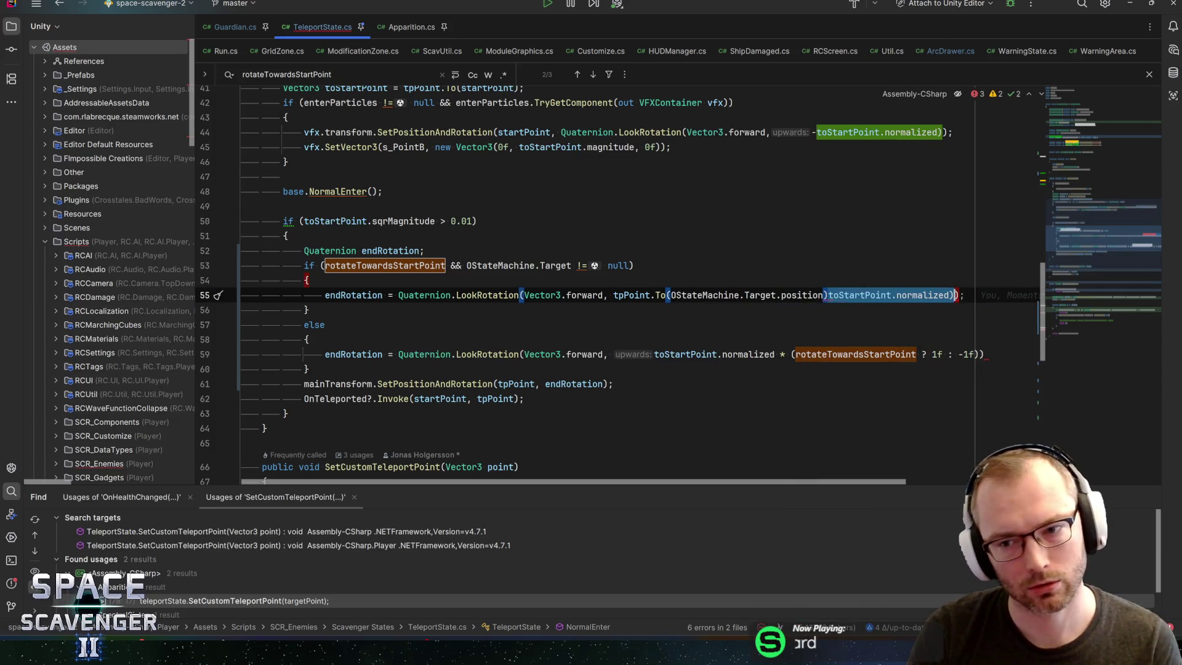
Step: Remove the leftover toStartPoint.normalized, stray dot and extra parenthesis on line 55
{"action": "key", "text": "BackSpace"}
{"action": "type", "text": "."}
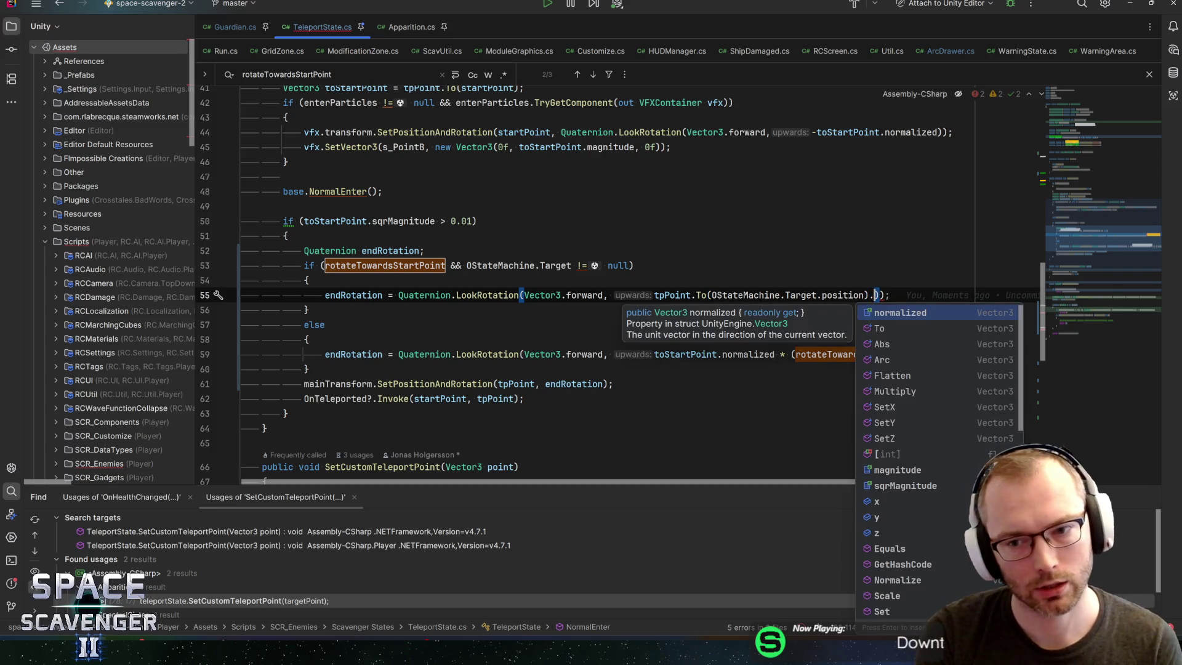
{"action": "key", "text": "BackSpace"}
{"action": "key", "text": "Left"}
{"action": "key", "text": "BackSpace"}
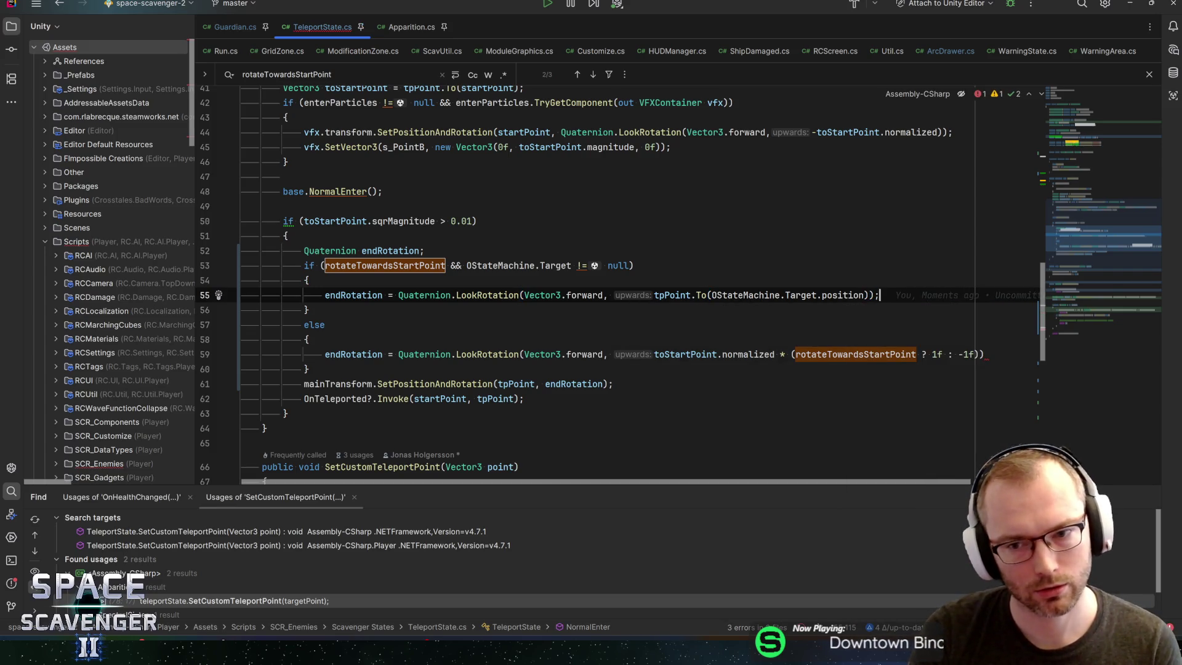
{"action": "key", "text": "Home"}
{"action": "key", "text": "Home"}
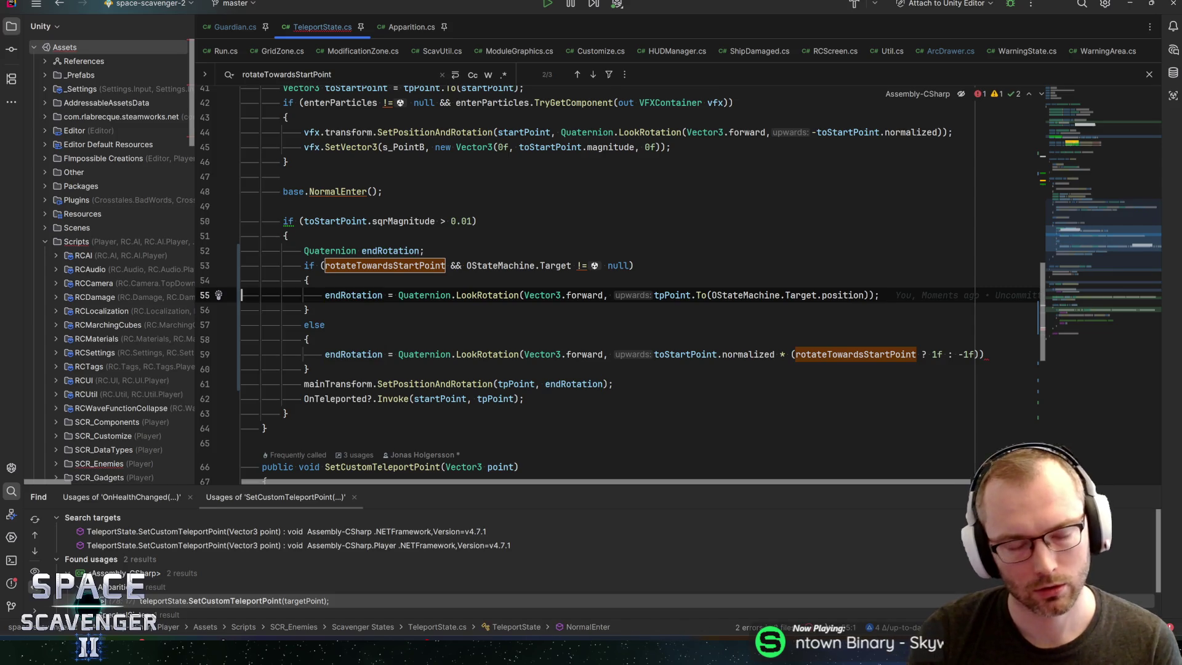
Step: Review the if condition and line 55's LookRotation toward OStateMachine.Target.position
{"action": "double_click", "coordinate": [385, 265]}
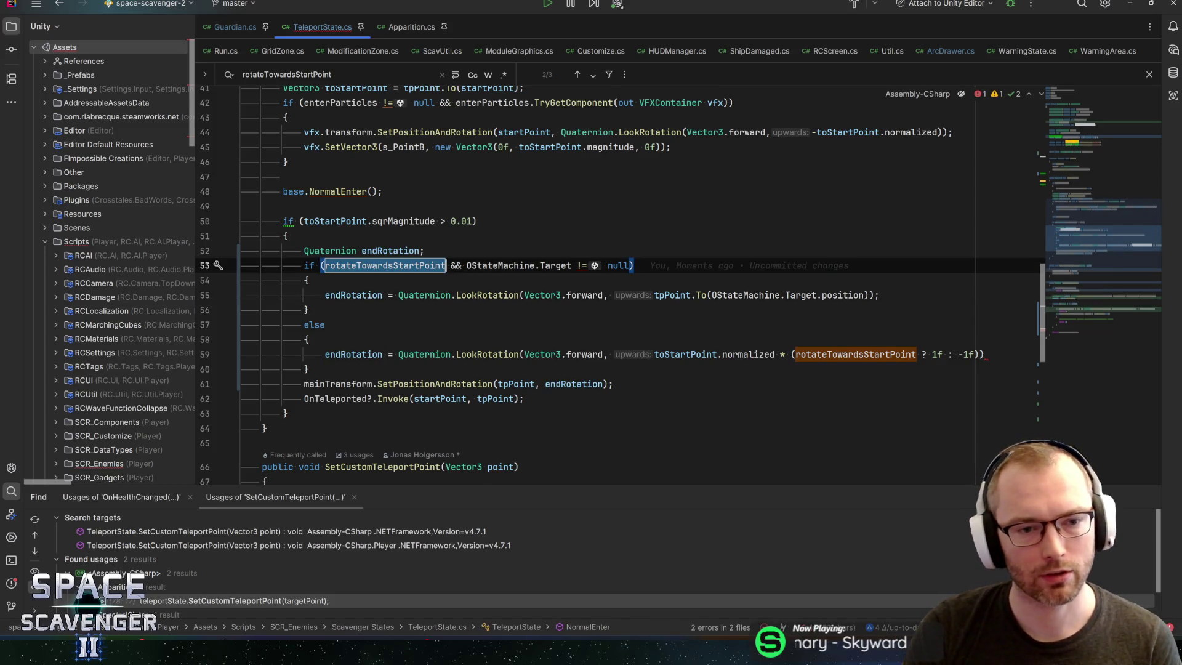
{"action": "left_click", "coordinate": [468, 265]}
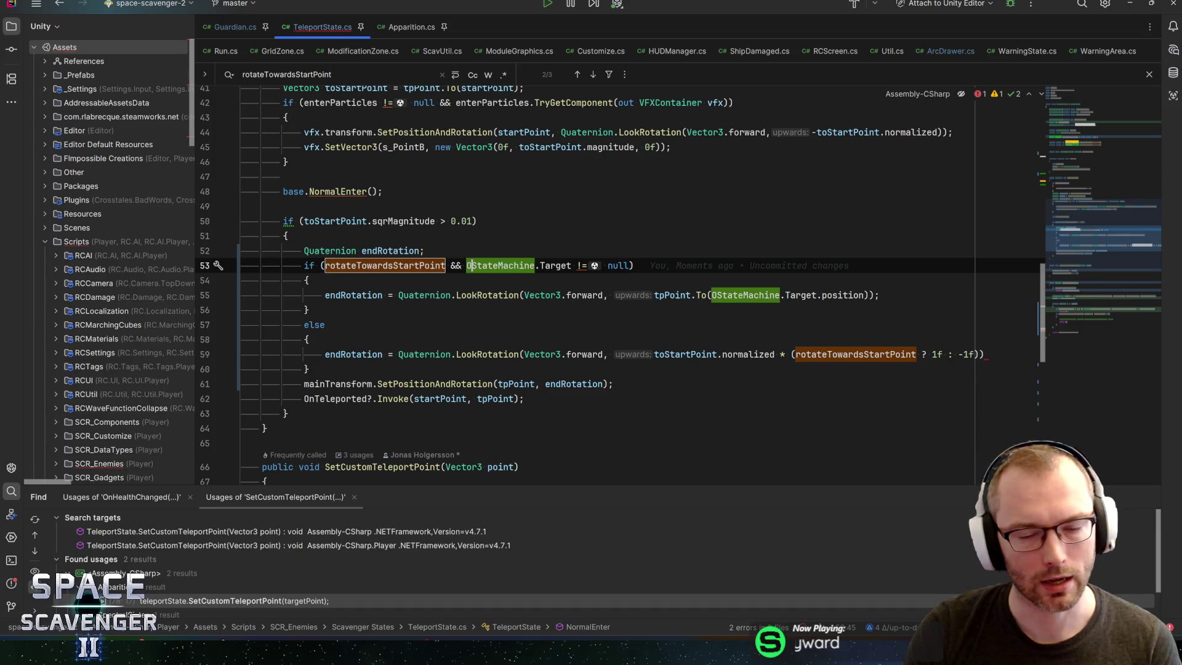
{"action": "key", "text": "ctrl+w"}
{"action": "key", "text": "ctrl+w"}
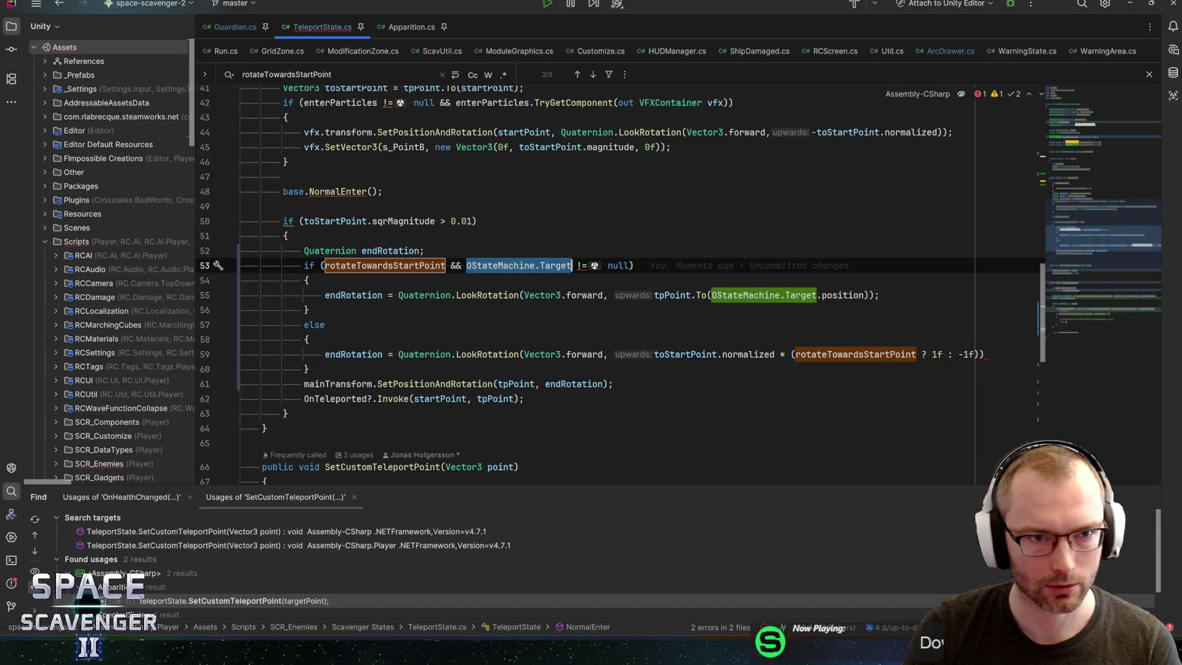
{"action": "left_click", "coordinate": [466, 295]}
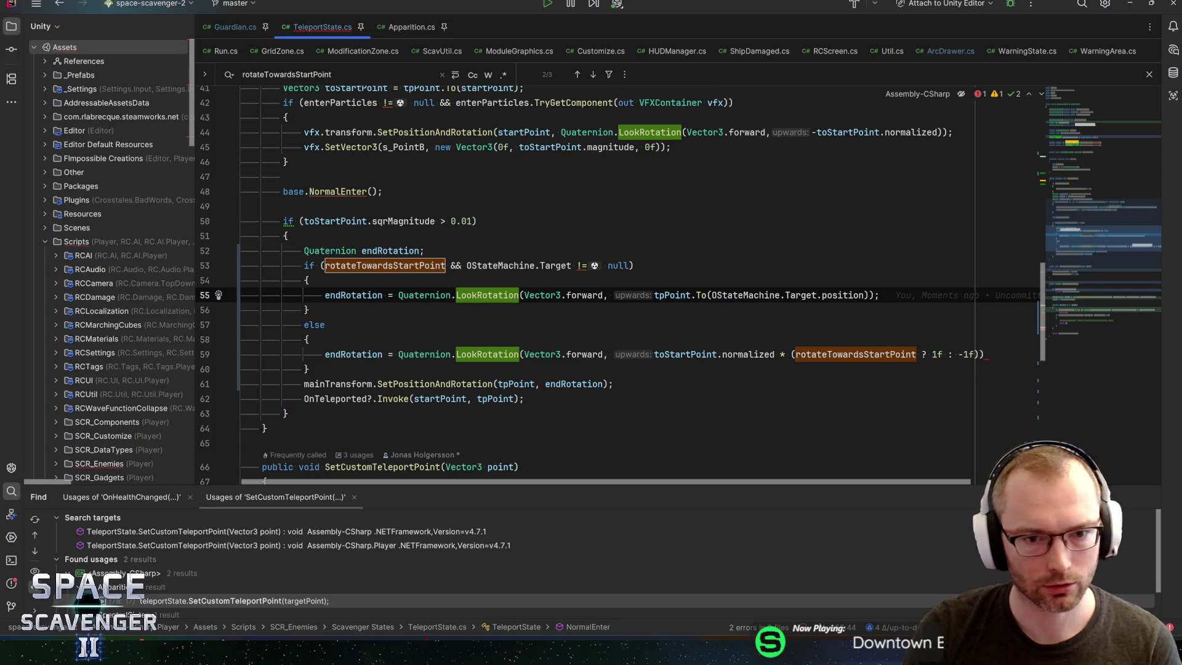
{"action": "left_click", "coordinate": [534, 295]}
{"action": "left_click", "coordinate": [669, 295]}
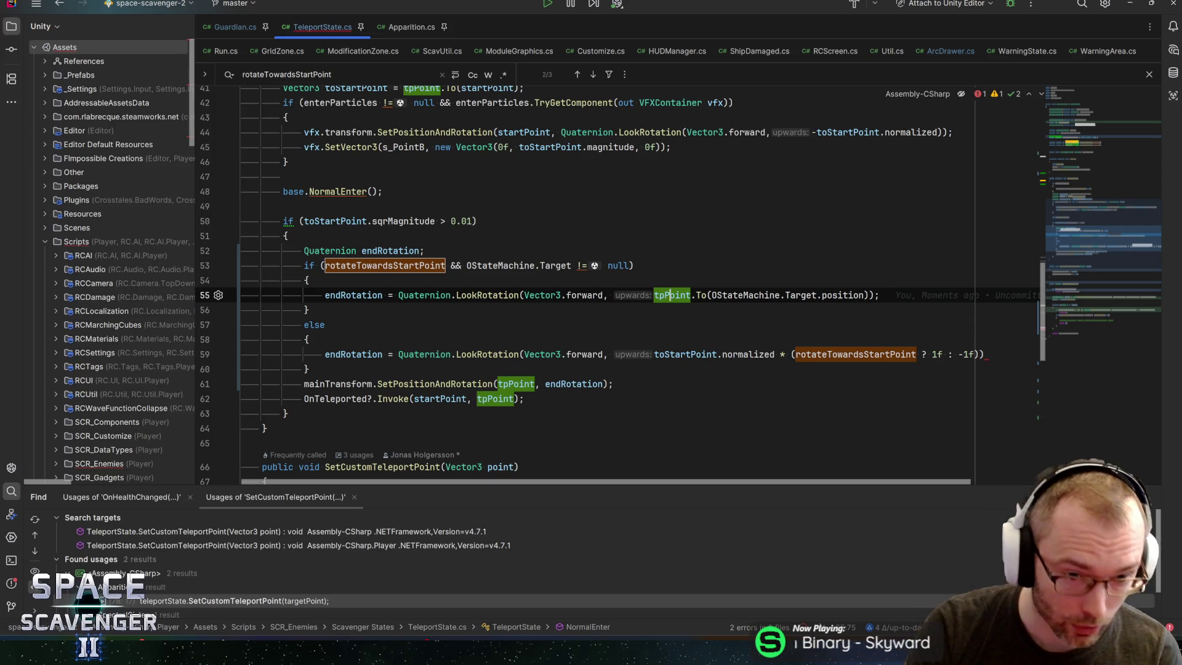
{"action": "mouse_move", "coordinate": [670, 294]}
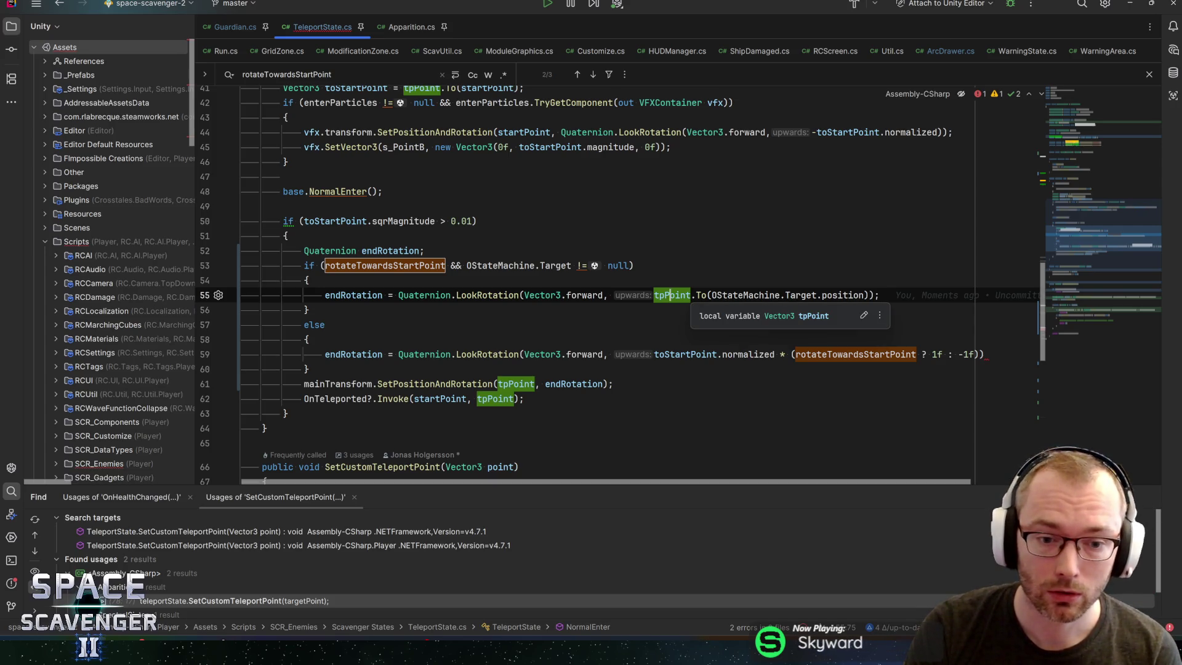
{"action": "left_click", "coordinate": [710, 294]}
{"action": "left_click", "coordinate": [849, 295]}
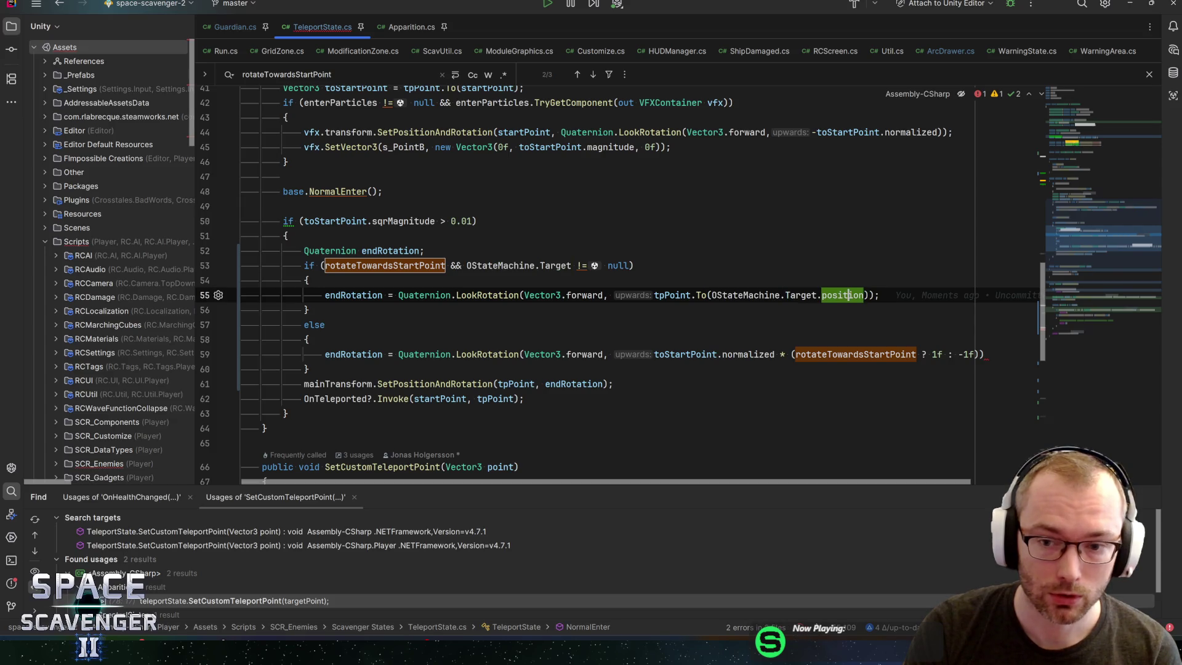
Step: Review endRotation, toStartPoint and normalized in the else branch on line 59
{"action": "left_click", "coordinate": [345, 354]}
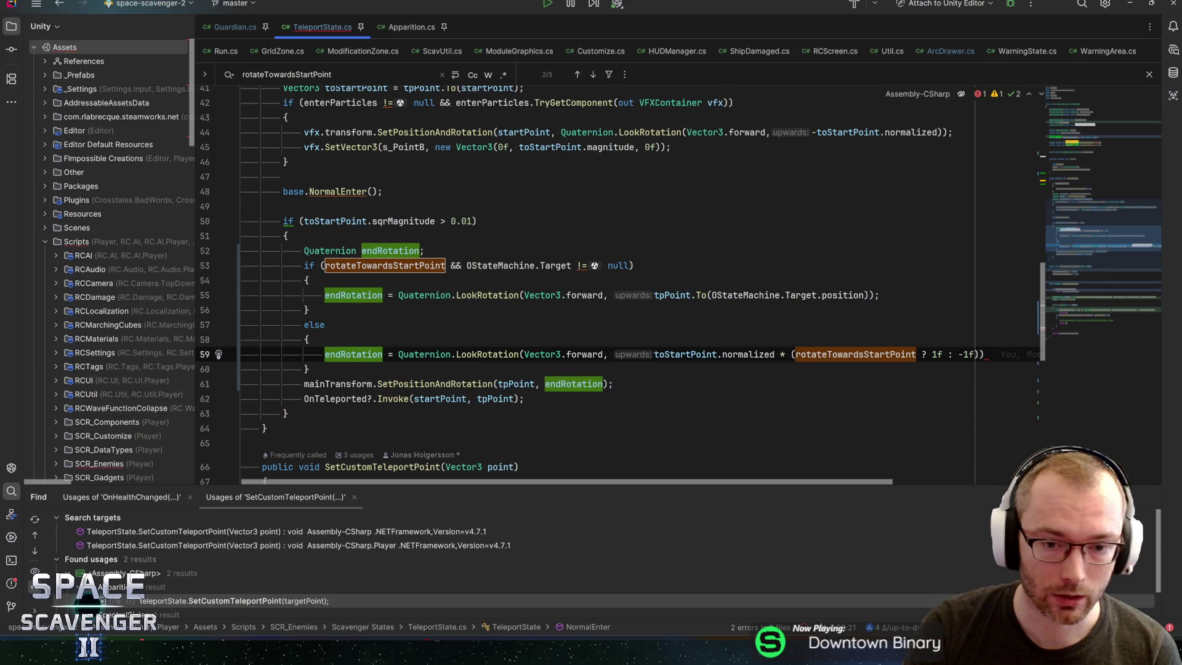
{"action": "left_click", "coordinate": [691, 354]}
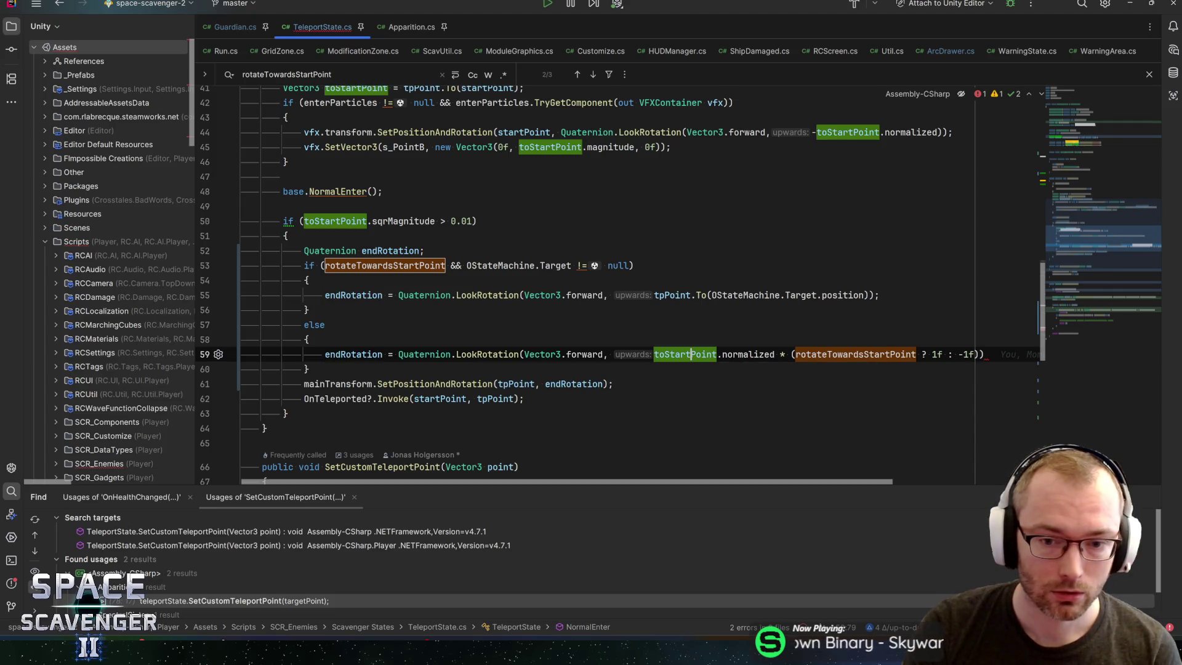
{"action": "left_click", "coordinate": [748, 354]}
{"action": "left_click", "coordinate": [692, 353]}
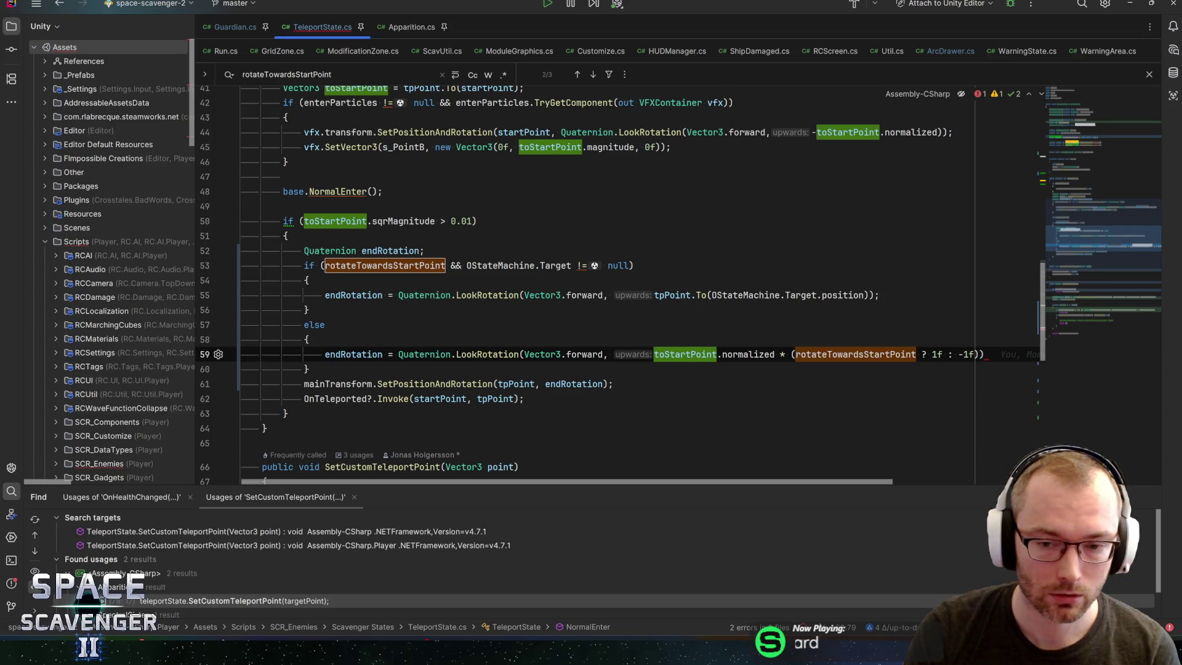
Step: Add the missing semicolon to line 59, save TeleportState.cs, and recheck both branches
{"action": "left_click", "coordinate": [984, 354]}
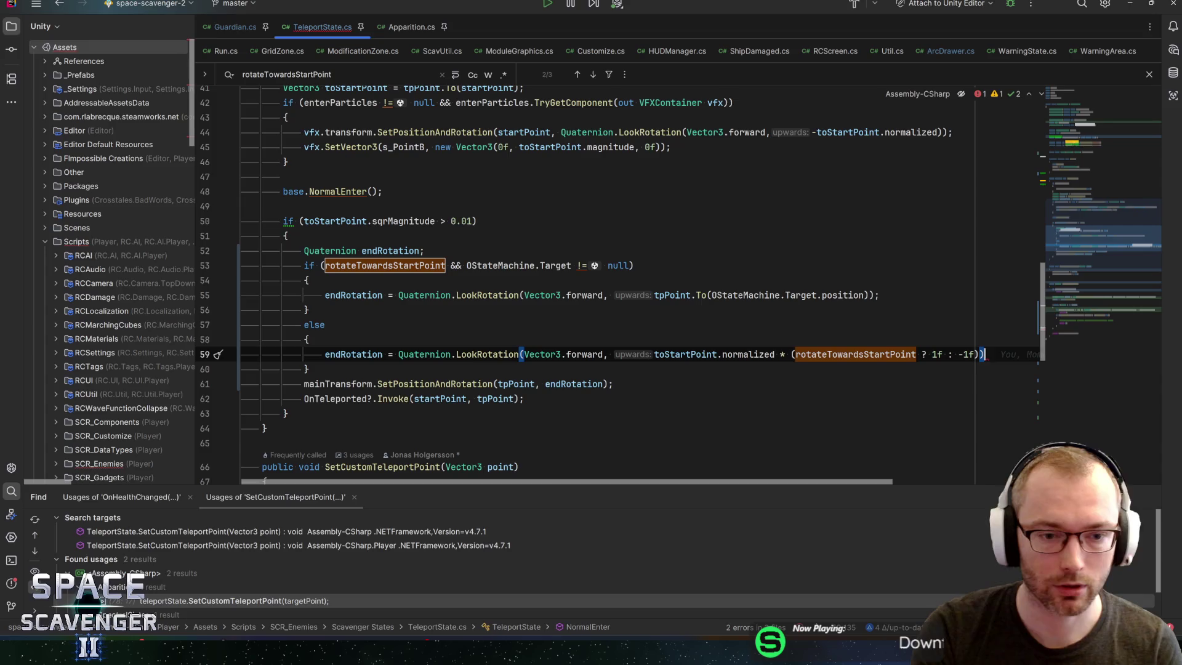
{"action": "type", "text": ";"}
{"action": "left_click", "coordinate": [524, 398]}
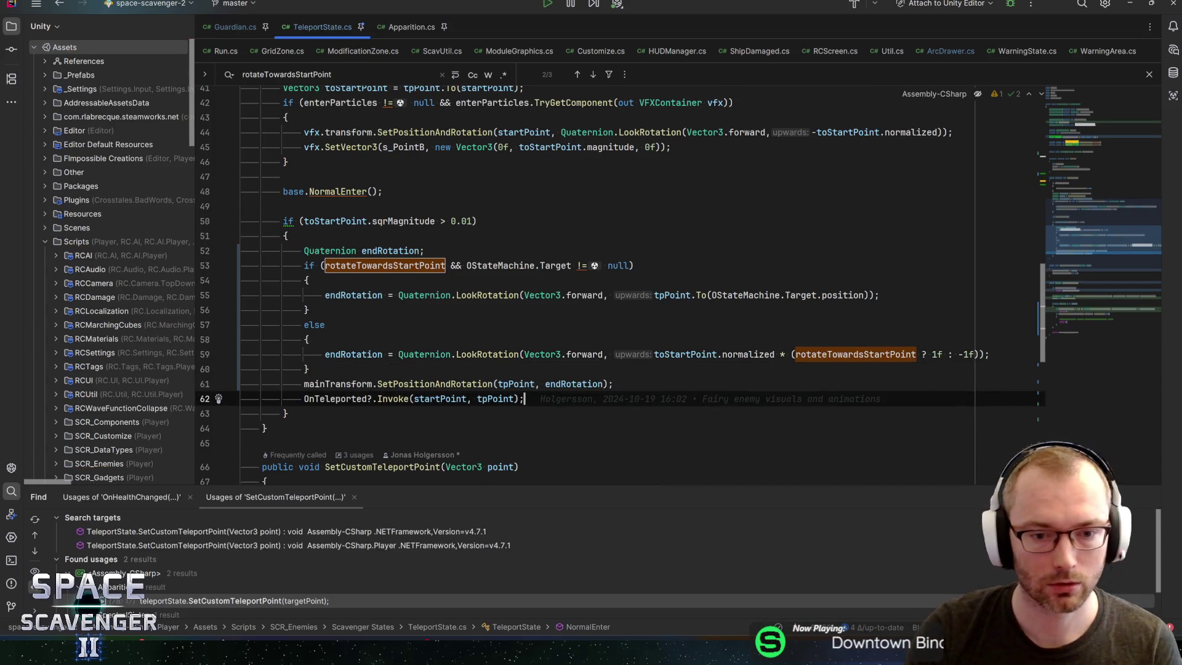
{"action": "key", "text": "ctrl+s"}
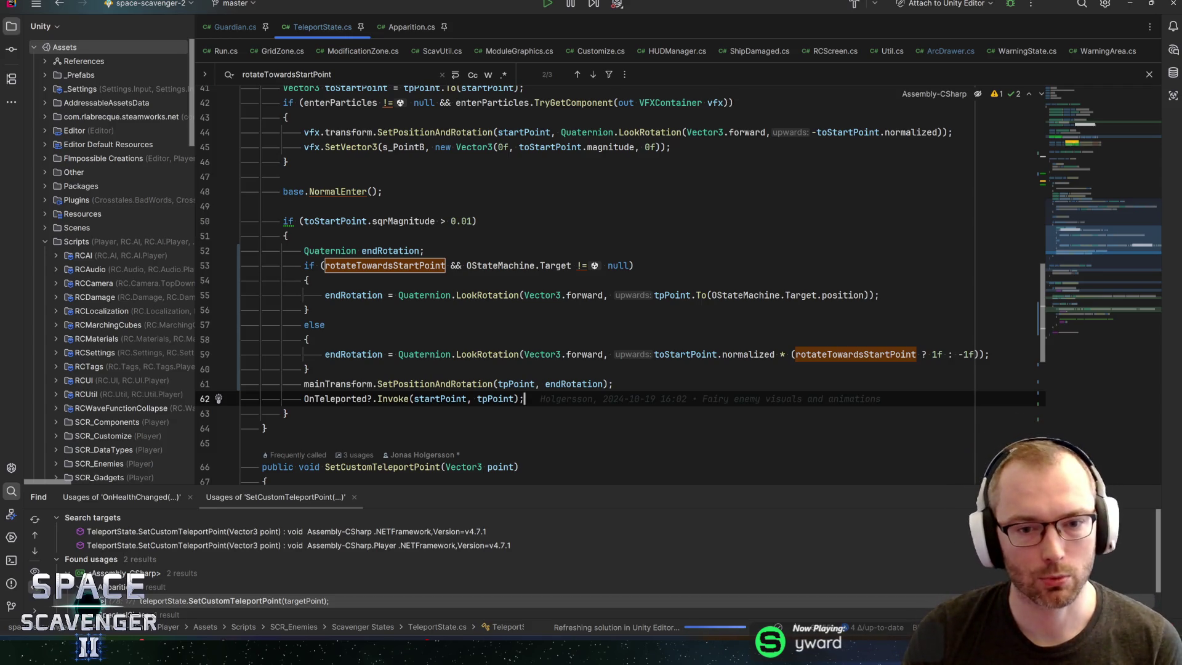
{"action": "left_click", "coordinate": [308, 266]}
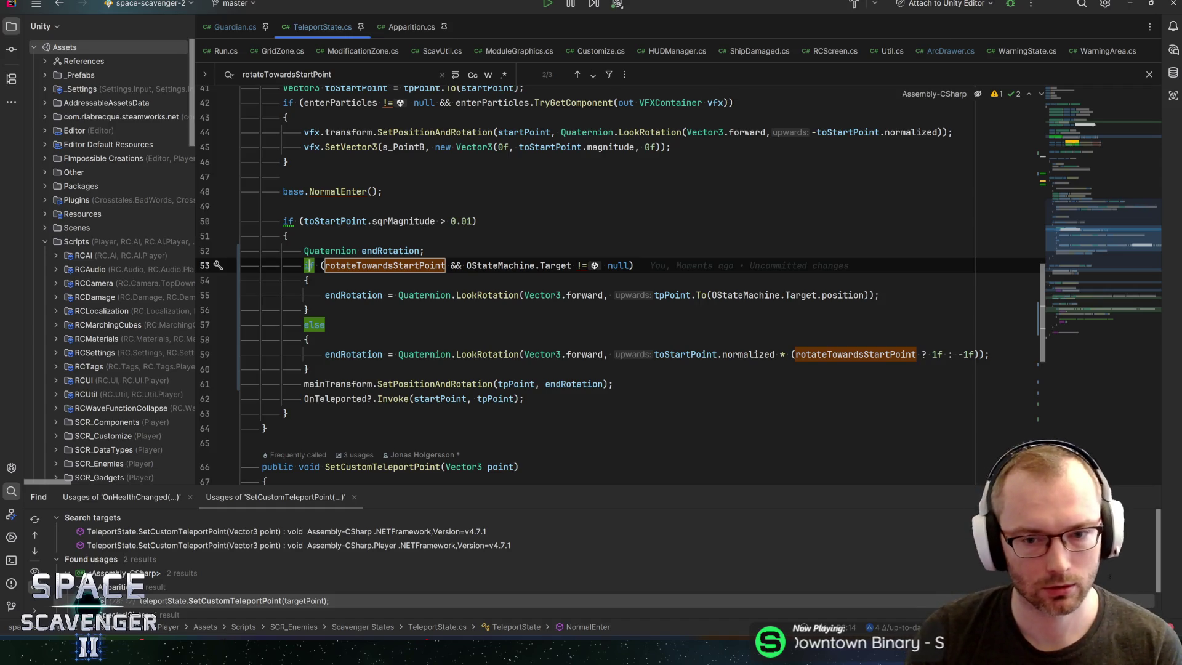
{"action": "left_click", "coordinate": [325, 325]}
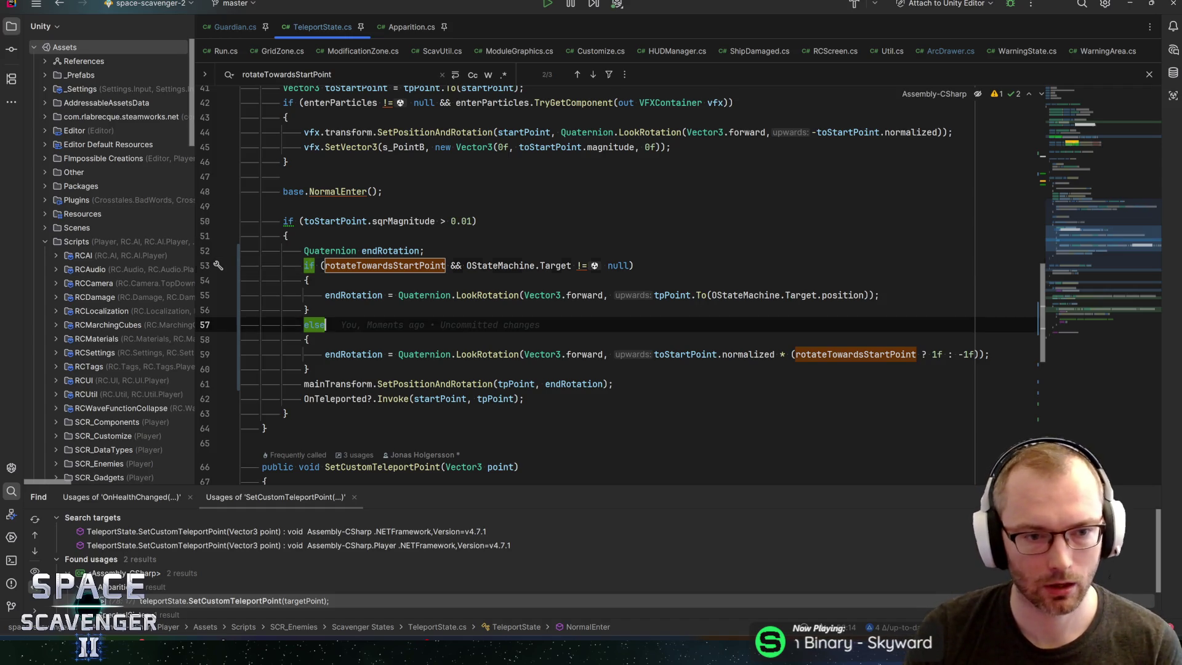
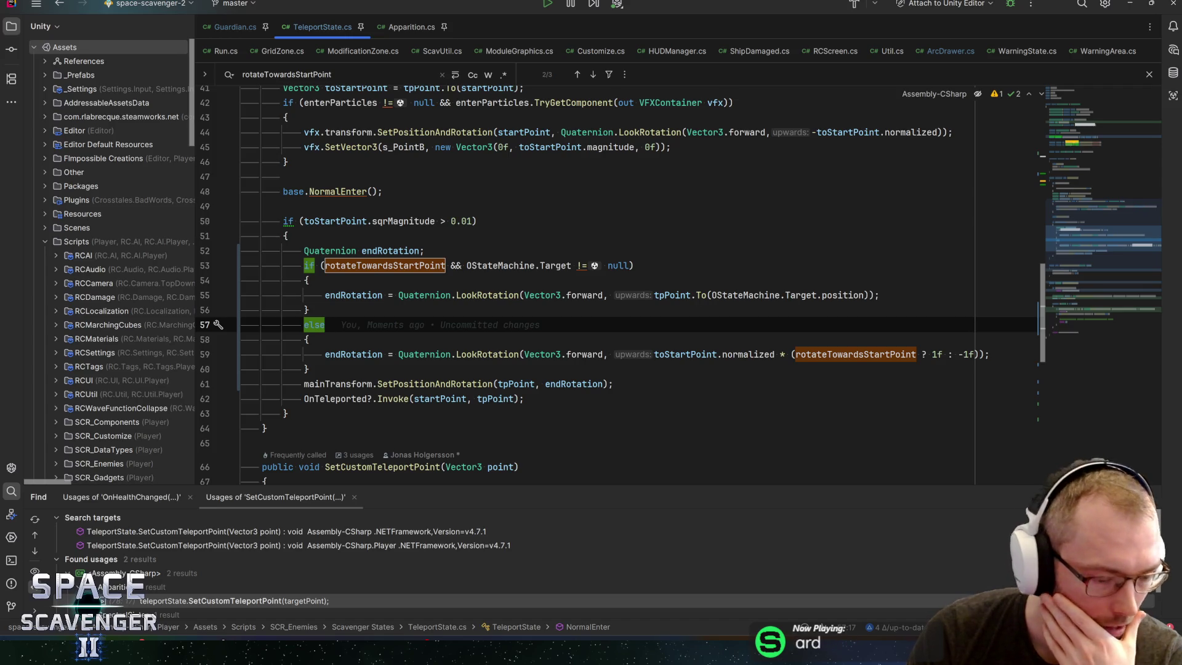
Step: Switch from Rider to the Unity Editor, where the Guardian prefab is open
{"action": "key", "text": "alt+Tab"}
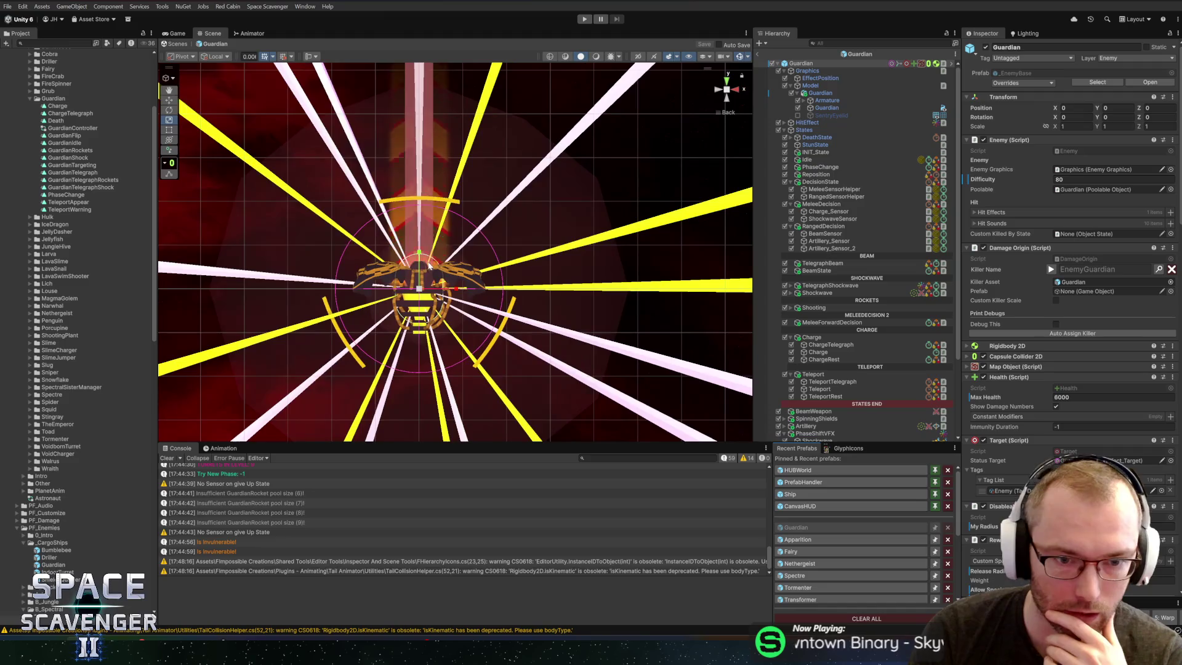
Step: Frame the Guardian in the Scene view, then open the Fairy prefab from Recent Prefabs
{"action": "key", "text": "f"}
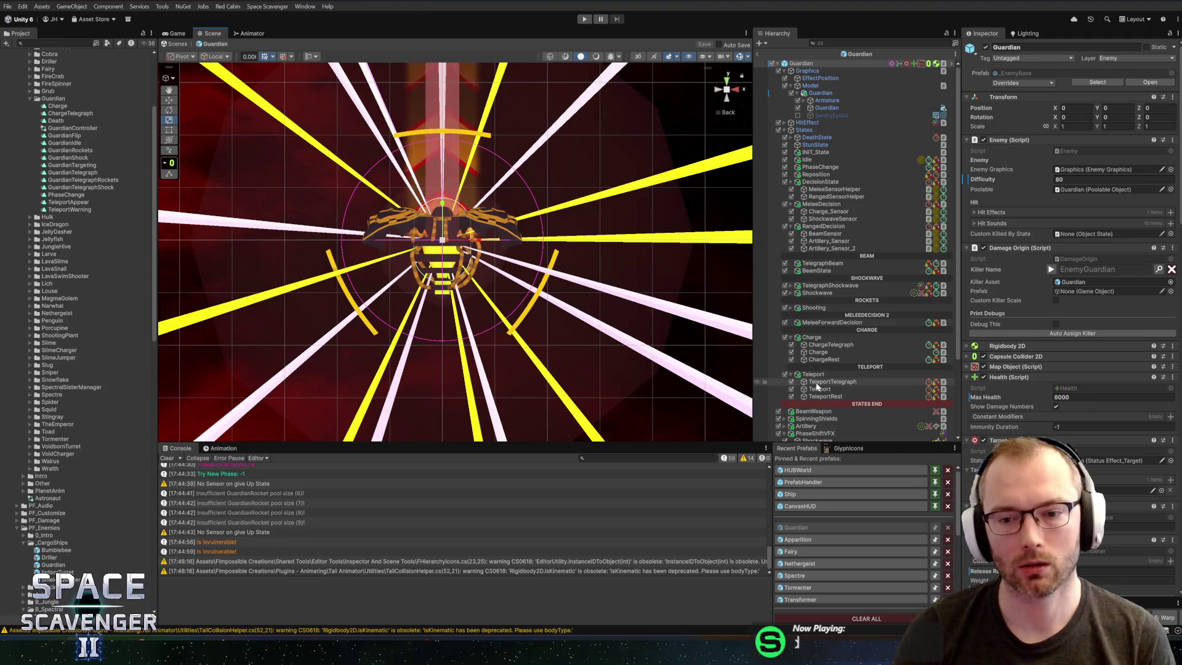
{"action": "left_click", "coordinate": [793, 551]}
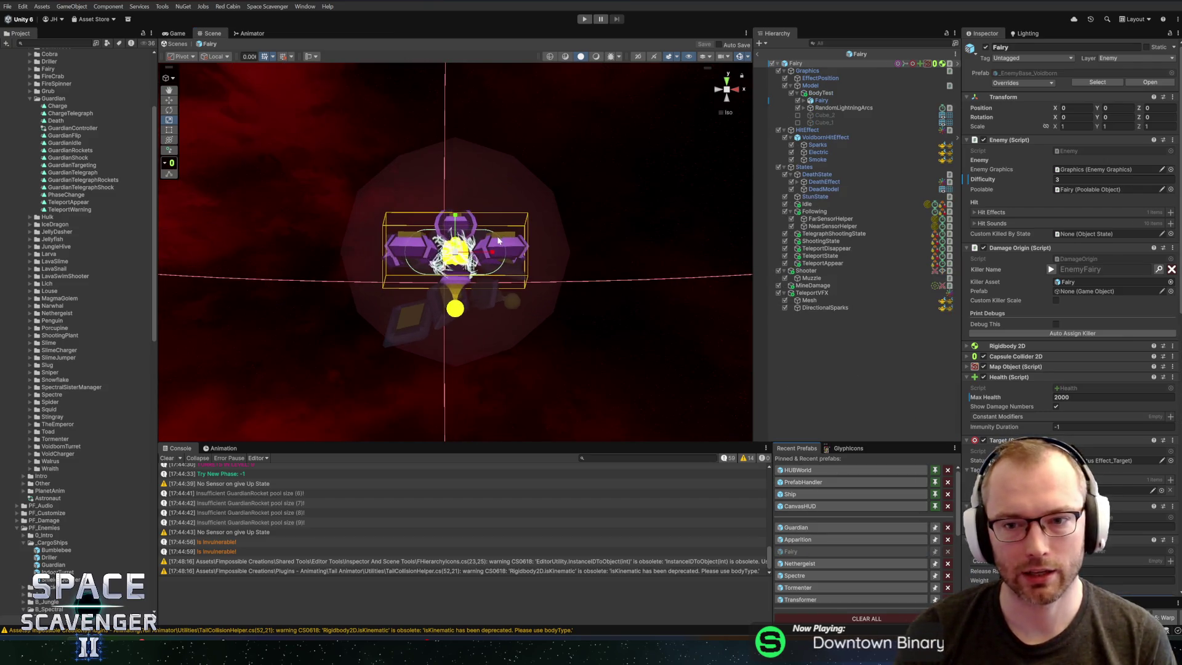
Step: Select the Fairy's MineDamage object and keep its damage circle radius at 16
{"action": "scroll", "coordinate": [498, 240], "scroll_direction": "up", "scroll_amount": 4}
{"action": "mouse_move", "coordinate": [482, 215]}
{"action": "left_mouse_down"}
{"action": "mouse_move", "coordinate": [507, 230]}
{"action": "mouse_move", "coordinate": [529, 222]}
{"action": "left_mouse_up"}
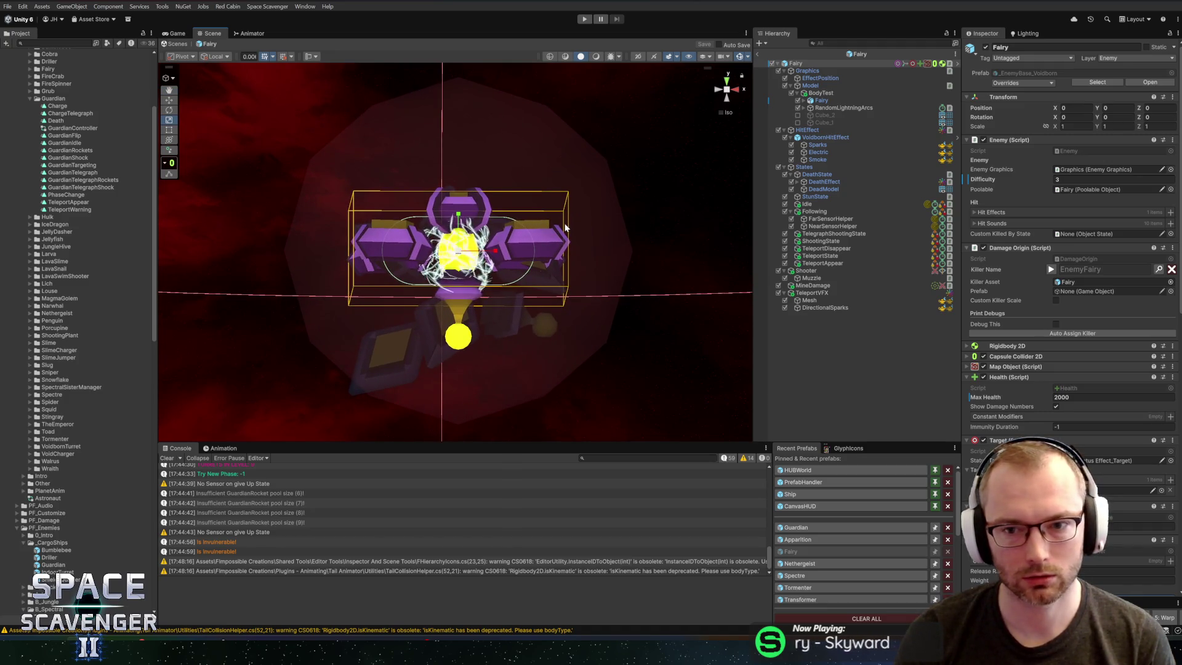
{"action": "left_click", "coordinate": [791, 212]}
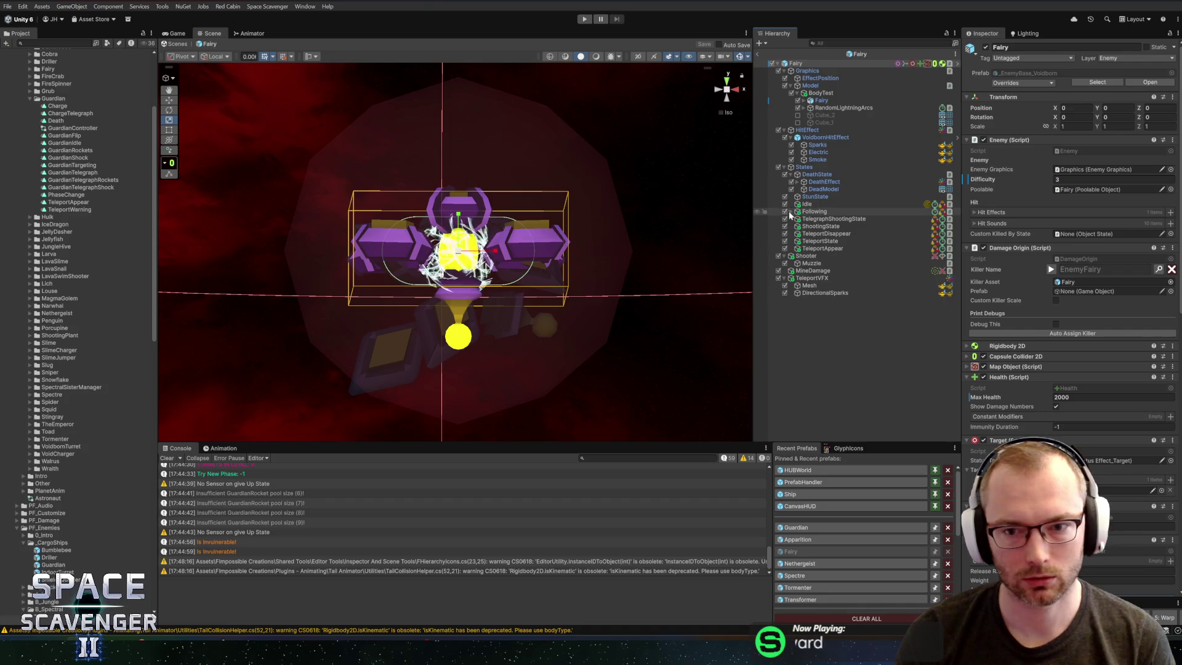
{"action": "left_click", "coordinate": [824, 271]}
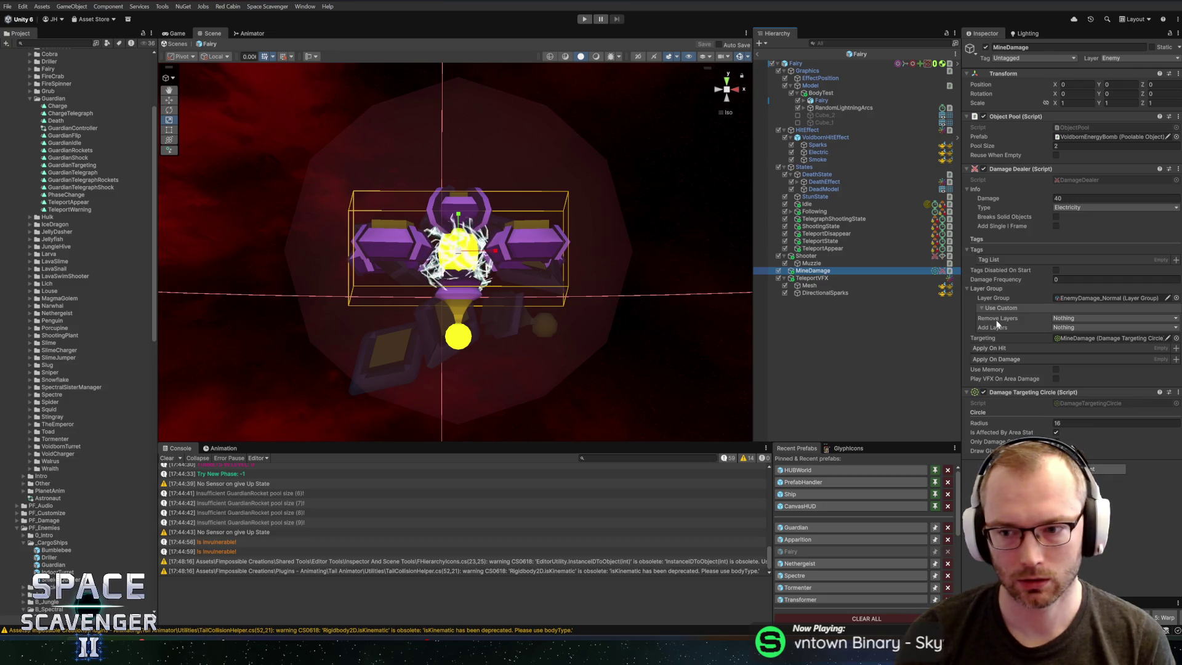
{"action": "left_click", "coordinate": [1083, 423]}
{"action": "type", "text": "16.46"}
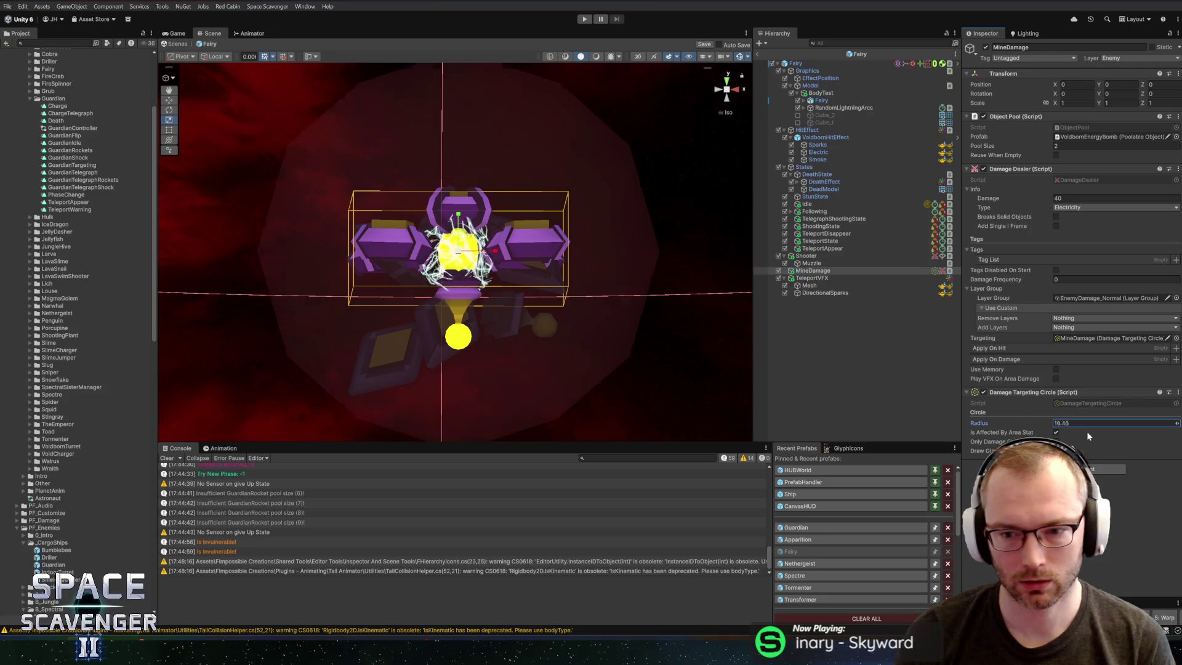
{"action": "key", "text": "BackSpace"}
{"action": "key", "text": "BackSpace"}
{"action": "key", "text": "BackSpace"}
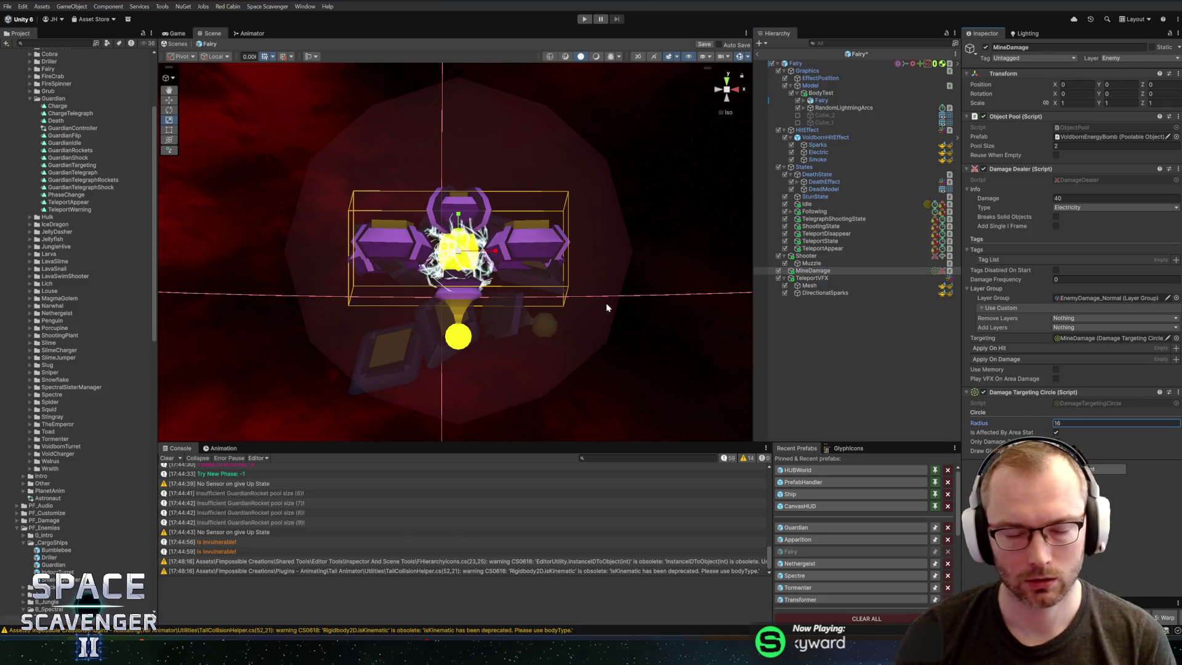
Step: Save the Fairy prefab and ping the VoidbornEnergyBomb asset in the Object Pool Prefab field
{"action": "scroll", "coordinate": [538, 275], "scroll_direction": "down", "scroll_amount": 3}
{"action": "scroll", "coordinate": [545, 276], "scroll_direction": "up", "scroll_amount": 2}
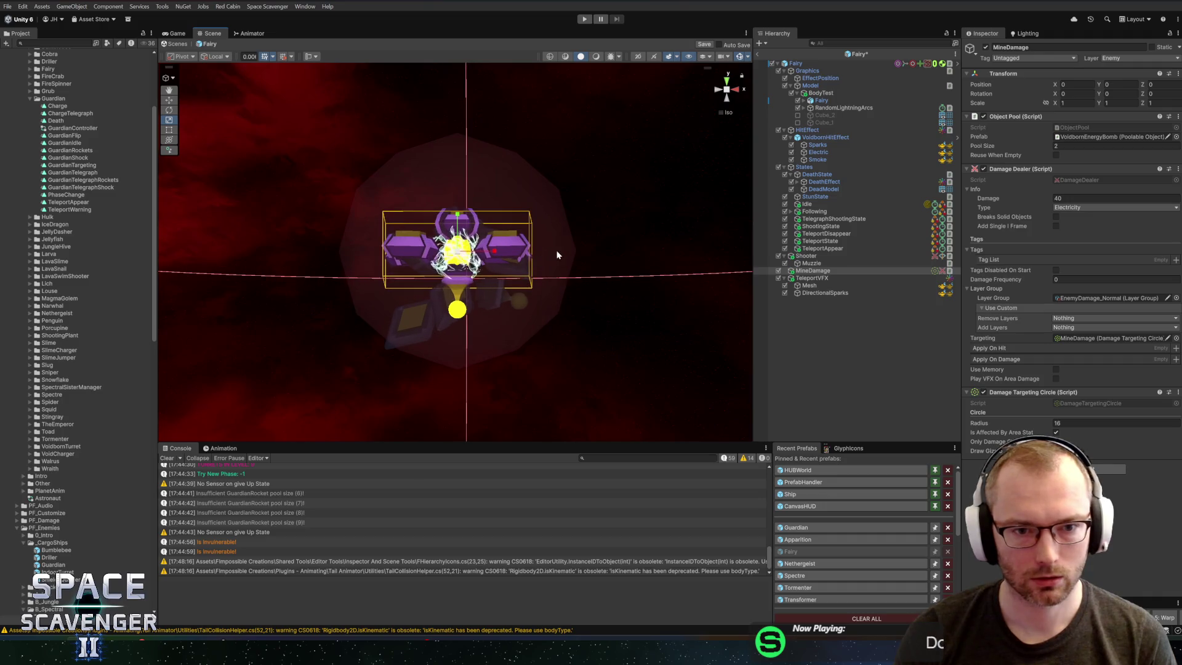
{"action": "scroll", "coordinate": [562, 268], "scroll_direction": "up", "scroll_amount": 1}
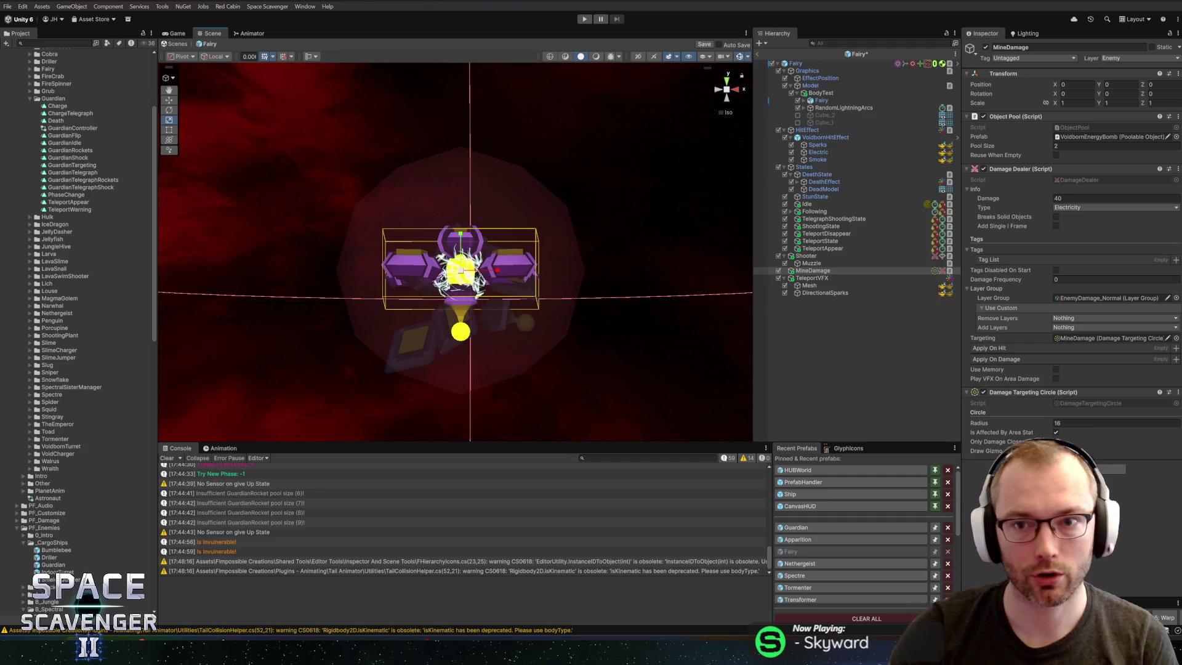
{"action": "key", "text": "ctrl+s"}
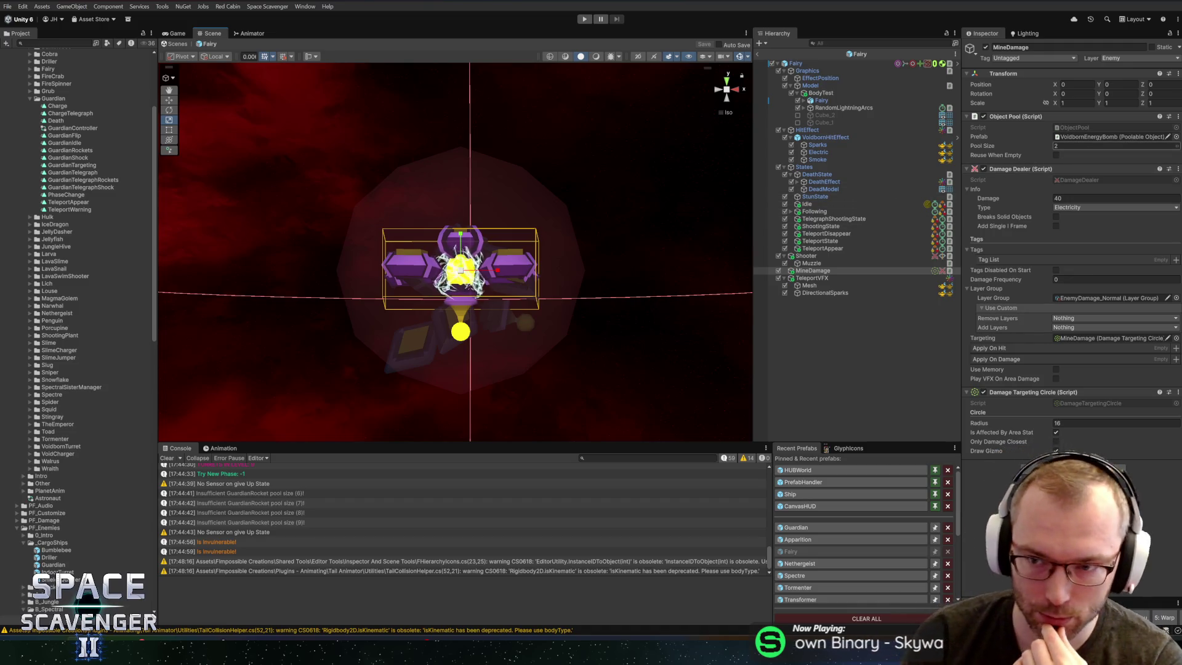
{"action": "left_click", "coordinate": [1069, 137]}
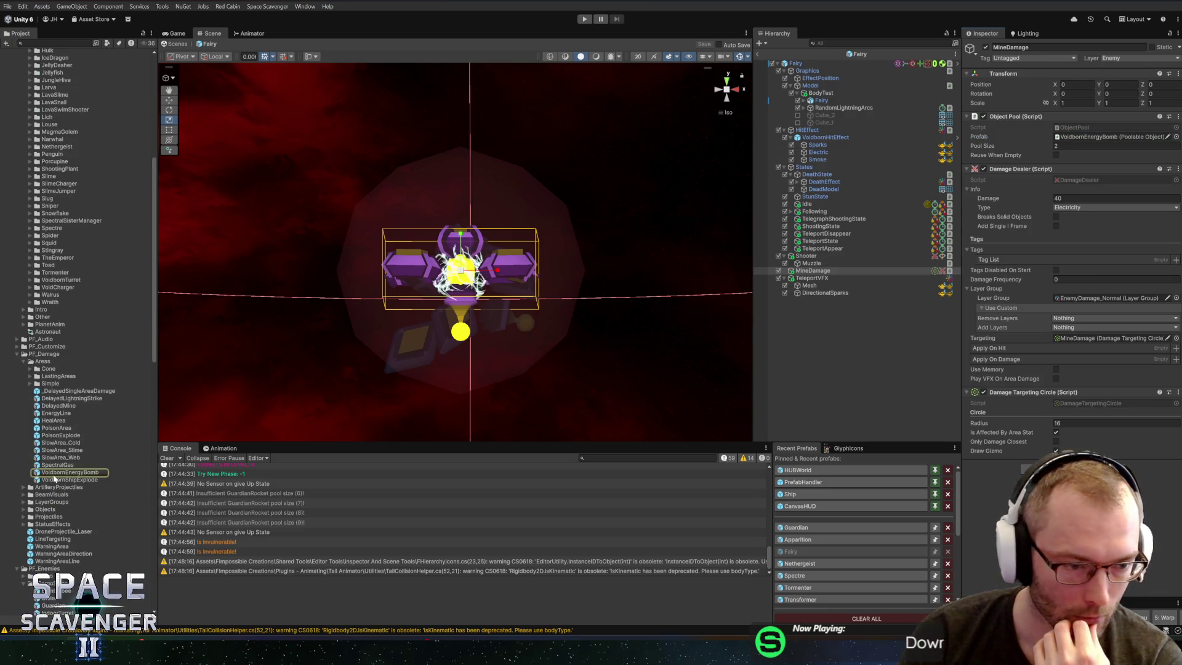
Step: Open the VoidbornEnergyBomb prefab and review its Lightning, Sparks and 0.25 s warning timer
{"action": "double_click", "coordinate": [54, 473]}
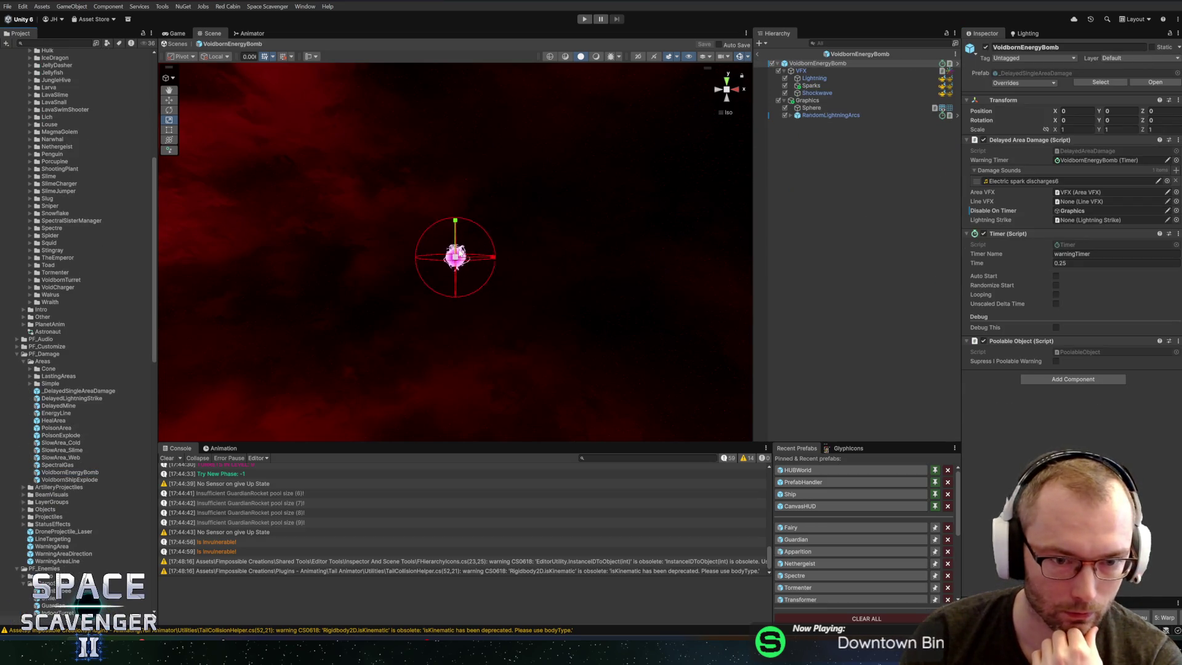
{"action": "left_click", "coordinate": [834, 79]}
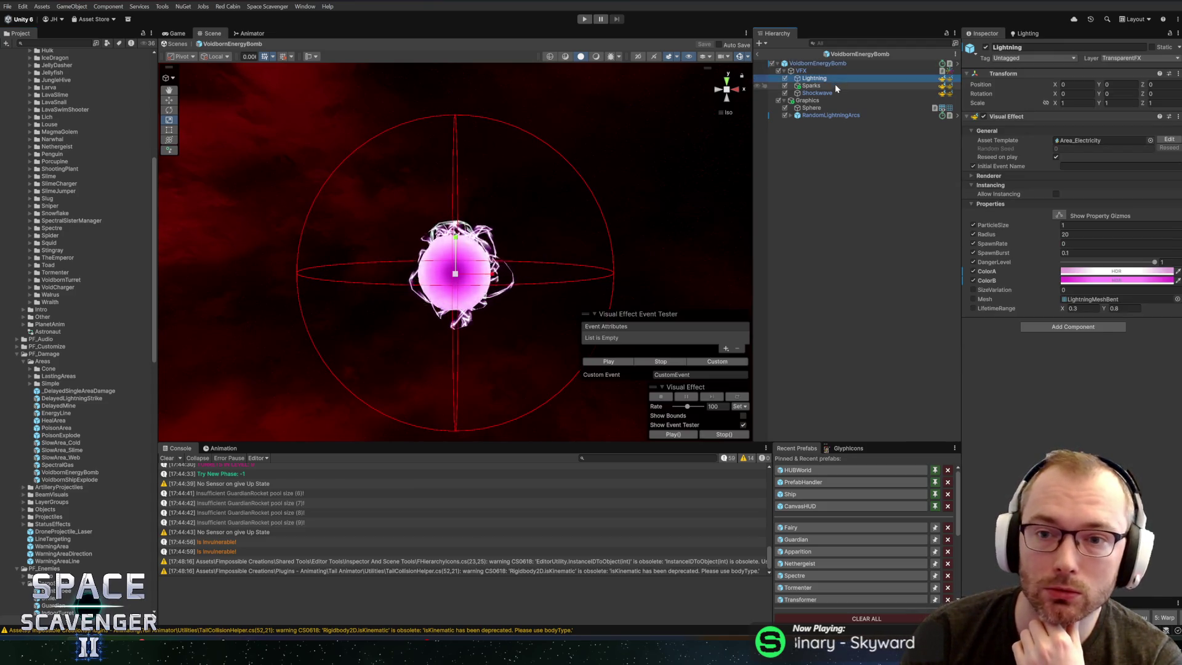
{"action": "left_click", "coordinate": [835, 86]}
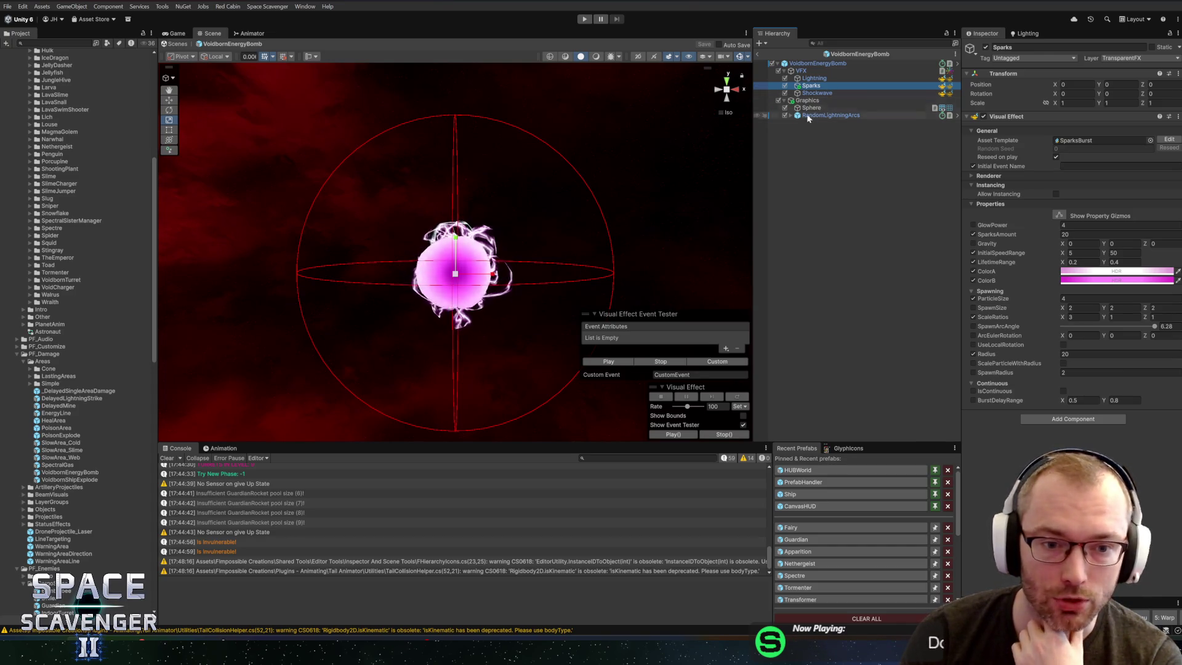
{"action": "left_click", "coordinate": [819, 63]}
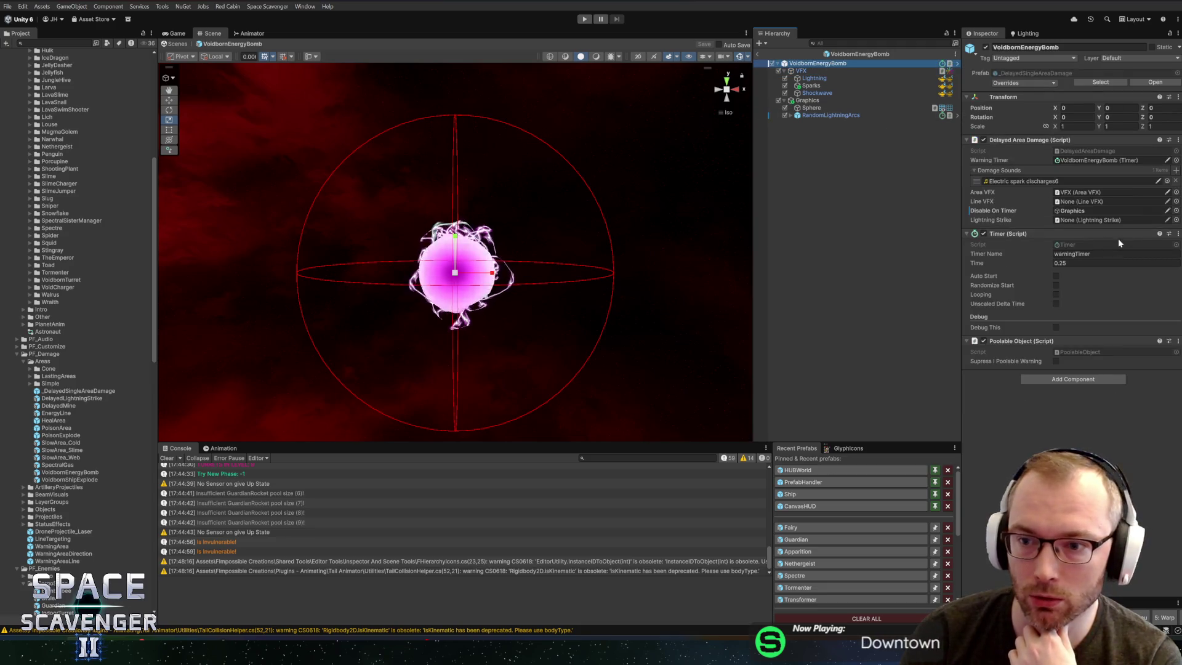
{"action": "left_click", "coordinate": [1066, 160]}
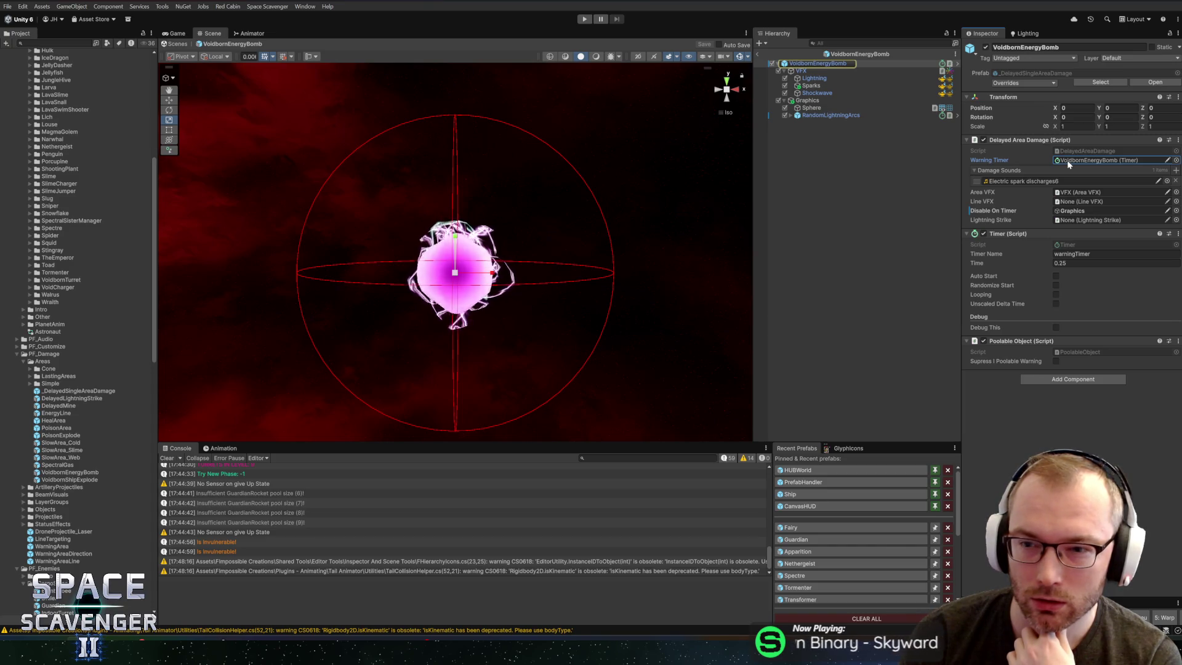
{"action": "left_click", "coordinate": [1077, 264]}
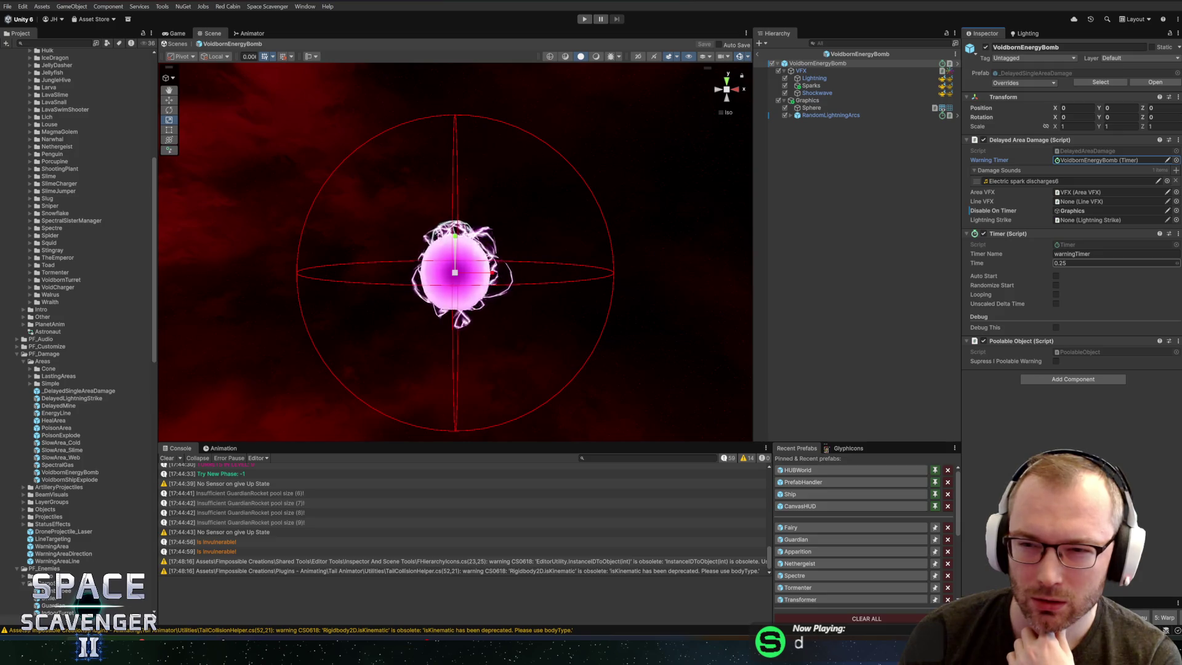
Step: Open the DelayedAreaDamage script in Rider and list all its usages
{"action": "right_click", "coordinate": [1029, 141]}
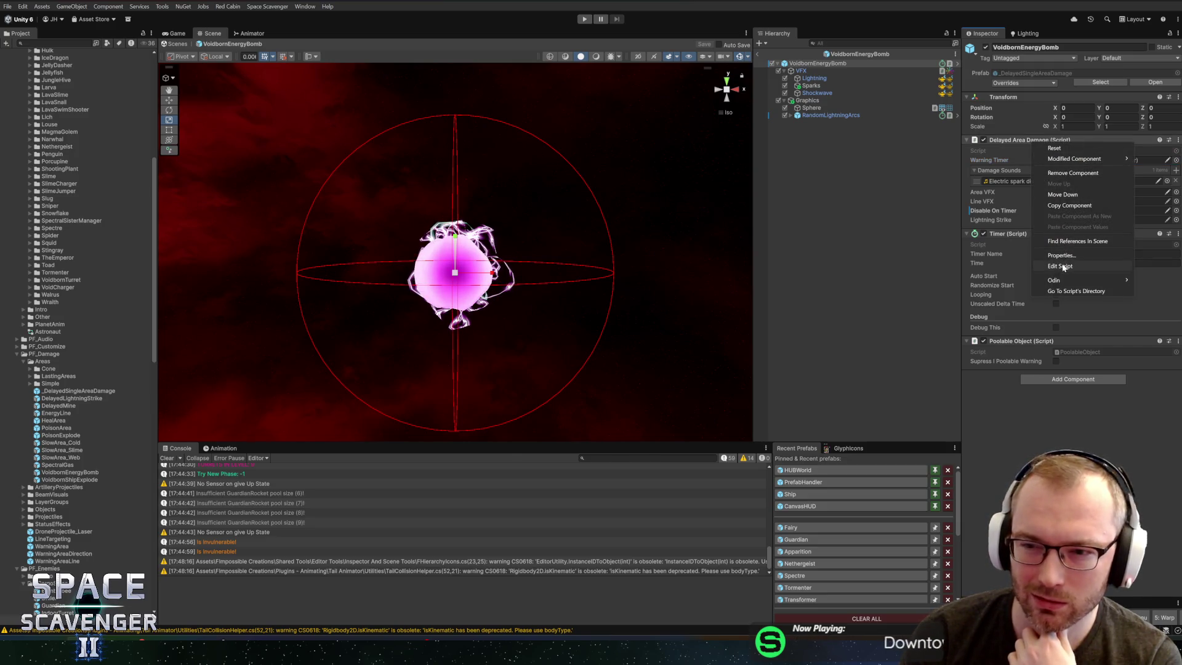
{"action": "left_click", "coordinate": [1083, 265]}
{"action": "left_click", "coordinate": [359, 192]}
{"action": "key", "text": "alt+F7"}
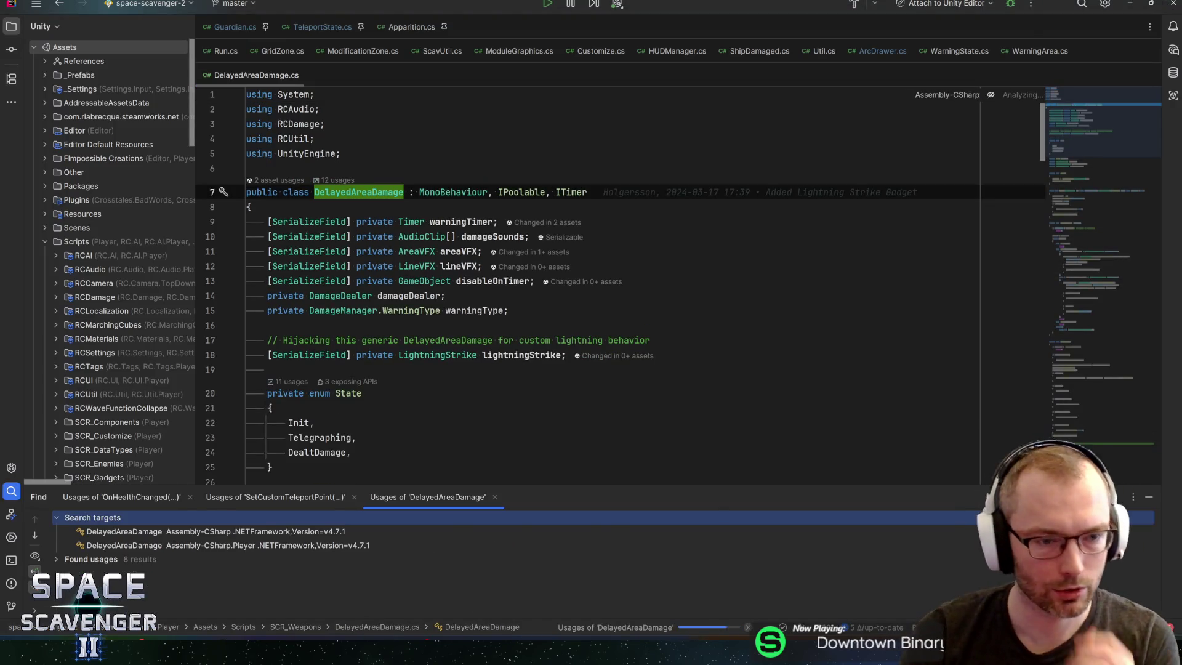
Step: Review the StormCloud, GadgetDroneActions and Fairy usages of DelayedAreaDamage
{"action": "double_click", "coordinate": [239, 584]}
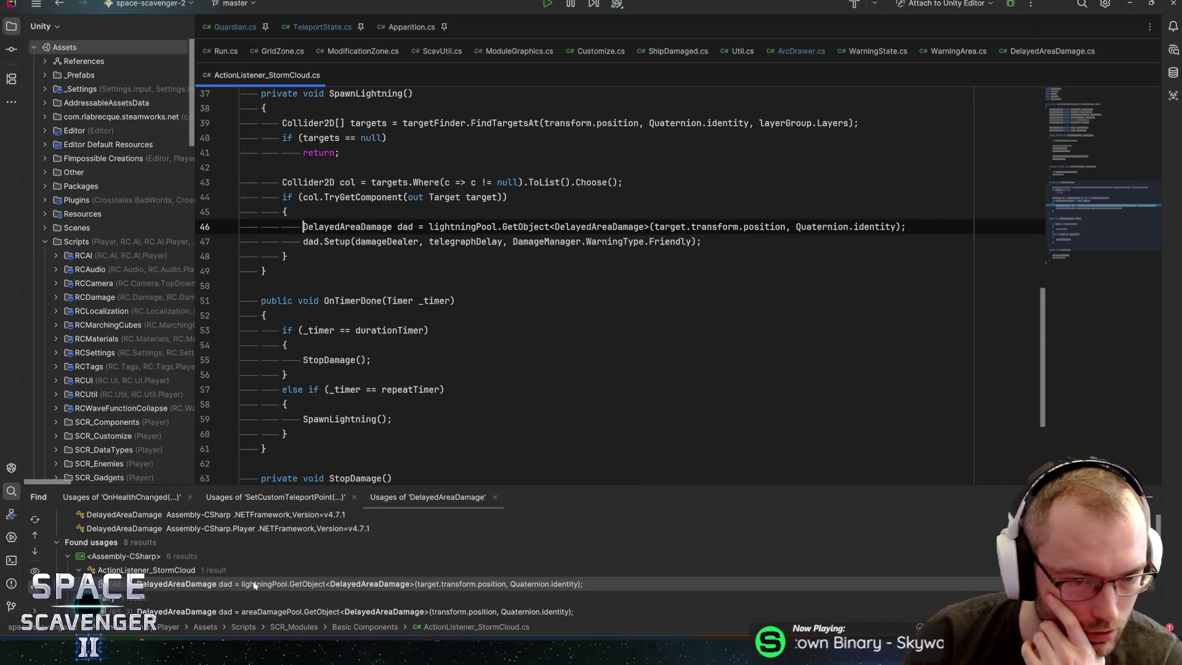
{"action": "scroll", "coordinate": [267, 587], "scroll_direction": "down", "scroll_amount": 1}
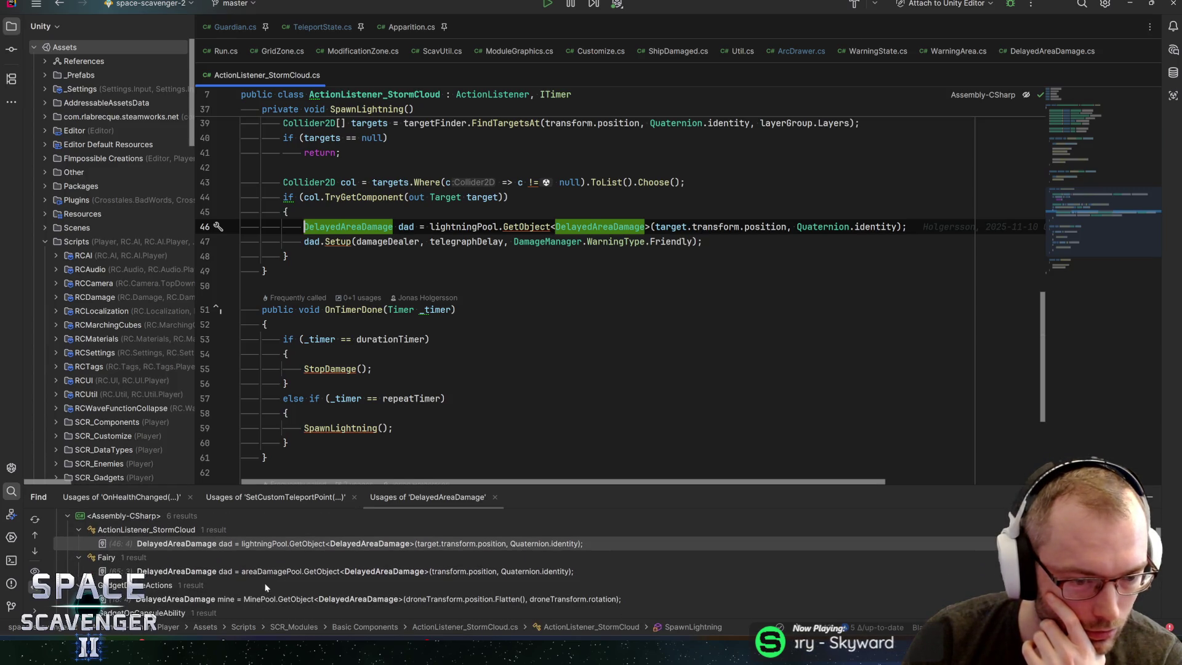
{"action": "double_click", "coordinate": [261, 597]}
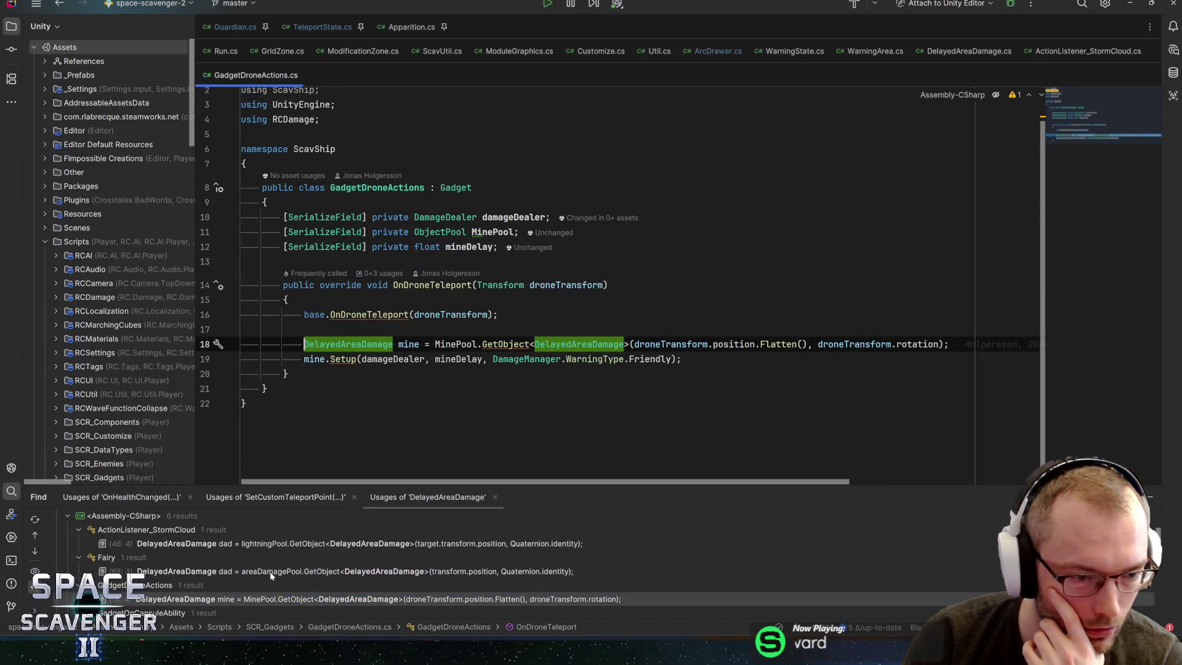
{"action": "double_click", "coordinate": [271, 572]}
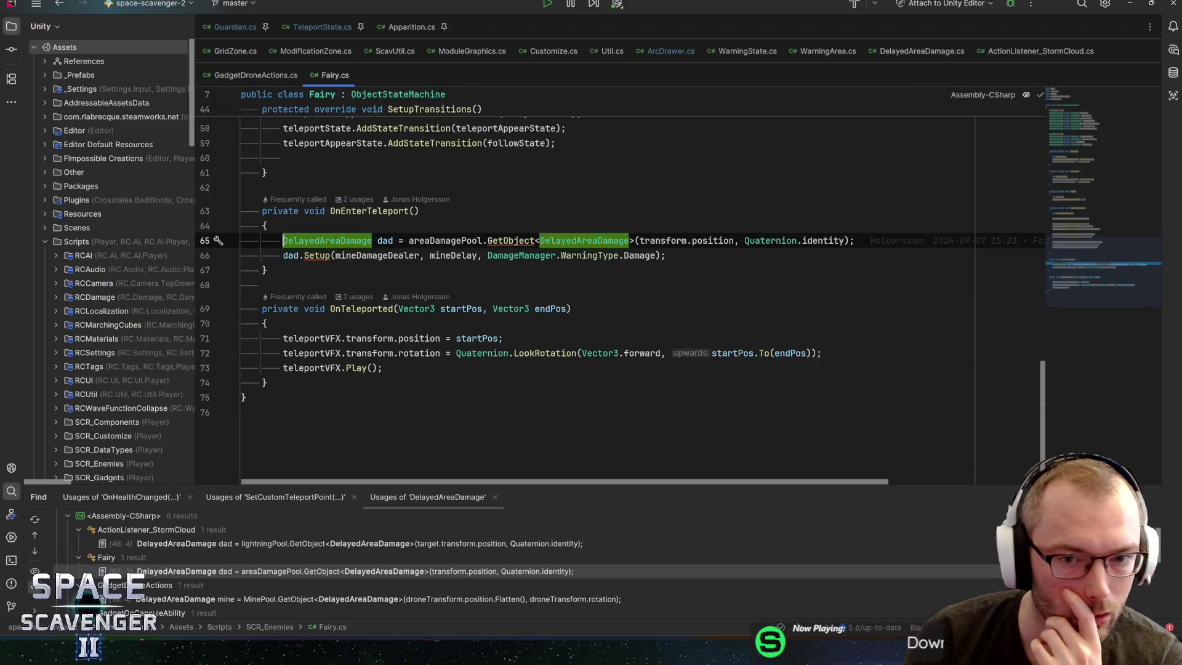
Step: Trace the Fairy's Setup call to see how telegraphDelay is used, then return to Unity
{"action": "mouse_move", "coordinate": [452, 255]}
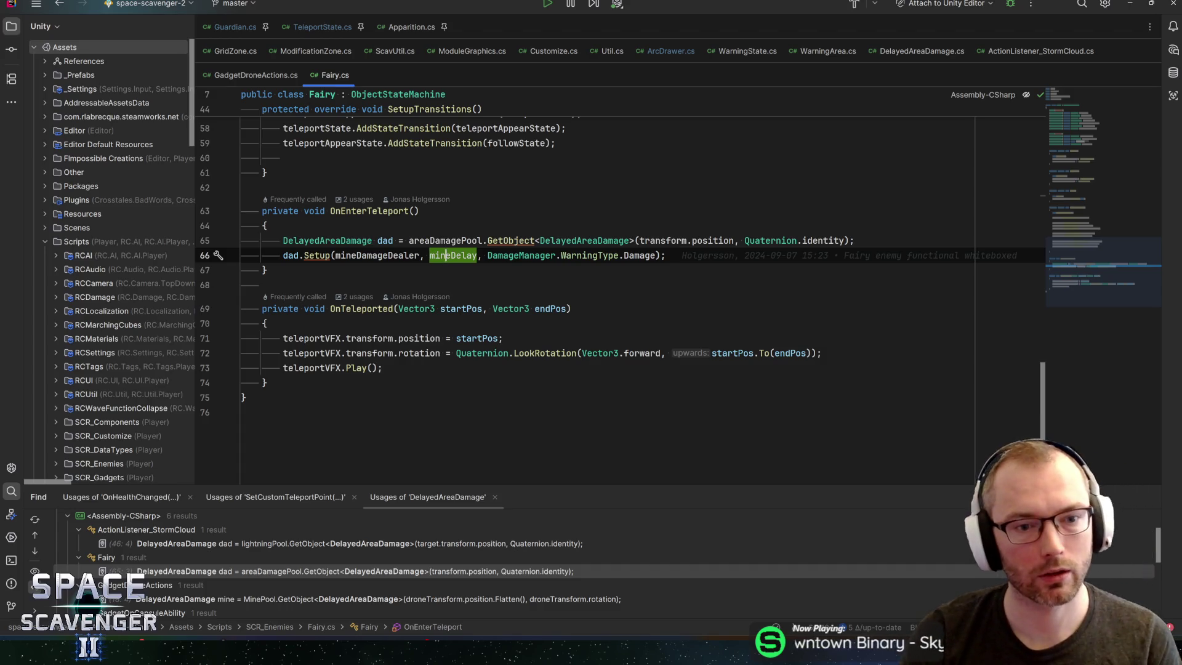
{"action": "left_click", "coordinate": [317, 255], "text": "ctrl"}
{"action": "left_click", "coordinate": [514, 226]}
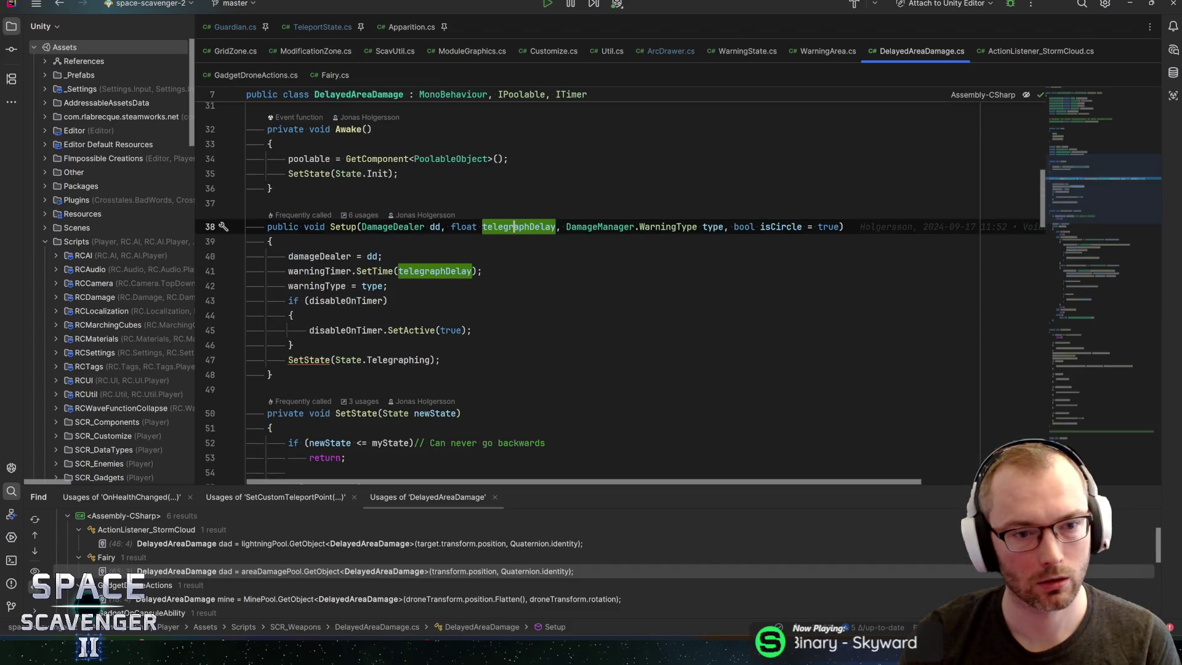
{"action": "key", "text": "ctrl+alt+Left"}
{"action": "key", "text": "alt+Tab"}
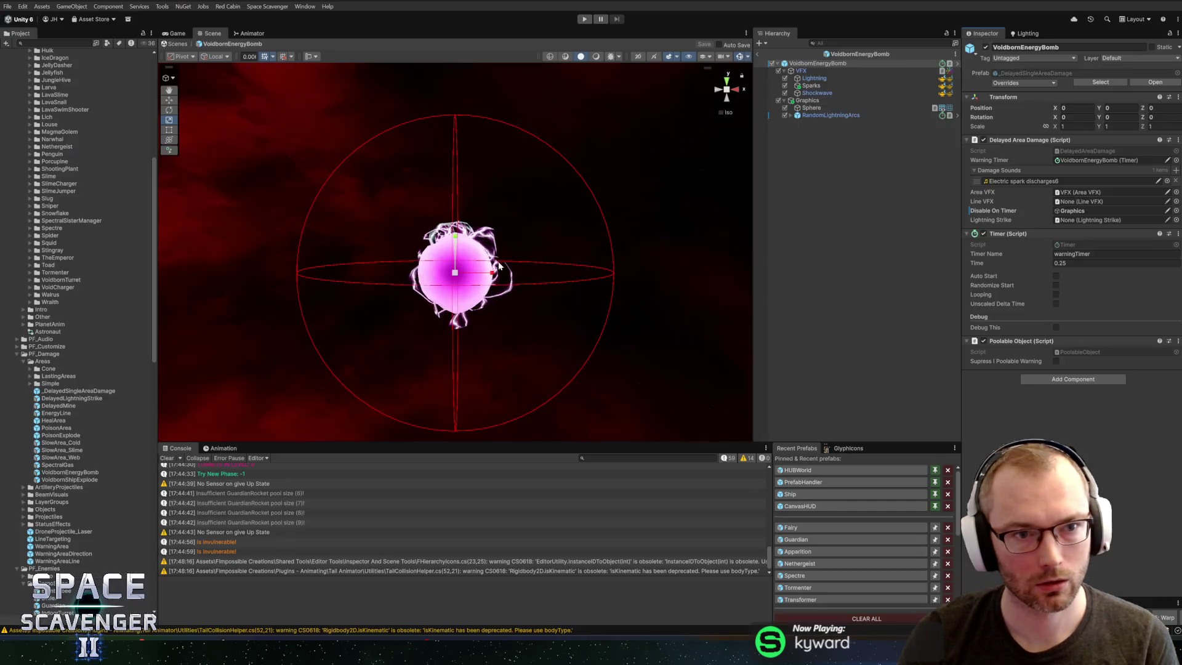
Step: Reopen the Fairy prefab and save it
{"action": "left_click", "coordinate": [794, 528]}
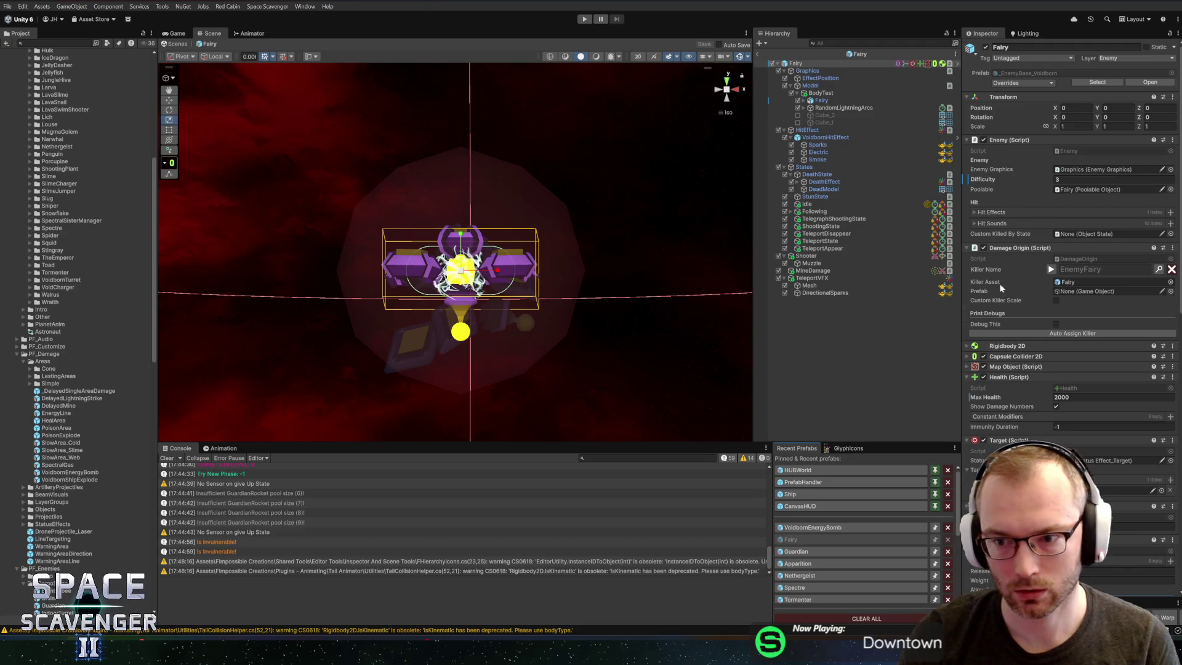
{"action": "scroll", "coordinate": [1012, 289], "scroll_direction": "down", "scroll_amount": 10}
{"action": "scroll", "coordinate": [1012, 297], "scroll_direction": "down", "scroll_amount": 5}
{"action": "scroll", "coordinate": [1019, 357], "scroll_direction": "down", "scroll_amount": 4}
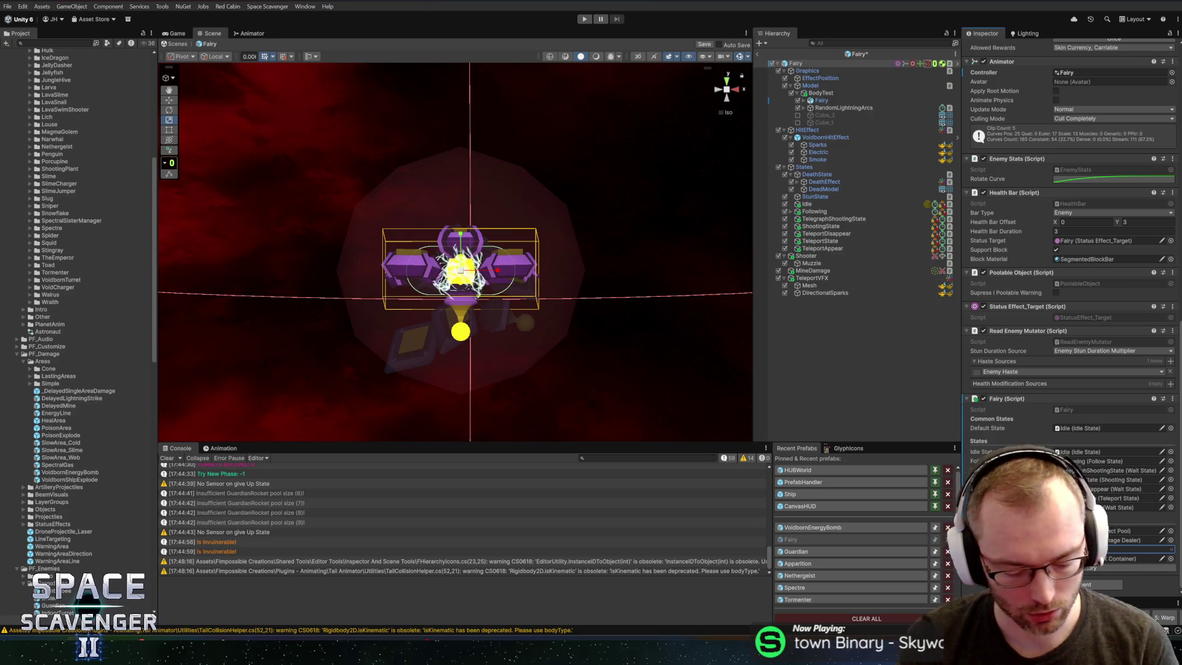
{"action": "key", "text": "ctrl+s"}
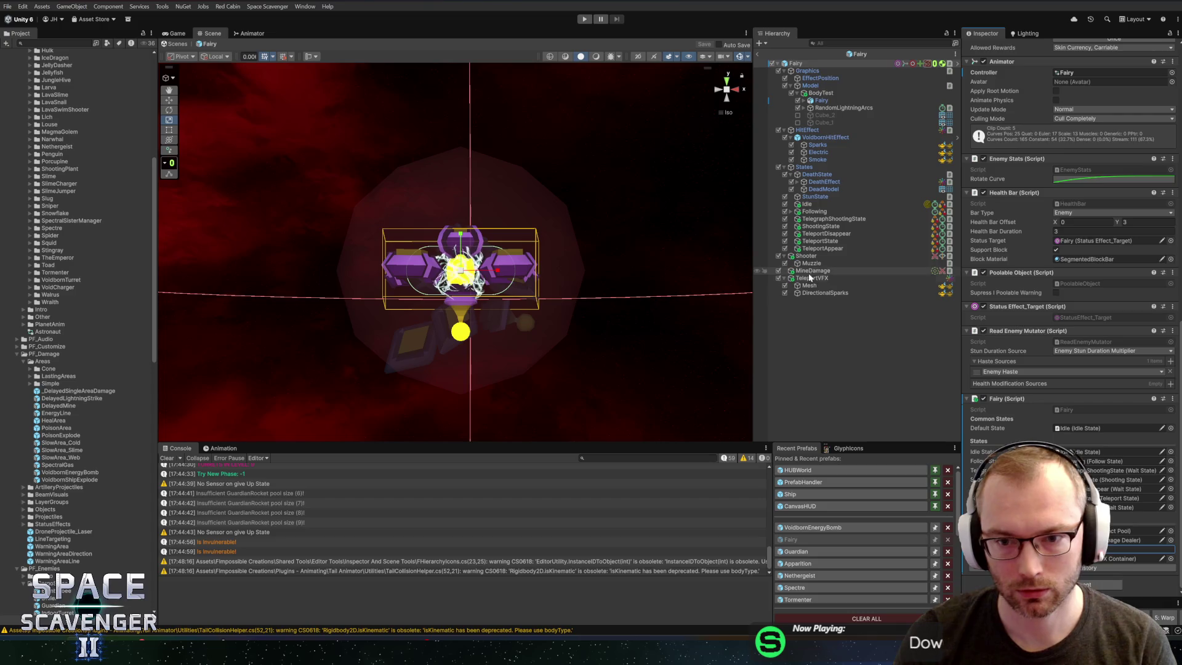
Step: Set the MineDamage radius to 20 and orbit the view to check the damage circle
{"action": "left_click", "coordinate": [825, 271]}
{"action": "left_click", "coordinate": [1114, 423]}
{"action": "type", "text": "20"}
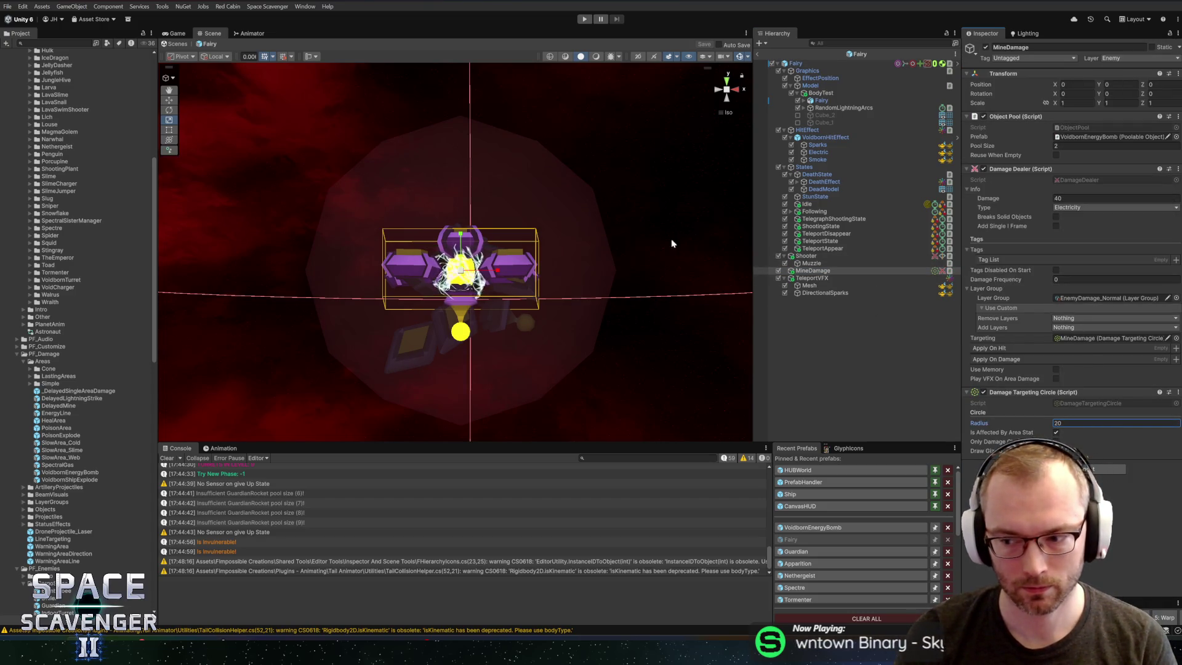
{"action": "mouse_move", "coordinate": [672, 242]}
{"action": "left_mouse_down"}
{"action": "mouse_move", "coordinate": [535, 267]}
{"action": "mouse_move", "coordinate": [486, 261]}
{"action": "mouse_move", "coordinate": [521, 268]}
{"action": "mouse_move", "coordinate": [552, 244]}
{"action": "left_mouse_up"}
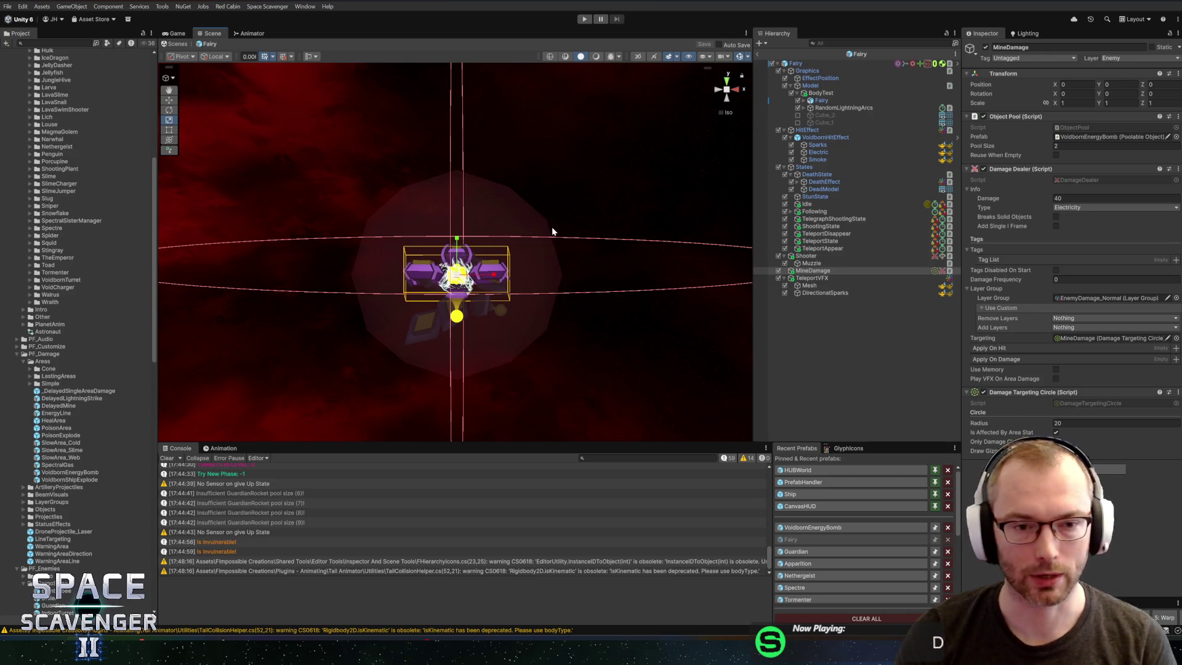
{"action": "mouse_move", "coordinate": [595, 180]}
{"action": "left_mouse_down"}
{"action": "mouse_move", "coordinate": [467, 258]}
{"action": "mouse_move", "coordinate": [319, 320]}
{"action": "mouse_move", "coordinate": [582, 309]}
{"action": "mouse_move", "coordinate": [567, 304]}
{"action": "mouse_move", "coordinate": [600, 296]}
{"action": "left_mouse_up"}
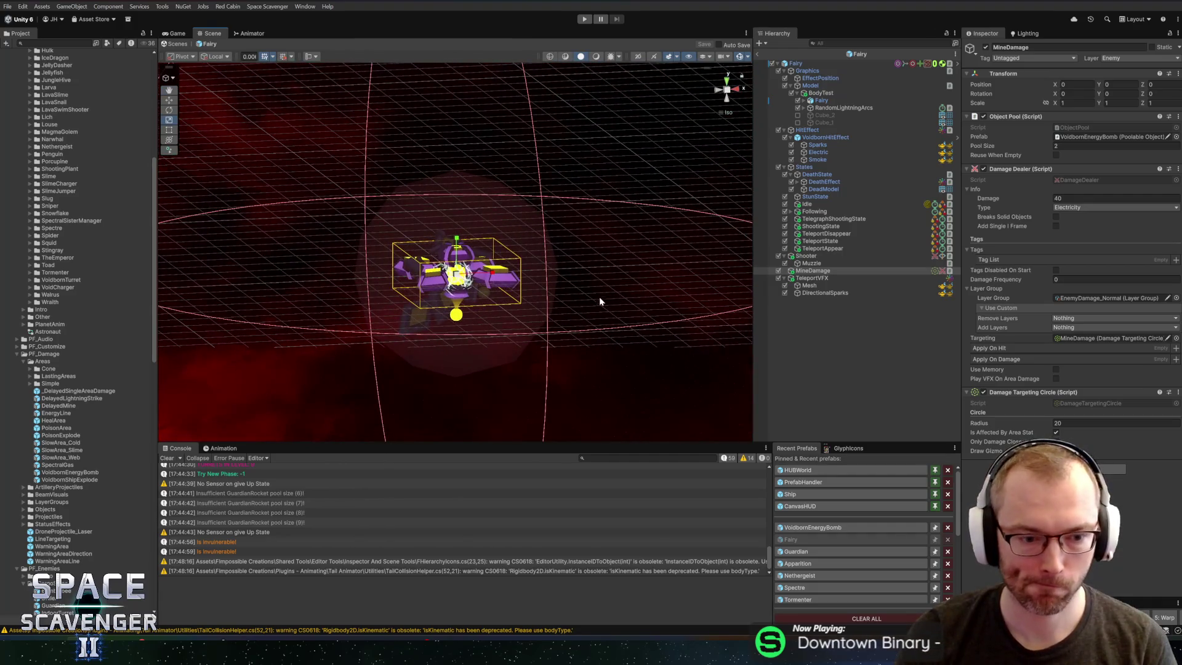
Step: Open the Guardian prefab and collapse its Teleport, Charge and PhaseShiftVFX groups
{"action": "left_click", "coordinate": [809, 551]}
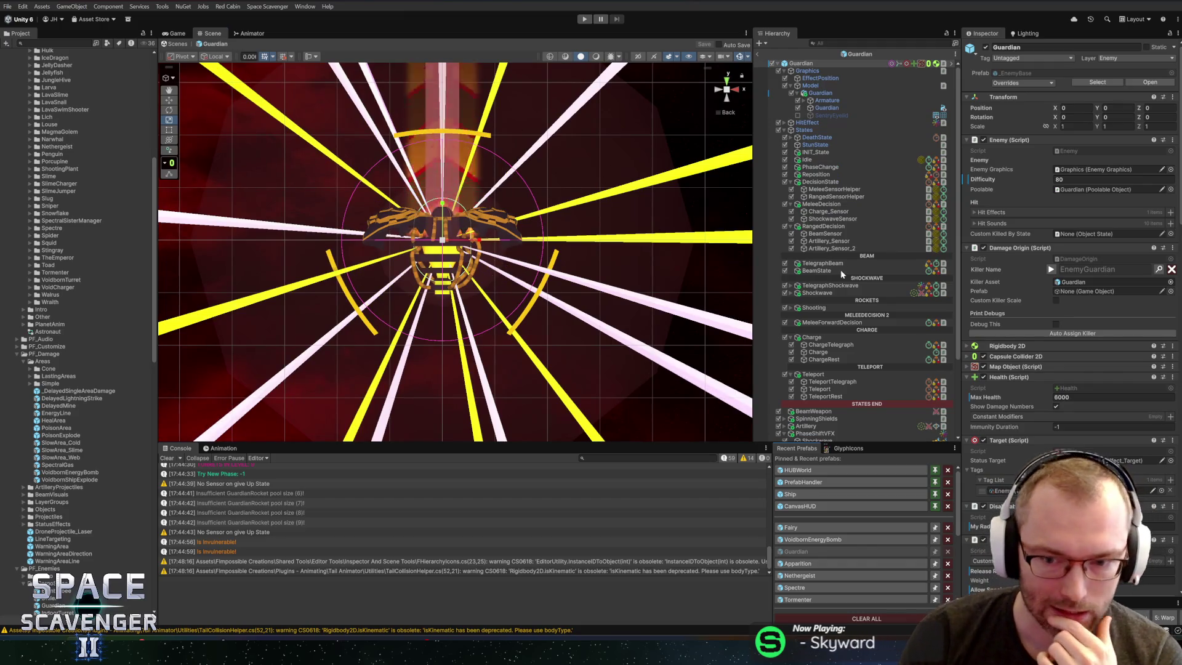
{"action": "left_click", "coordinate": [785, 374]}
{"action": "left_click", "coordinate": [786, 338]}
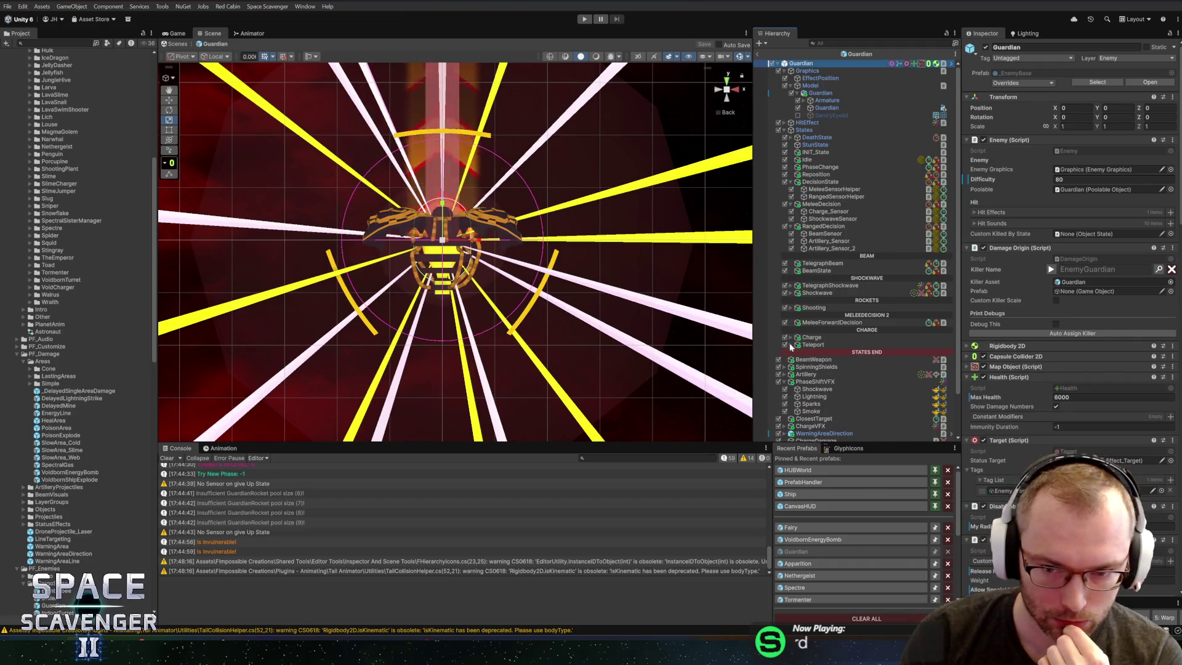
{"action": "left_click", "coordinate": [784, 382]}
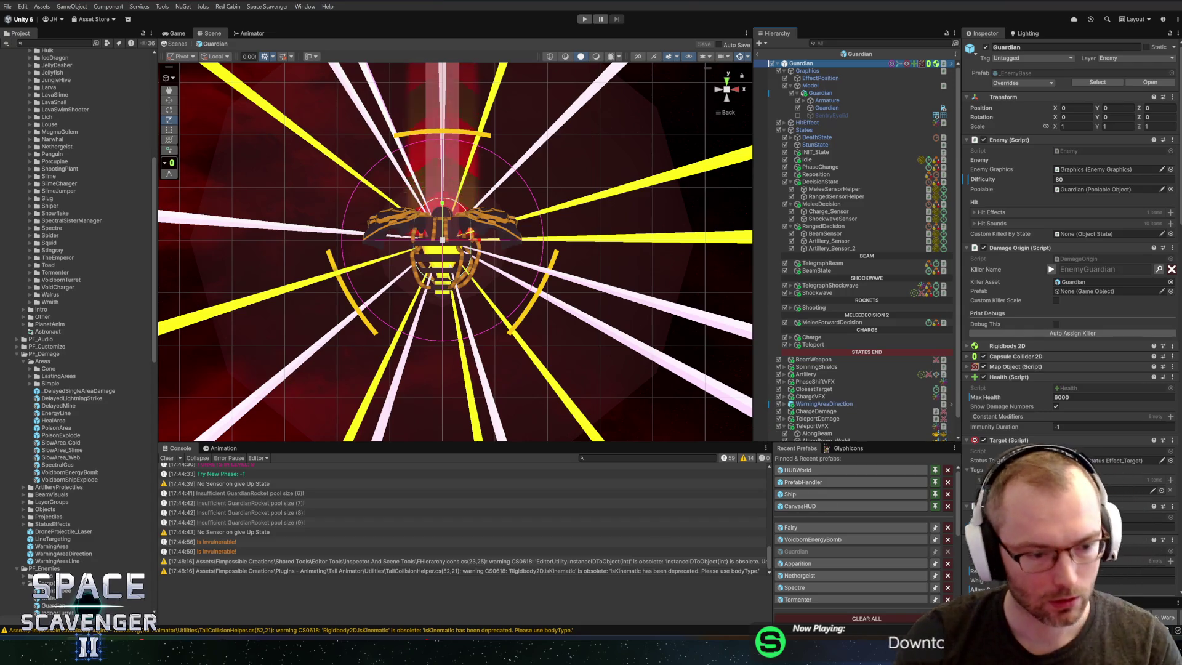
{"action": "key", "text": "alt+Tab"}
{"action": "key", "text": "ctrl+t"}
Step: Open Fairy.cs and select its whole OnEnterTeleport method that spawns DelayedAreaDamage
{"action": "type", "text": "Fairy"}
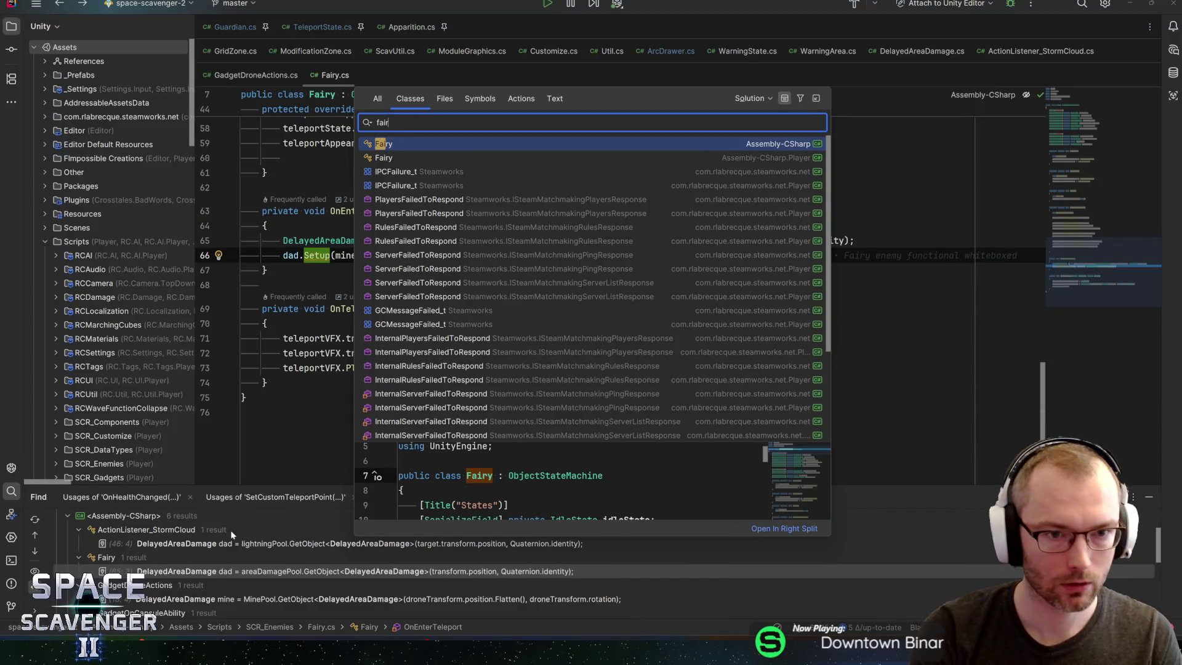
{"action": "key", "text": "Return"}
{"action": "scroll", "coordinate": [585, 289], "scroll_direction": "down", "scroll_amount": 13}
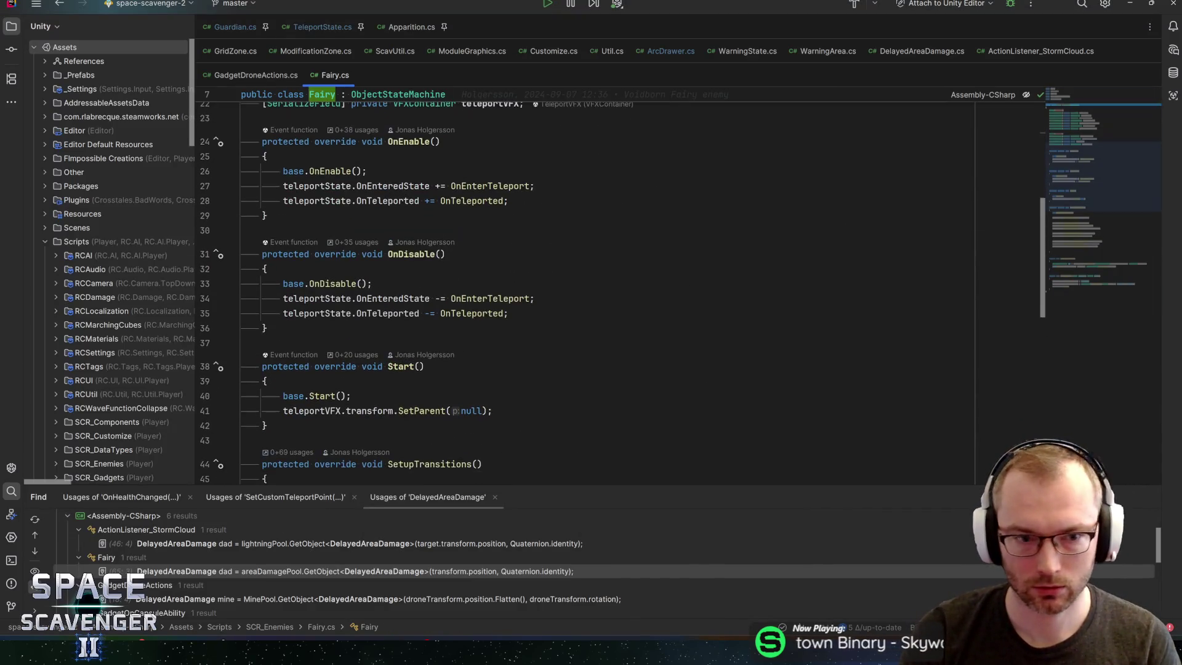
{"action": "scroll", "coordinate": [369, 277], "scroll_direction": "down", "scroll_amount": 4}
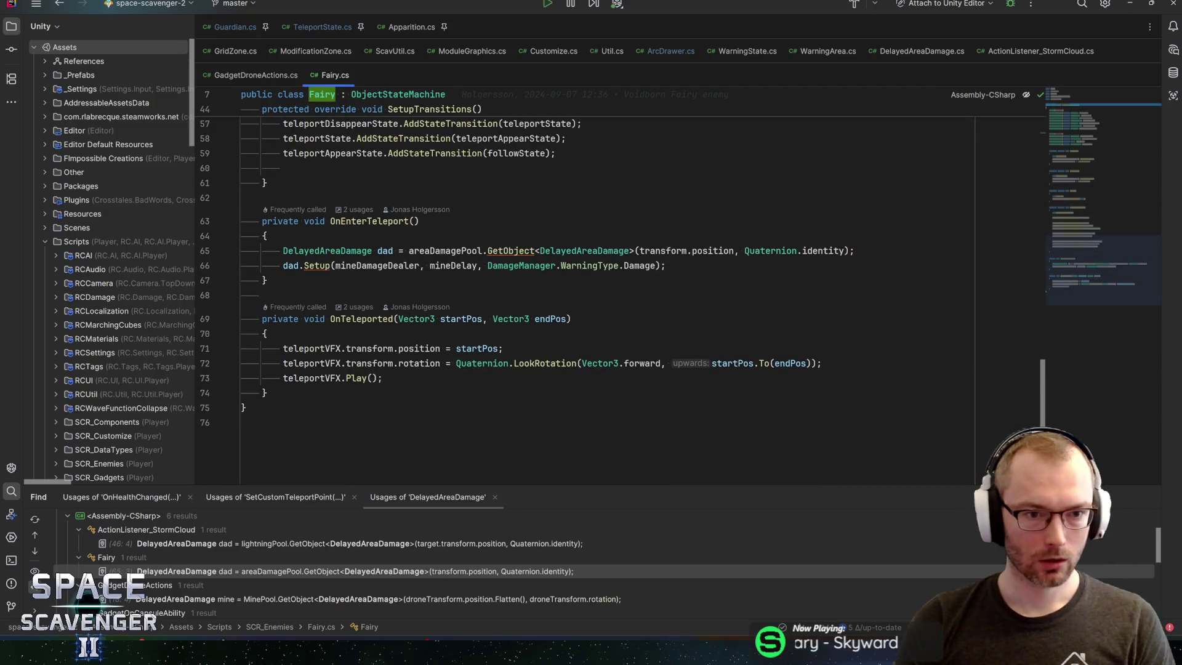
{"action": "left_click", "coordinate": [352, 221]}
{"action": "left_click", "coordinate": [326, 250]}
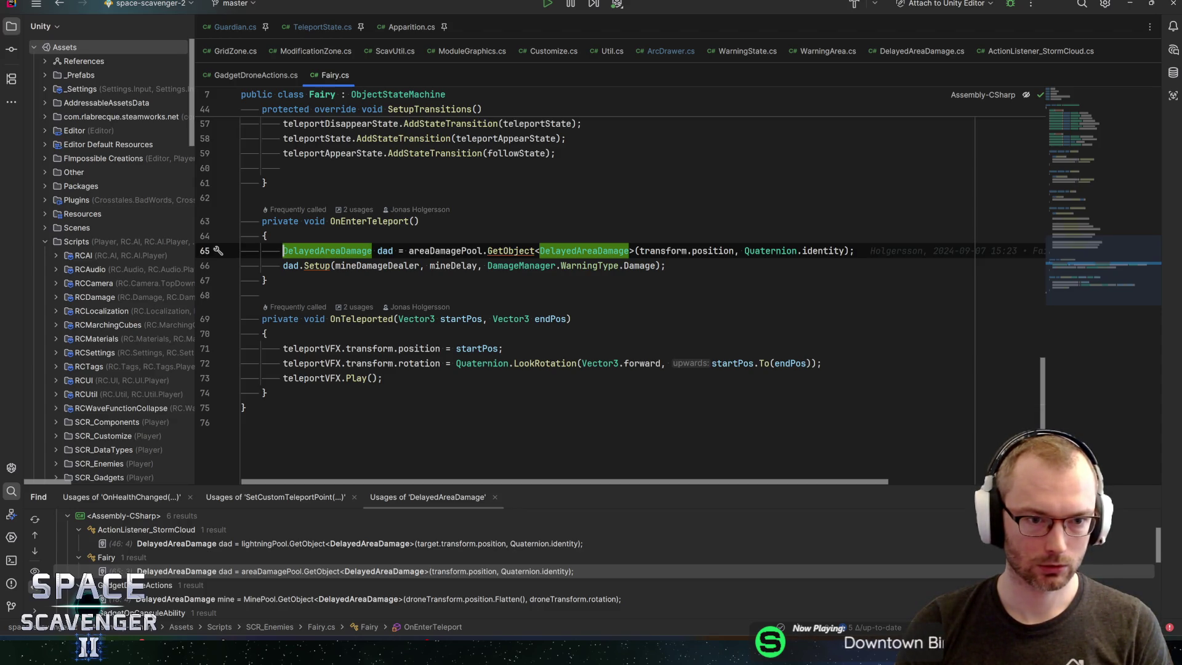
{"action": "key", "text": "ctrl+w"}
{"action": "key", "text": "ctrl+w"}
{"action": "key", "text": "ctrl+w"}
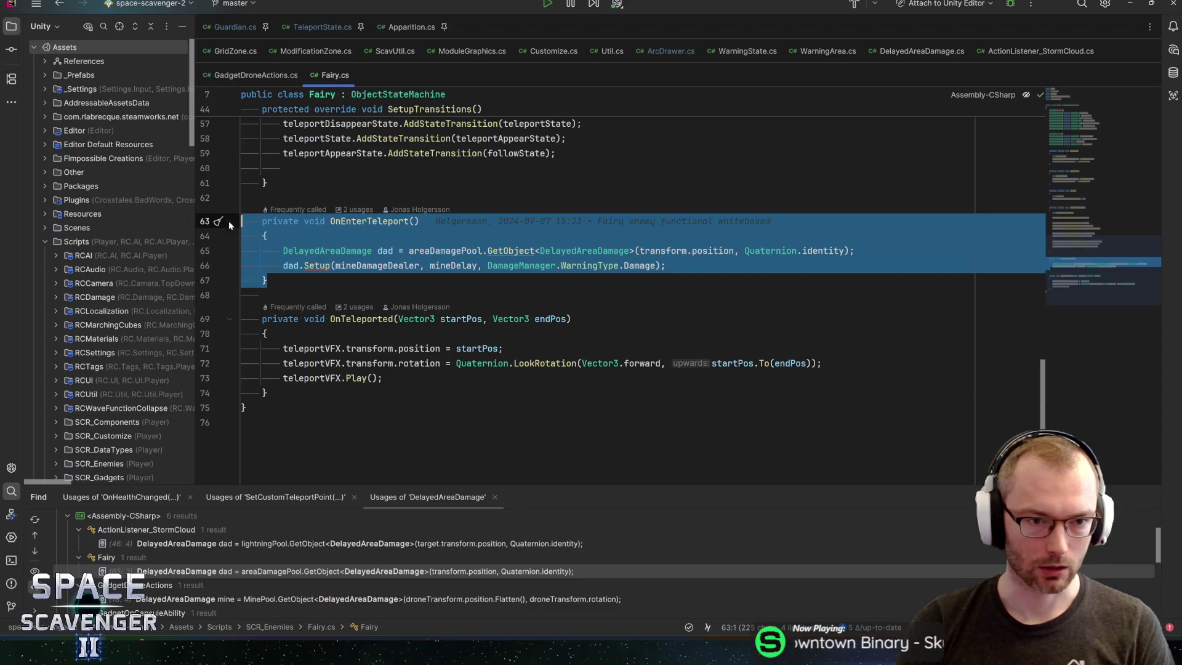
{"action": "left_click", "coordinate": [246, 28]}
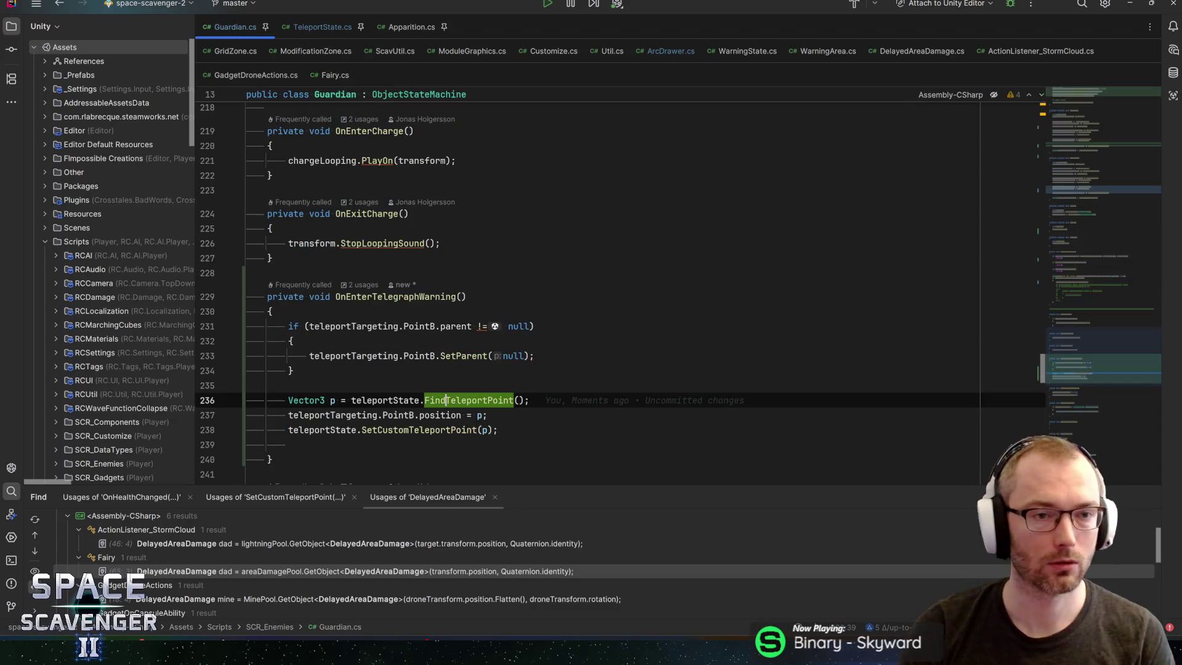
Step: Locate the teleport telegraph subscription in Guardian.cs's OnEnable
{"action": "left_click", "coordinate": [1077, 130]}
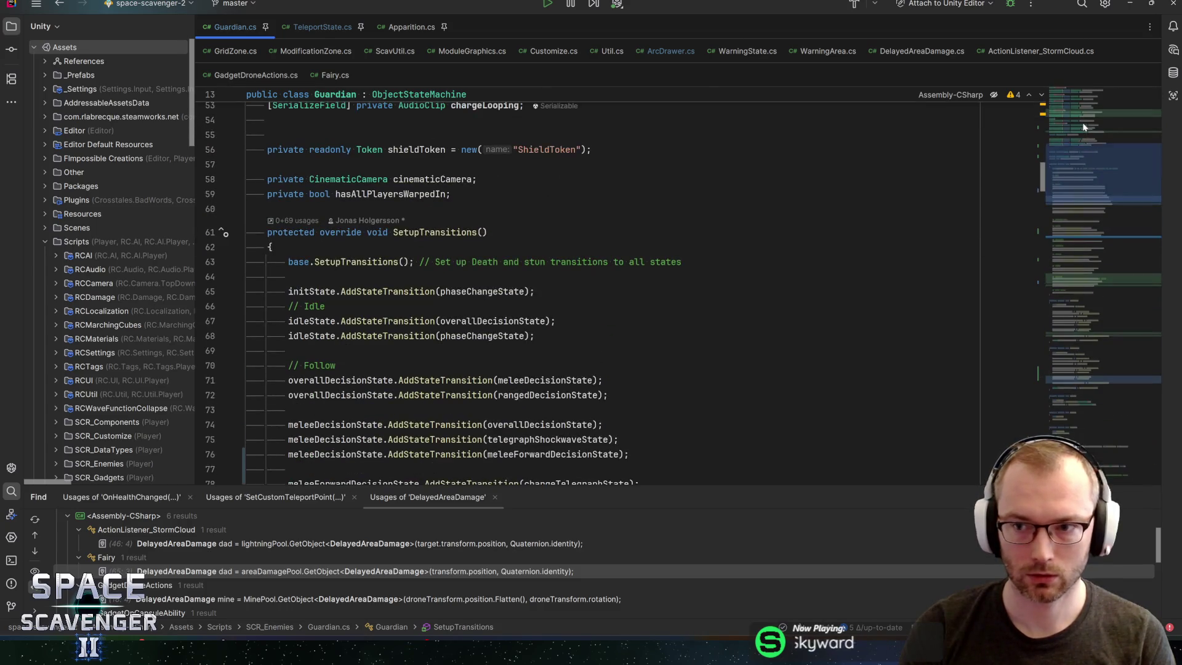
{"action": "left_click", "coordinate": [1083, 201]}
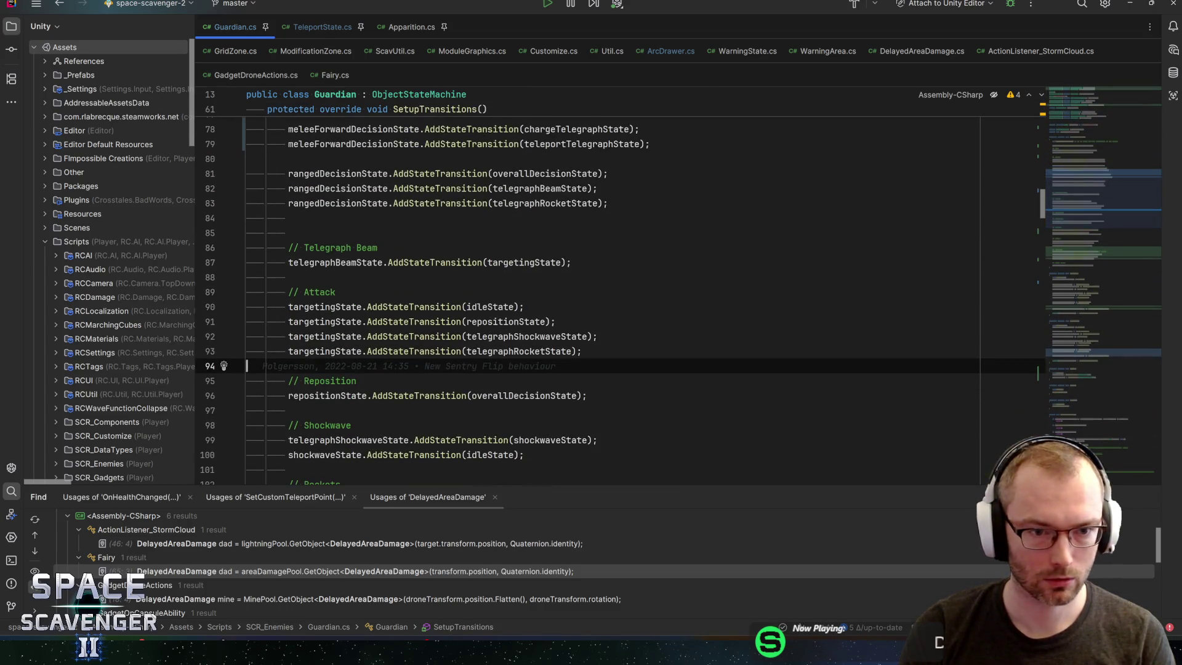
{"action": "left_click", "coordinate": [574, 262]}
{"action": "key", "text": "Down"}
{"action": "key", "text": "Up"}
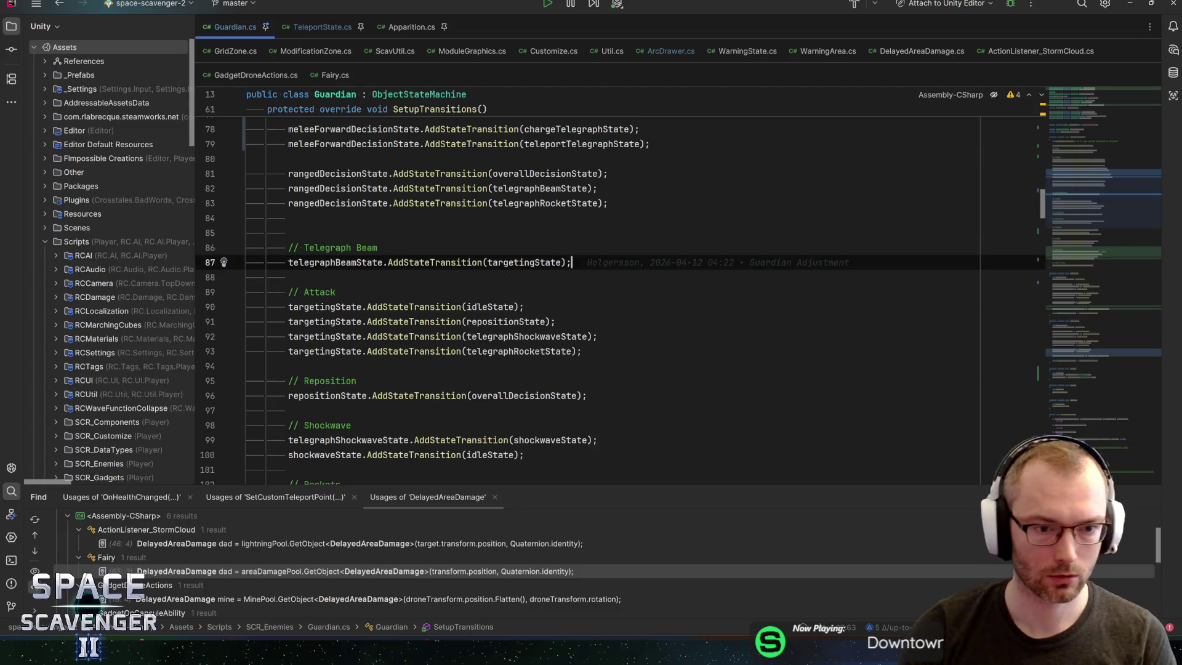
{"action": "scroll", "coordinate": [554, 298], "scroll_direction": "up", "scroll_amount": 10}
{"action": "scroll", "coordinate": [553, 298], "scroll_direction": "down", "scroll_amount": 15}
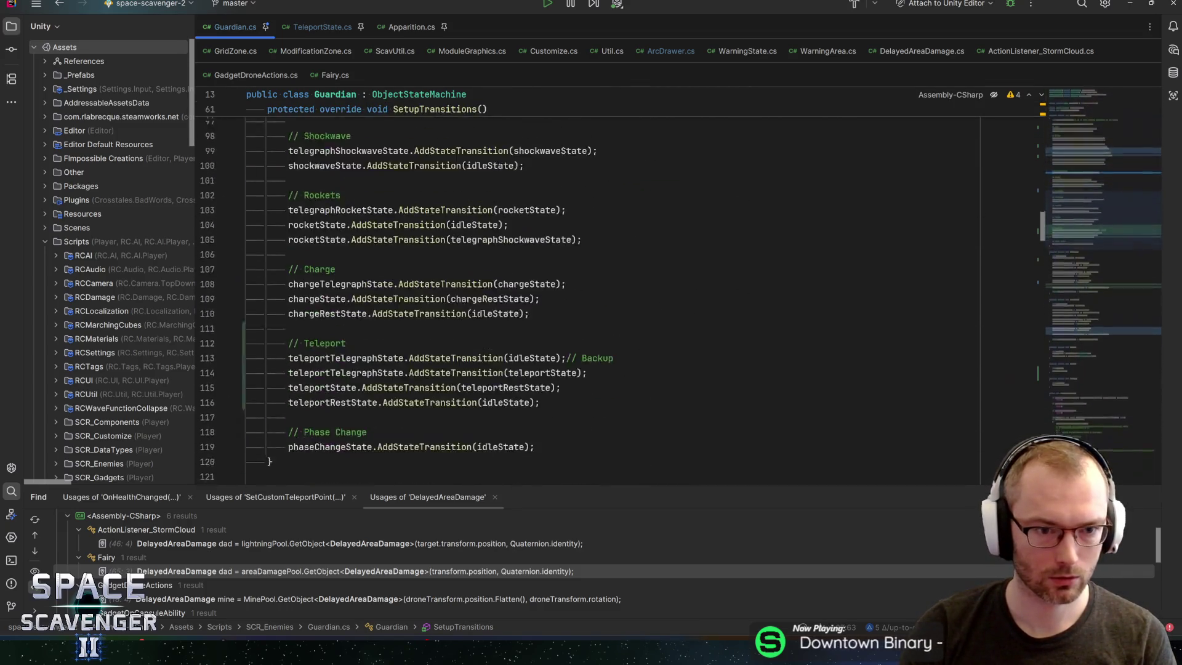
{"action": "scroll", "coordinate": [554, 298], "scroll_direction": "down", "scroll_amount": 5}
{"action": "scroll", "coordinate": [553, 298], "scroll_direction": "up", "scroll_amount": 3}
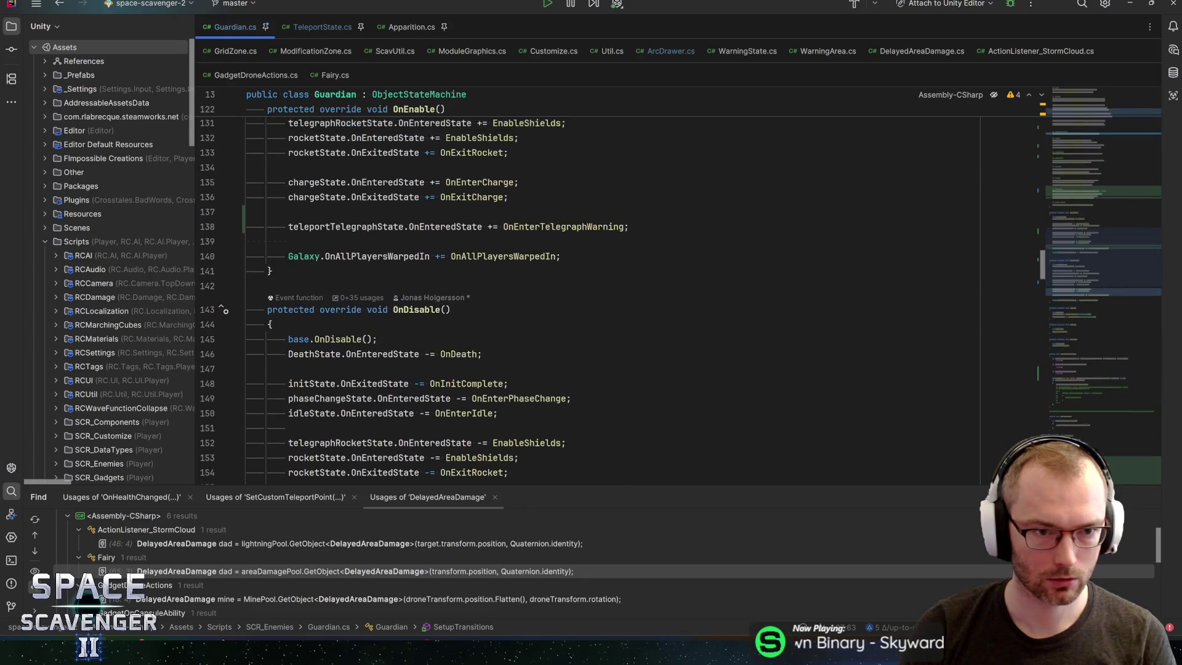
Step: Add 'teleportState.OnEnteredState += OnEnterTelegraph;' below it in OnEnable
{"action": "left_click", "coordinate": [629, 271]}
{"action": "key", "text": "Return"}
{"action": "type", "text": "teleportstts"}
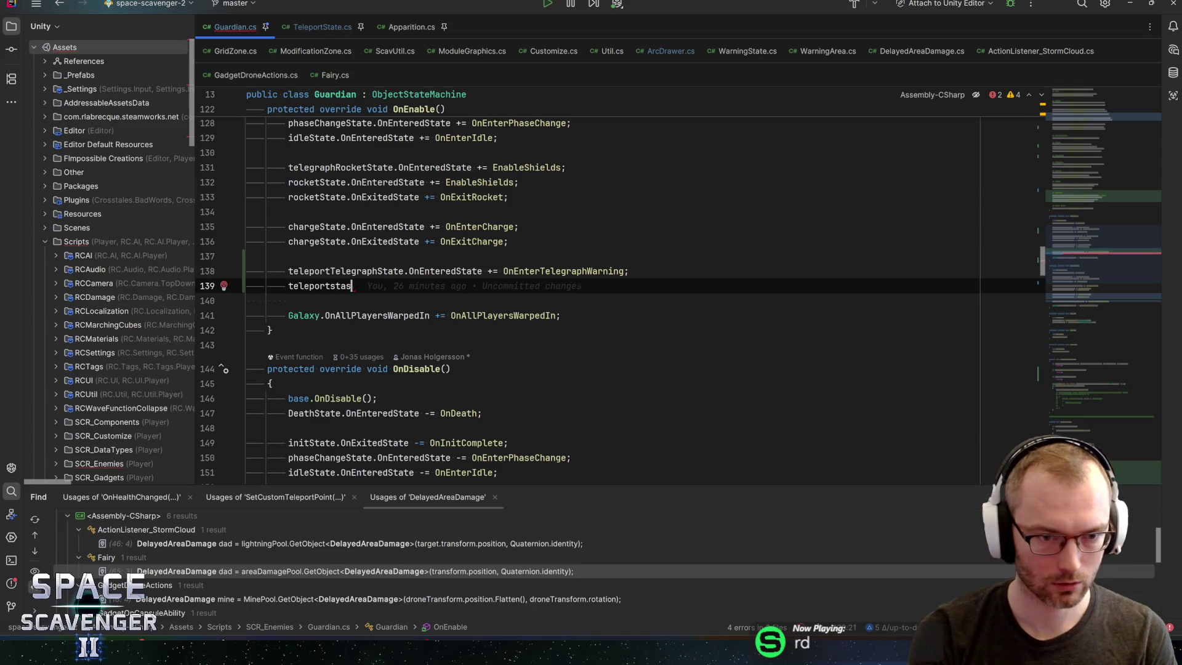
{"action": "key", "text": "BackSpace"}
{"action": "key", "text": "BackSpace"}
{"action": "key", "text": "BackSpace"}
{"action": "key", "text": "Return"}
{"action": "type", "text": ",i"}
{"action": "key", "text": "BackSpace"}
{"action": "key", "text": "BackSpace"}
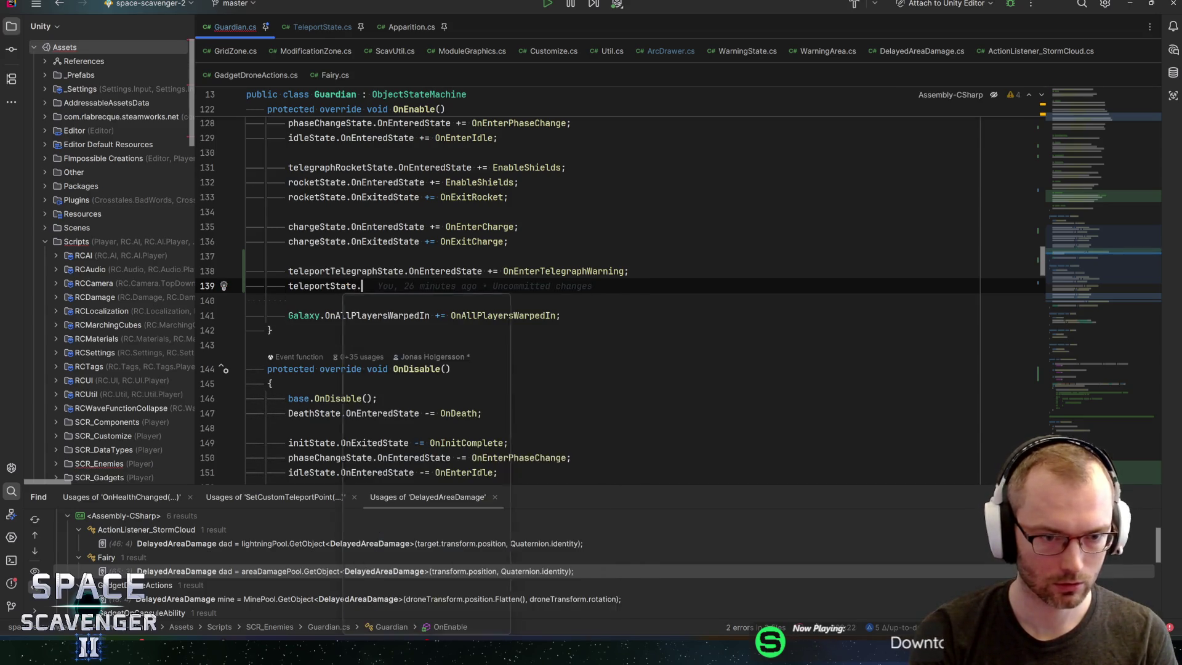
{"action": "type", "text": ".onentered"}
{"action": "key", "text": "Return"}
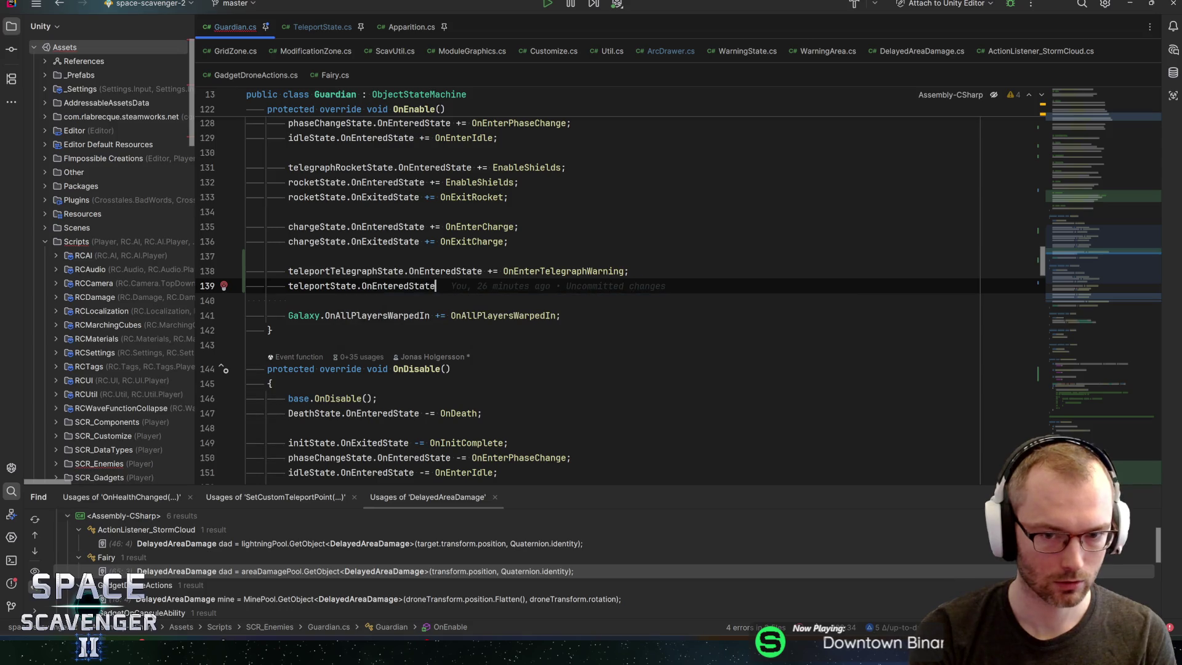
{"action": "type", "text": "+= OnEnterTelegraph"}
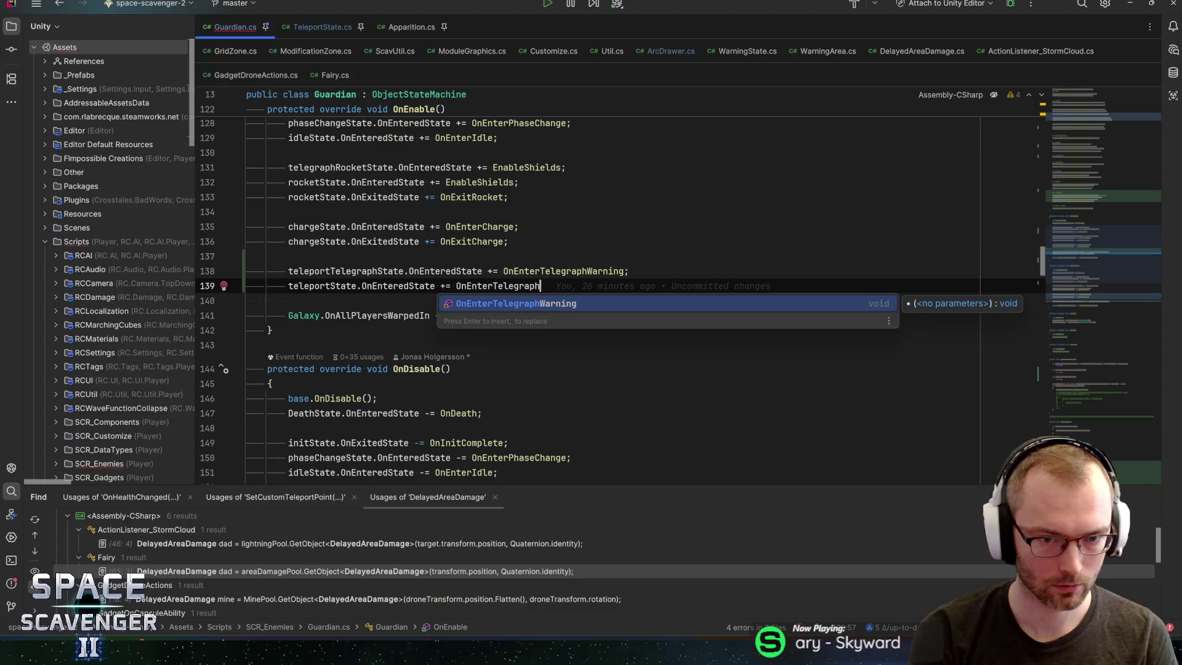
{"action": "type", "text": ";"}
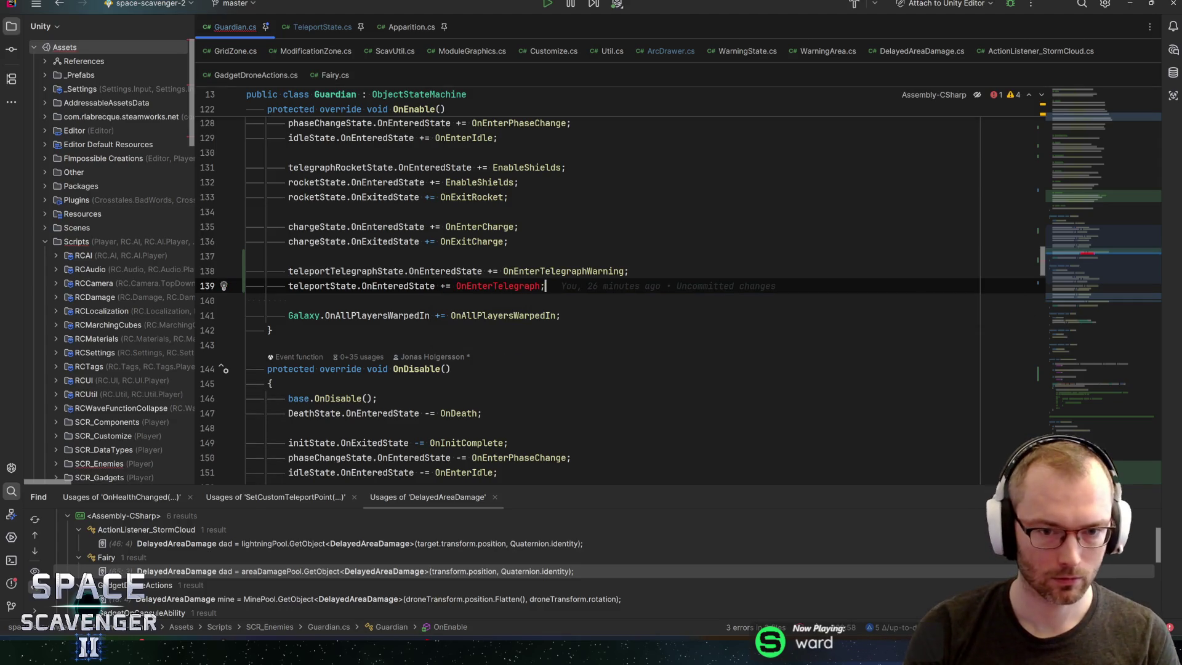
Step: Copy the line into OnDisable and change it to -= OnEnterTelegraph
{"action": "key", "text": "ctrl+d"}
{"action": "key", "text": "alt+shift+Down"}
{"action": "key", "text": "alt+shift+Down"}
{"action": "key", "text": "alt+shift+Down"}
{"action": "key", "text": "alt+shift+Down"}
{"action": "key", "text": "alt+shift+Down"}
{"action": "key", "text": "alt+shift+Down"}
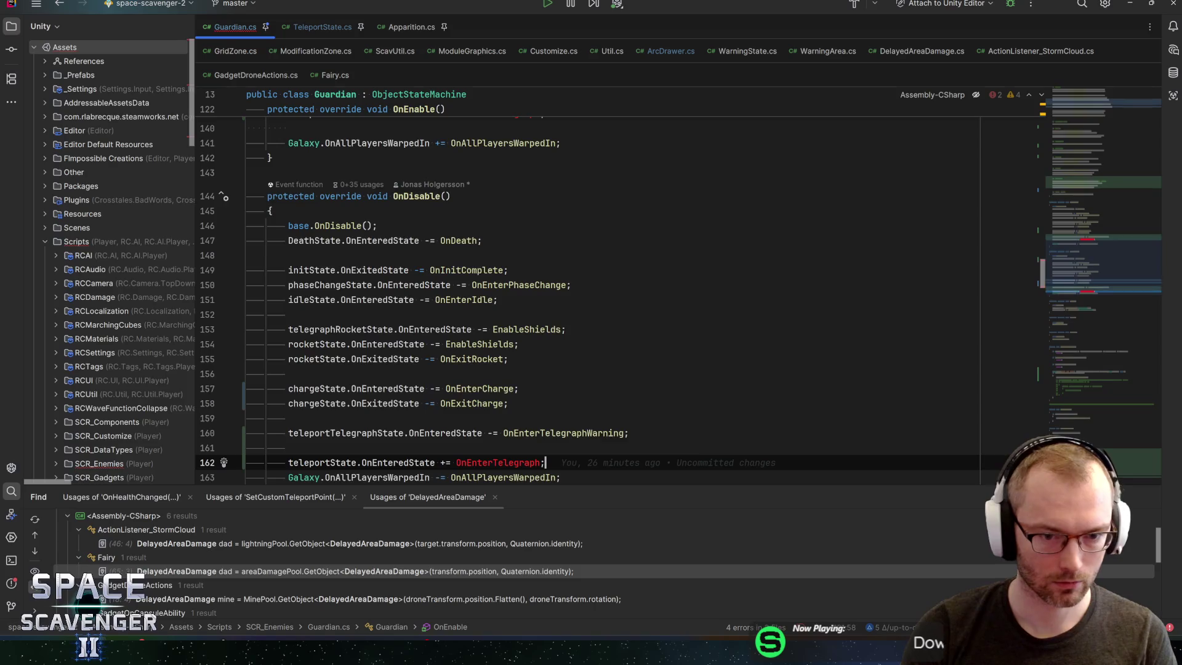
{"action": "key", "text": "alt+shift+Up"}
{"action": "scroll", "coordinate": [677, 286], "scroll_direction": "down", "scroll_amount": 2}
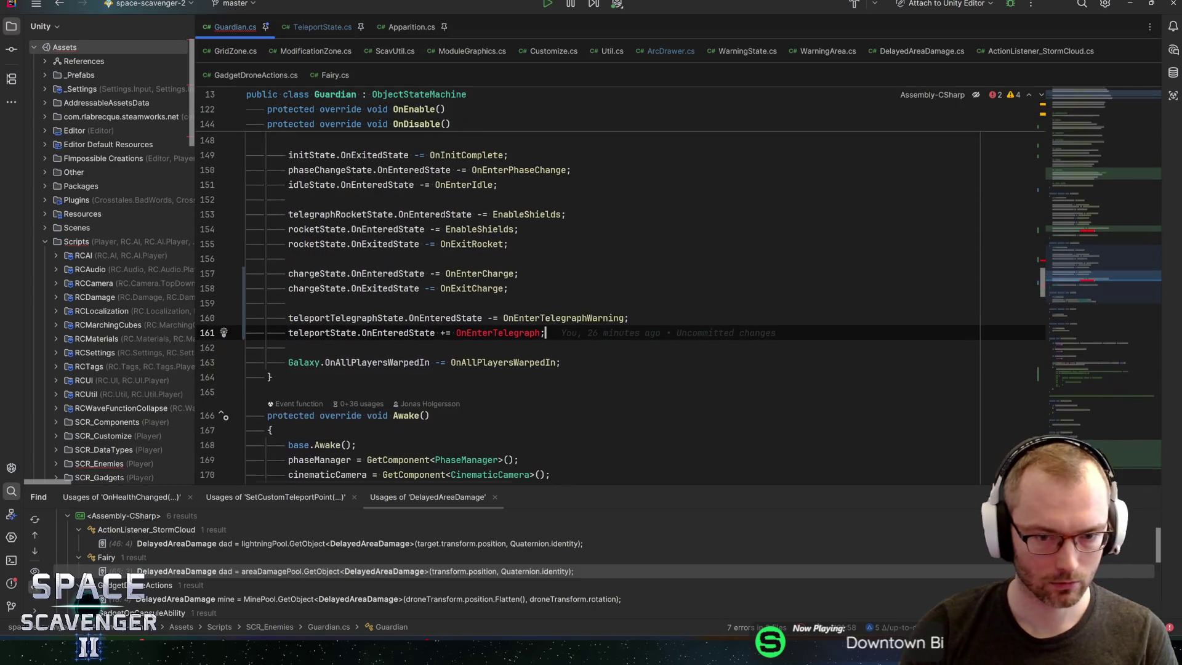
{"action": "key", "text": "ctrl+Left"}
{"action": "key", "text": "ctrl+Left"}
{"action": "type", "text": "-"}
{"action": "key", "text": "ctrl+Right"}
{"action": "key", "text": "ctrl+Right"}
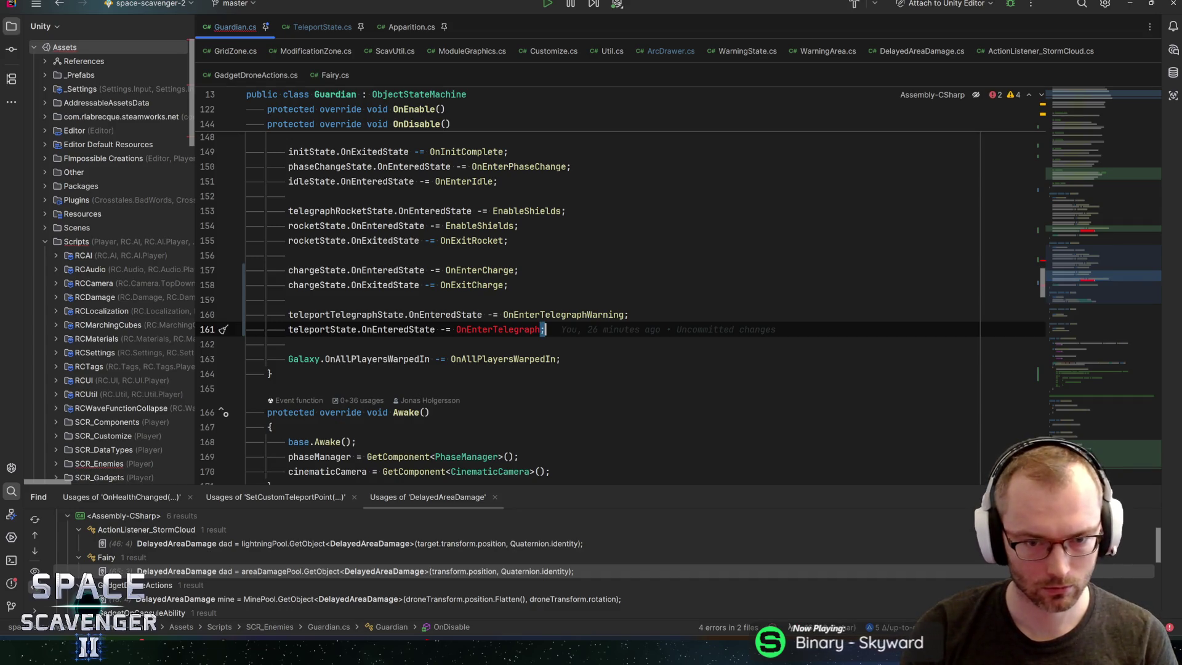
Step: Declare a new private void OnEnterTelegraph() method below OnEnterTelegraphWarning
{"action": "left_click", "coordinate": [550, 315]}
{"action": "double_click", "coordinate": [499, 330]}
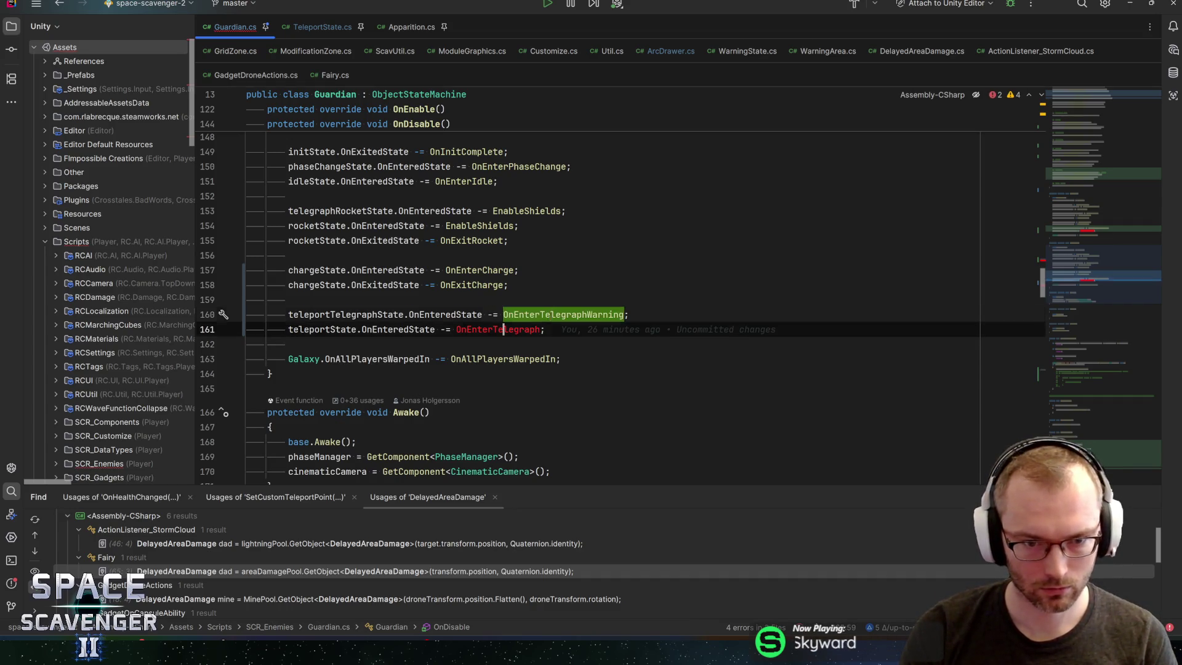
{"action": "key", "text": "ctrl+b"}
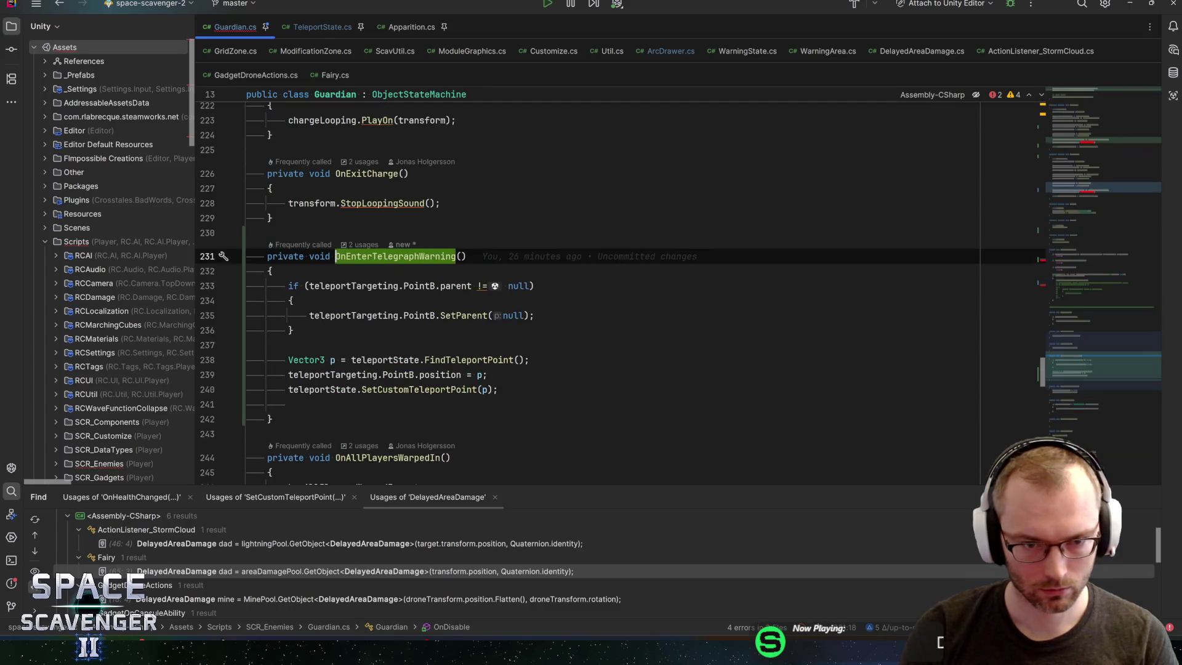
{"action": "key", "text": "Down"}
{"action": "key", "text": "Down"}
{"action": "key", "text": "Down"}
{"action": "key", "text": "Up"}
{"action": "key", "text": "alt+shift+Down"}
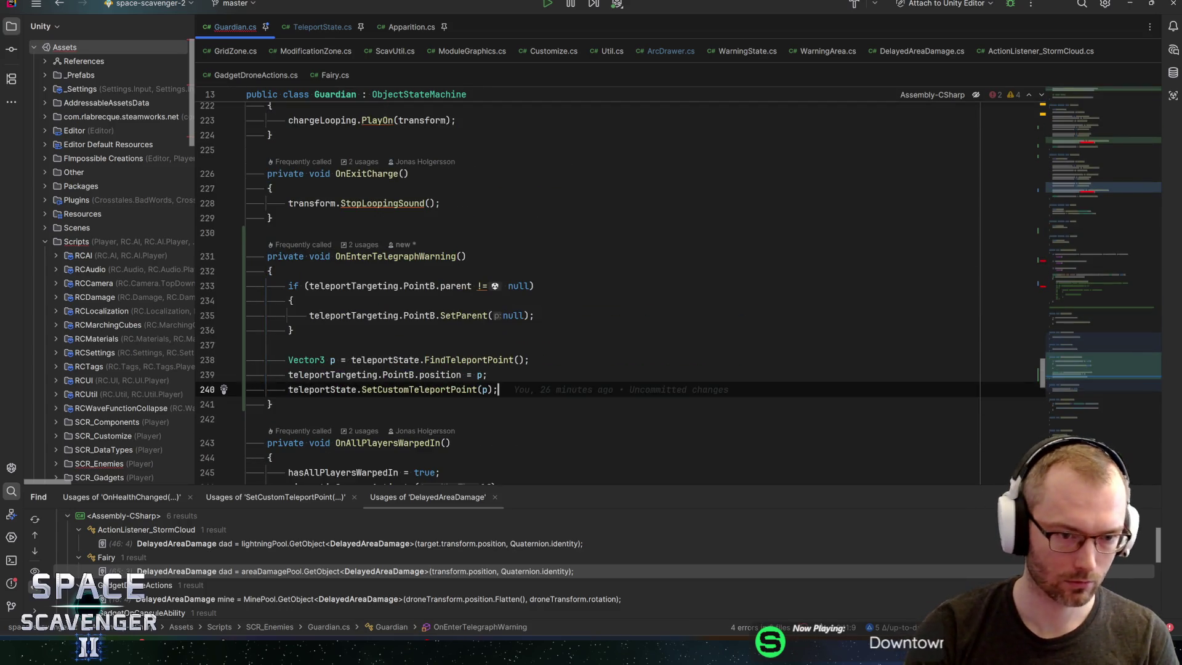
{"action": "key", "text": "Return"}
{"action": "type", "text": "private void OnEnterTelegraph()"}
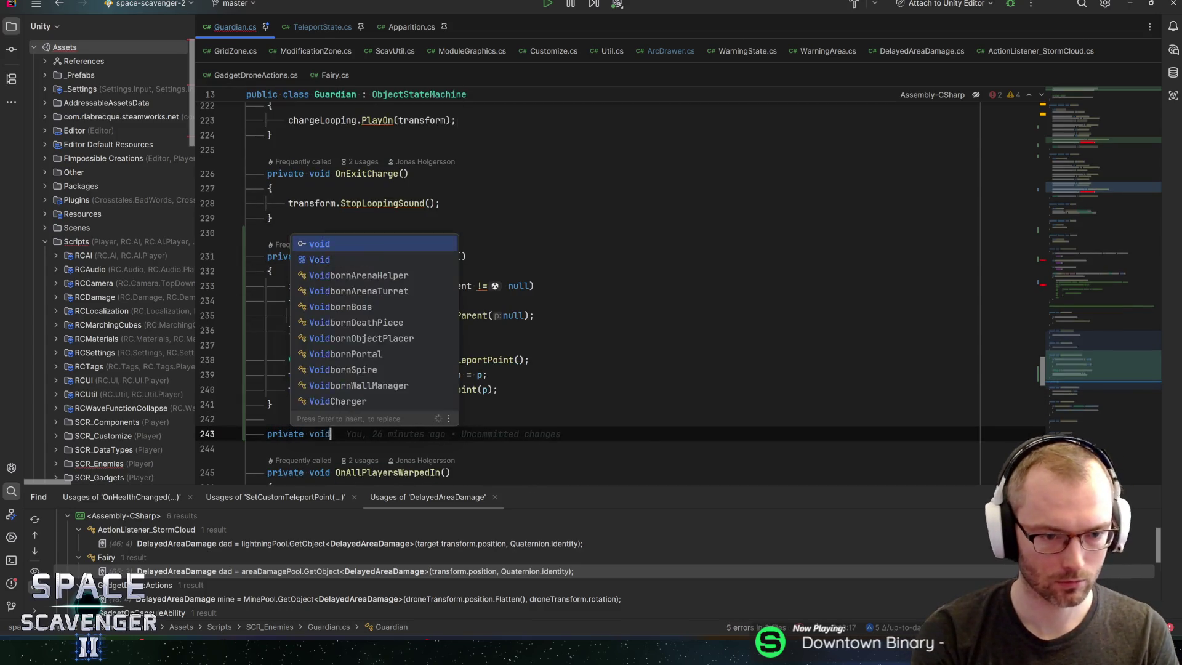
{"action": "key", "text": "Return"}
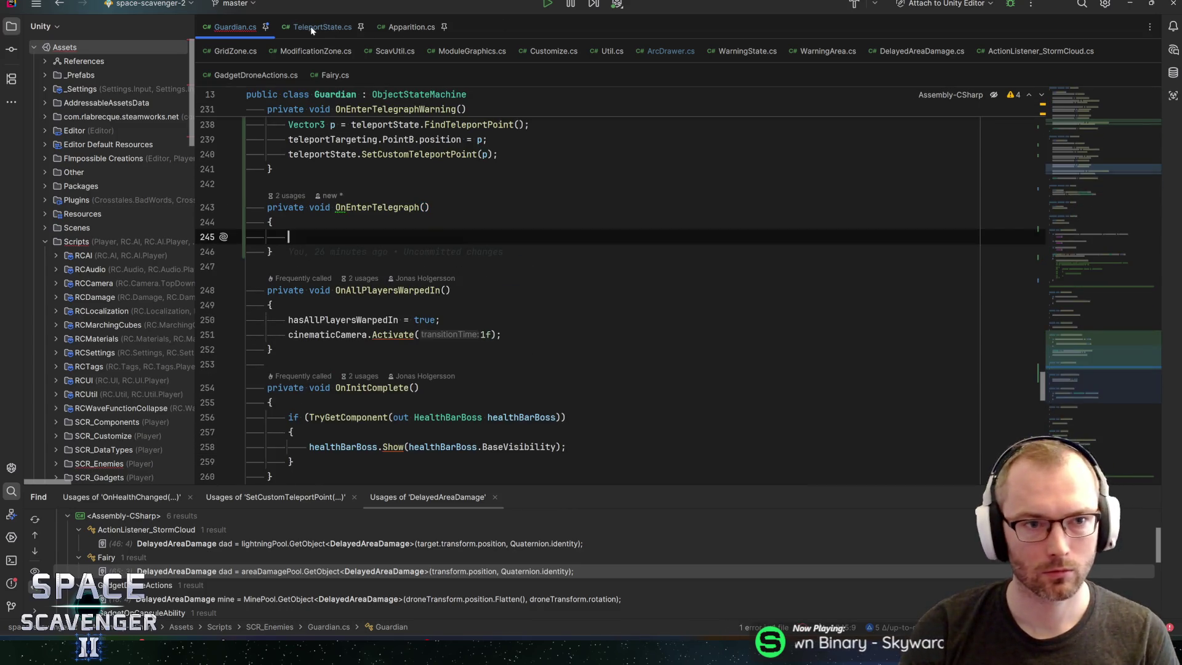
Step: Copy the Fairy's OnEnterTeleport method and paste it into OnEnterTelegraph
{"action": "left_click", "coordinate": [310, 26]}
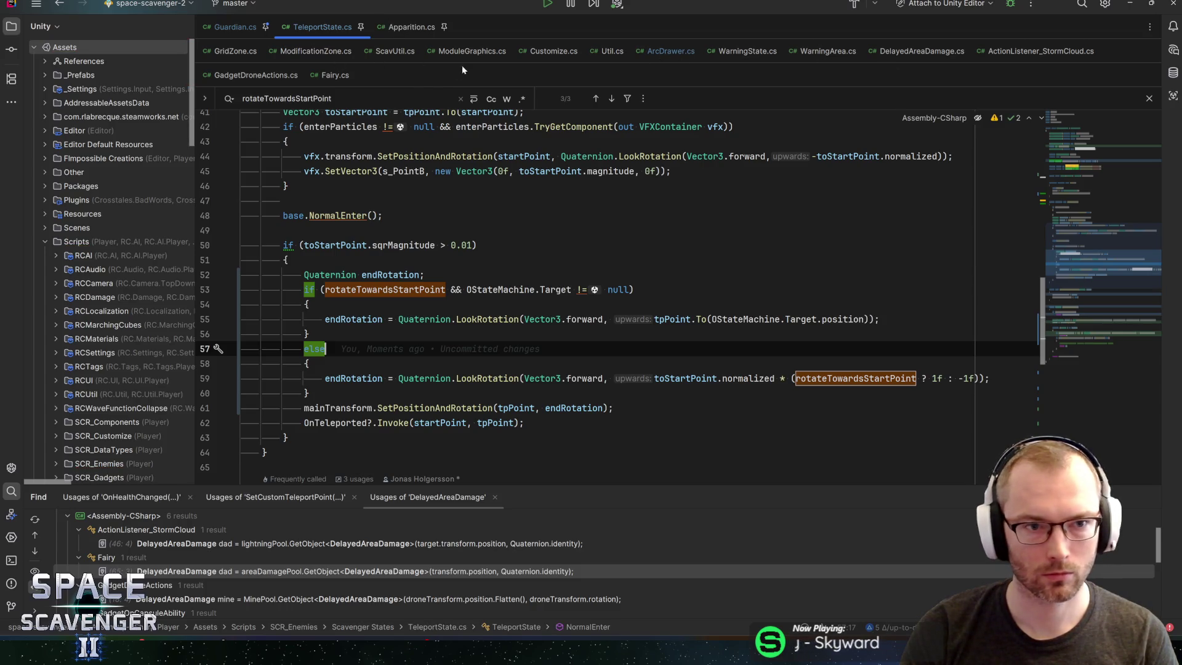
{"action": "left_click", "coordinate": [335, 74]}
{"action": "right_click", "coordinate": [278, 264]}
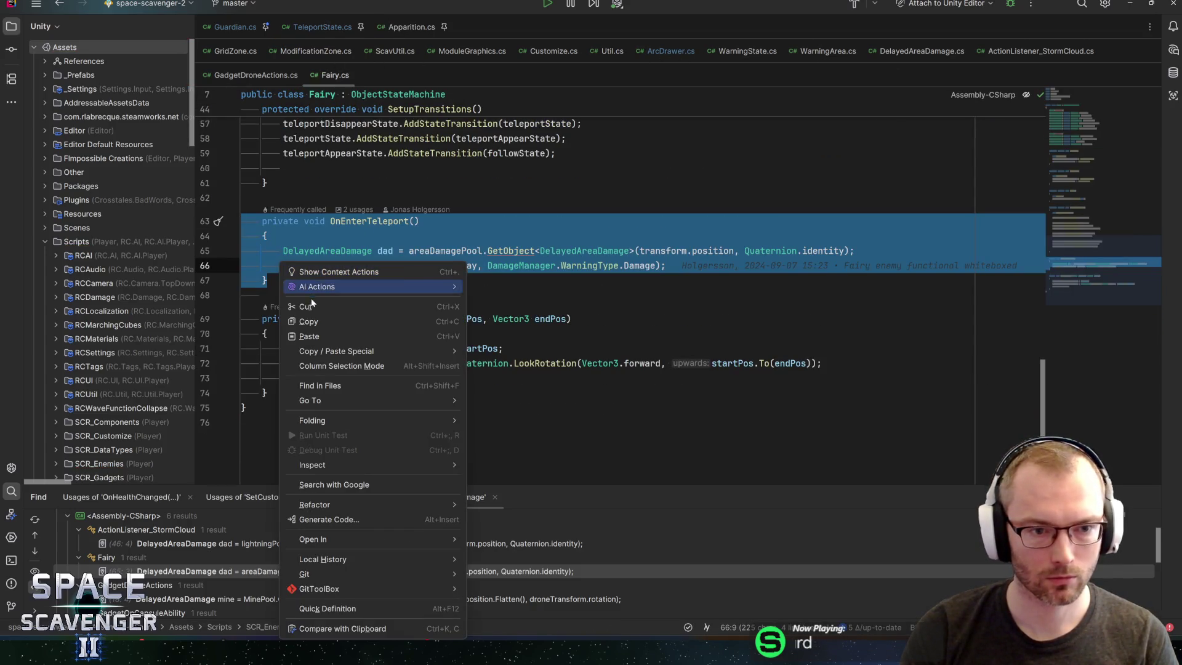
{"action": "left_click", "coordinate": [309, 321]}
{"action": "left_click", "coordinate": [234, 27]}
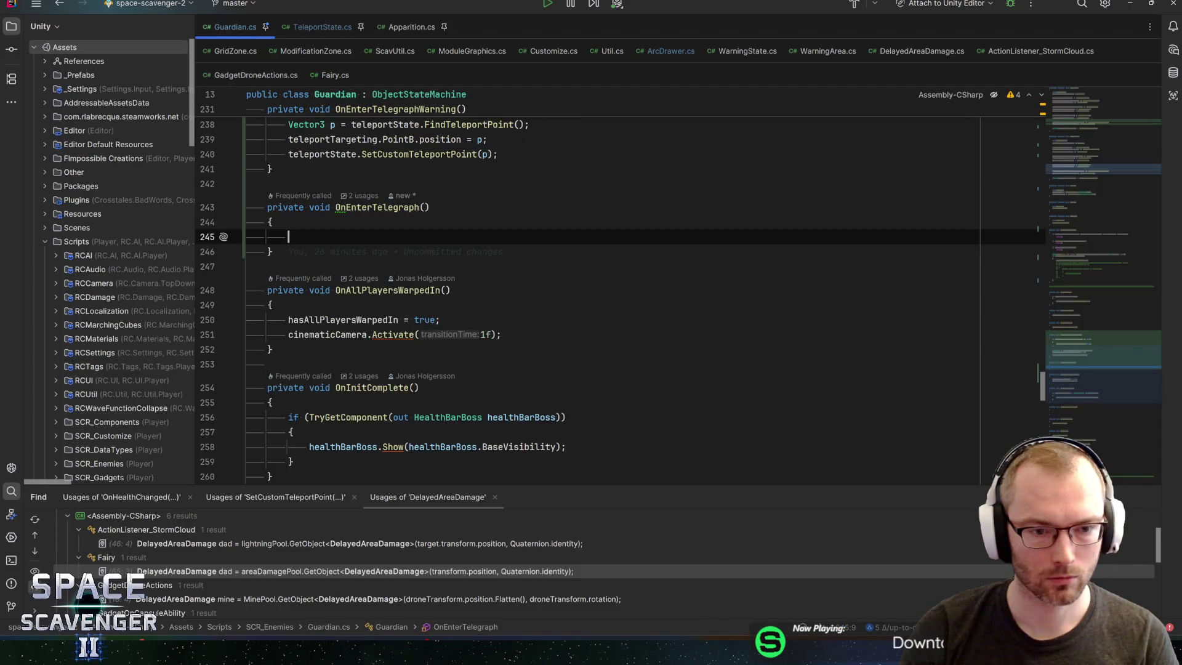
{"action": "key", "text": "ctrl+v"}
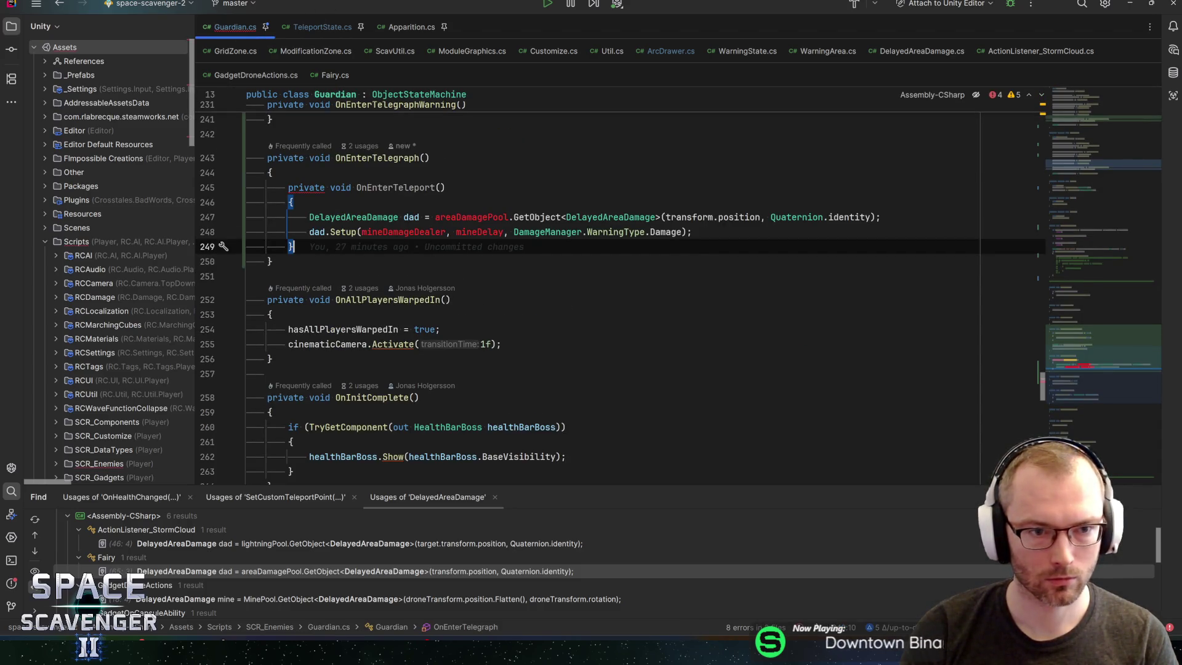
Step: Delete the pasted method's header and braces and outdent its two body lines
{"action": "key", "text": "Up"}
{"action": "key", "text": "Up"}
{"action": "key", "text": "Up"}
{"action": "key", "text": "ctrl+y"}
{"action": "key", "text": "ctrl+y"}
{"action": "key", "text": "Down"}
{"action": "key", "text": "Down"}
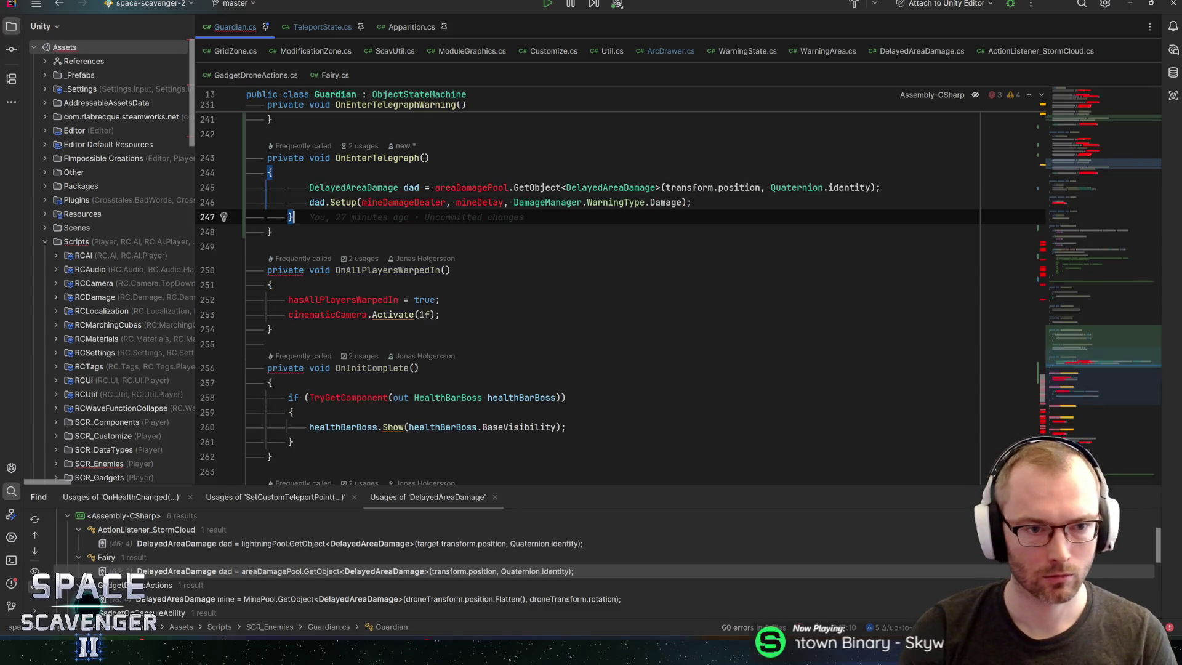
{"action": "key", "text": "ctrl+y"}
{"action": "key", "text": "Up"}
{"action": "key", "text": "Up"}
{"action": "key", "text": "shift+Down"}
{"action": "key", "text": "shift+End"}
{"action": "key", "text": "shift+Tab"}
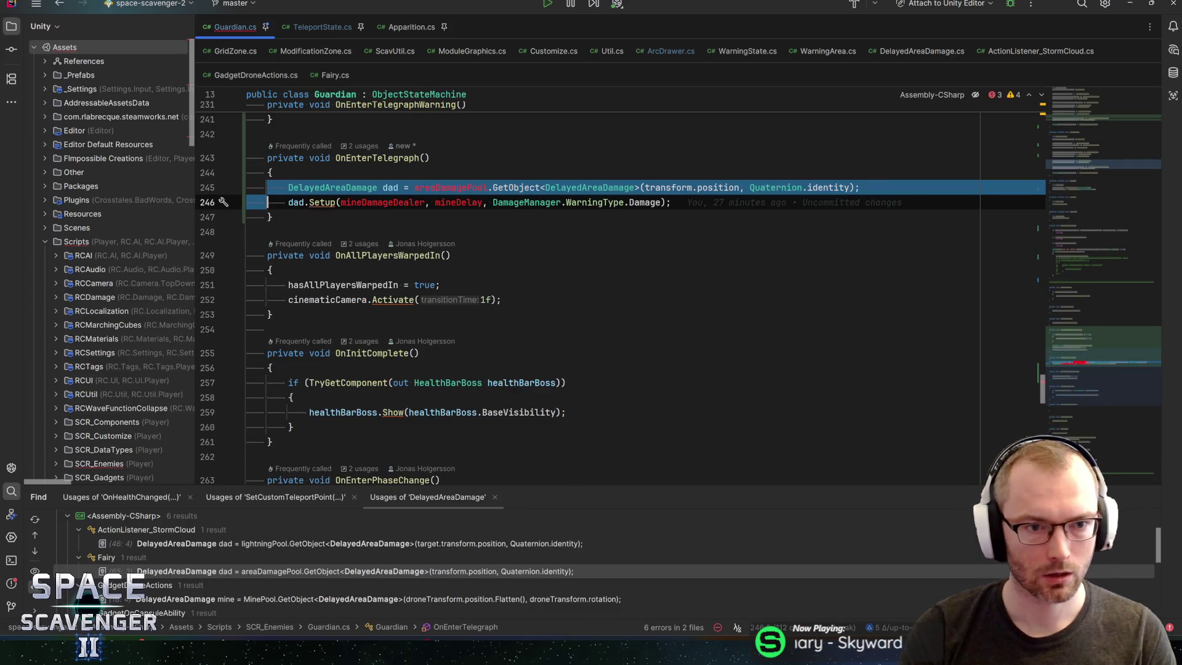
{"action": "key", "text": "End"}
Step: Rename the OnEnterTelegraph method to OnEnterTeleport
{"action": "left_click", "coordinate": [356, 158]}
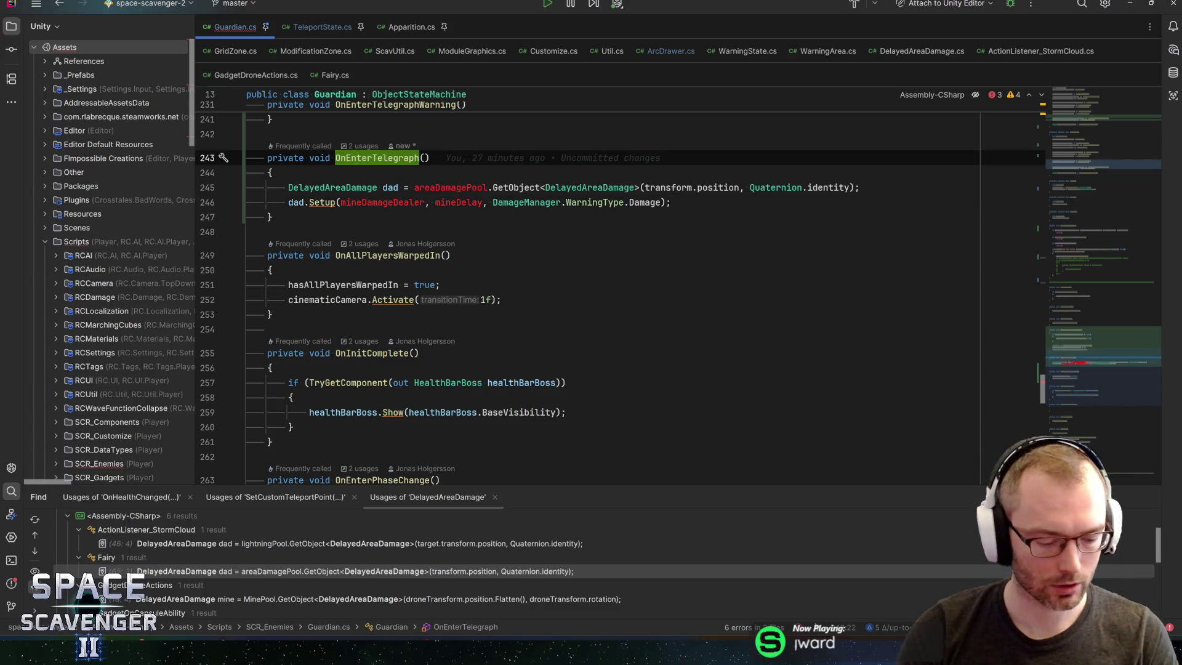
{"action": "key", "text": "shift+F6"}
{"action": "key", "text": "End"}
{"action": "key", "text": "BackSpace"}
{"action": "key", "text": "BackSpace"}
{"action": "key", "text": "BackSpace"}
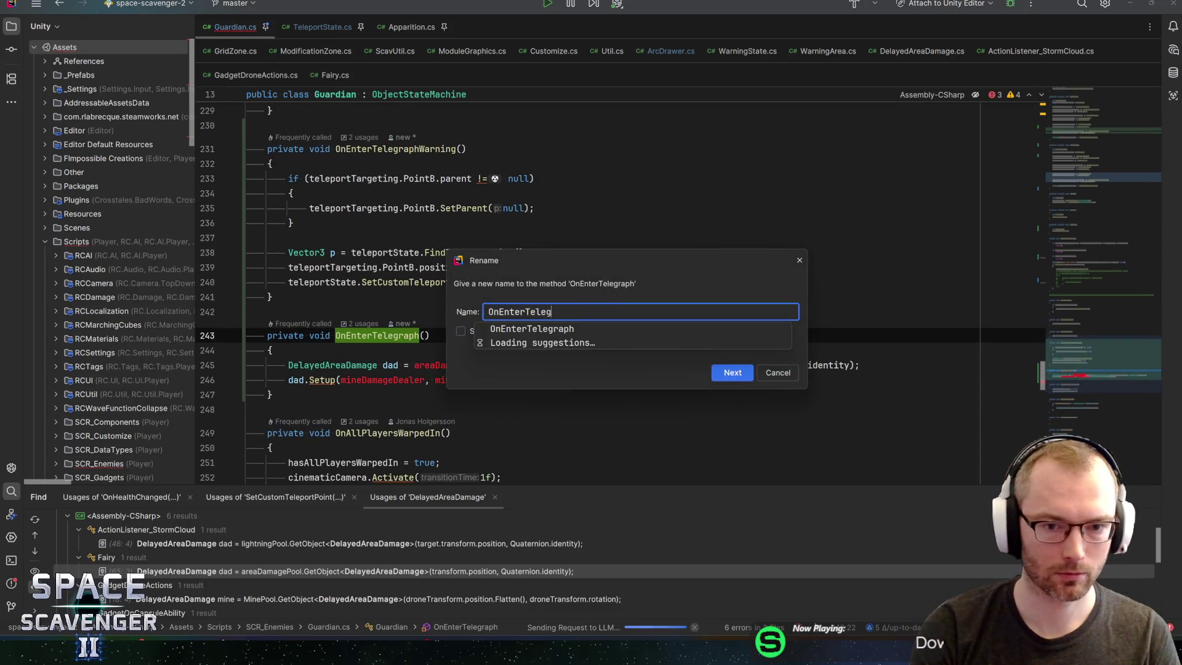
{"action": "key", "text": "BackSpace"}
{"action": "type", "text": "port"}
{"action": "key", "text": "Return"}
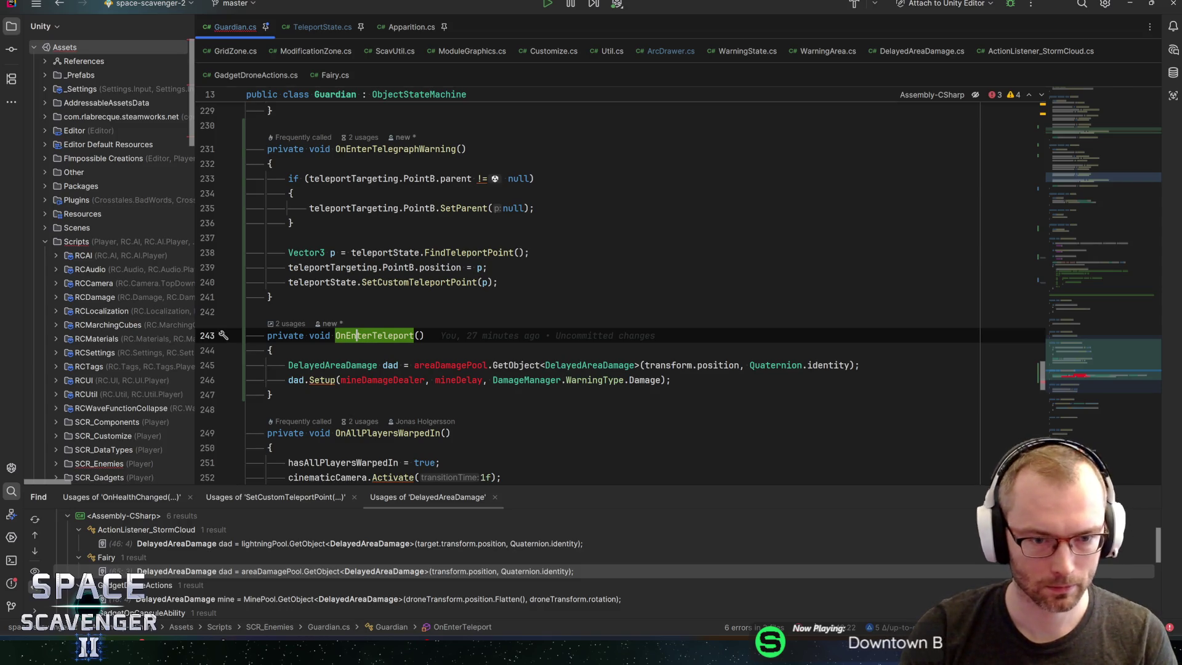
{"action": "left_click", "coordinate": [450, 365]}
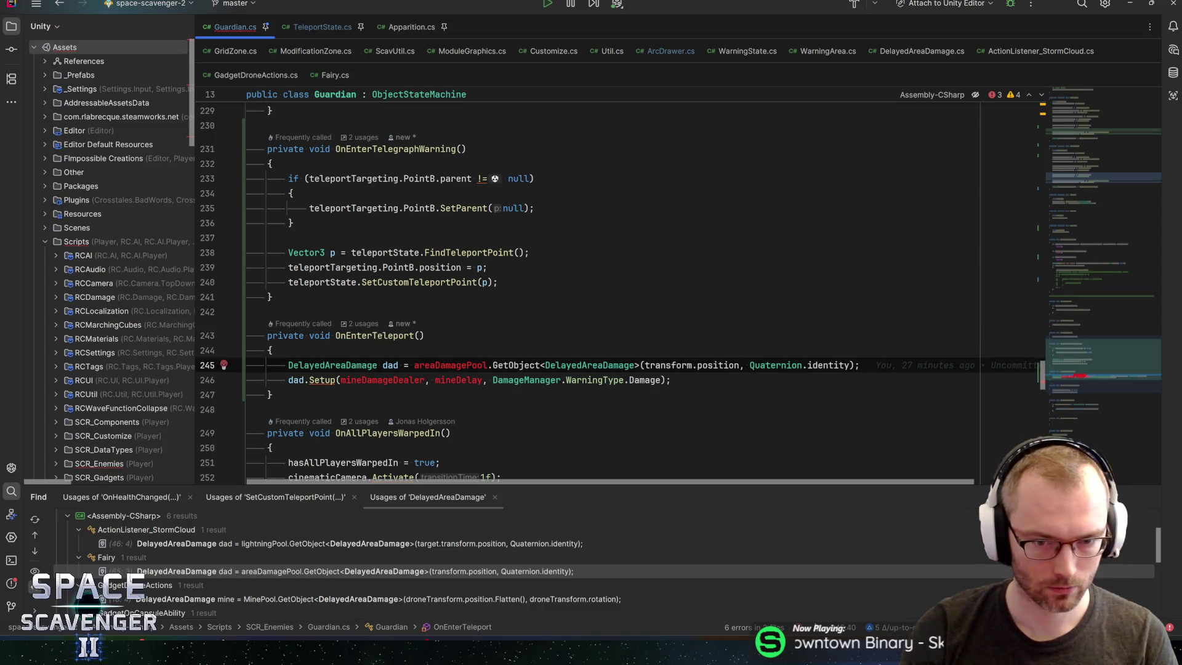
{"action": "left_click", "coordinate": [671, 380]}
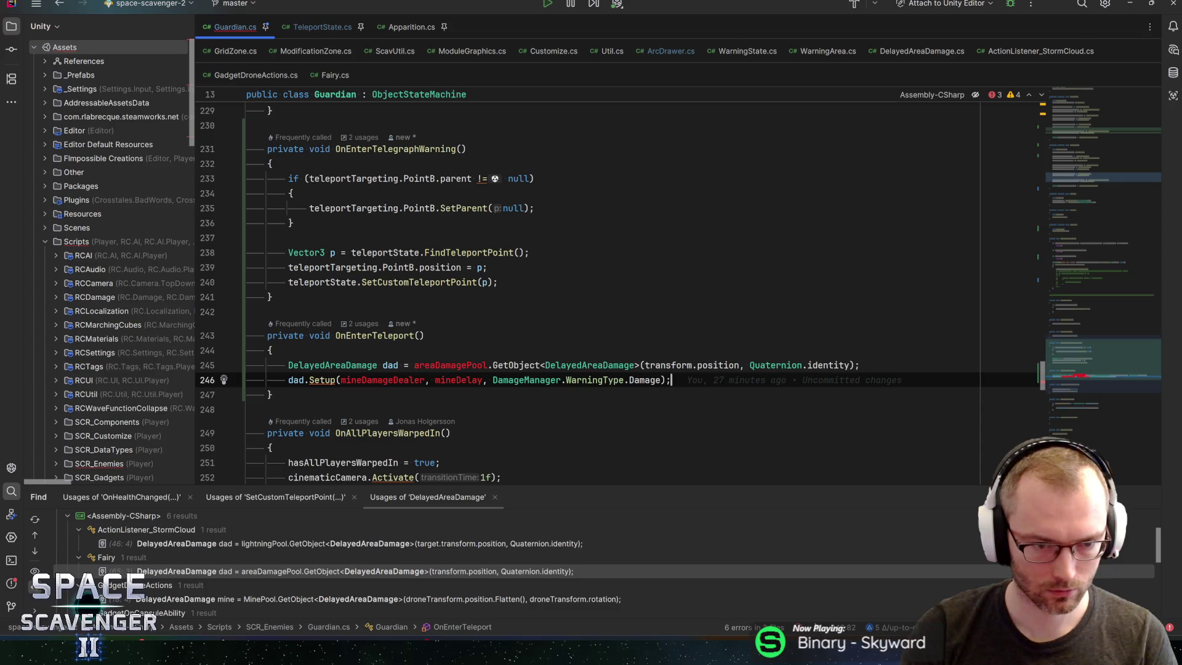
{"action": "double_click", "coordinate": [383, 380]}
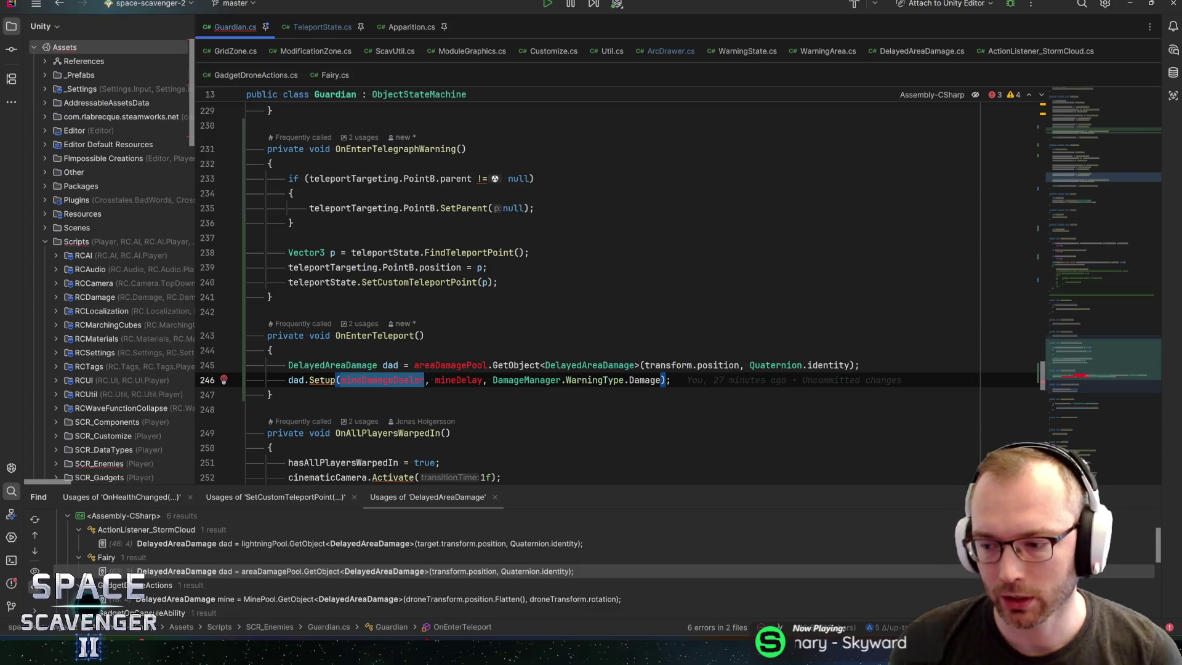
{"action": "left_click", "coordinate": [435, 365]}
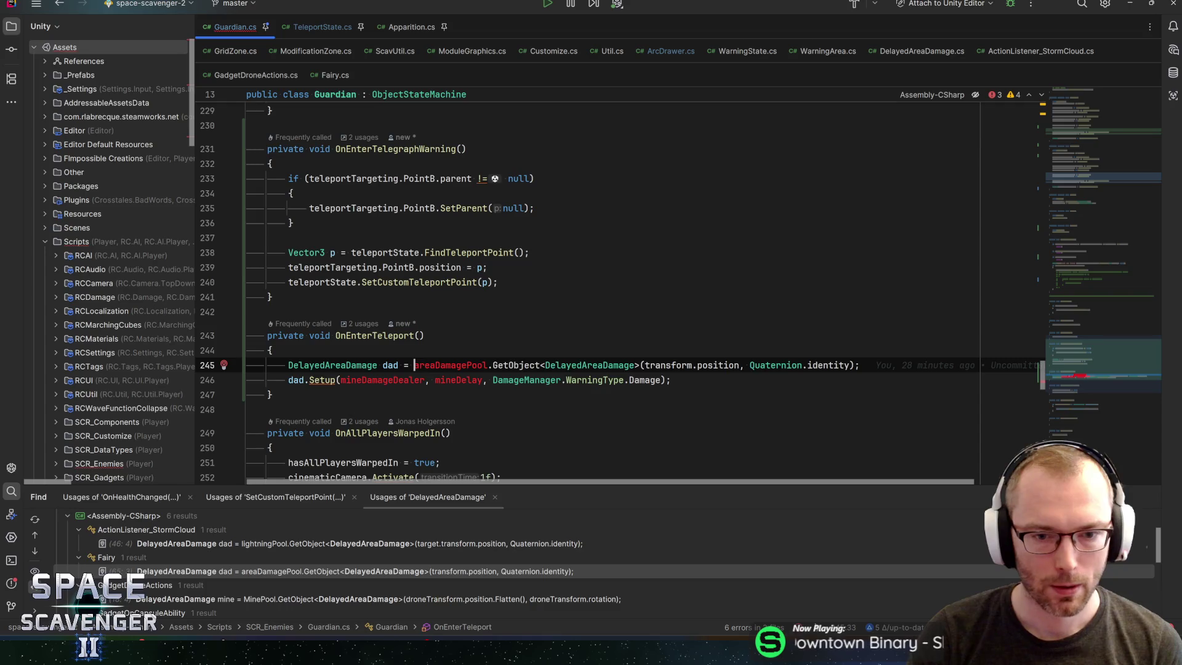
Step: In dad.Setup, replace mineDamageDealer with teleportAreaDamage and mineDelay with teleportAreaDelay
{"action": "key", "text": "Down"}
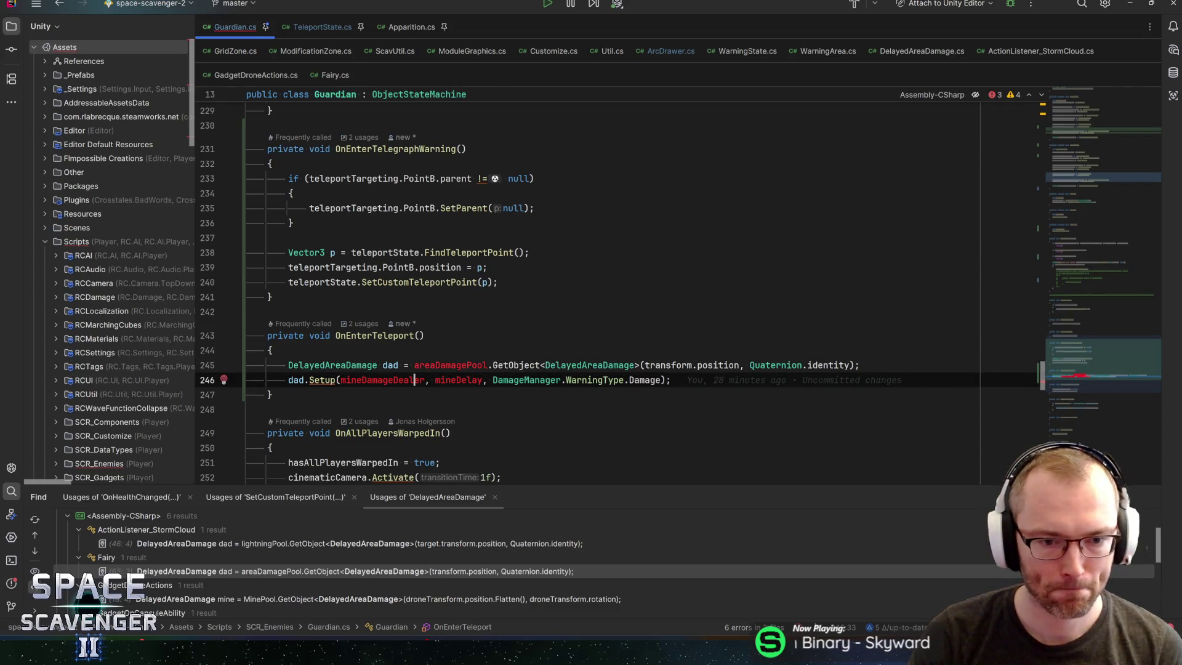
{"action": "key", "text": "Right"}
{"action": "key", "text": "Right"}
{"action": "type", "text": "teleport"}
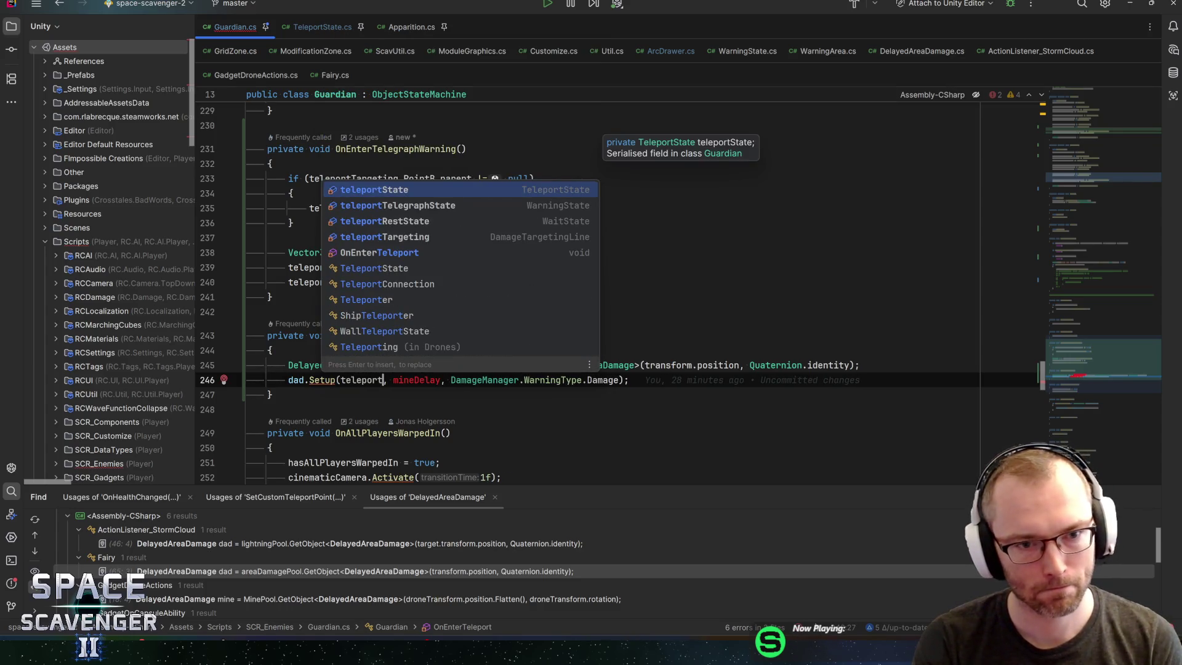
{"action": "type", "text": "AreaDam"}
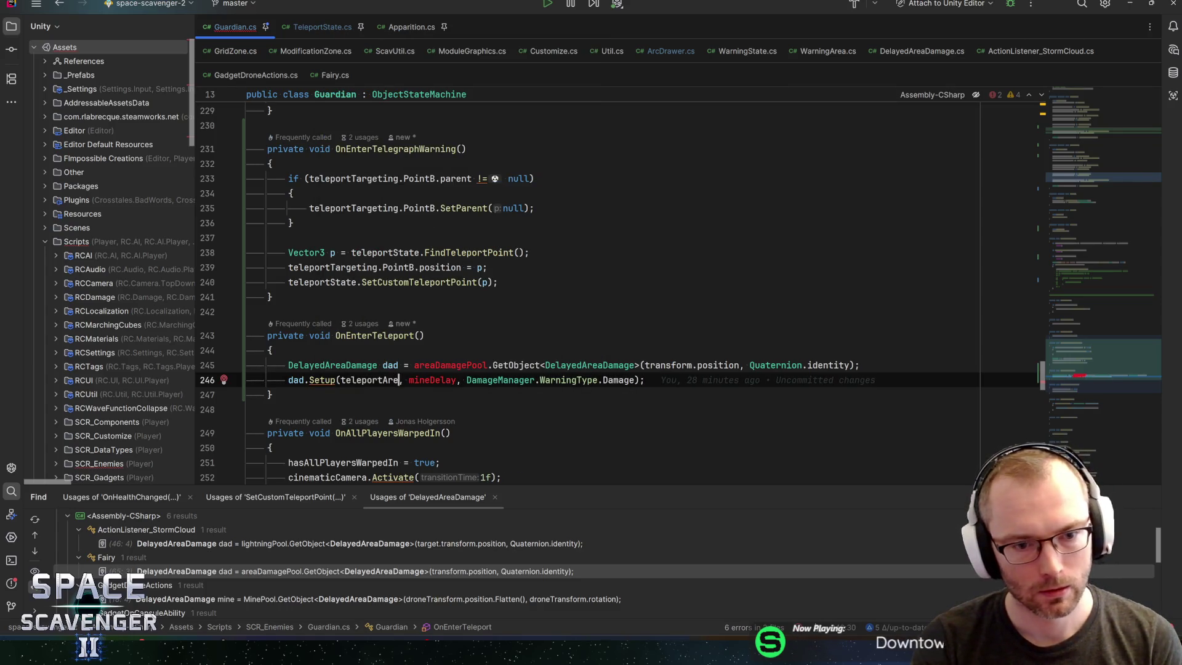
{"action": "type", "text": "age"}
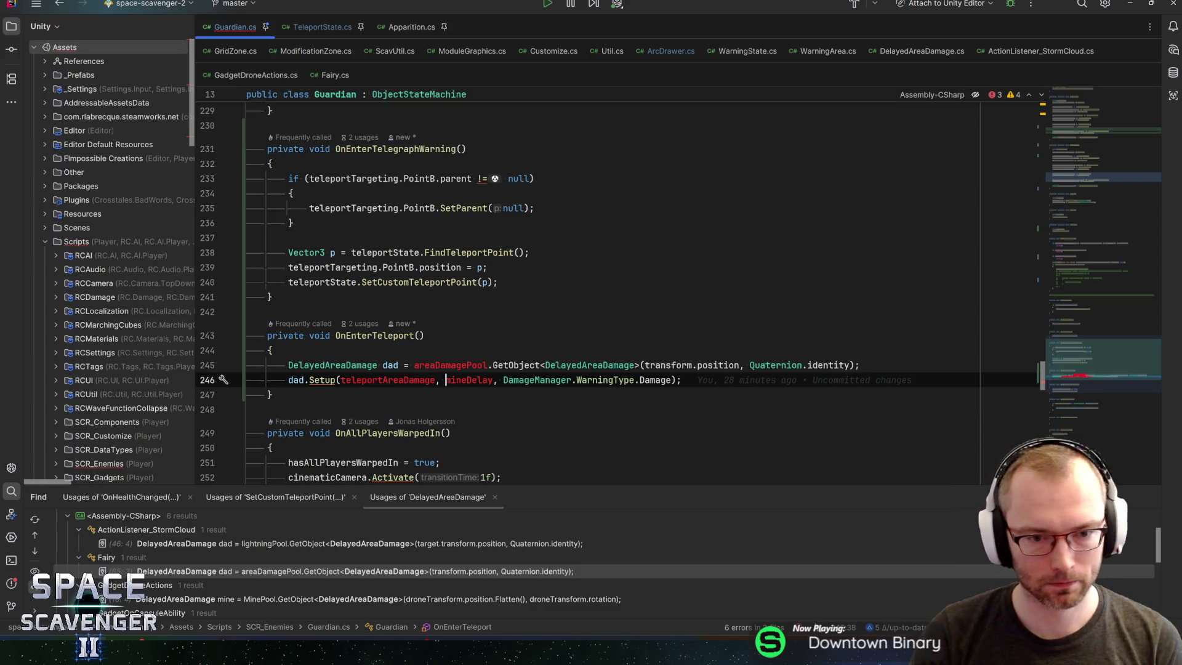
{"action": "key", "text": "ctrl+shift+Right"}
{"action": "type", "text": "teleportMine"}
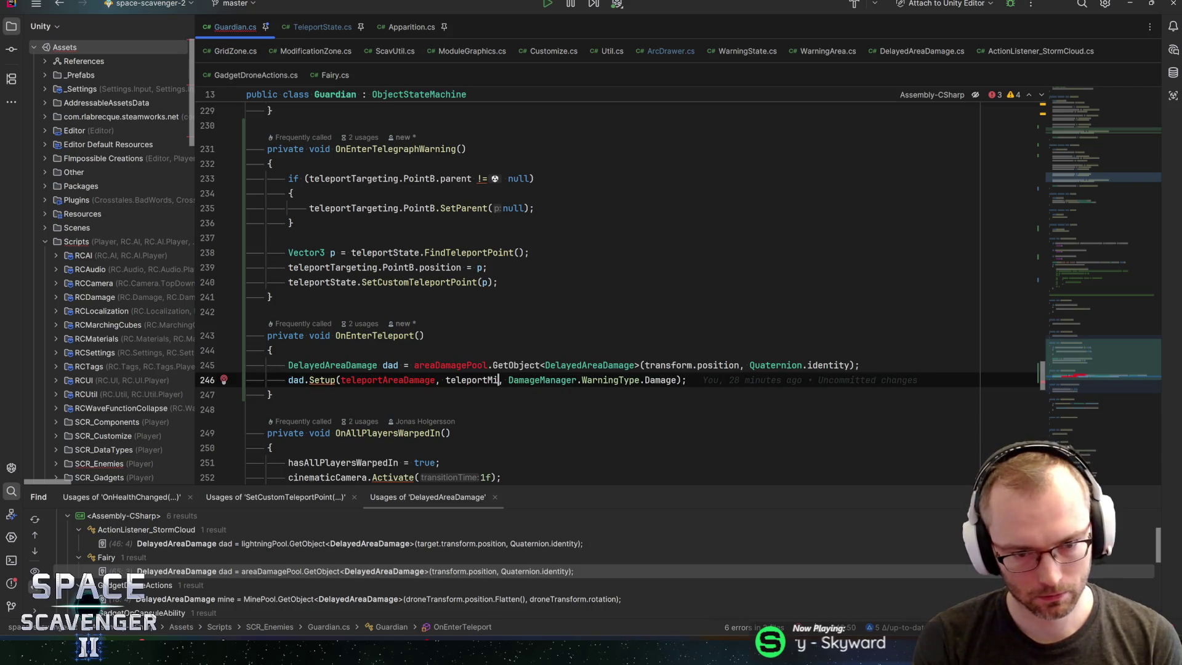
{"action": "key", "text": "BackSpace"}
{"action": "key", "text": "BackSpace"}
{"action": "key", "text": "BackSpace"}
{"action": "type", "text": "AreaDelay"}
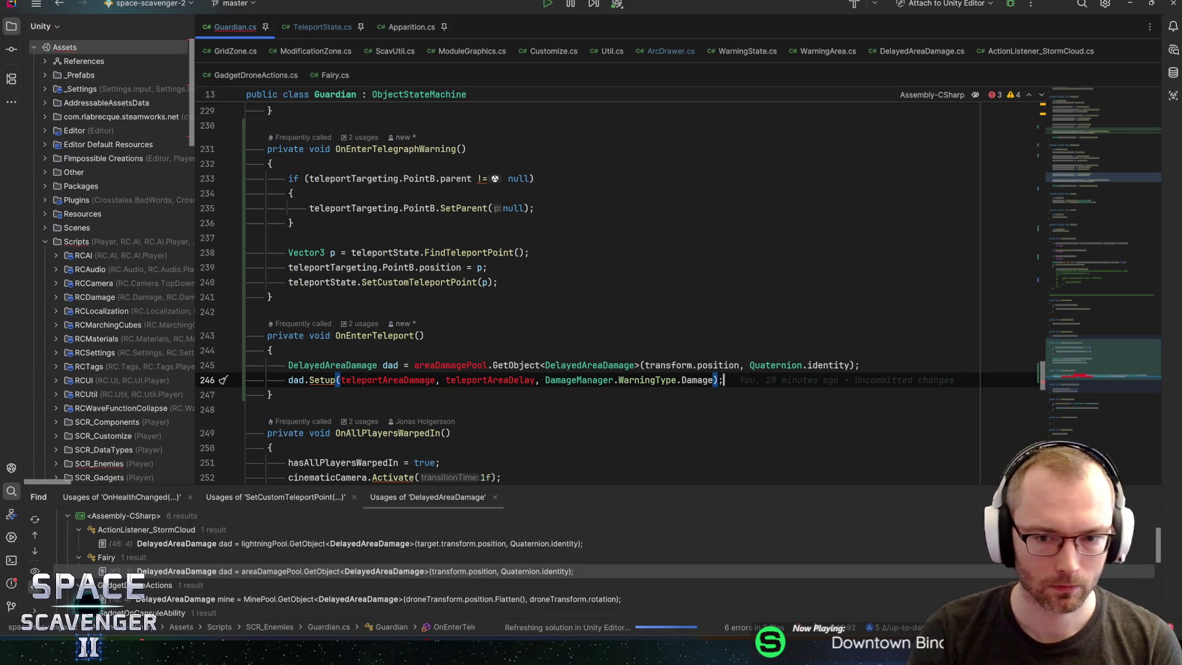
{"action": "double_click", "coordinate": [450, 365]}
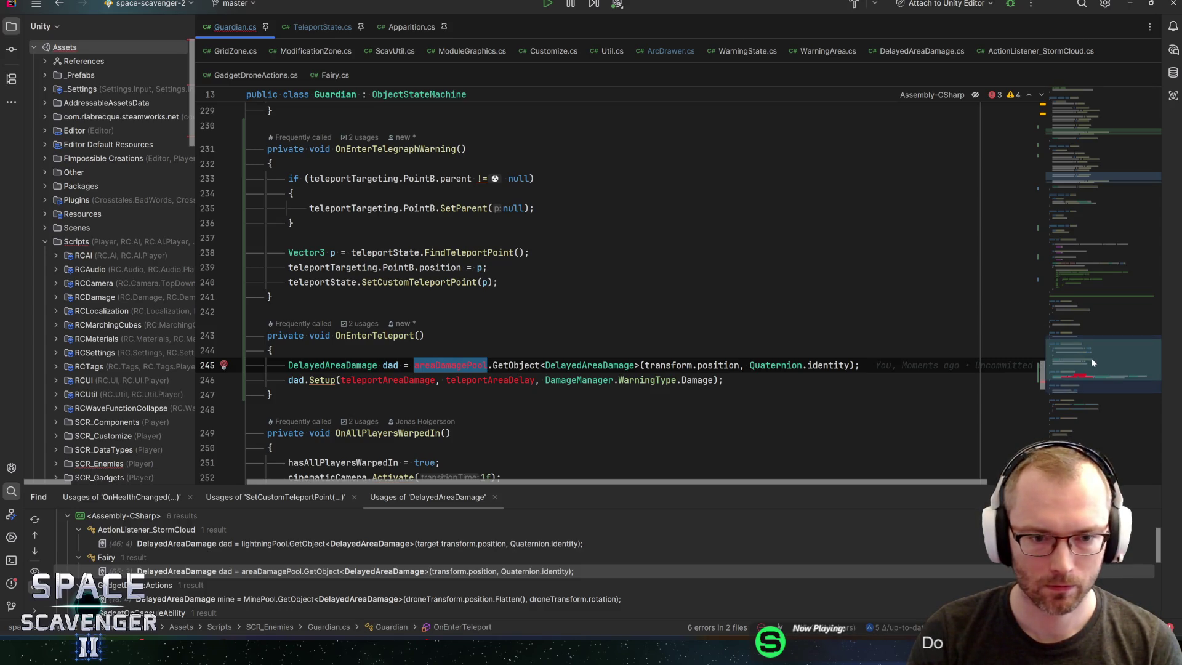
Step: Add a [Title("Teleport Stuff")] attribute above the teleportTargeting field in Guardian.cs
{"action": "mouse_move", "coordinate": [1091, 362]}
{"action": "left_mouse_down"}
{"action": "mouse_move", "coordinate": [1114, 180]}
{"action": "mouse_move", "coordinate": [1099, 227]}
{"action": "mouse_move", "coordinate": [1102, 137]}
{"action": "left_mouse_up"}
{"action": "left_click", "coordinate": [592, 343]}
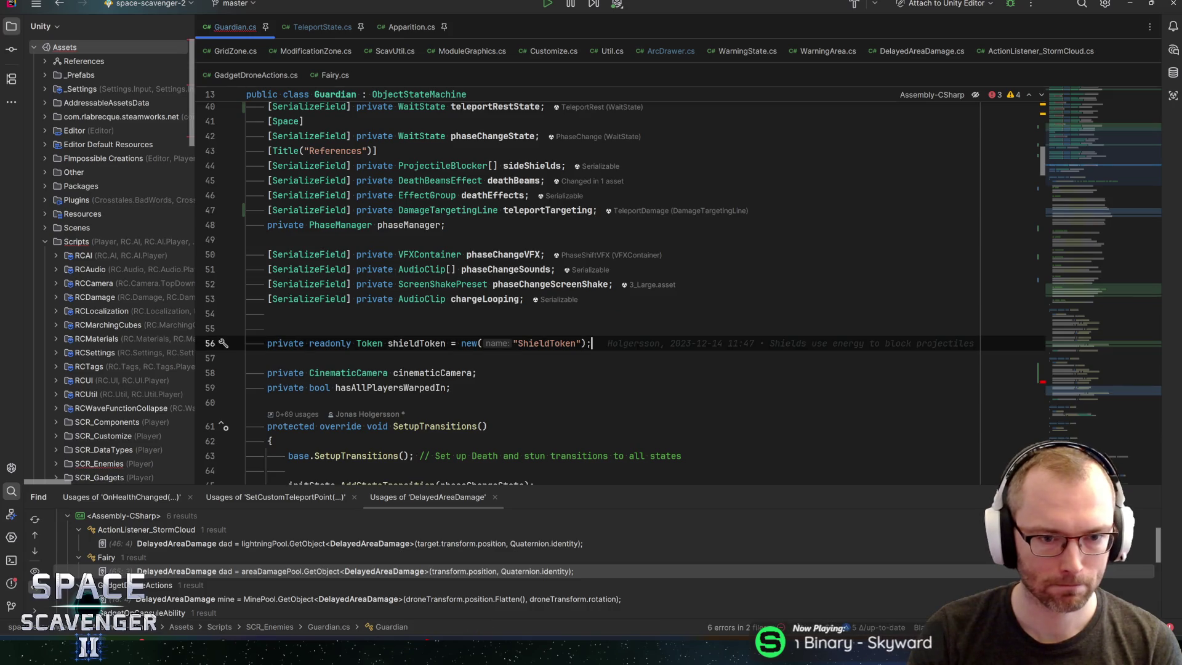
{"action": "left_click", "coordinate": [596, 210]}
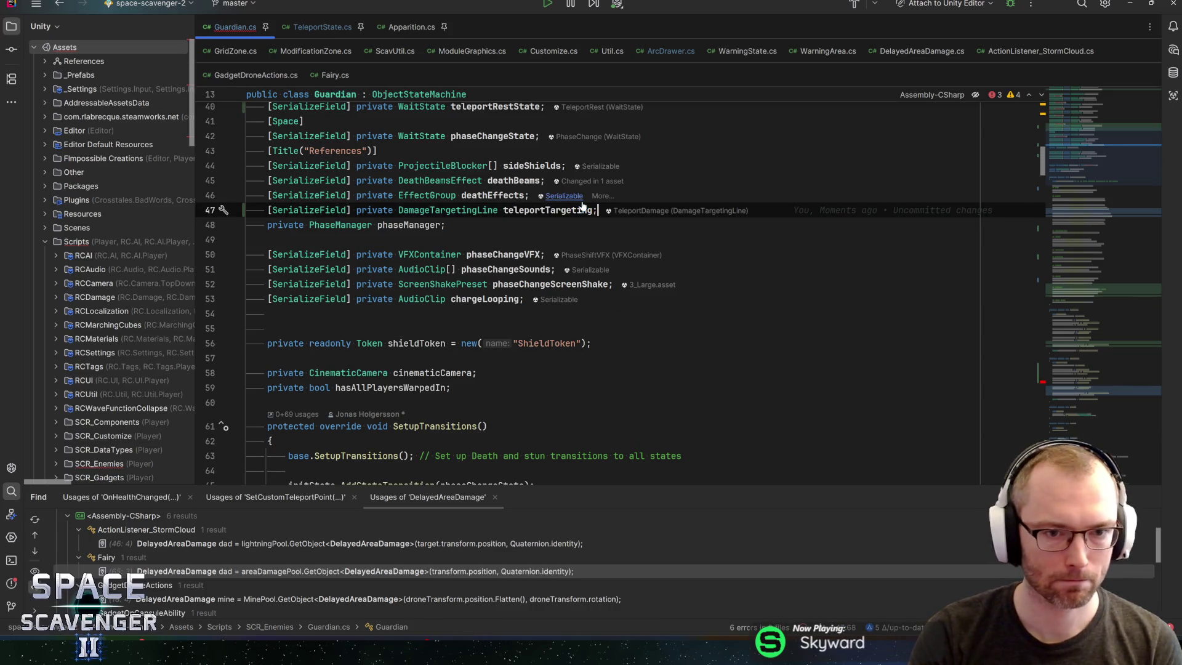
{"action": "key", "text": "ctrl+alt+Return"}
{"action": "type", "text": "["}
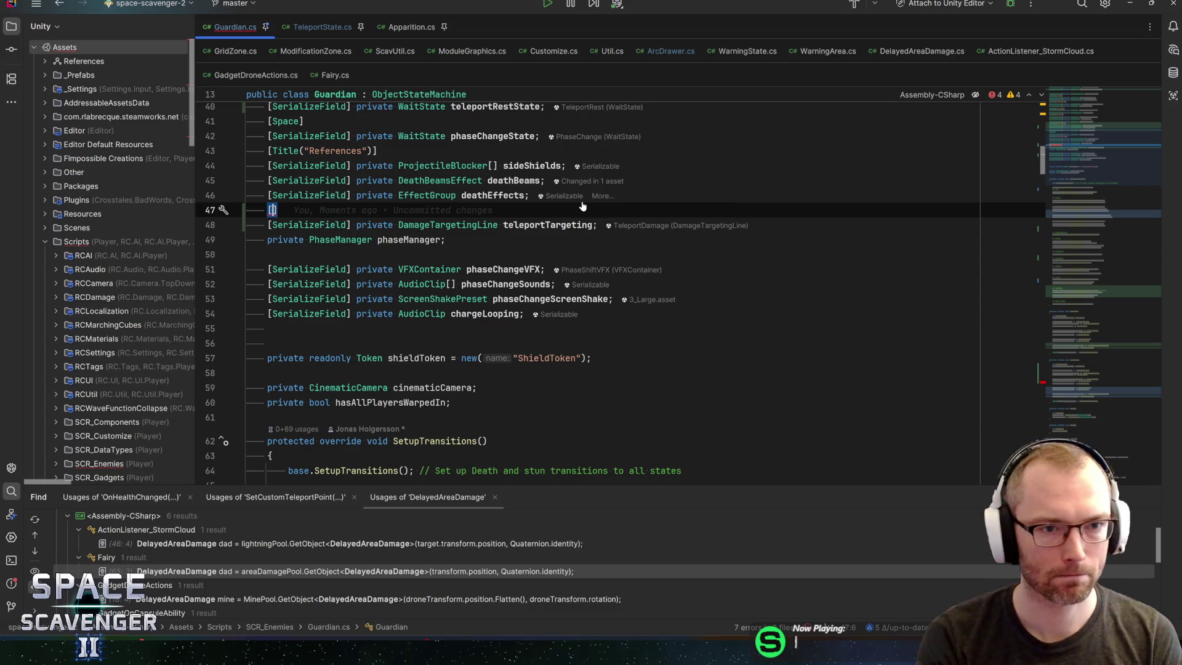
{"action": "type", "text": "Title(\"Teleport Stuff"}
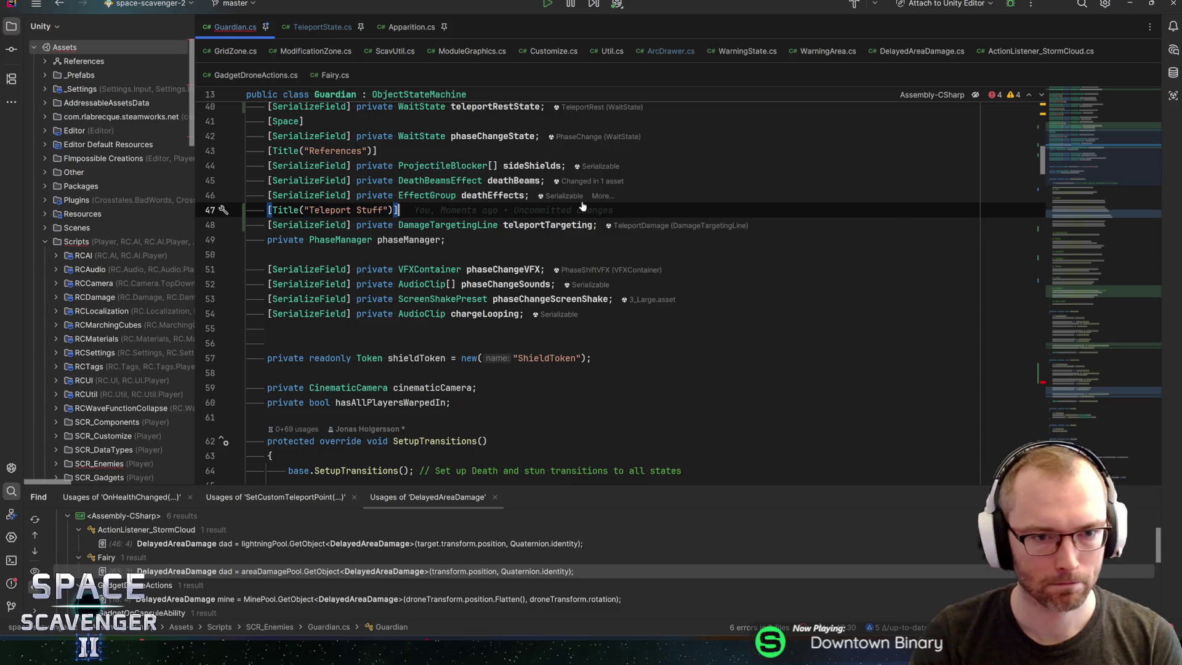
Step: Declare an ObjectPool field named areaDamagePool below teleportTargeting
{"action": "key", "text": "Down"}
{"action": "key", "text": "ctrl+d"}
{"action": "type", "text": "areaDamagePool"}
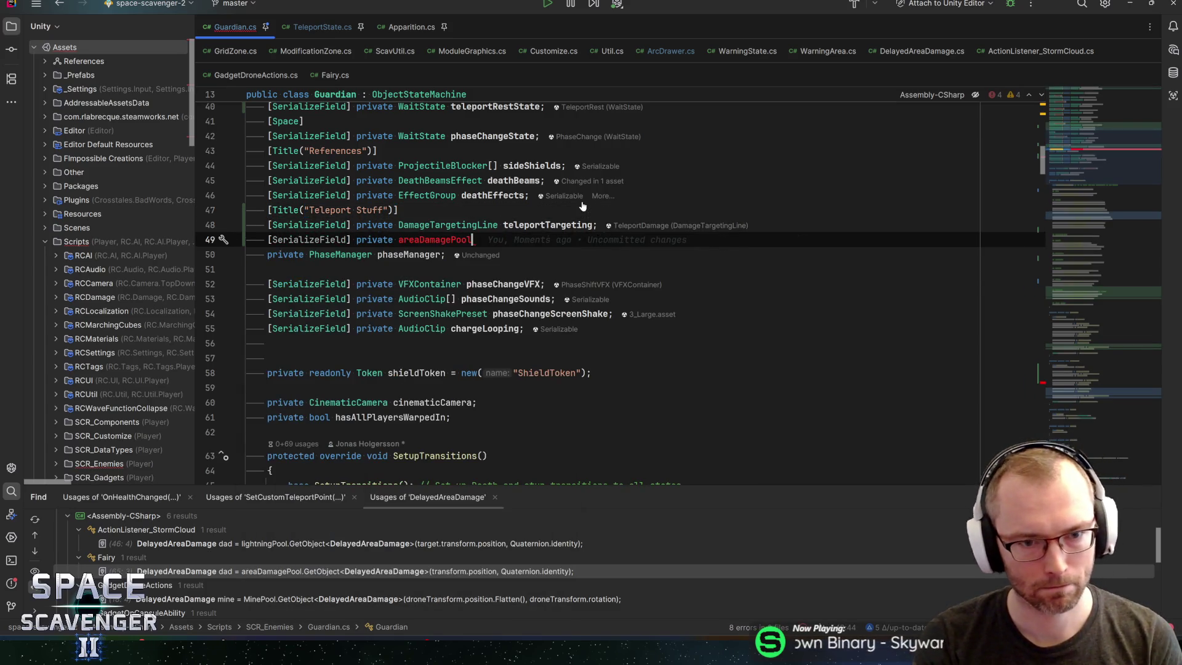
{"action": "type", "text": "ObjectPool"}
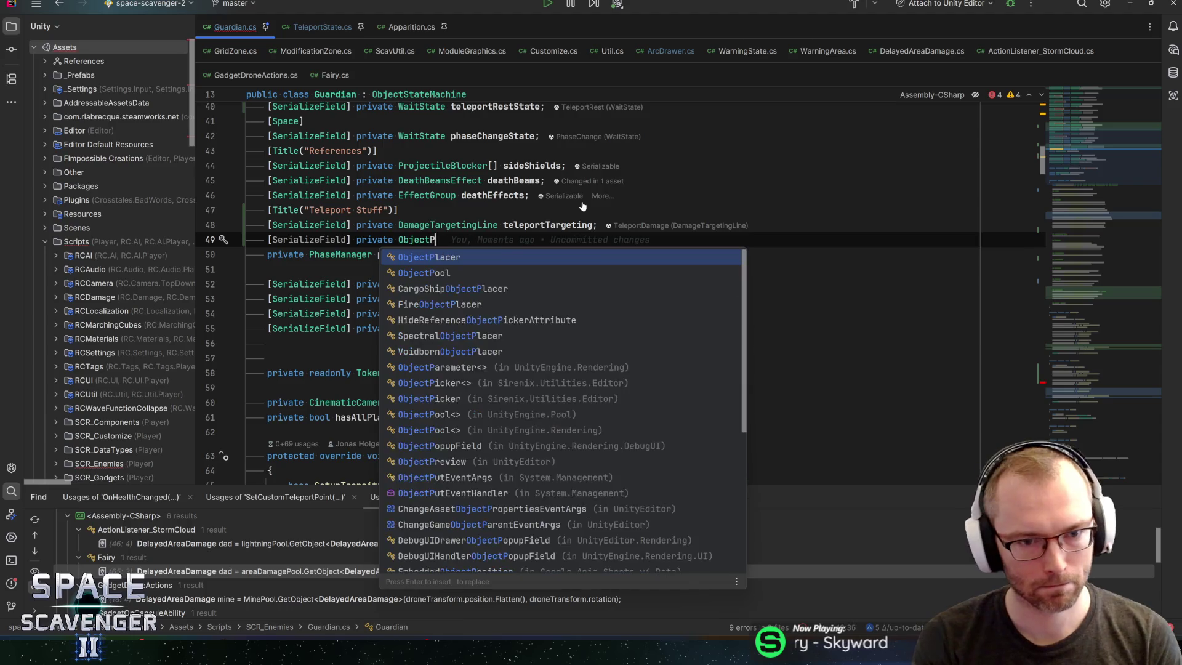
{"action": "key", "text": "Return"}
{"action": "type", "text": "areaDamagePool;"}
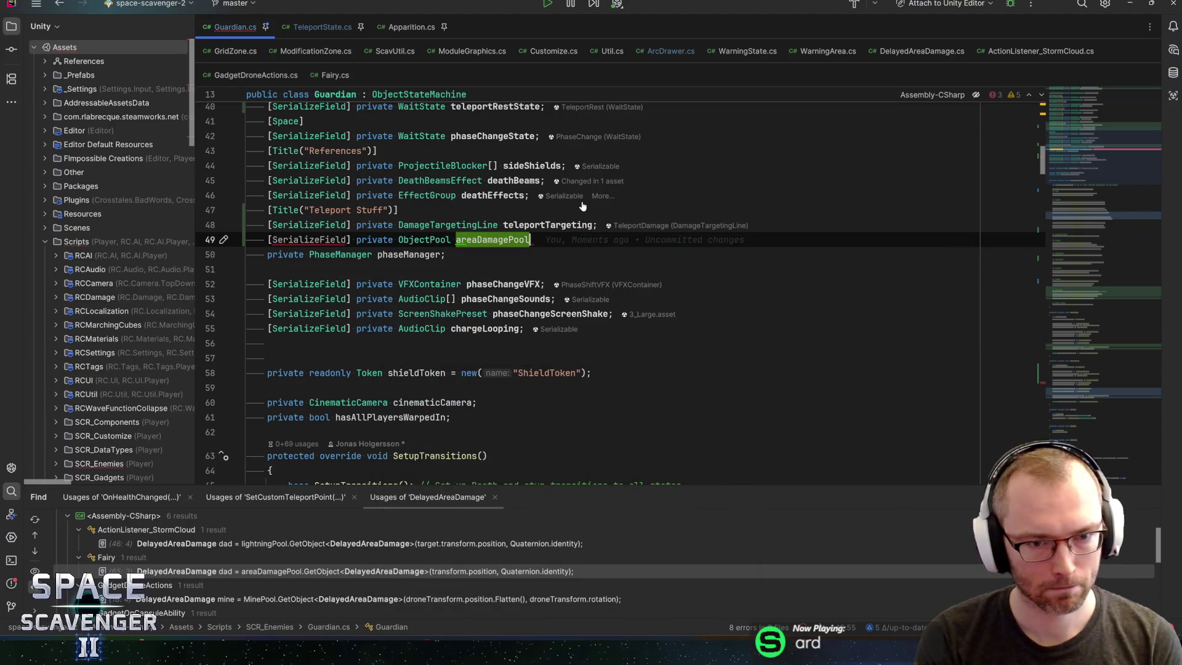
Step: Add a serialized DamageDealer teleportDamage field and begin a private float teleport warning field
{"action": "key", "text": "Return"}
{"action": "type", "text": "serial"}
{"action": "key", "text": "Down"}
{"action": "key", "text": "Return"}
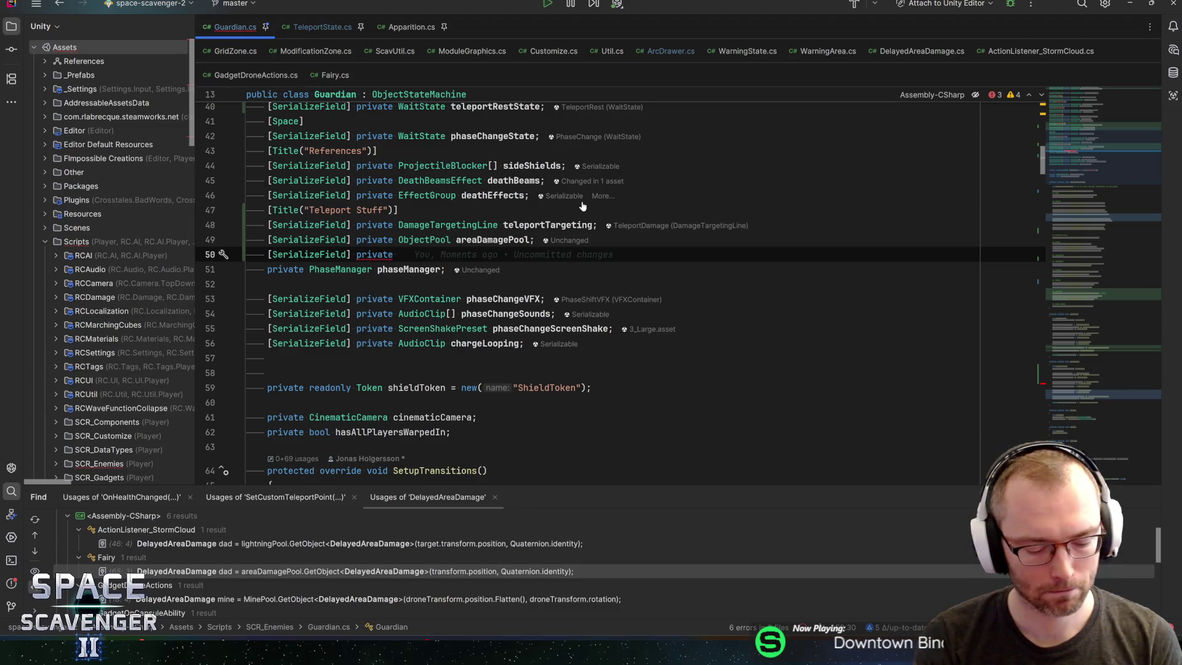
{"action": "type", "text": "dama"}
{"action": "key", "text": "Return"}
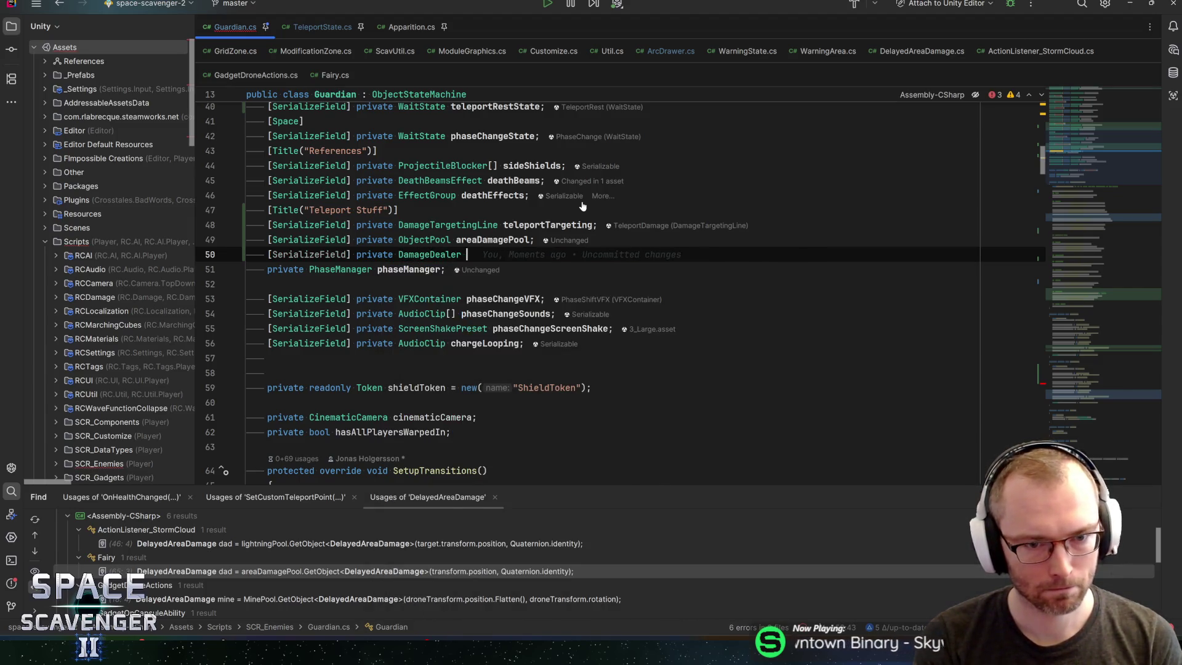
{"action": "type", "text": "areaDamageDe"}
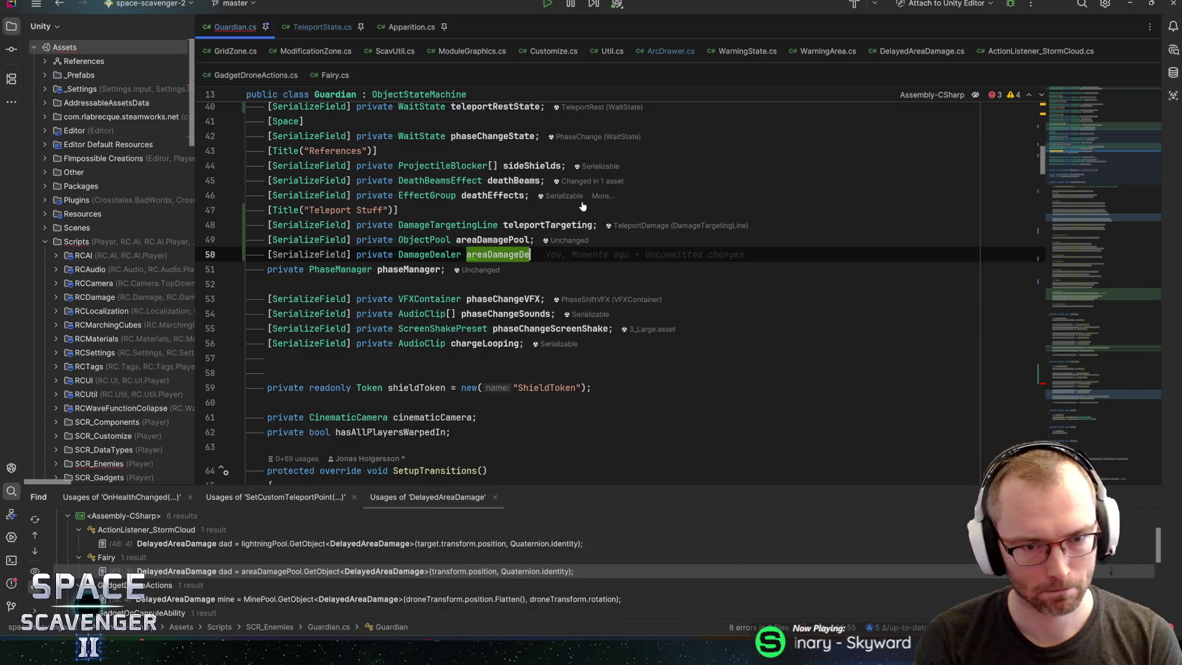
{"action": "key", "text": "ctrl+BackSpace"}
{"action": "type", "text": "teleportDama"}
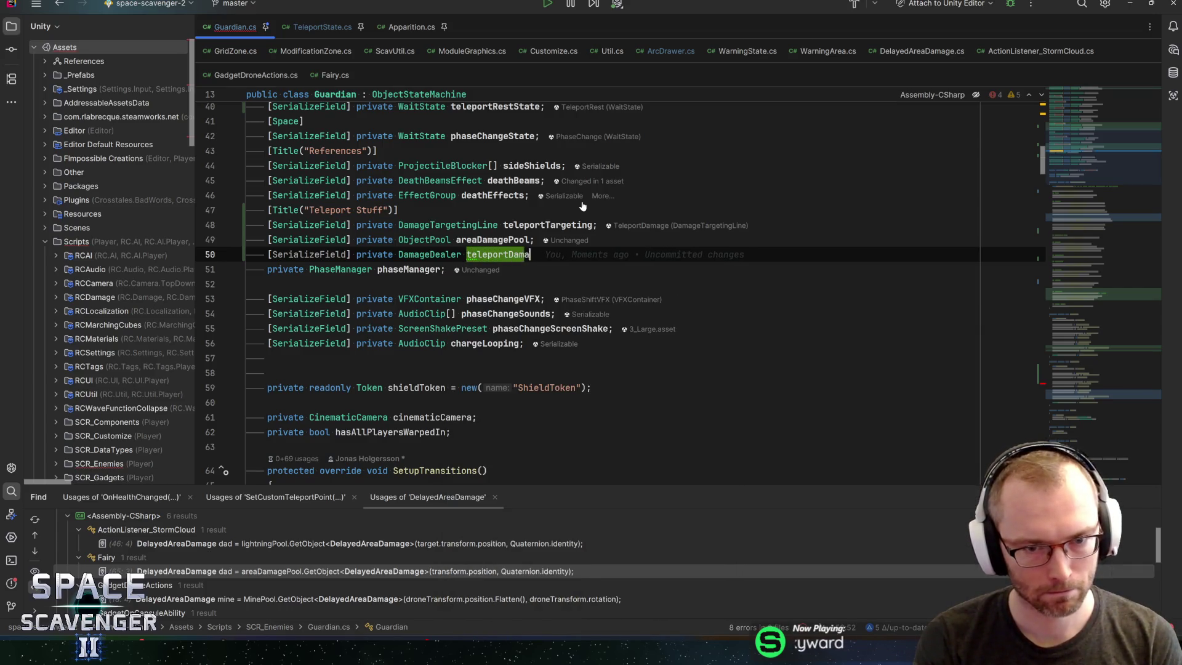
{"action": "type", "text": "ge;"}
{"action": "key", "text": "Return"}
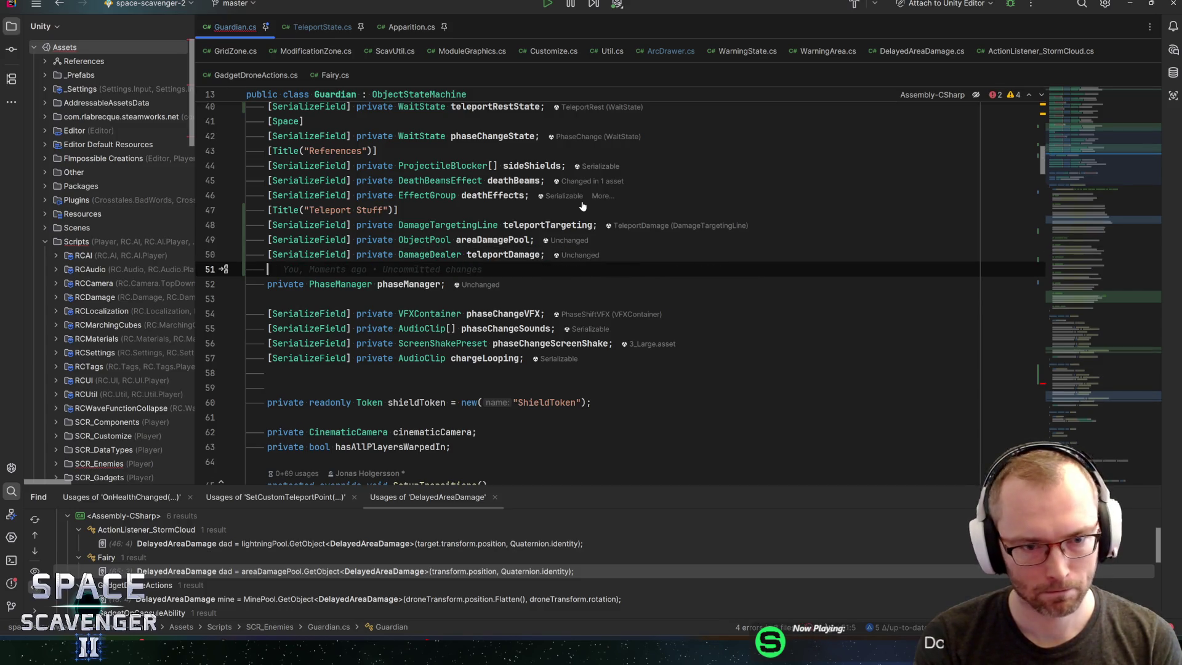
{"action": "type", "text": "[SerializeField] private float "}
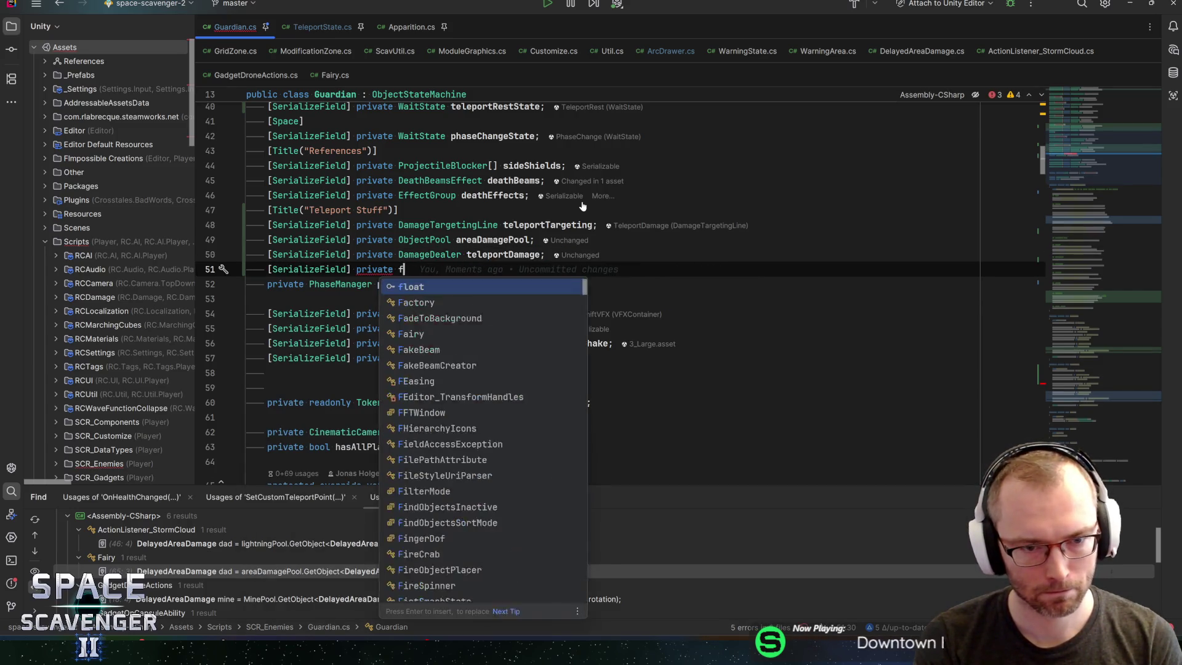
{"action": "type", "text": "teleportWarningDur"}
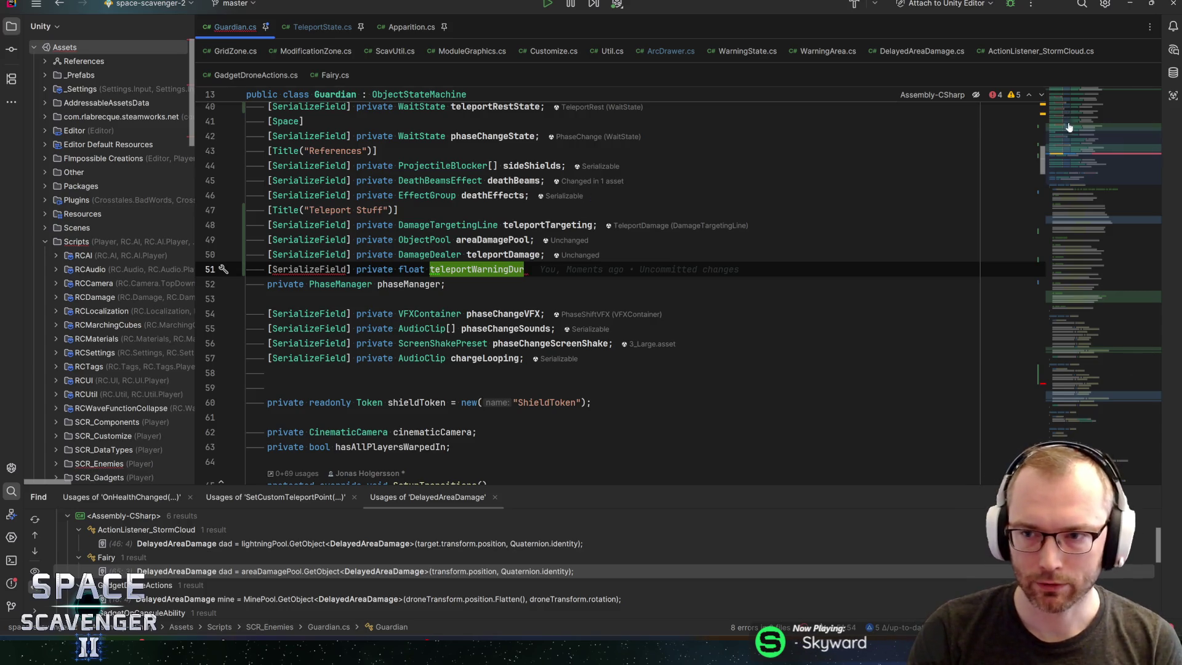
Step: Rename the teleportWarningDur field to teleportAreaDelay, matching the Setup call in OnEnterTeleport
{"action": "left_click", "coordinate": [1094, 341]}
{"action": "left_click", "coordinate": [382, 311]}
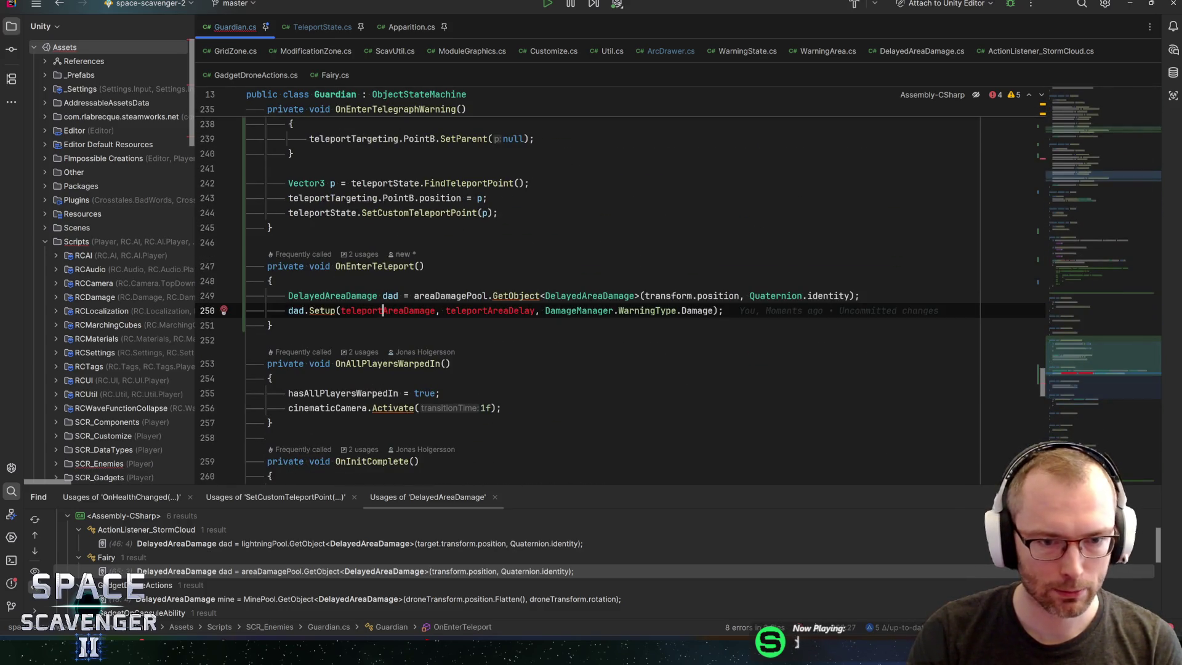
{"action": "double_click", "coordinate": [490, 311]}
{"action": "key", "text": "ctrl+c"}
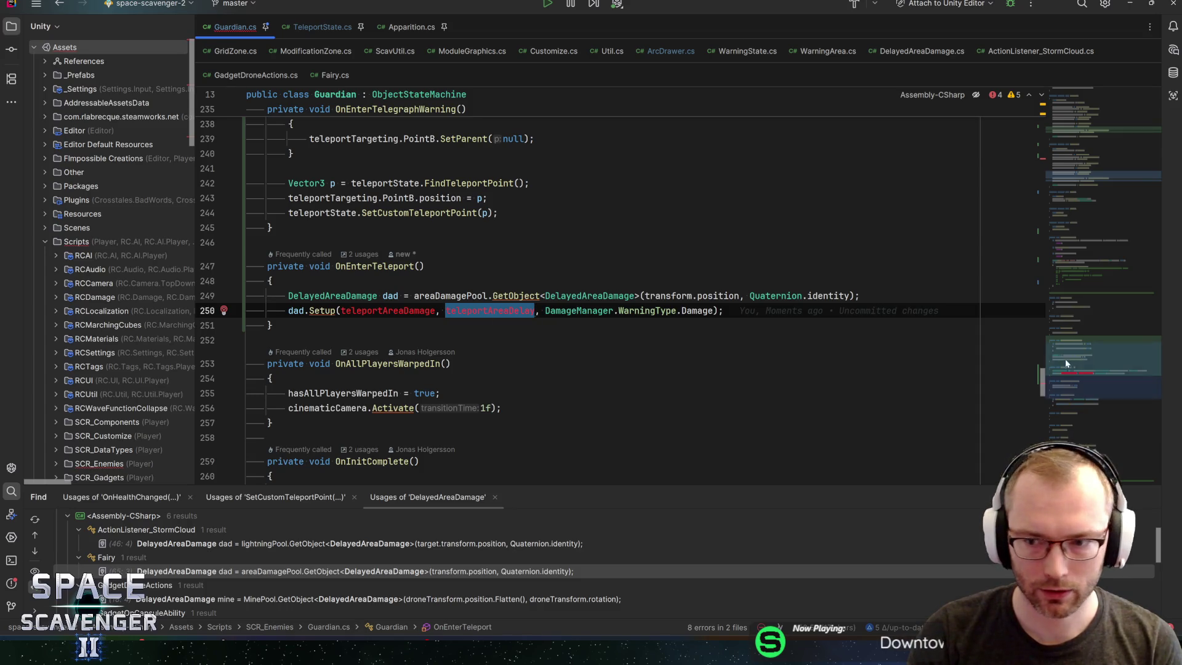
{"action": "left_click", "coordinate": [1077, 142]}
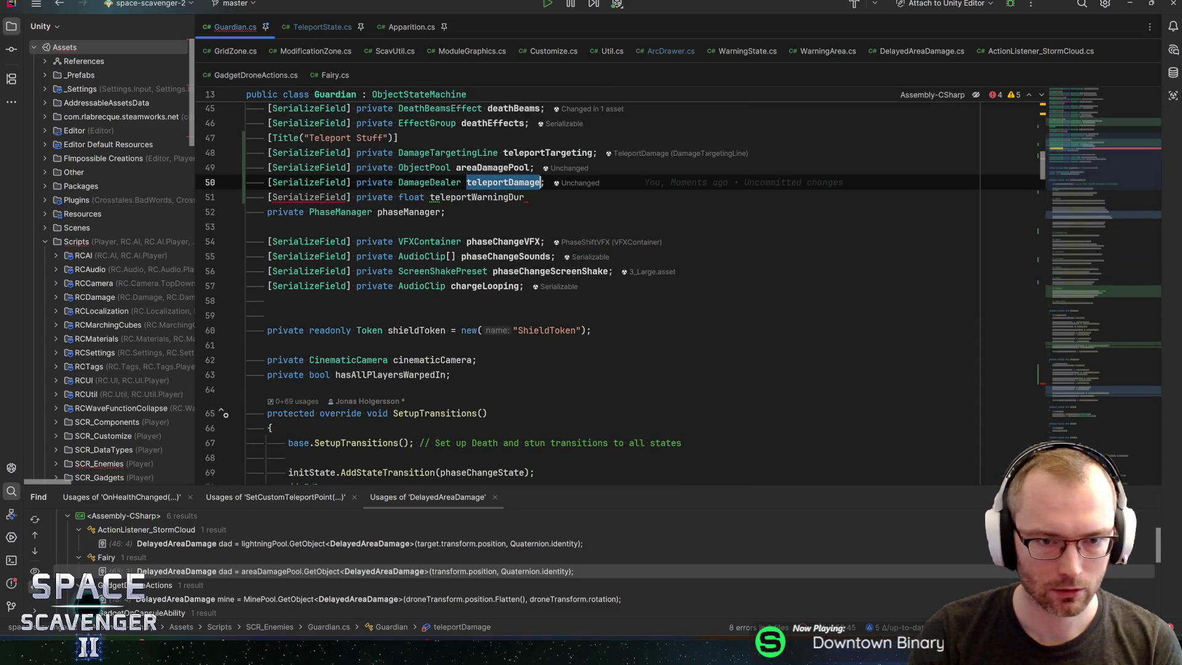
{"action": "double_click", "coordinate": [477, 197]}
{"action": "key", "text": "ctrl+v"}
Step: Rename teleportDamage to teleportAreaDamage, add the missing semicolon, and return to Unity
{"action": "double_click", "coordinate": [503, 182]}
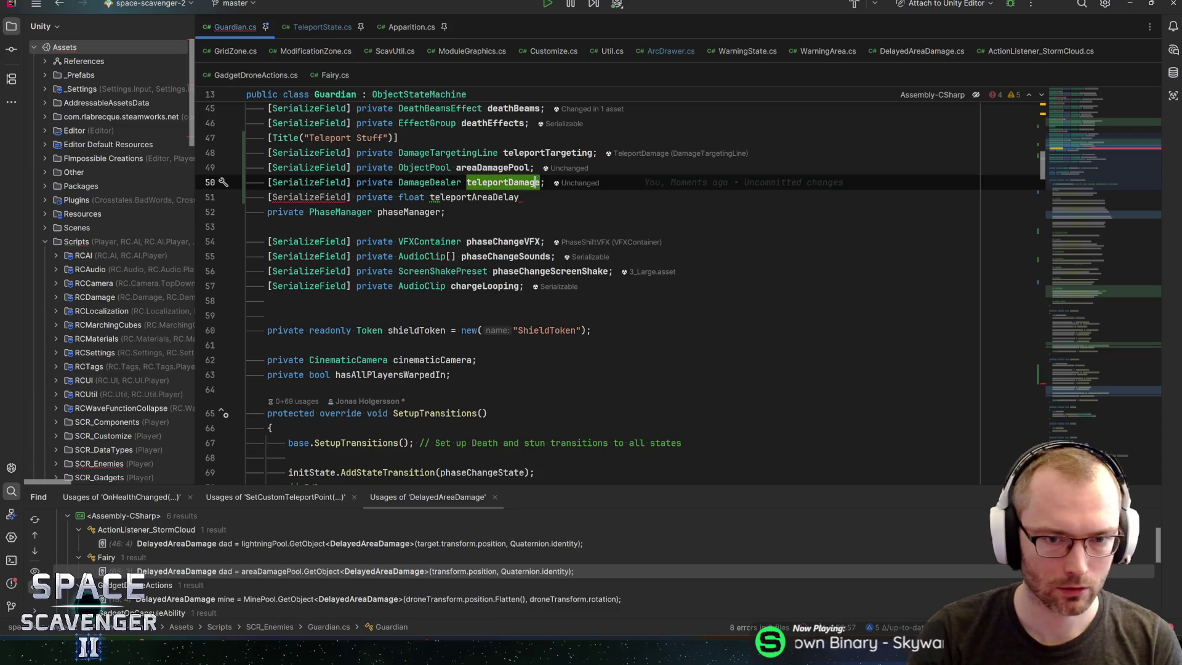
{"action": "left_click", "coordinate": [509, 182]}
{"action": "type", "text": "Area"}
{"action": "left_click", "coordinate": [520, 197]}
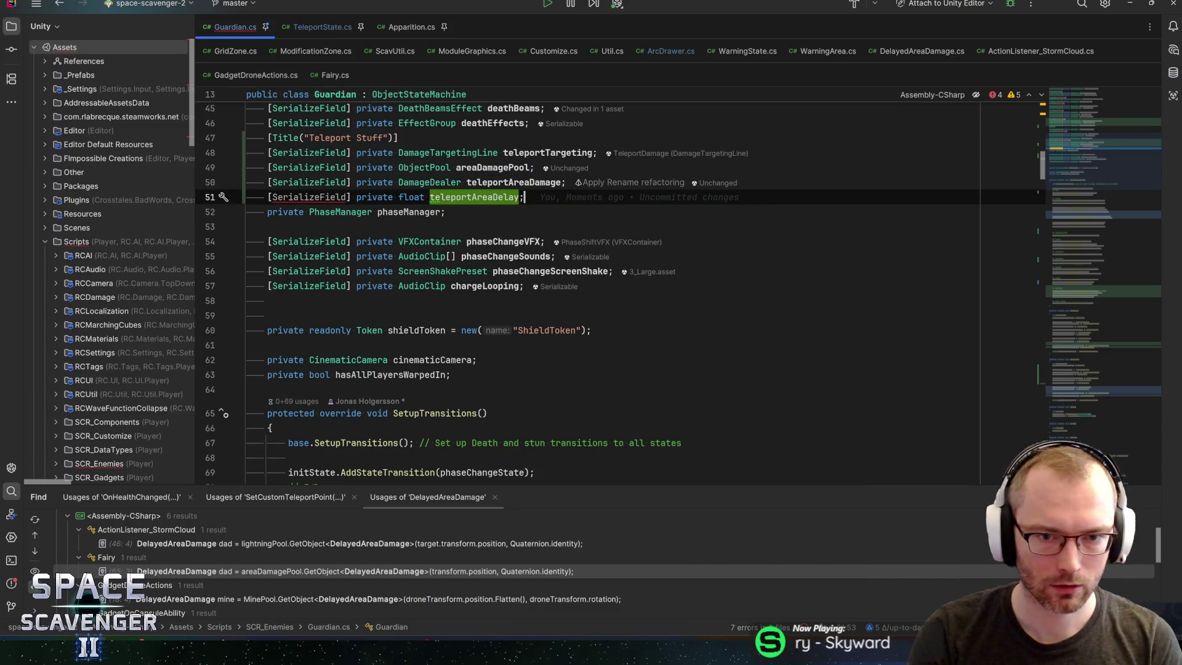
{"action": "type", "text": ";"}
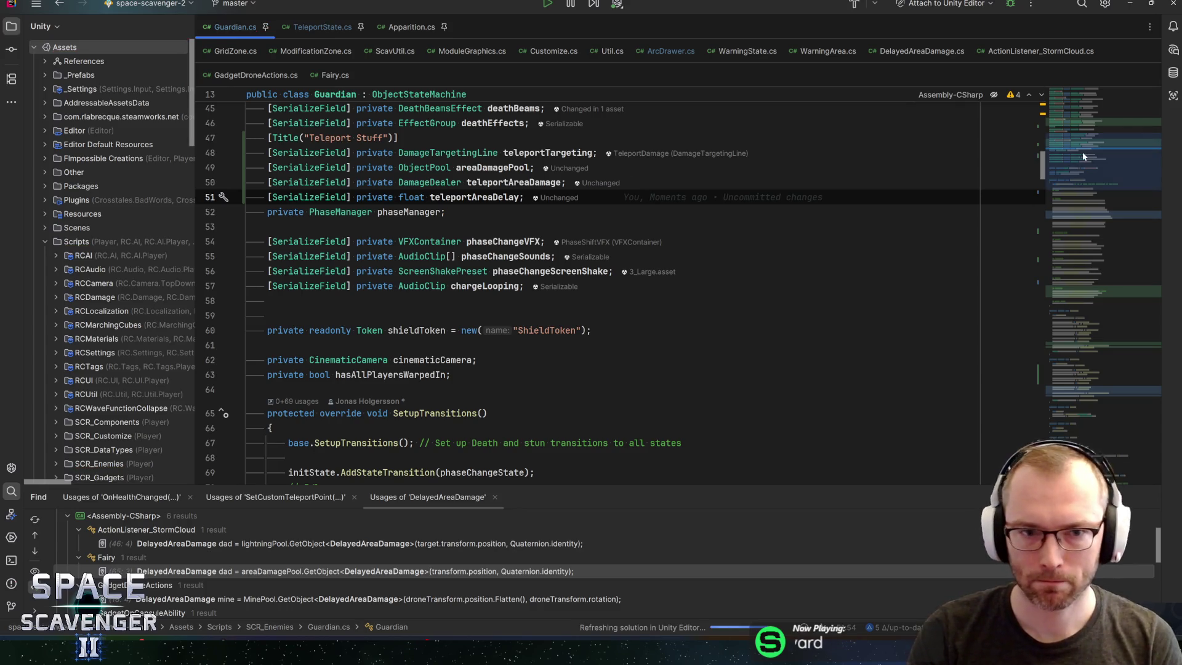
{"action": "mouse_move", "coordinate": [1082, 152]}
{"action": "left_mouse_down"}
{"action": "mouse_move", "coordinate": [1087, 352]}
{"action": "mouse_move", "coordinate": [1049, 376]}
{"action": "left_mouse_up"}
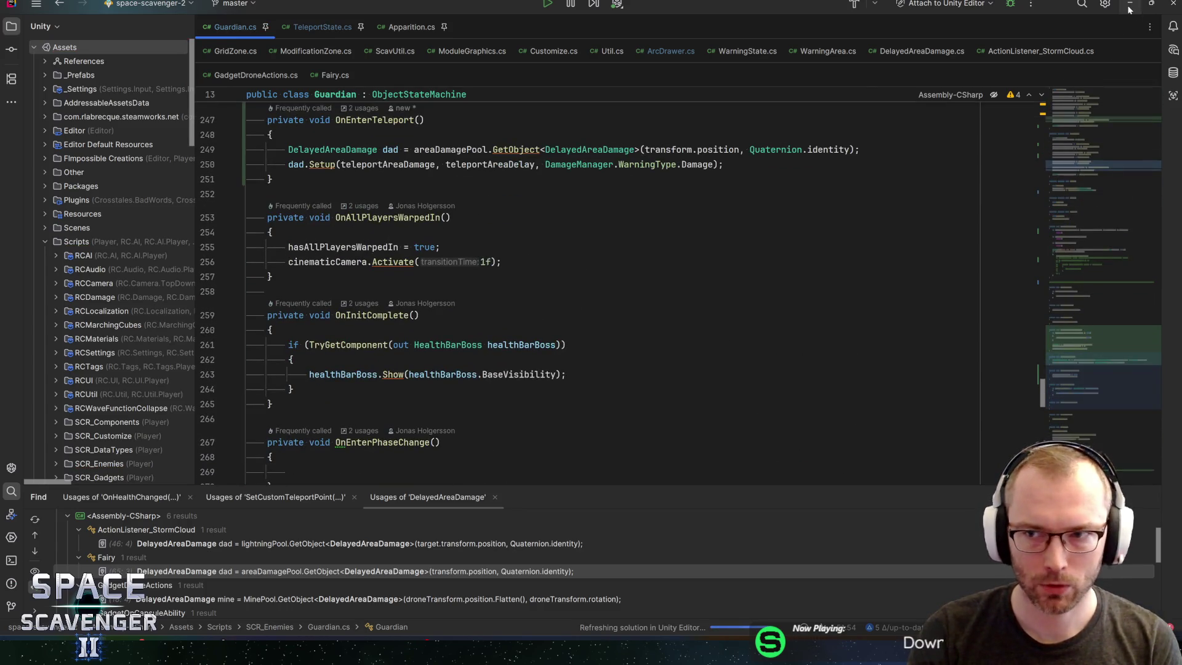
{"action": "left_click", "coordinate": [1129, 4]}
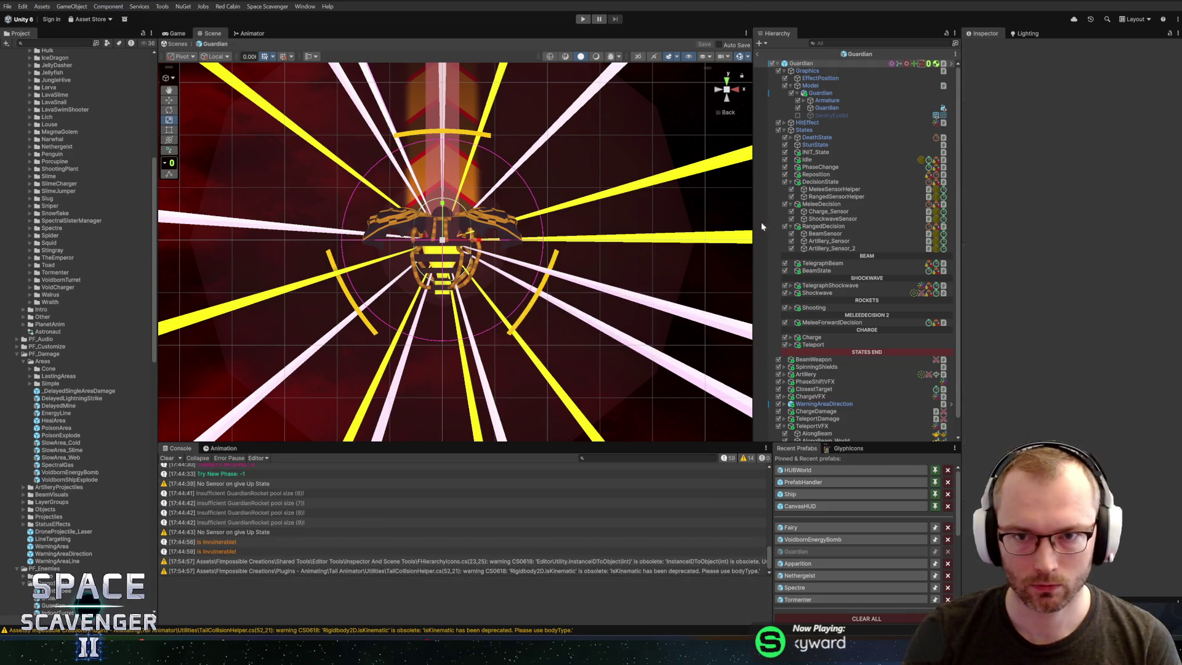
Step: Inspect the Guardian prefab's AlongBeam, TeleportVFX and TeleportDamage objects in the Hierarchy
{"action": "scroll", "coordinate": [840, 393], "scroll_direction": "down", "scroll_amount": 1}
{"action": "left_click", "coordinate": [812, 415]}
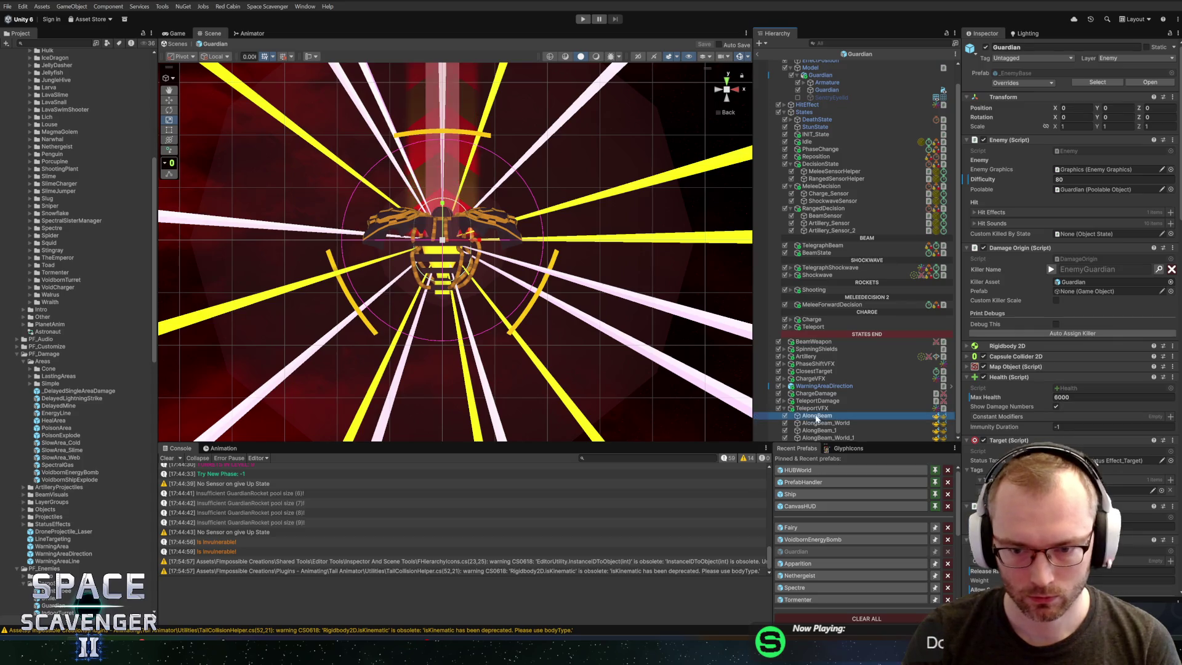
{"action": "left_click", "coordinate": [816, 409]}
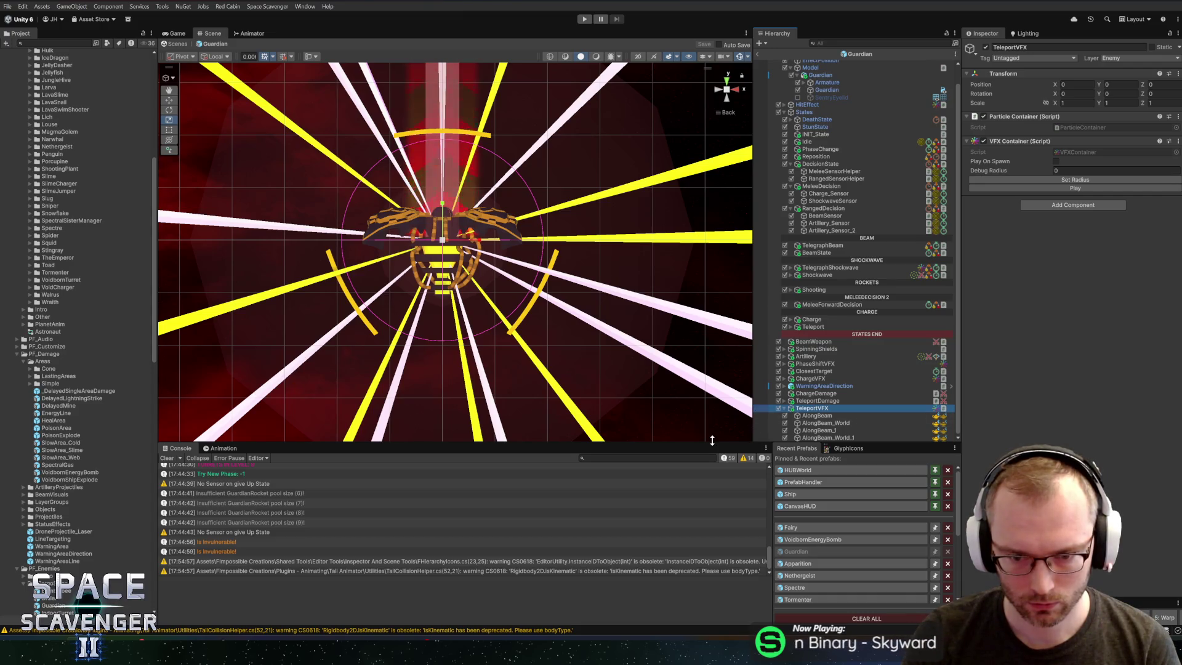
{"action": "left_click_drag", "start_coordinate": [708, 444], "coordinate": [708, 479]}
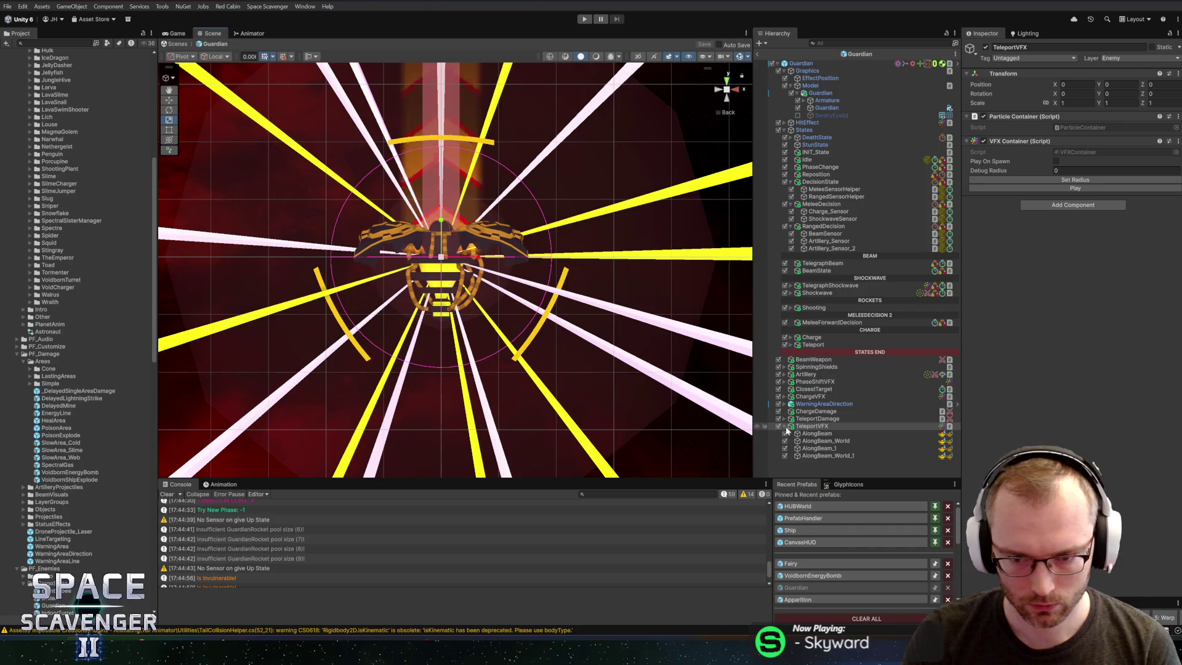
{"action": "left_click", "coordinate": [809, 426]}
{"action": "key", "text": "Left"}
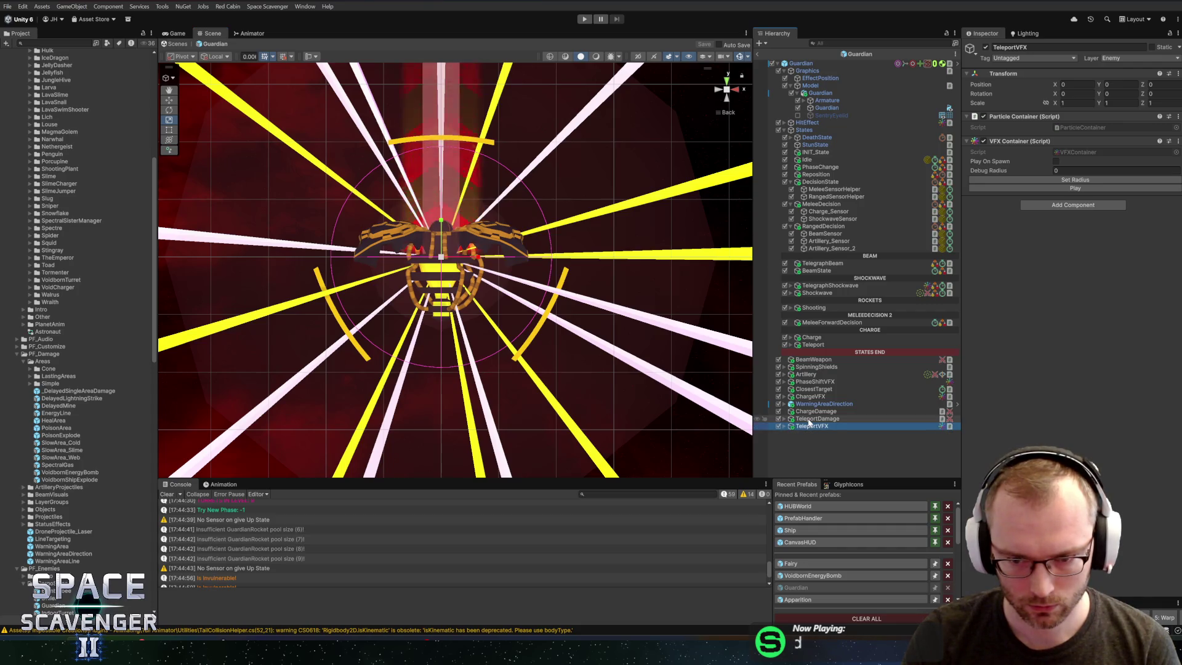
{"action": "left_click", "coordinate": [809, 419]}
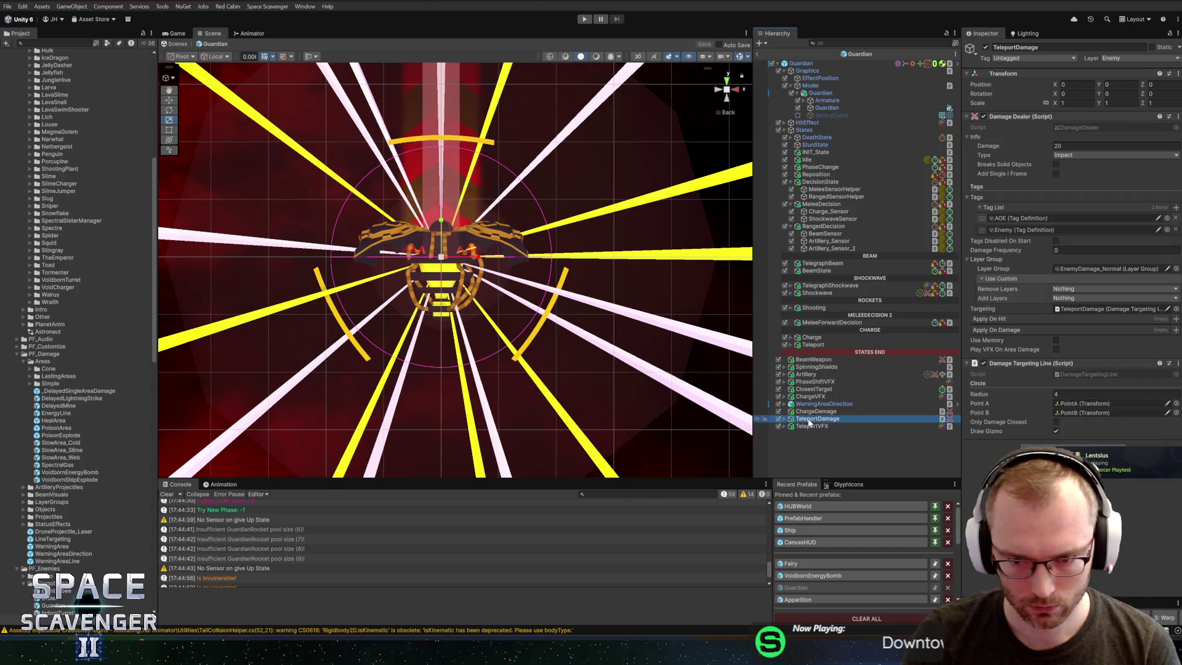
Step: Copy MineDamage from the Fairy prefab and paste it into the Guardian prefab
{"action": "left_click", "coordinate": [791, 564]}
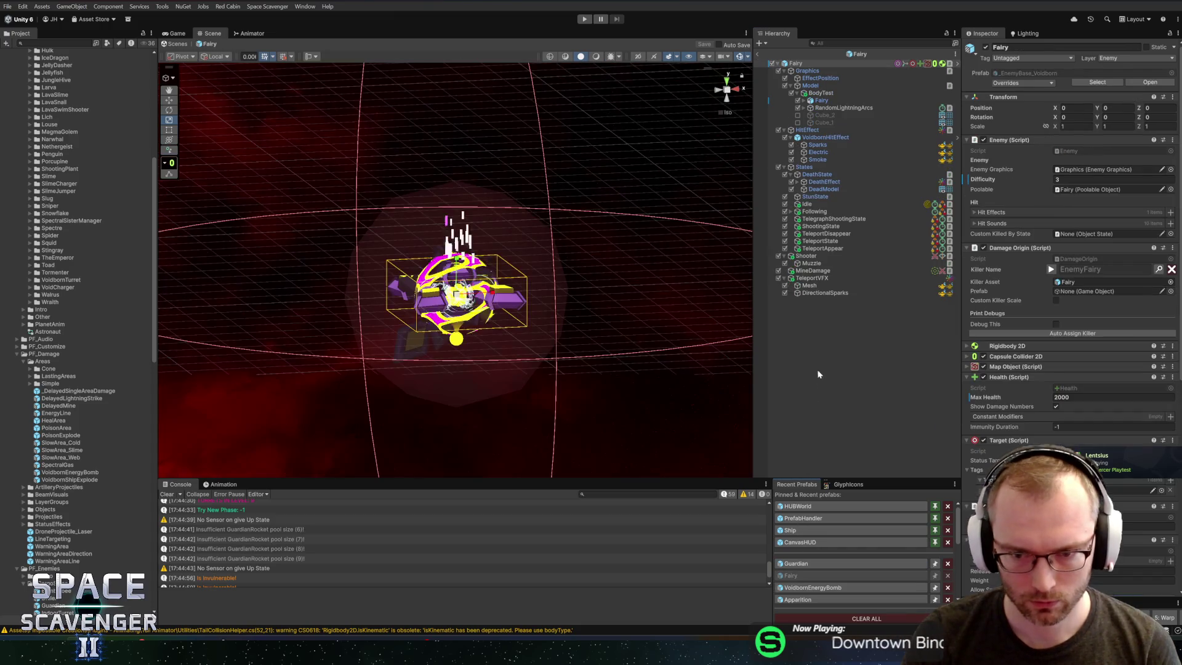
{"action": "left_click", "coordinate": [784, 278]}
{"action": "left_click", "coordinate": [812, 270]}
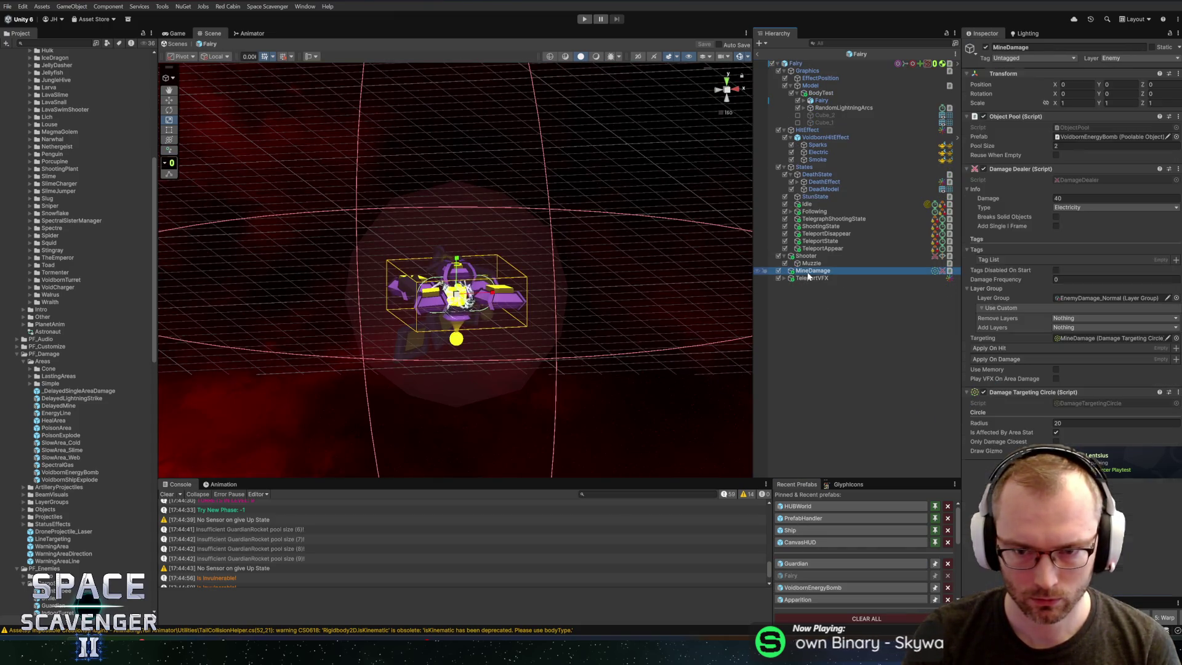
{"action": "left_click", "coordinate": [796, 563]}
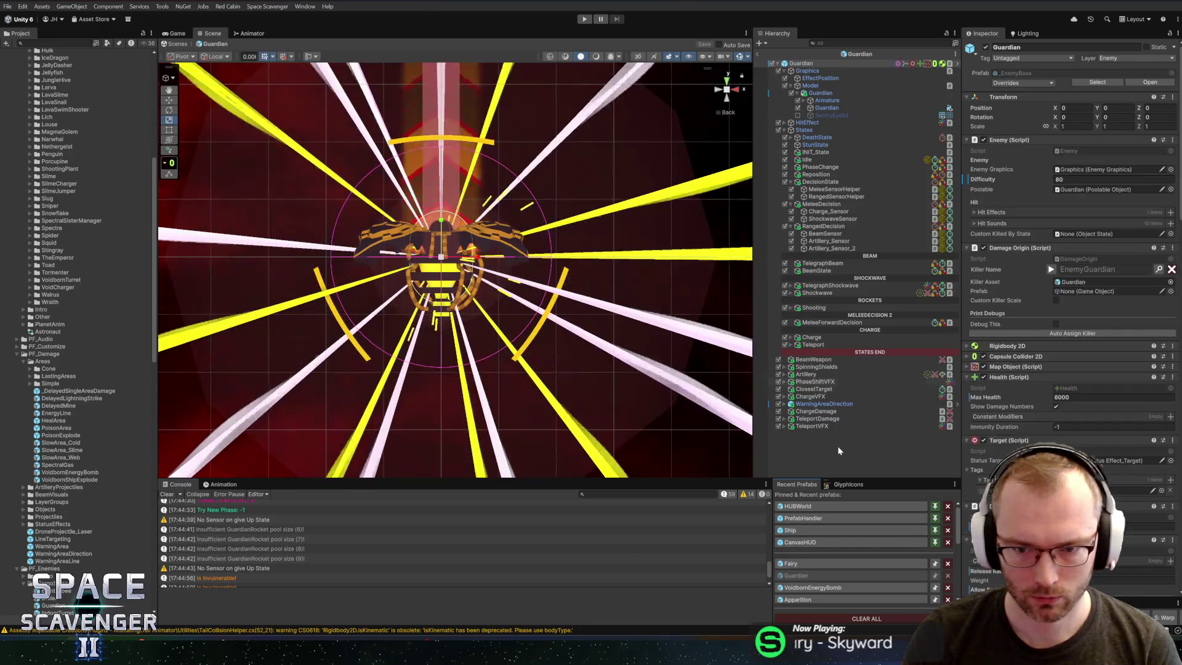
{"action": "key", "text": "ctrl+v"}
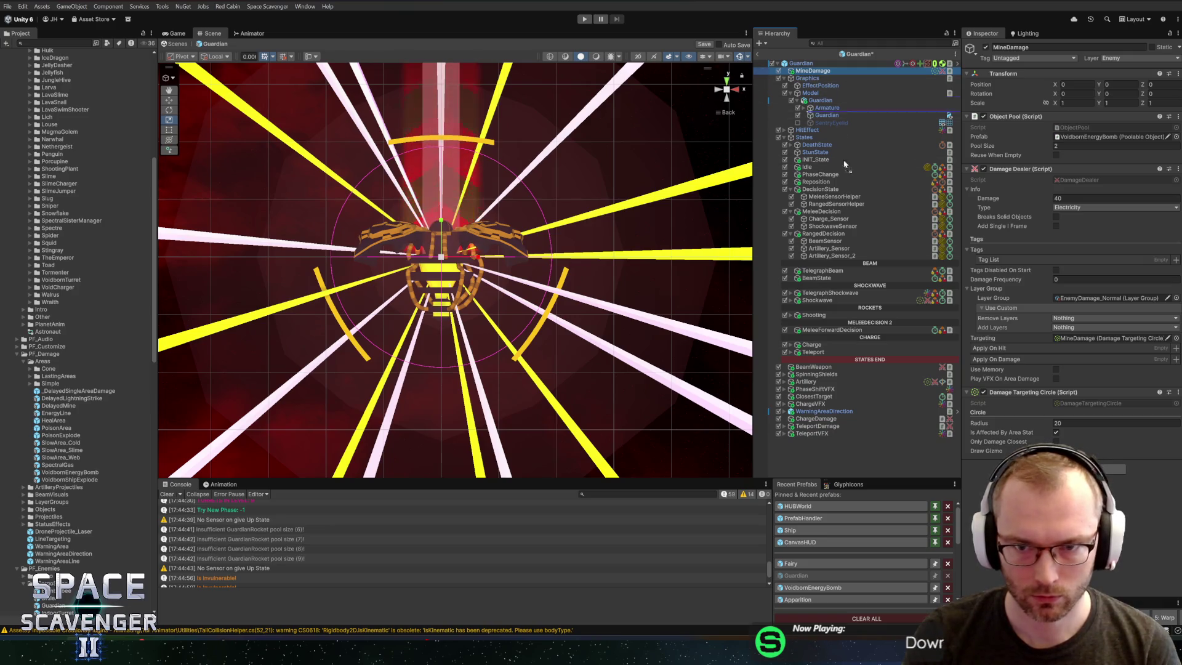
Step: Move MineDamage between TeleportDamage and TeleportVFX and rename it TeleportOriginDamage
{"action": "mouse_move", "coordinate": [808, 435]}
{"action": "left_mouse_down"}
{"action": "mouse_move", "coordinate": [810, 424]}
{"action": "mouse_move", "coordinate": [808, 435]}
{"action": "left_mouse_up"}
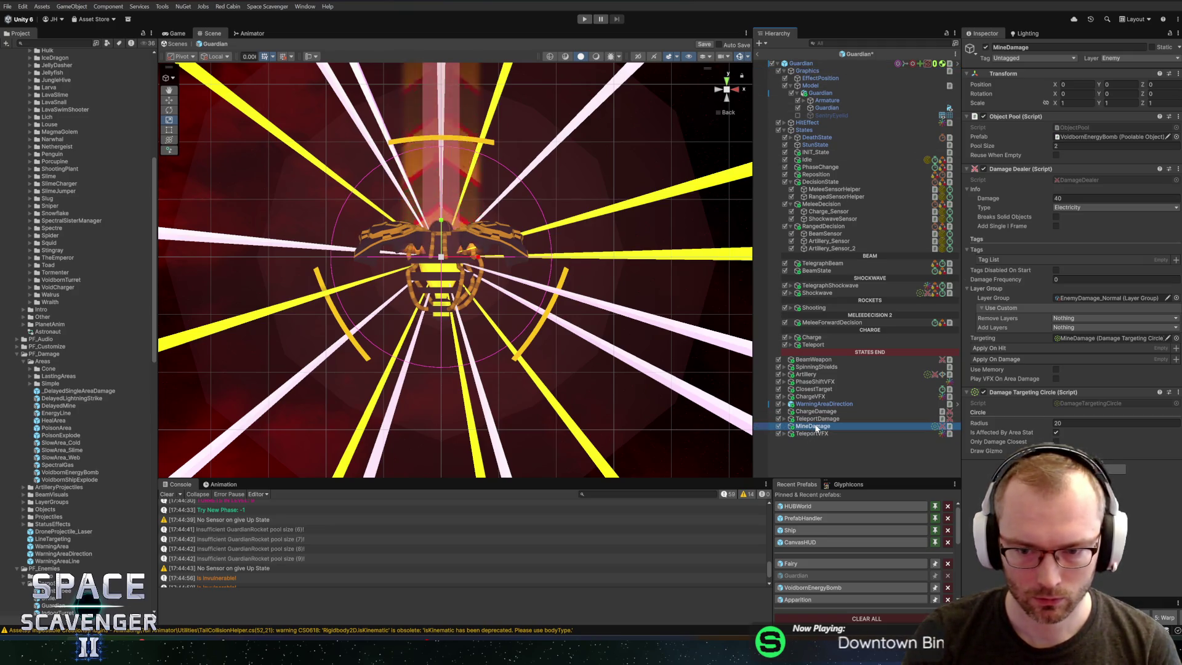
{"action": "type", "text": "Telepo"}
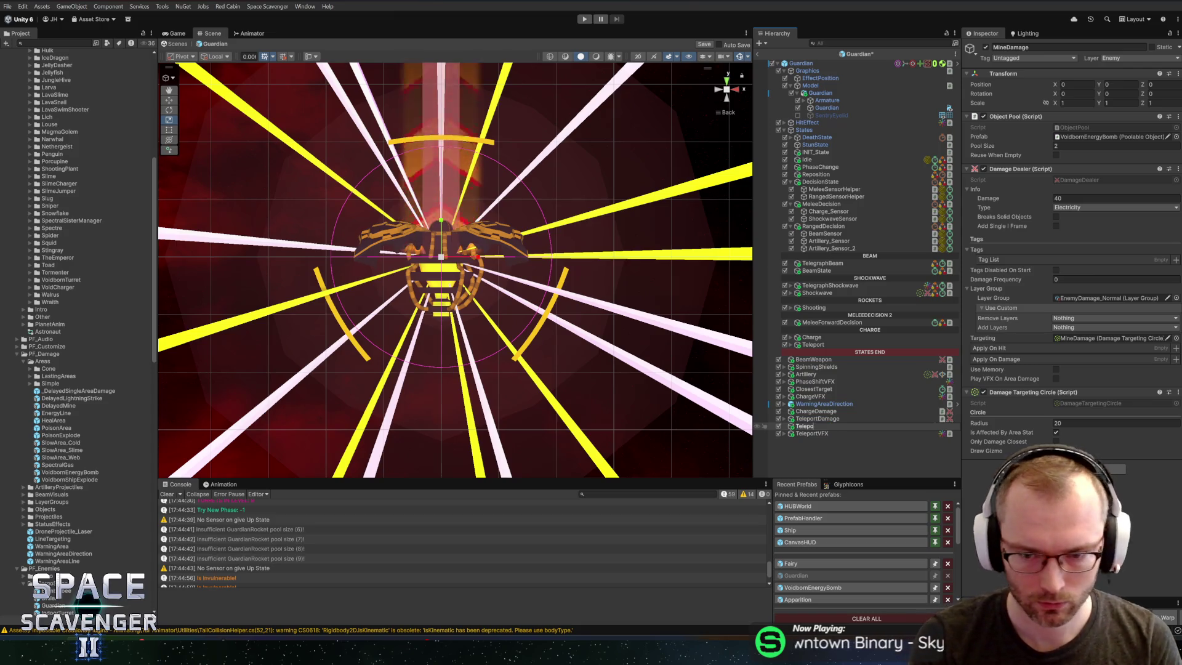
{"action": "type", "text": "rtOriginDamage"}
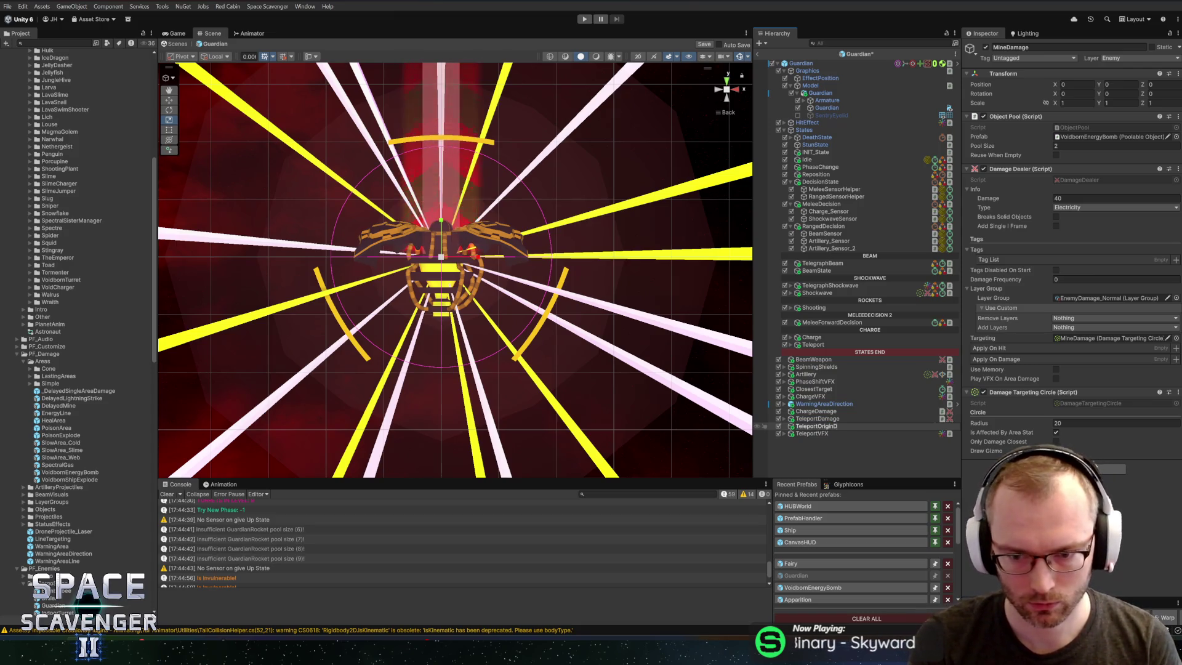
{"action": "key", "text": "Return"}
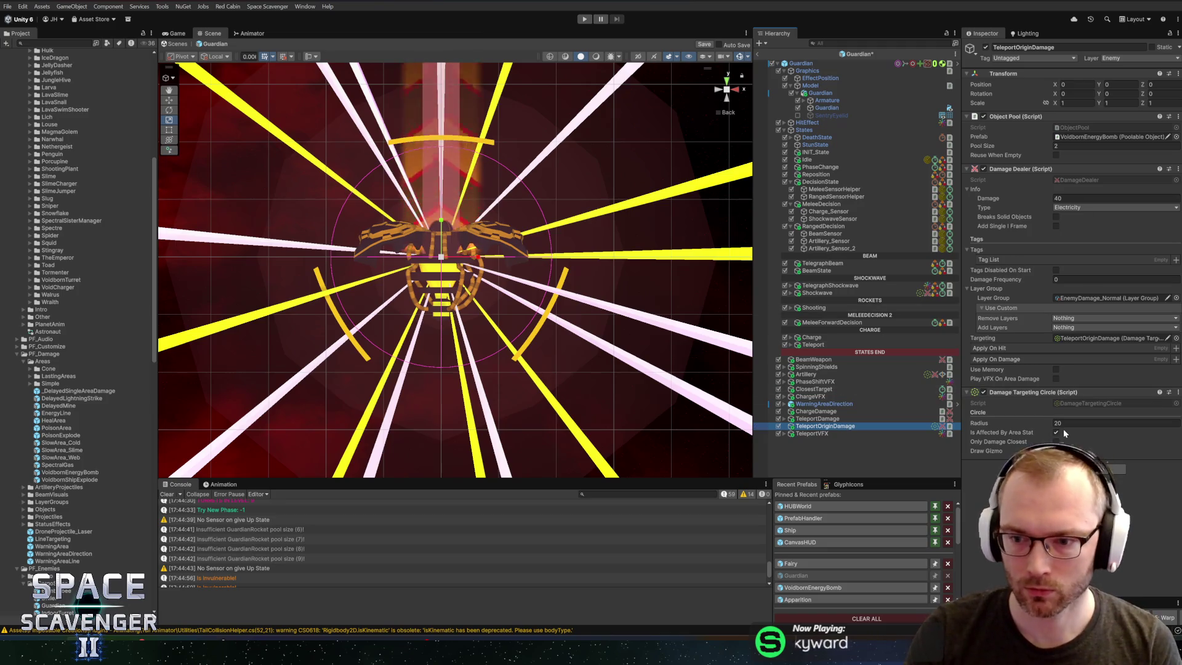
Step: Set TeleportOriginDamage's radius to 24 and damage to 15, then save the prefab
{"action": "left_click", "coordinate": [1061, 424]}
{"action": "type", "text": "24"}
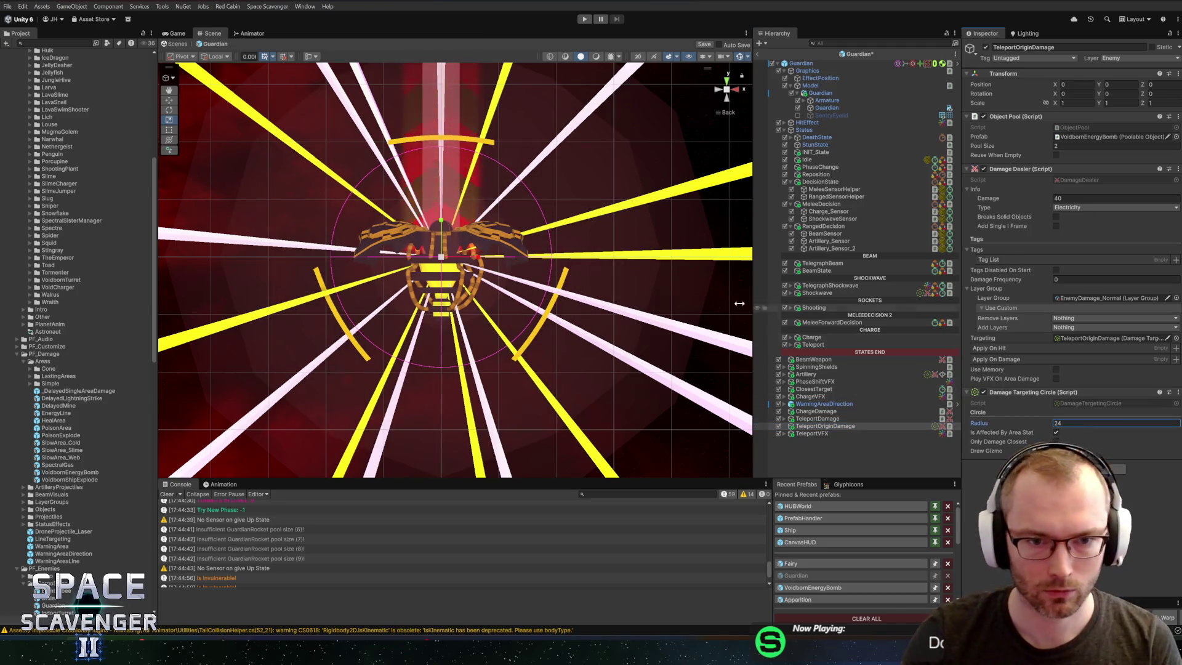
{"action": "scroll", "coordinate": [608, 287], "scroll_direction": "down", "scroll_amount": 2}
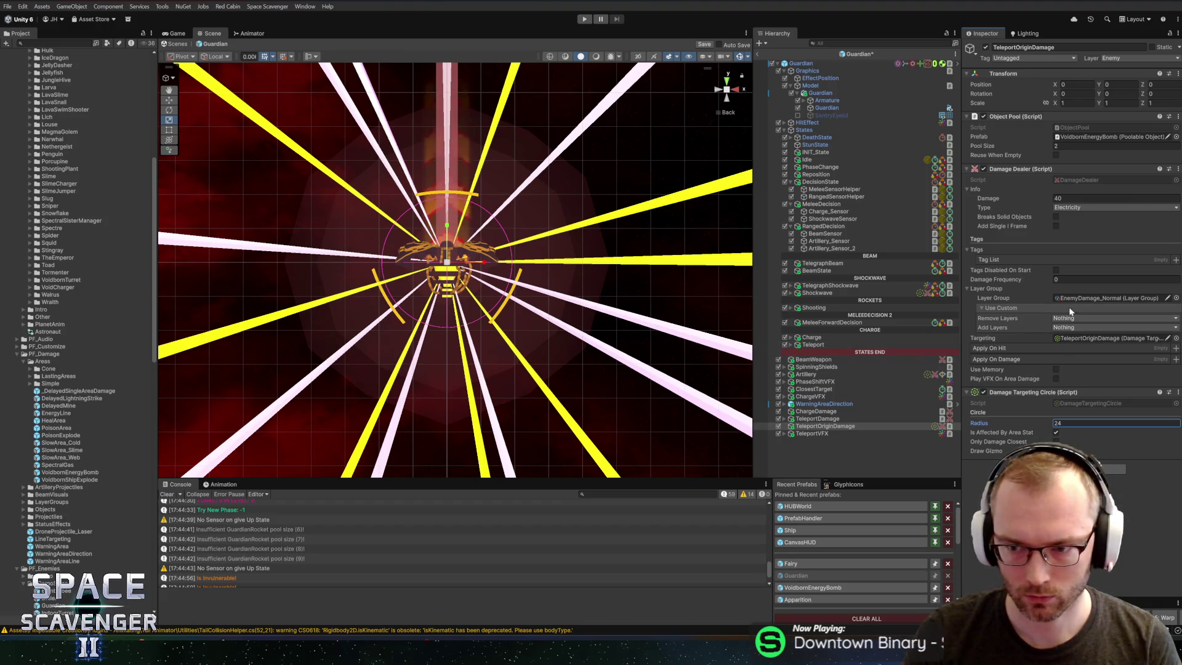
{"action": "left_click", "coordinate": [1083, 198]}
{"action": "type", "text": "20"}
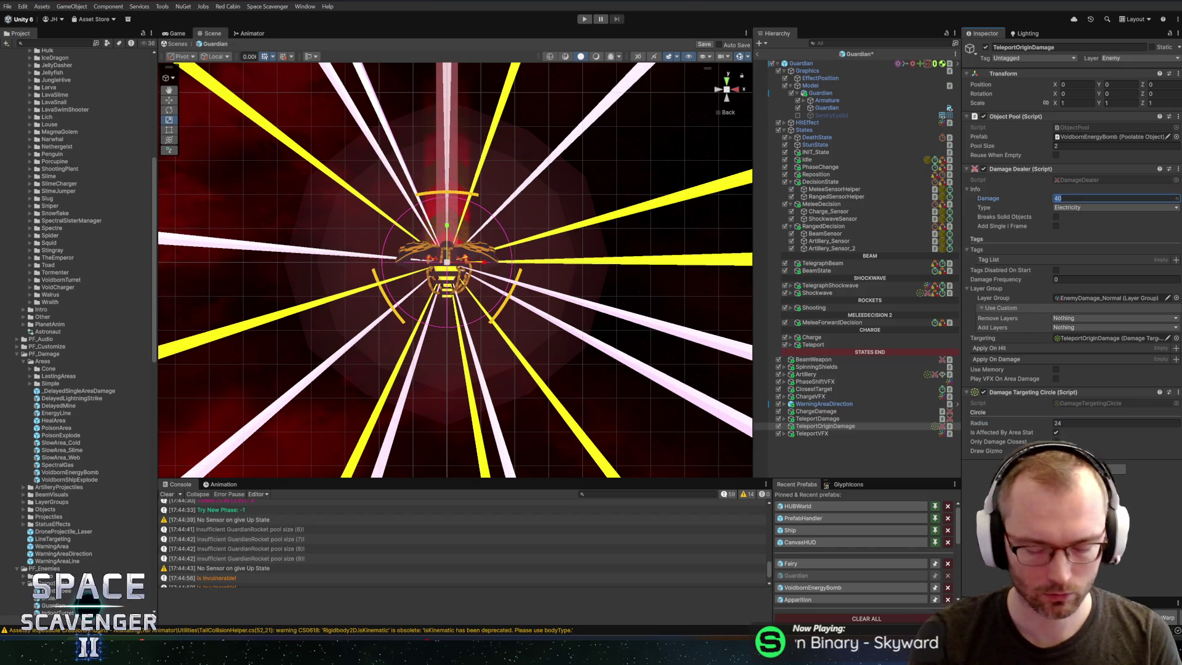
{"action": "key", "text": "Return"}
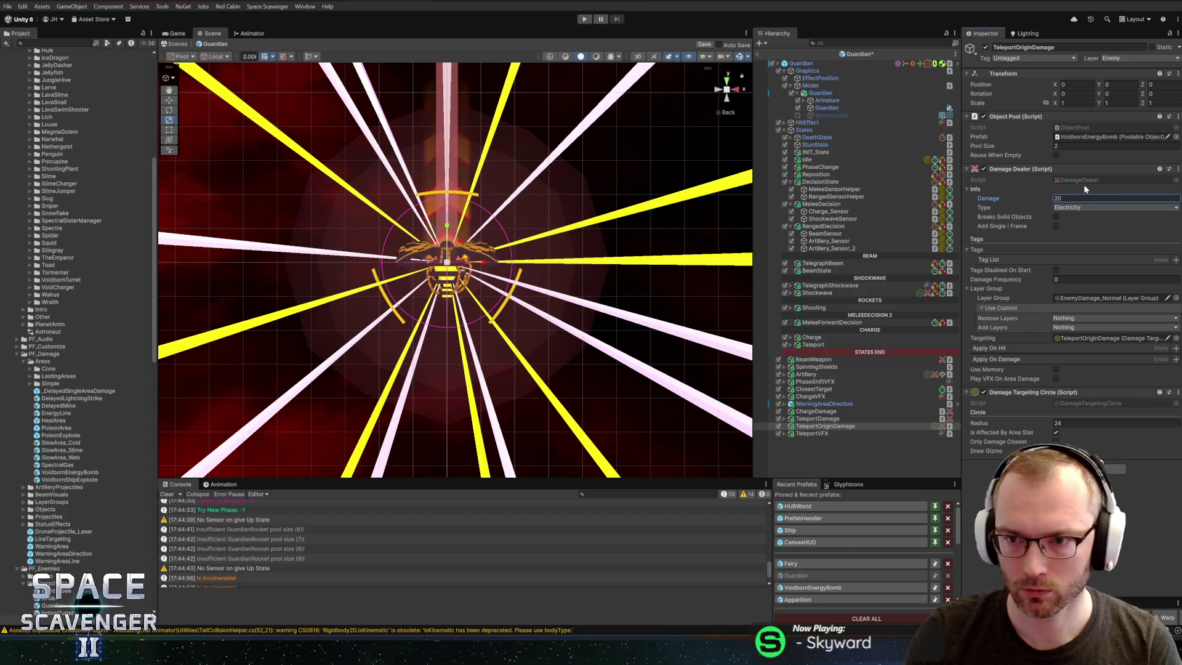
{"action": "type", "text": "15"}
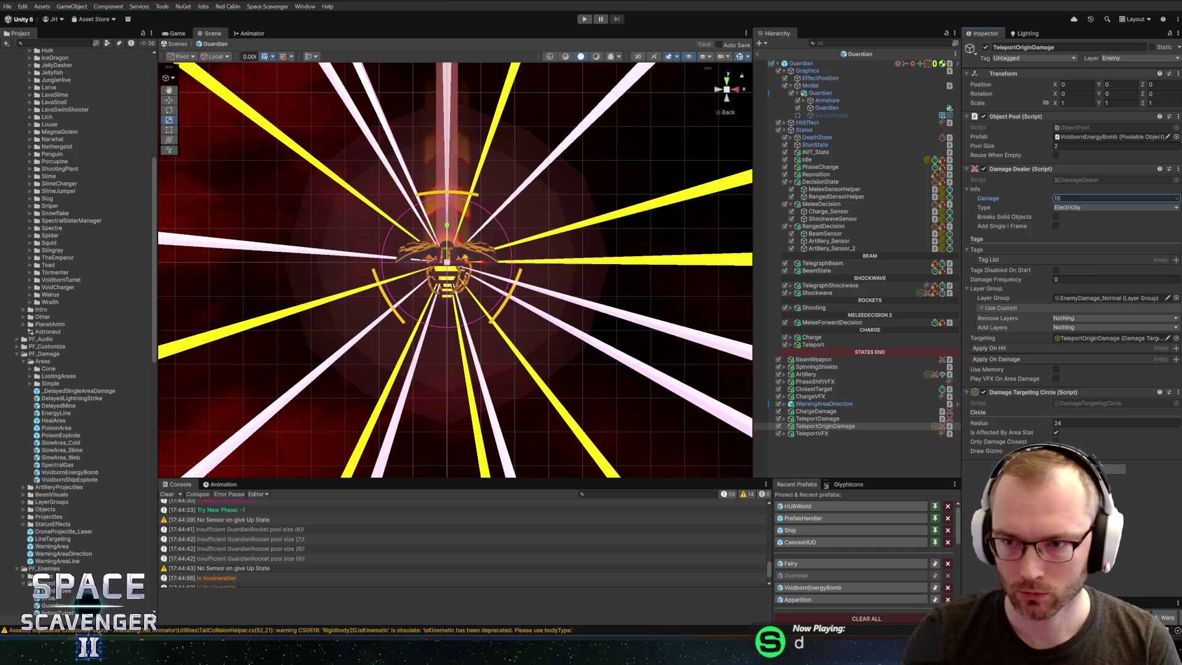
{"action": "key", "text": "ctrl+s"}
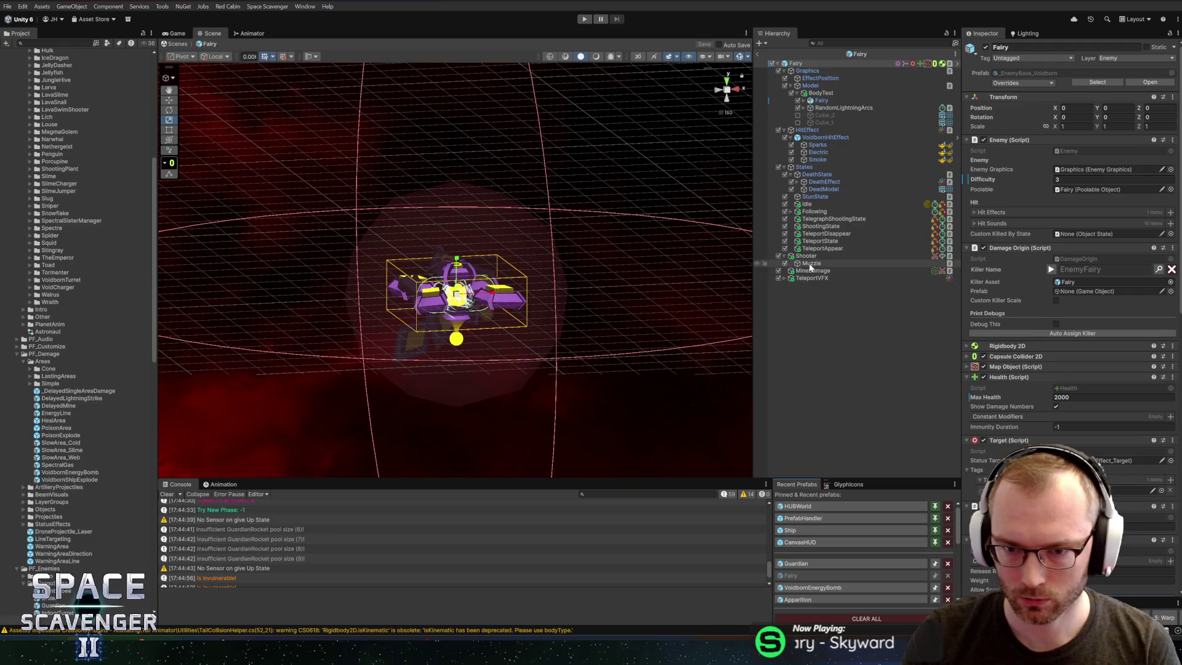
Step: Assign TeleportOriginDamage to Guardian's area damage pool and teleport area damage, set delay 2.5, save
{"action": "left_click", "coordinate": [807, 271]}
{"action": "left_click", "coordinate": [797, 563]}
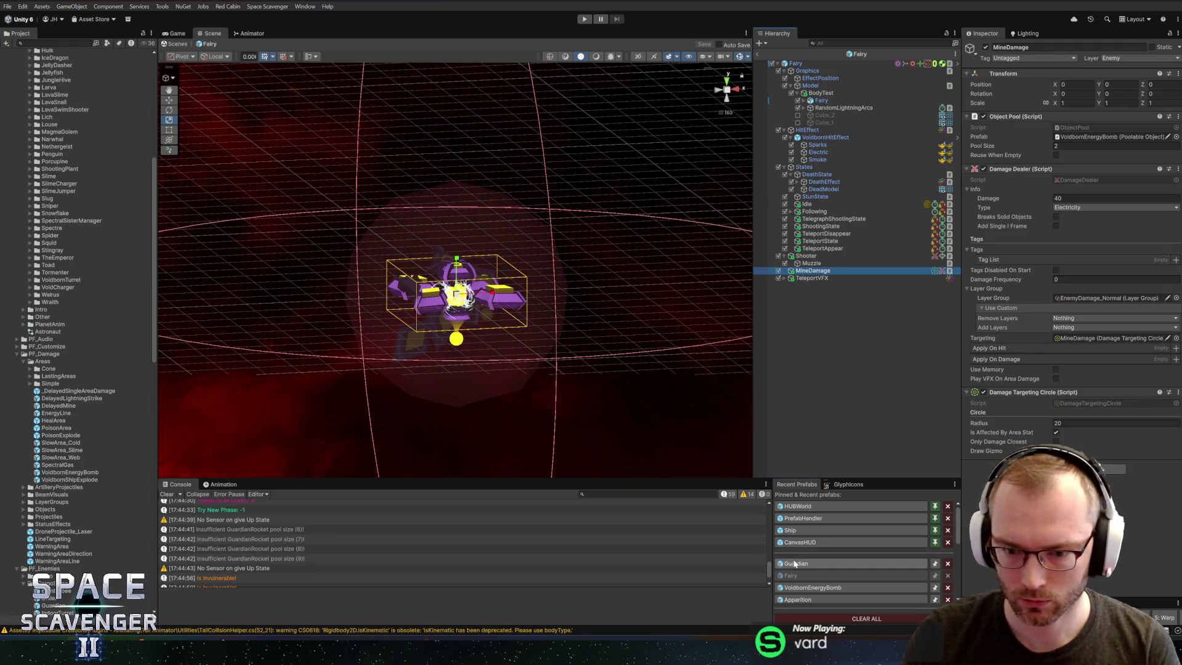
{"action": "scroll", "coordinate": [1052, 417], "scroll_direction": "down", "scroll_amount": 15}
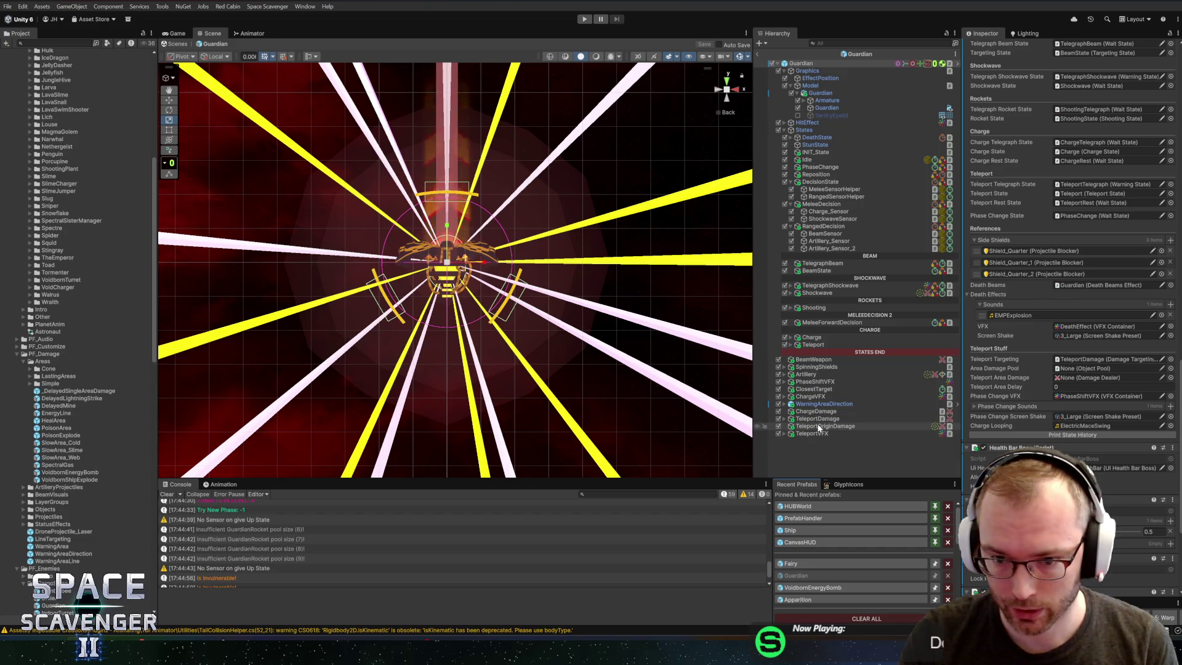
{"action": "left_click_drag", "start_coordinate": [808, 431], "coordinate": [1071, 368]}
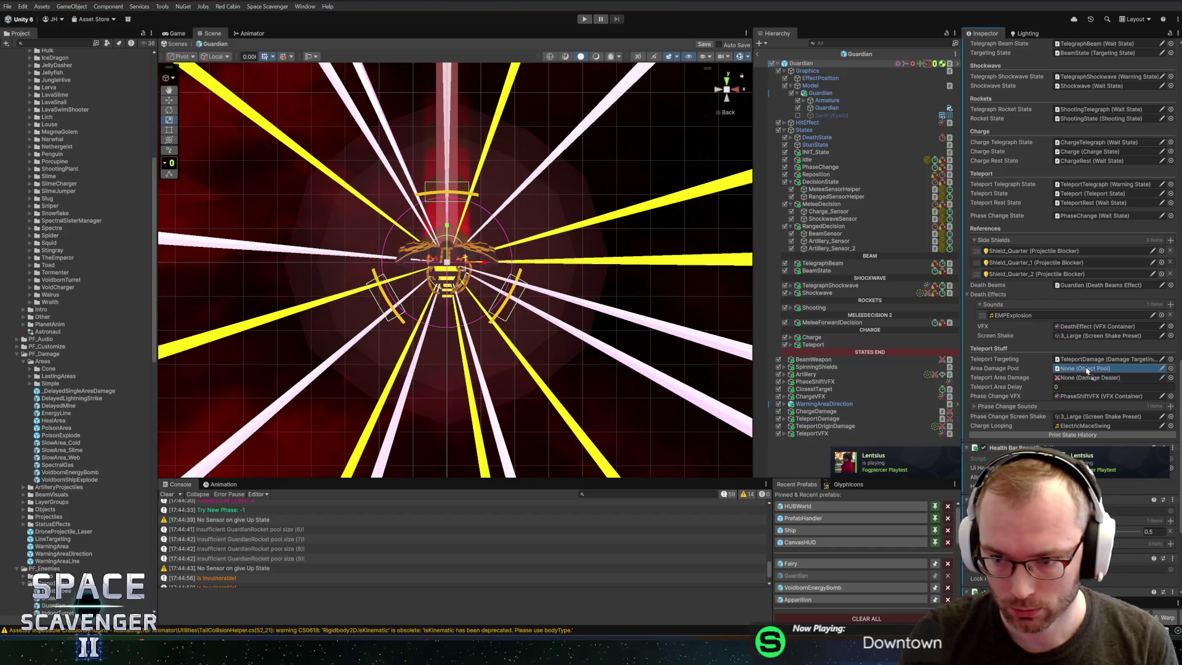
{"action": "left_click_drag", "start_coordinate": [824, 425], "coordinate": [1083, 378]}
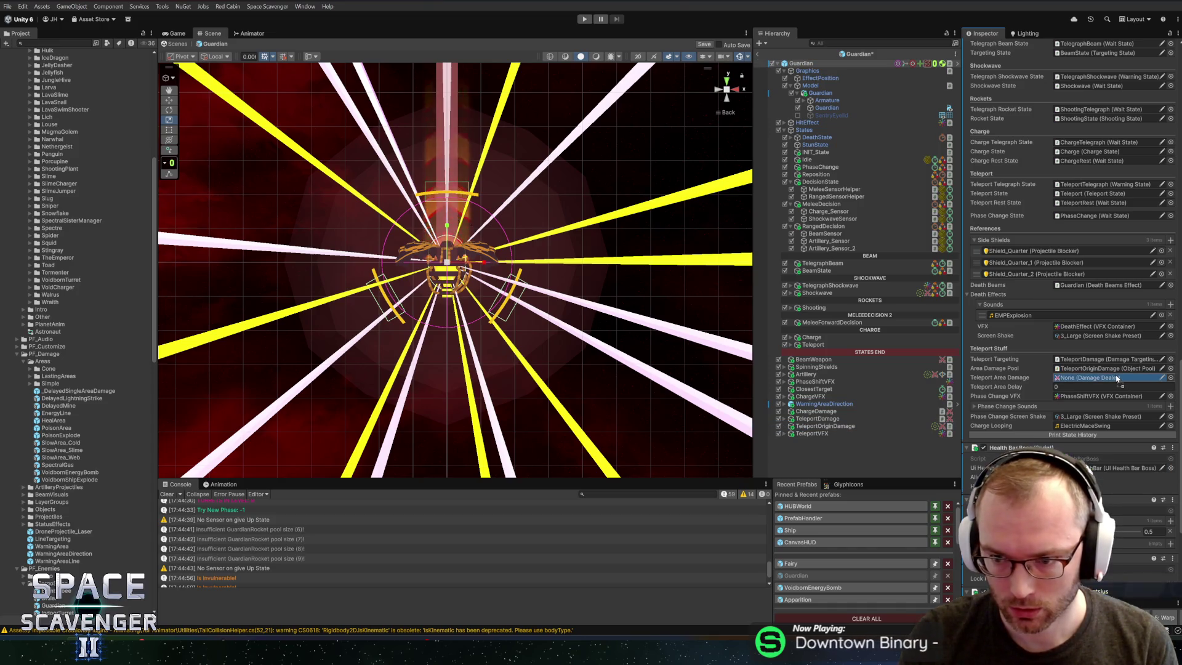
{"action": "left_click", "coordinate": [1077, 387]}
{"action": "type", "text": "2"}
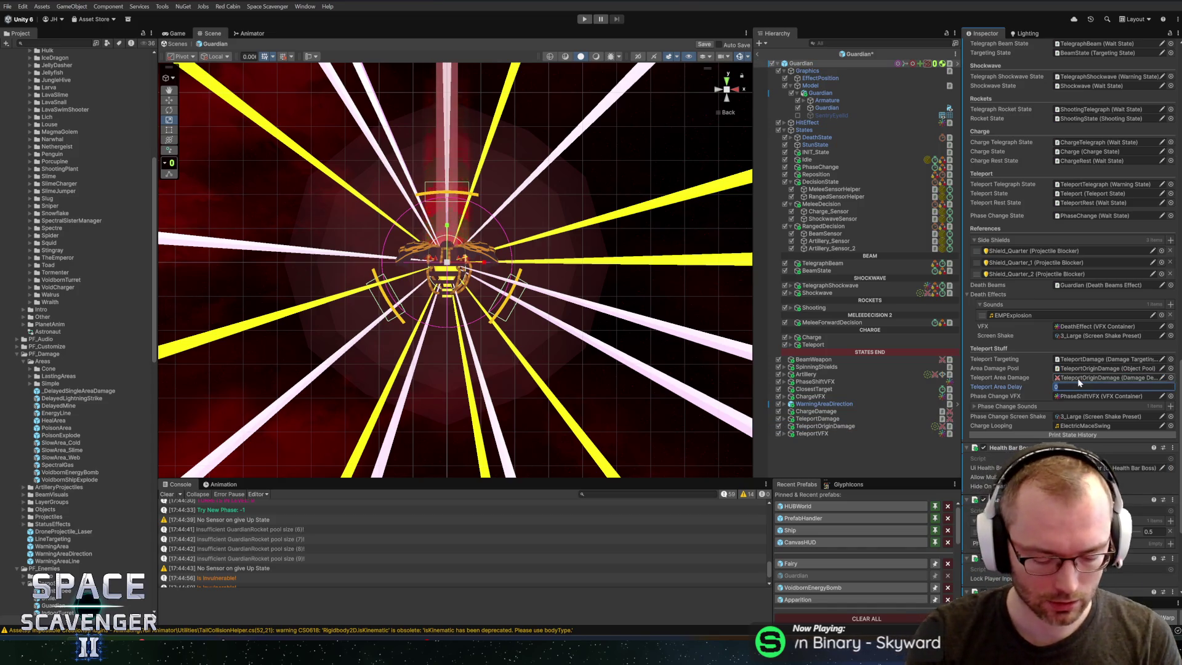
{"action": "type", "text": ".5"}
{"action": "key", "text": "ctrl+s"}
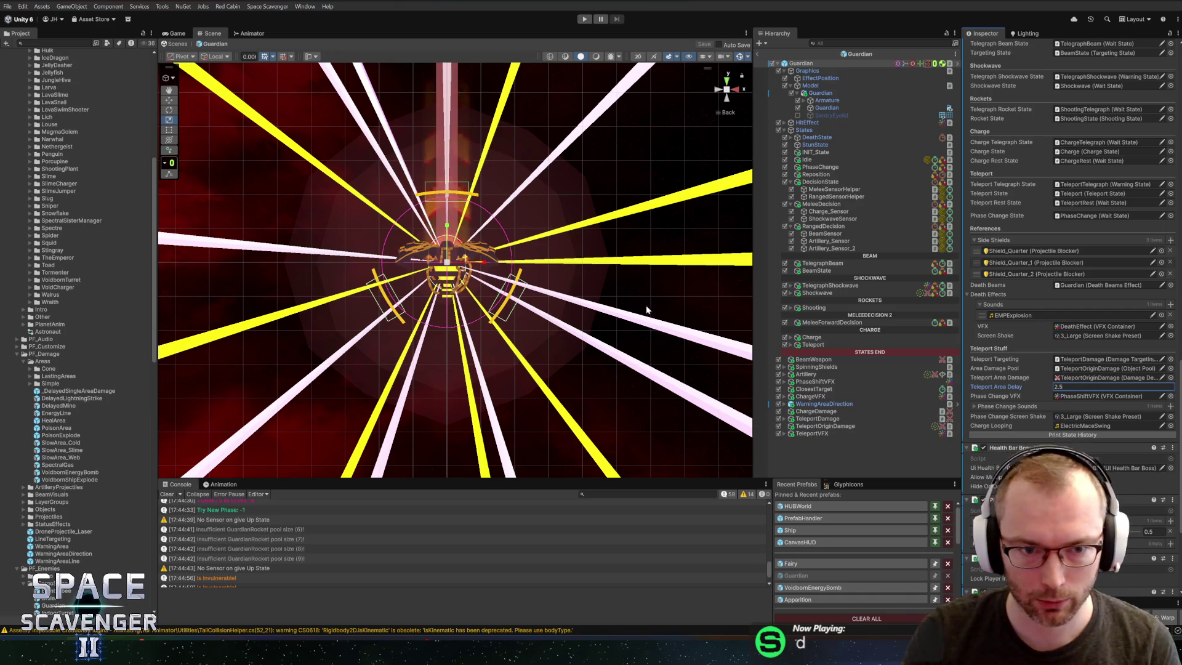
Step: Switch from Unity to Guardian.cs in Rider
{"action": "left_click", "coordinate": [573, 54]}
{"action": "scroll", "coordinate": [541, 203], "scroll_direction": "up", "scroll_amount": 1}
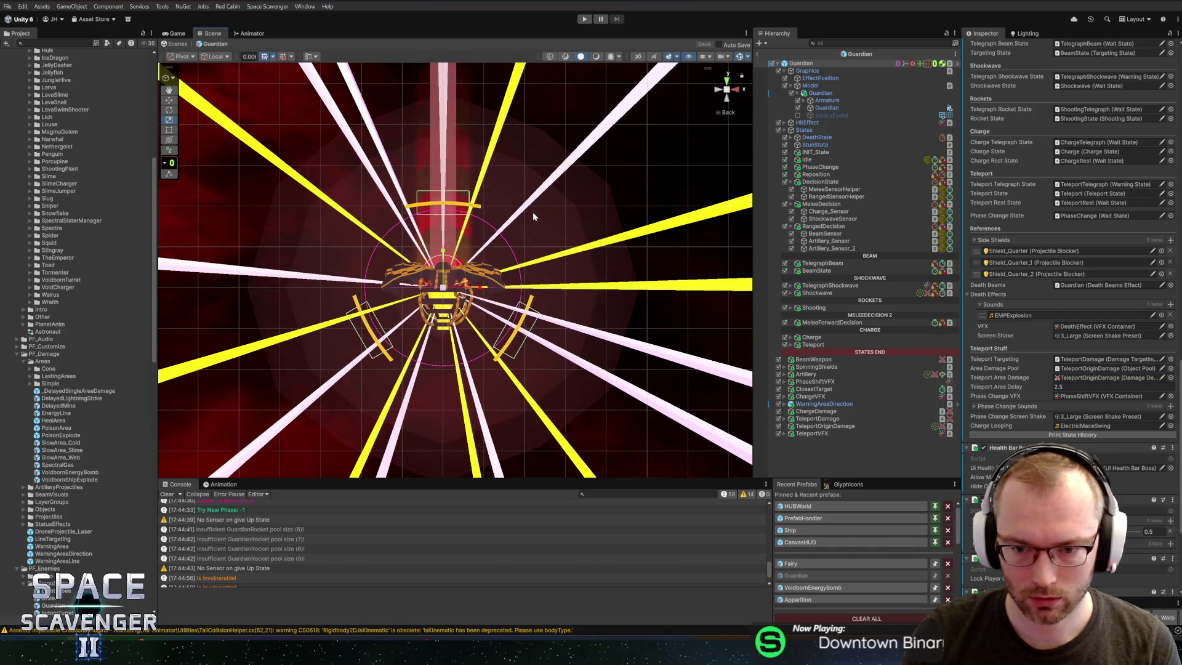
{"action": "key", "text": "alt+Tab"}
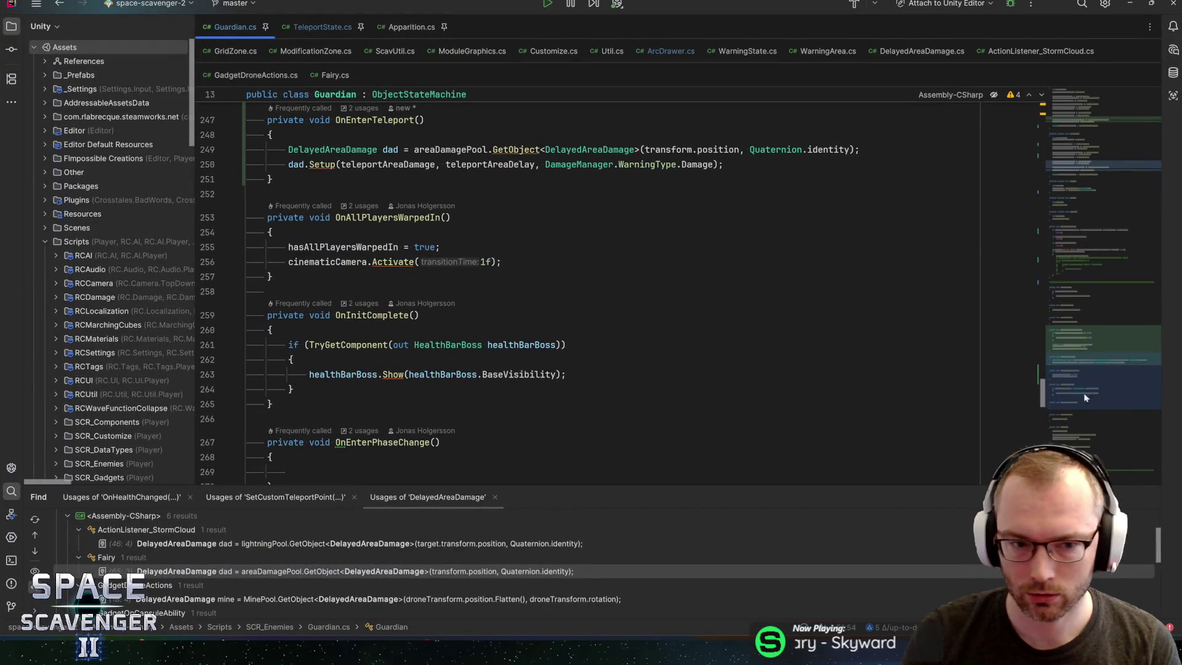
Step: Find OnEnterTeleport's subscription to teleportState.OnEnteredState and open that event's declaration in State.cs
{"action": "scroll", "coordinate": [1109, 386], "scroll_direction": "up", "scroll_amount": 1}
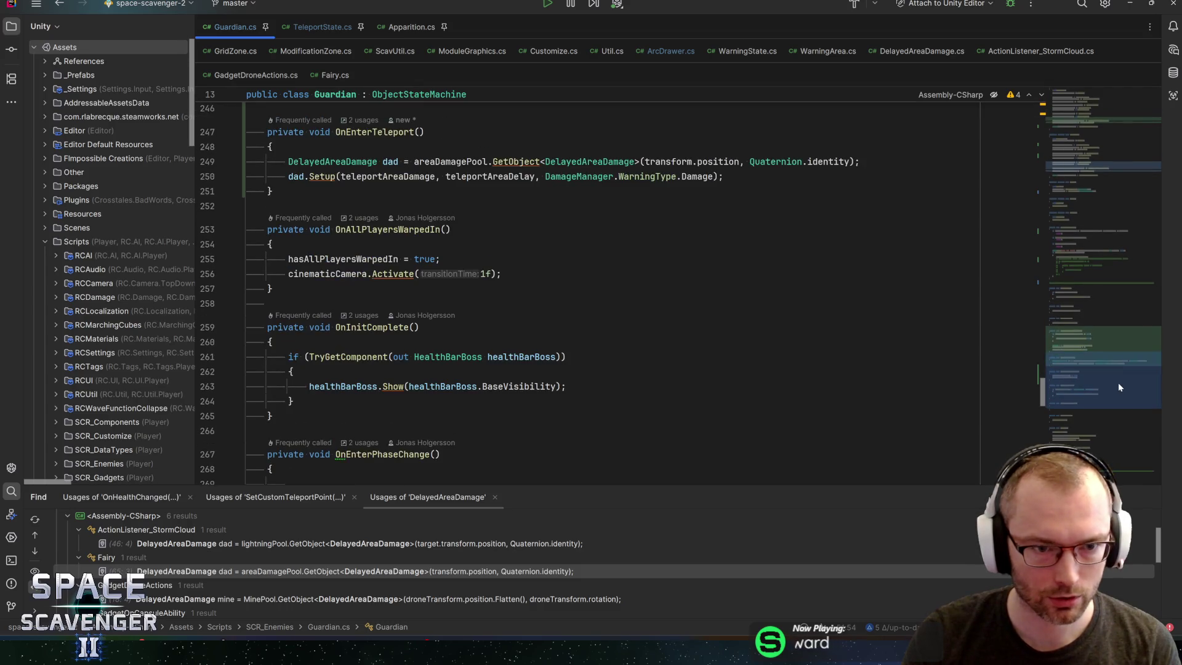
{"action": "key", "text": "ctrl+minus"}
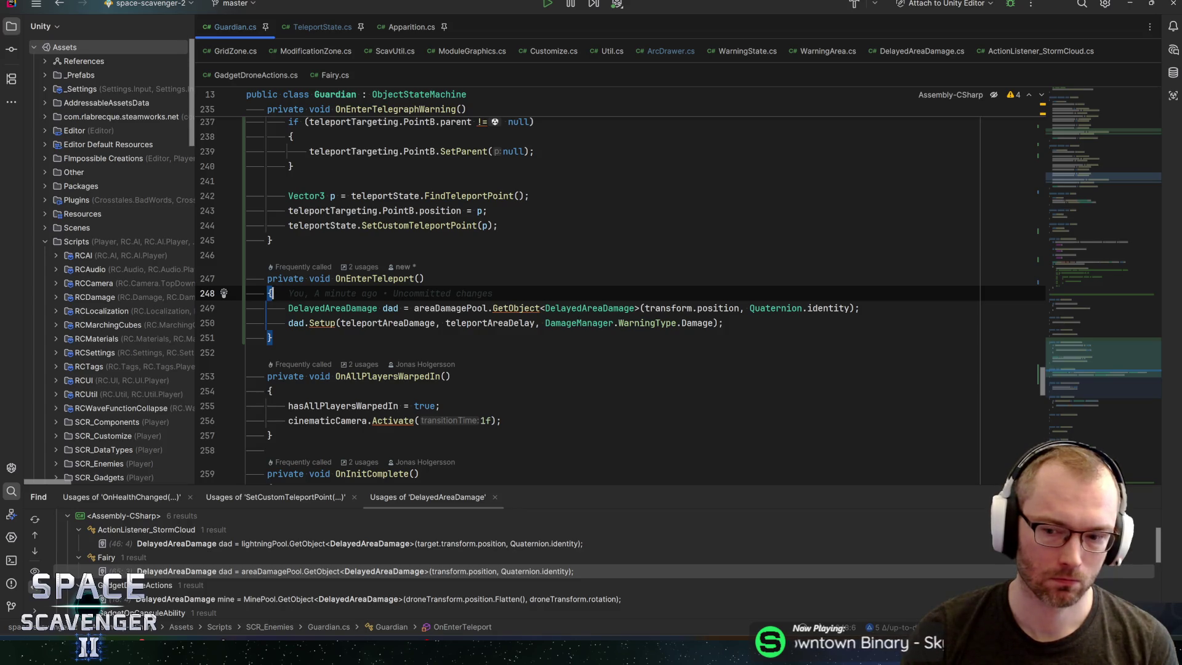
{"action": "left_click", "coordinate": [374, 279], "text": "ctrl"}
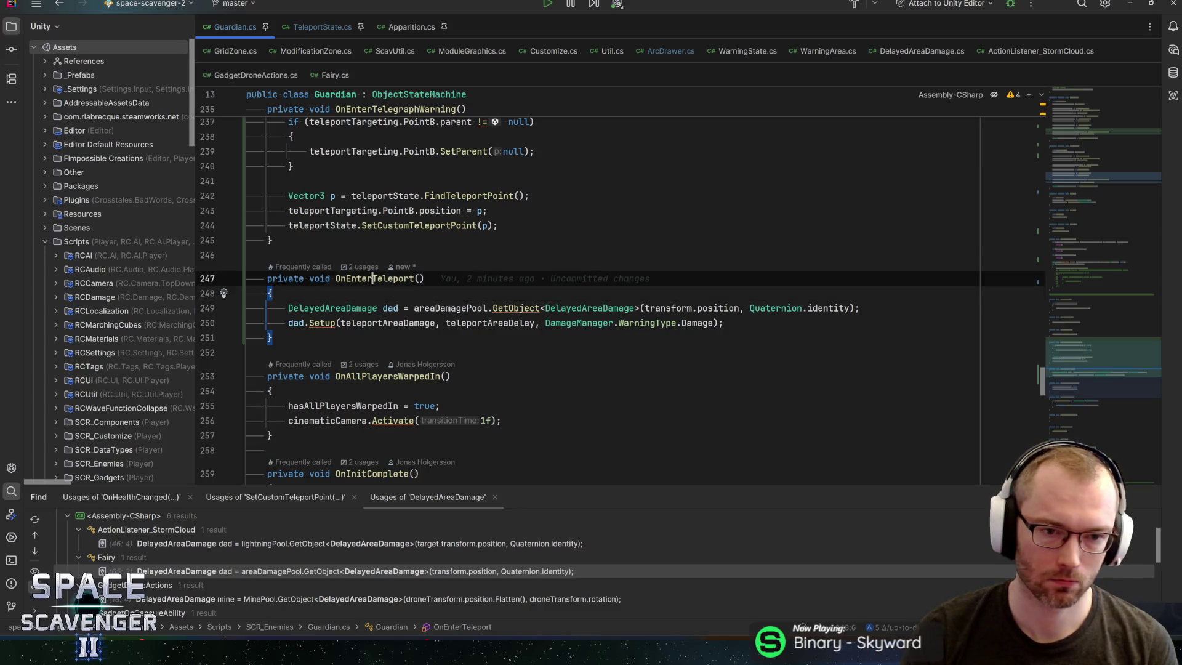
{"action": "key", "text": "Return"}
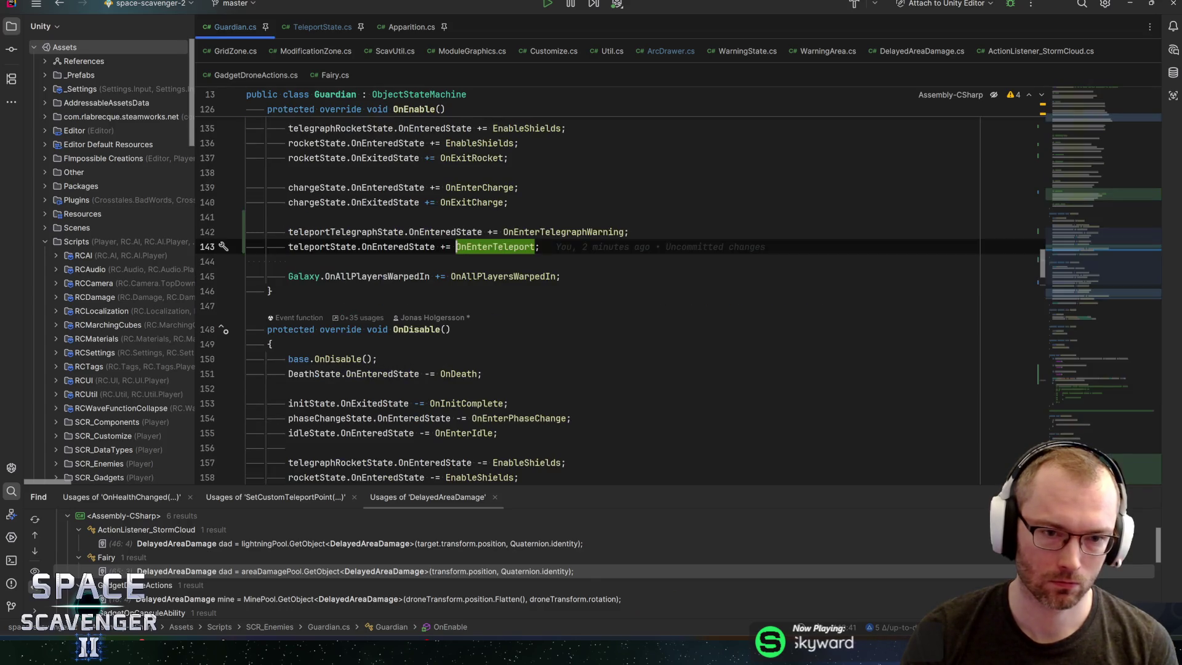
{"action": "double_click", "coordinate": [397, 246]}
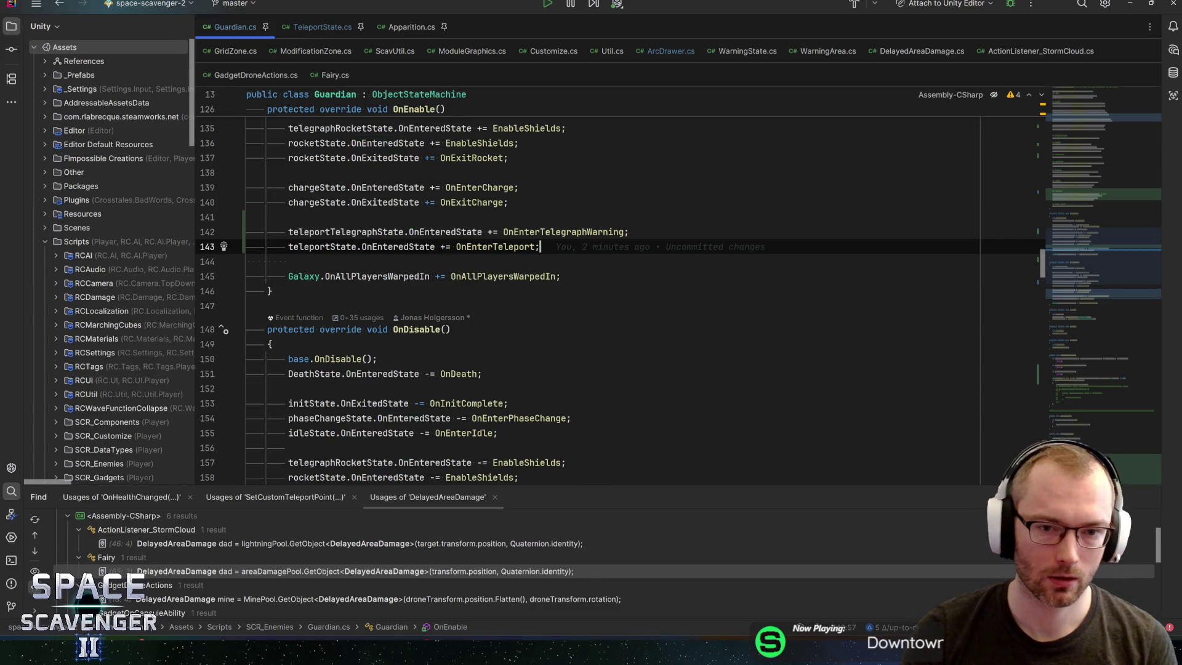
{"action": "key", "text": "ctrl+b"}
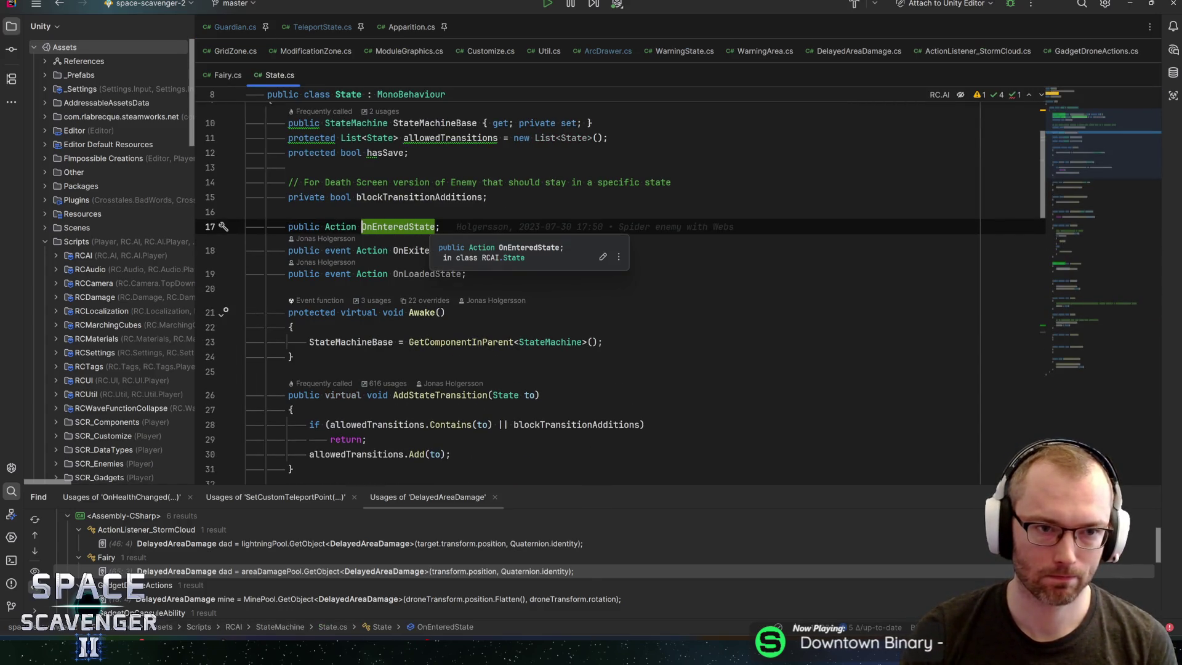
Step: Locate where OnEnteredState is invoked in NormalEnter and view the methods overriding NormalEnter
{"action": "key", "text": "ctrl+f"}
{"action": "key", "text": "Return"}
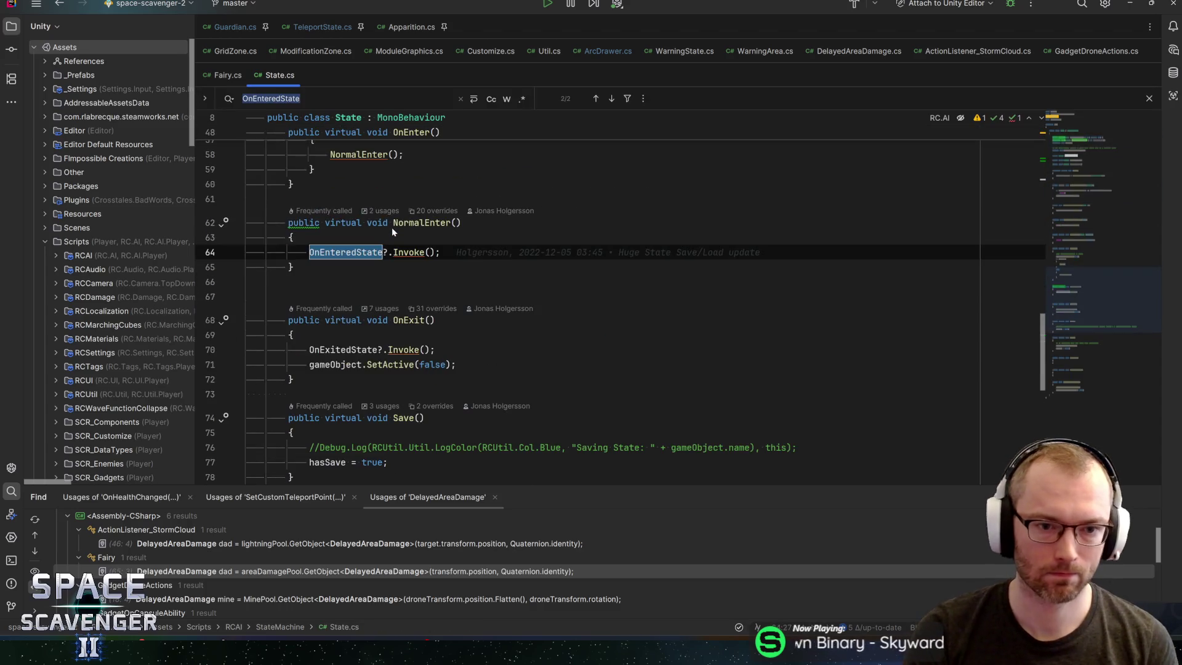
{"action": "scroll", "coordinate": [391, 227], "scroll_direction": "down", "scroll_amount": 5}
{"action": "scroll", "coordinate": [391, 227], "scroll_direction": "up", "scroll_amount": 5}
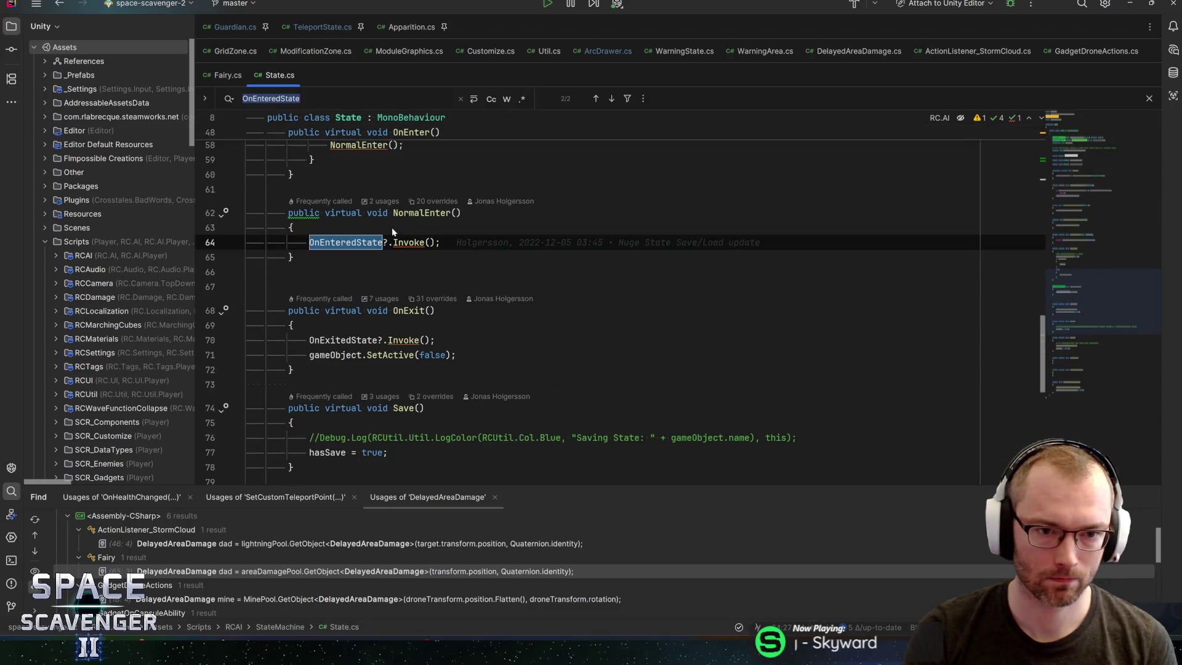
{"action": "left_click", "coordinate": [351, 241]}
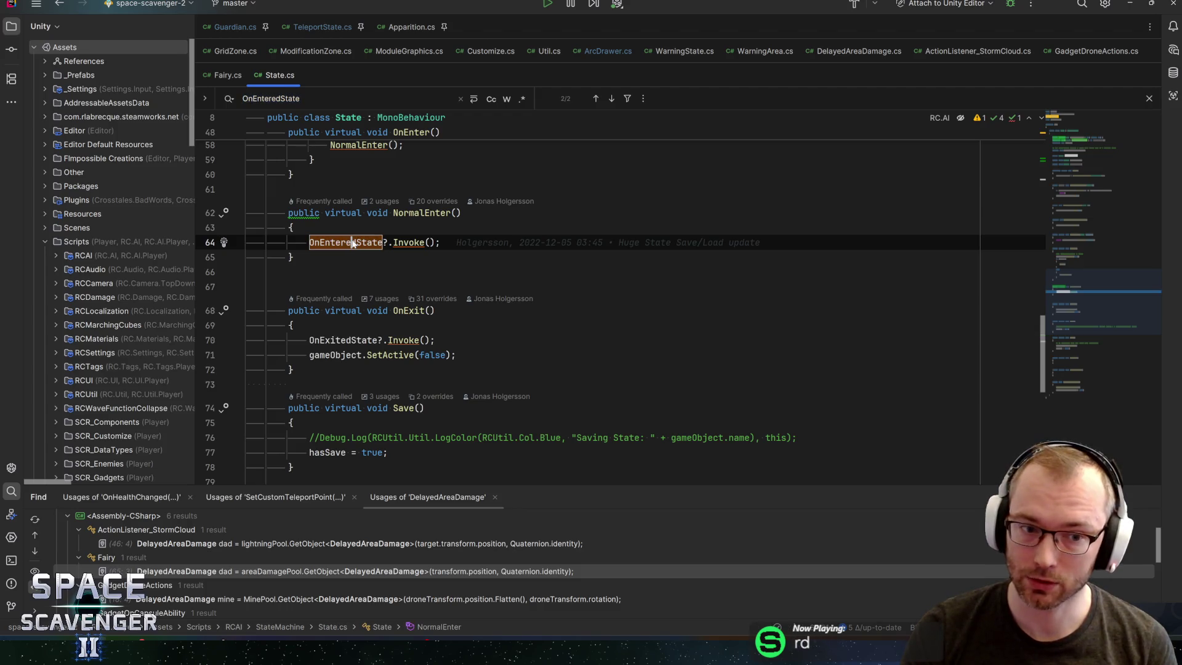
{"action": "left_click", "coordinate": [433, 202]}
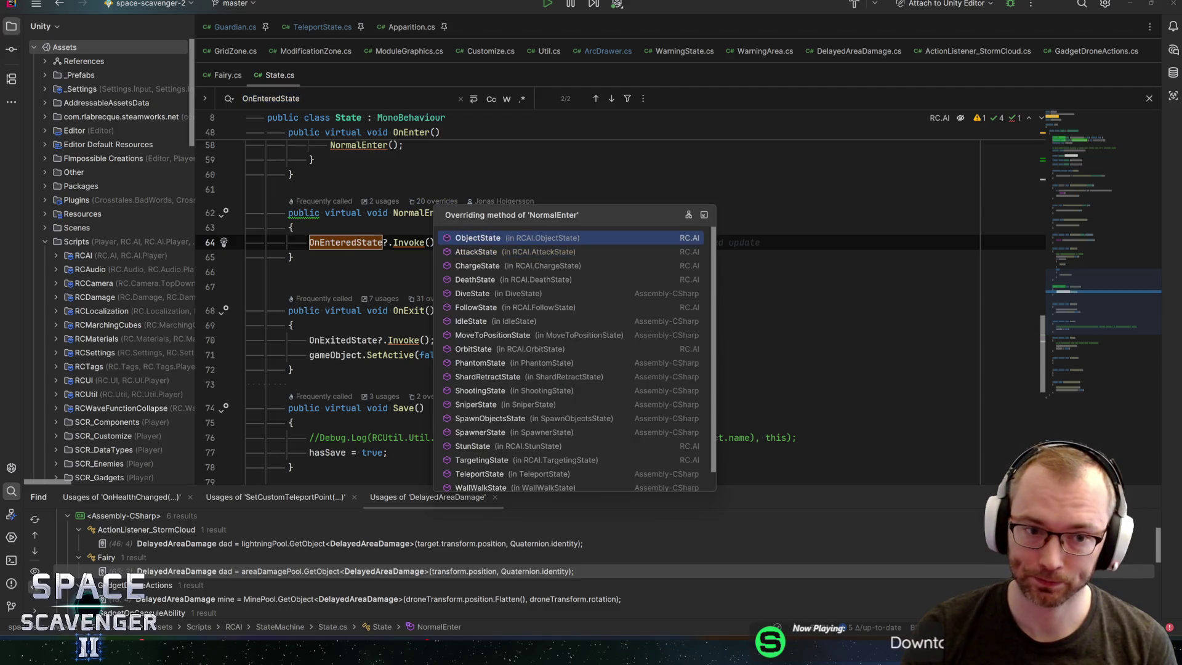
{"action": "key", "text": "Escape"}
Step: Review OnEnter's hasSave check and the Load method's OnLoadedState invoke, then return to Unity
{"action": "scroll", "coordinate": [434, 208], "scroll_direction": "up", "scroll_amount": 2}
{"action": "scroll", "coordinate": [434, 208], "scroll_direction": "up", "scroll_amount": 2}
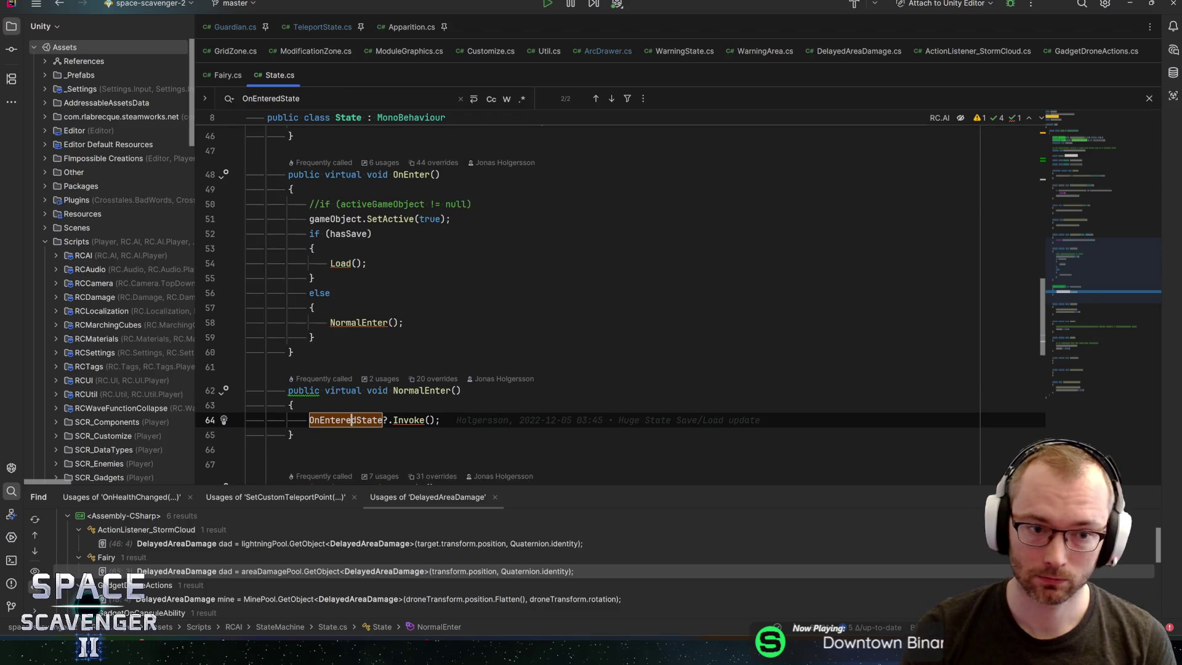
{"action": "left_click", "coordinate": [351, 234]}
{"action": "left_click", "coordinate": [341, 263], "text": "ctrl"}
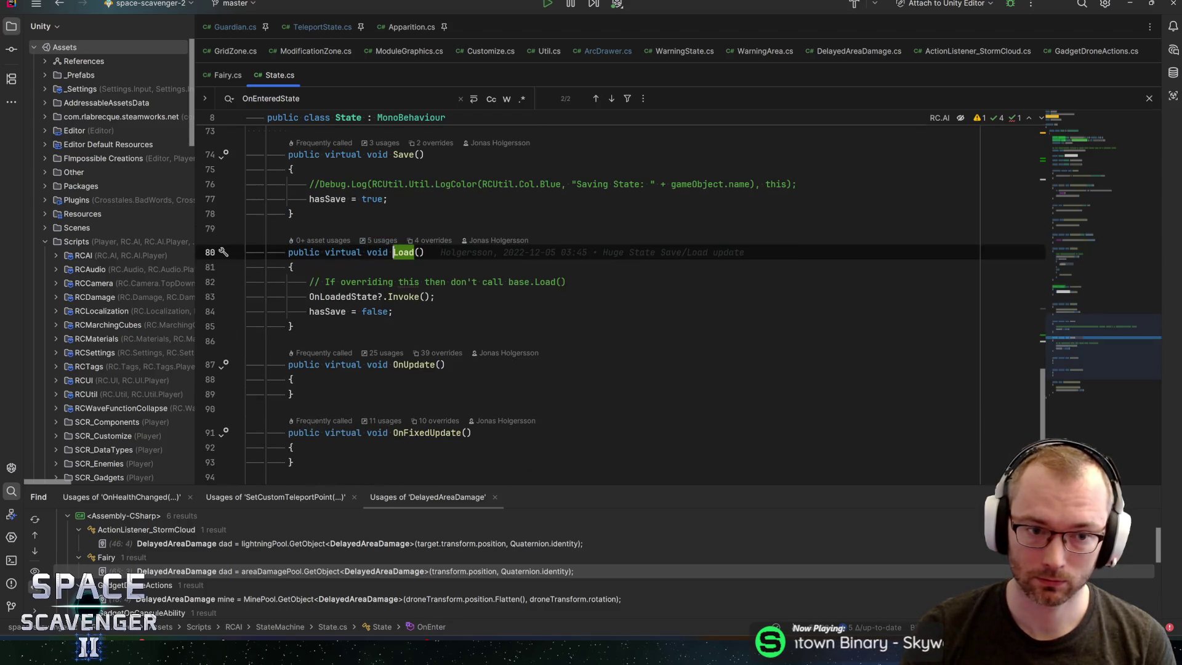
{"action": "left_click", "coordinate": [369, 296]}
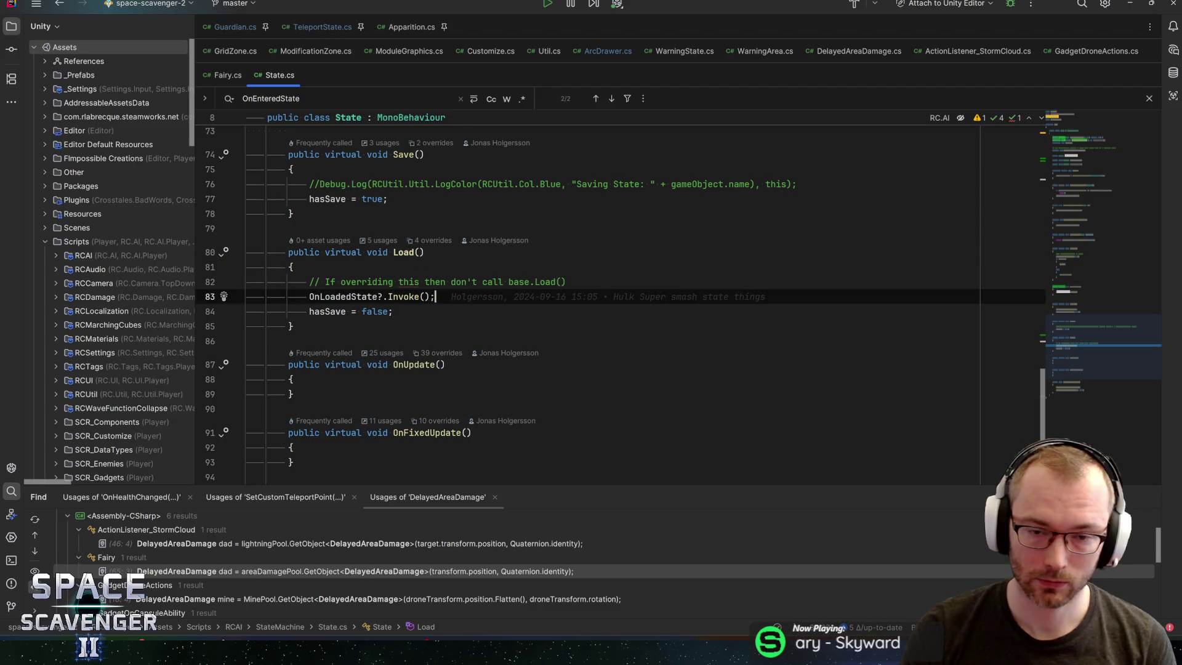
{"action": "key", "text": "ctrl+alt+Left"}
{"action": "key", "text": "alt+Tab"}
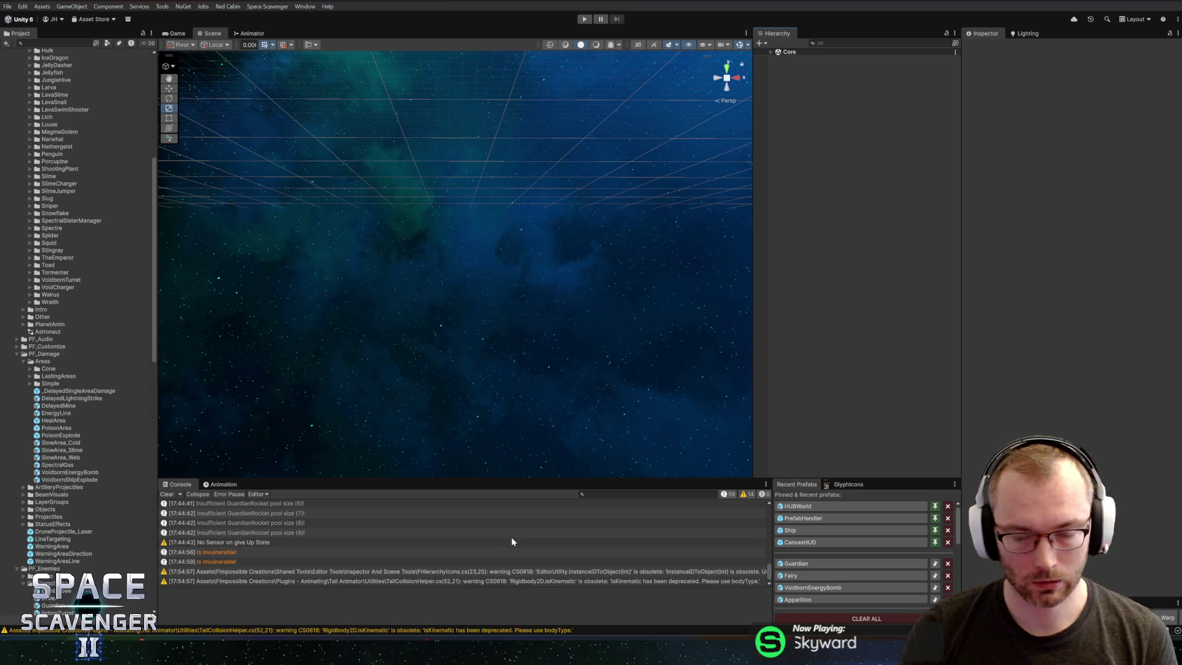
Step: Play-test the Guardian boss fight in a maximized Game view, then switch to TeleportState.cs
{"action": "left_click", "coordinate": [584, 20]}
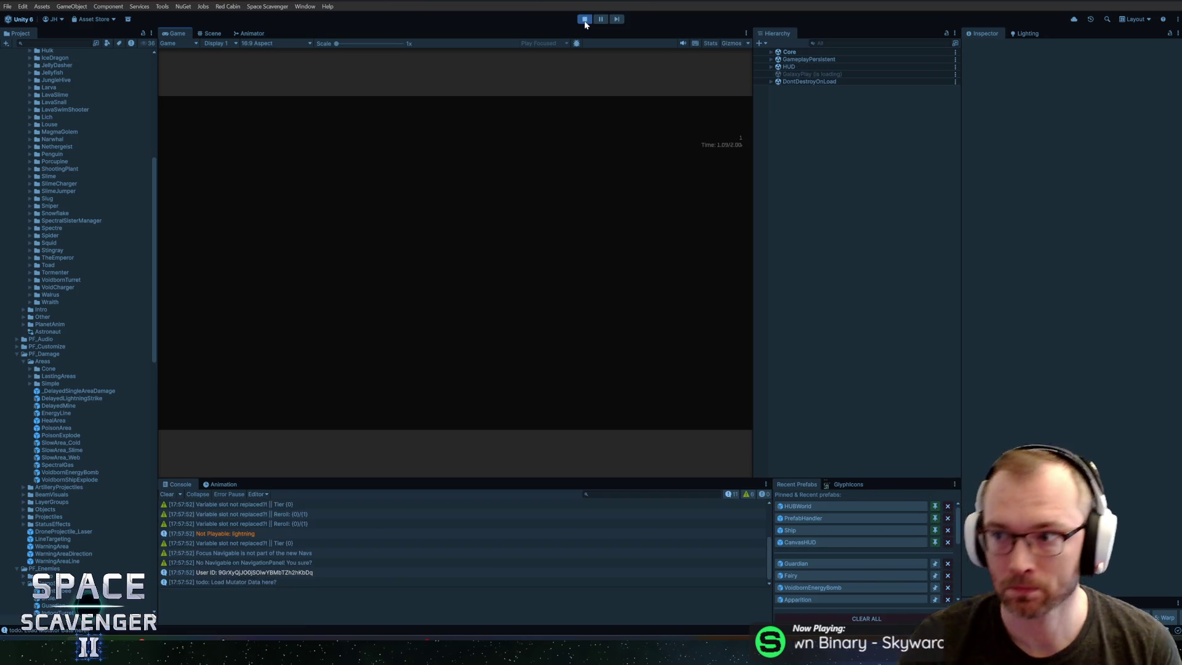
{"action": "key", "text": "shift+space"}
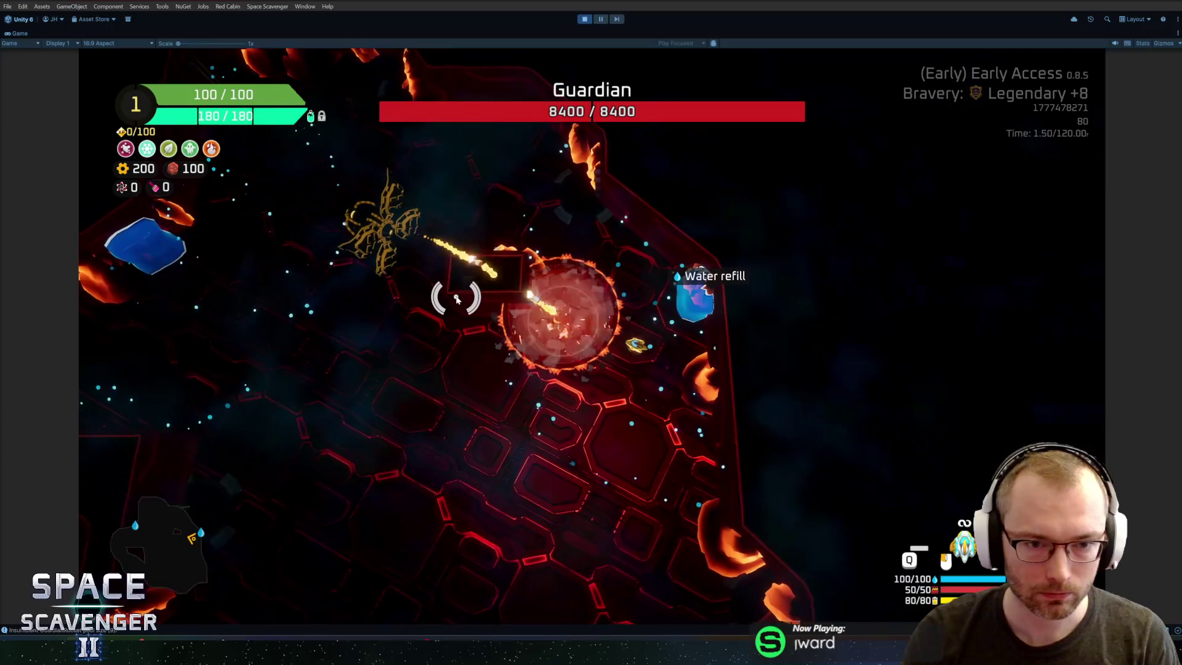
{"action": "key", "text": "d"}
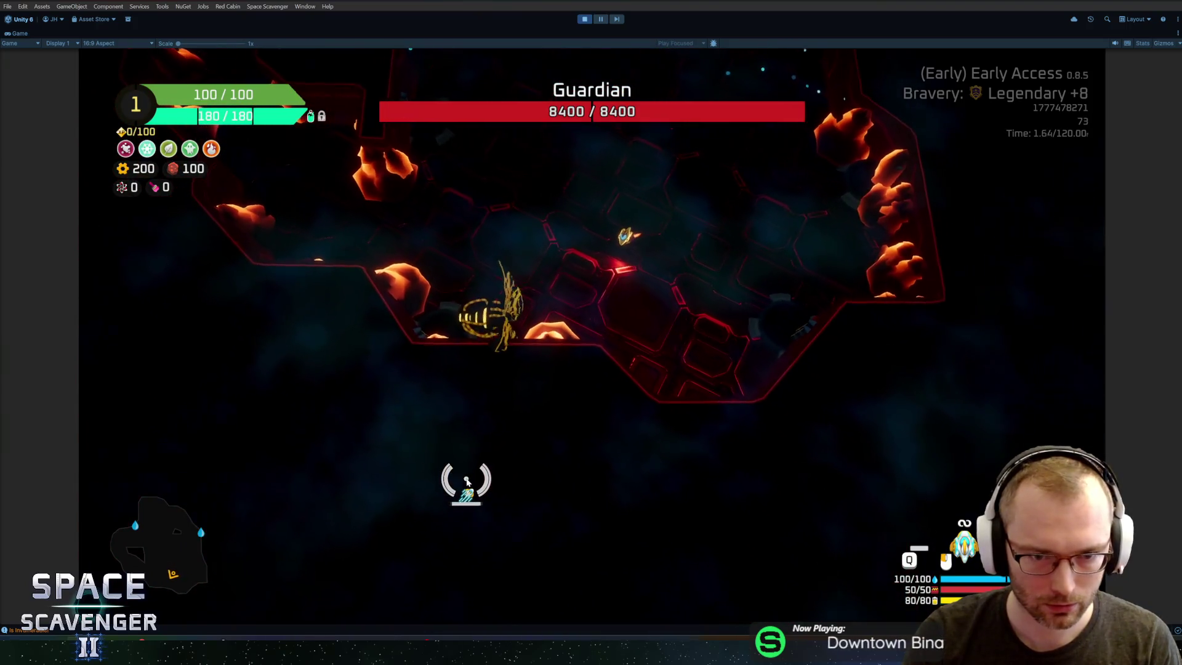
{"action": "key", "text": "alt+Tab"}
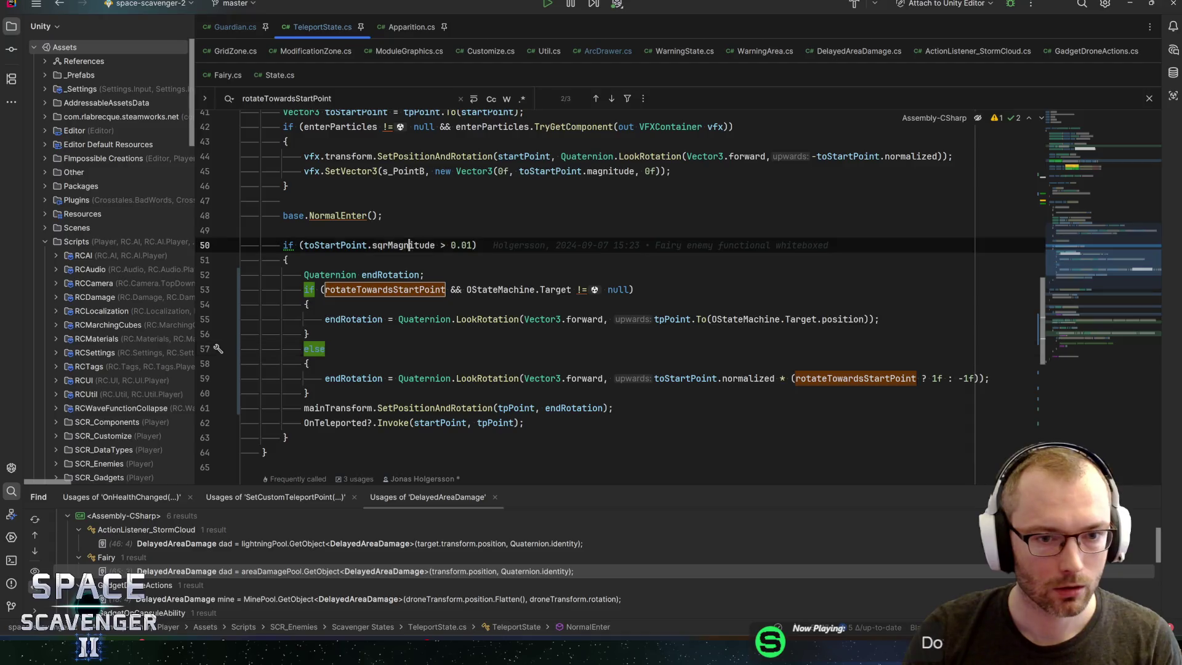
Step: Follow toStartPoint to FindTeleportPoint and open the GetPointsOnRadius declaration in Util.cs
{"action": "scroll", "coordinate": [410, 246], "scroll_direction": "up", "scroll_amount": 2}
{"action": "left_click", "coordinate": [320, 333]}
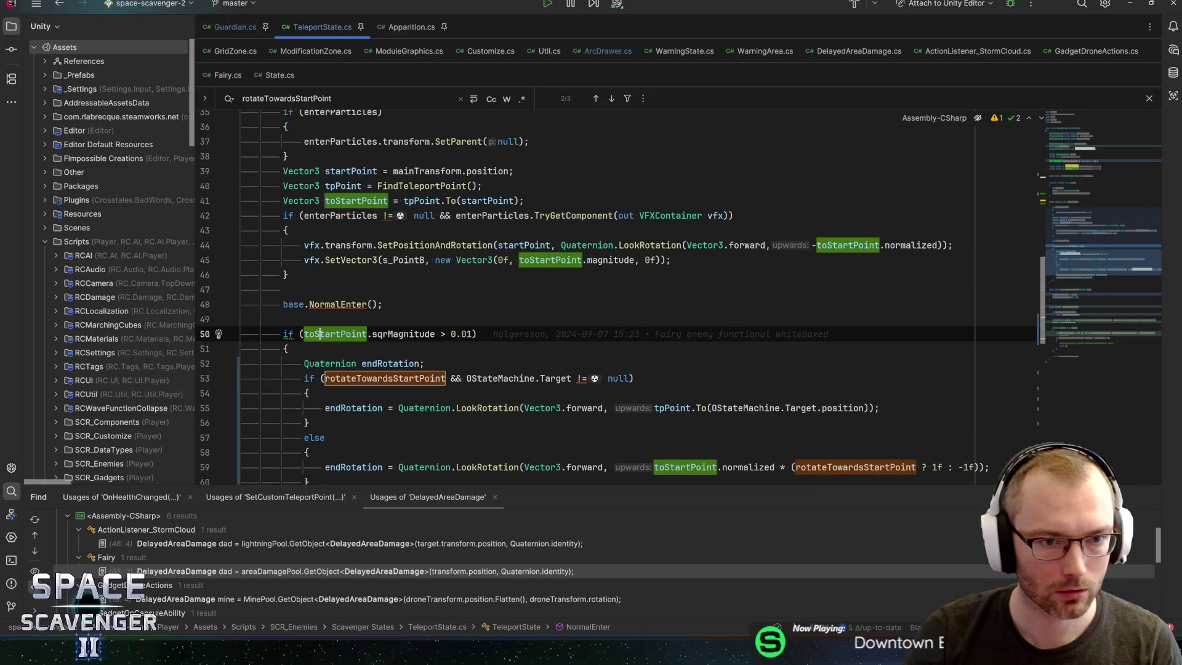
{"action": "left_click", "coordinate": [403, 186], "text": "ctrl"}
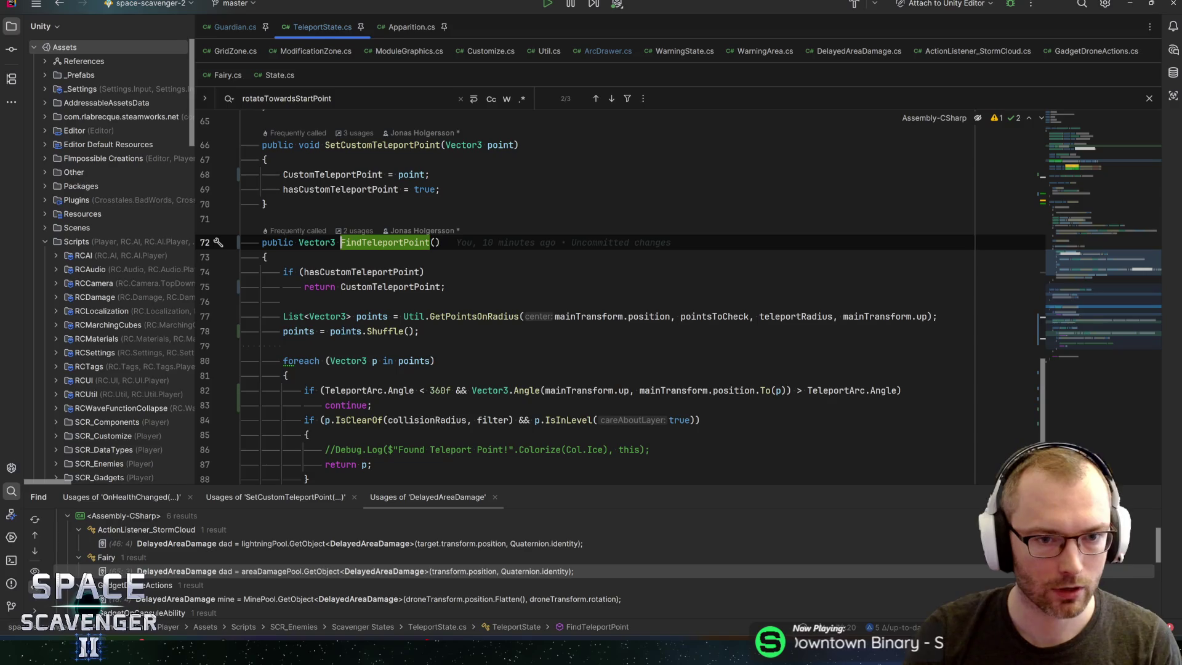
{"action": "scroll", "coordinate": [621, 297], "scroll_direction": "down", "scroll_amount": 1}
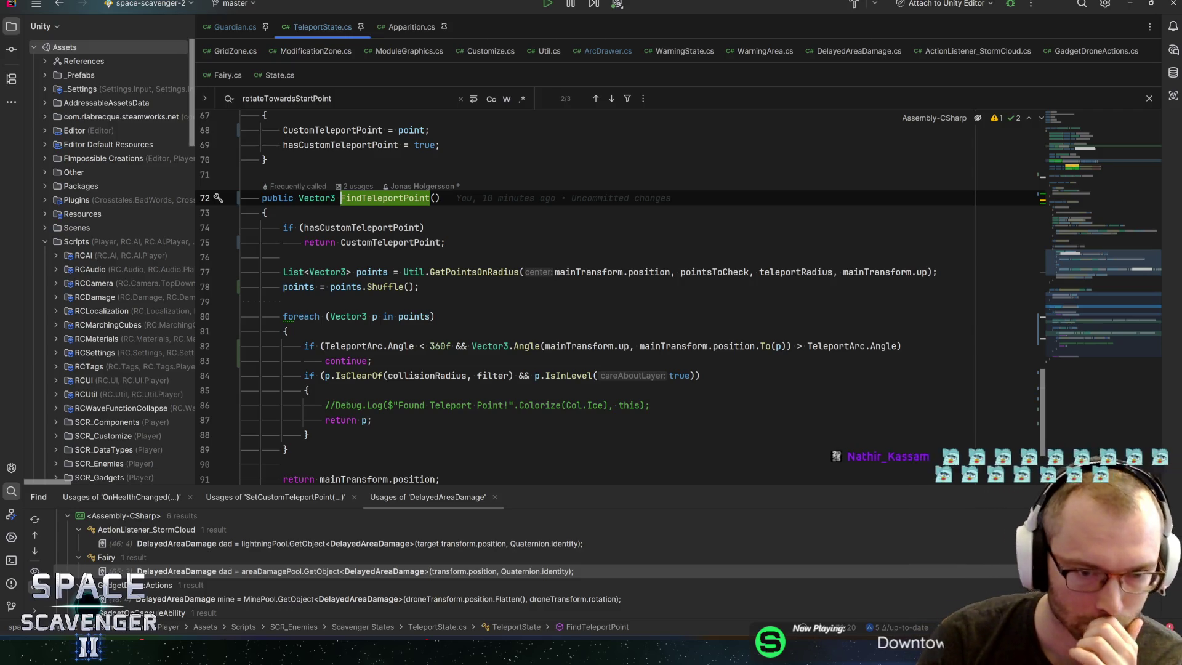
{"action": "left_click", "coordinate": [488, 271]}
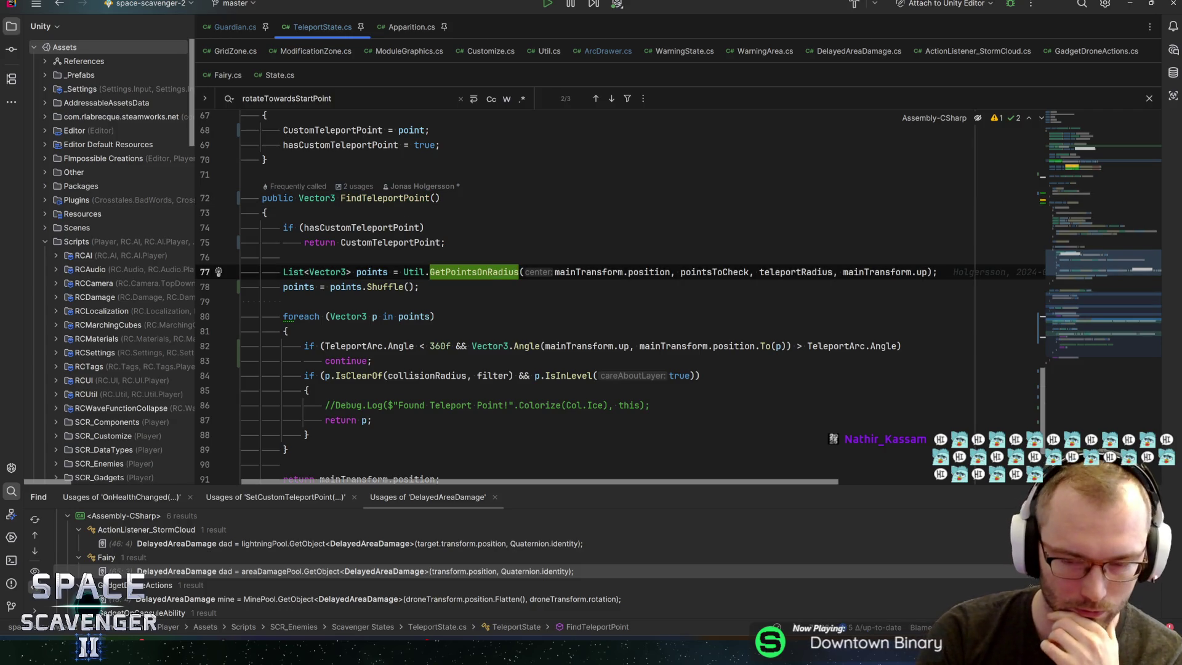
{"action": "key", "text": "F12"}
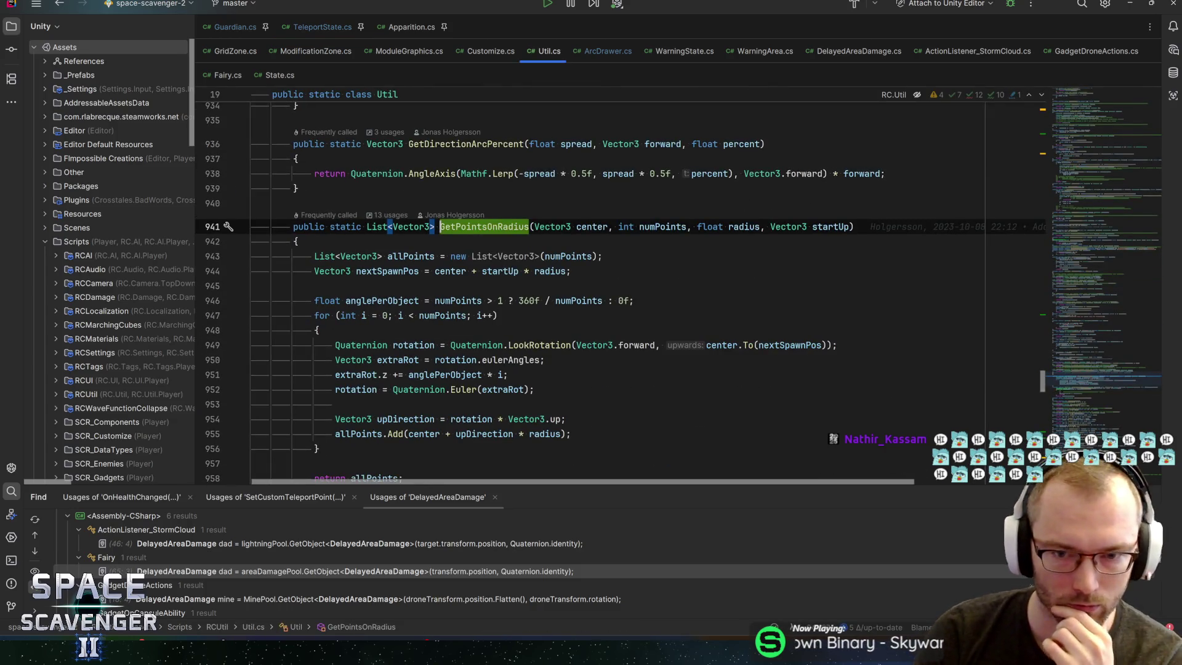
Step: Study the radius, angle-per-point and nextSpawnPos logic, then navigate back to FindTeleportPoint
{"action": "left_click", "coordinate": [743, 226]}
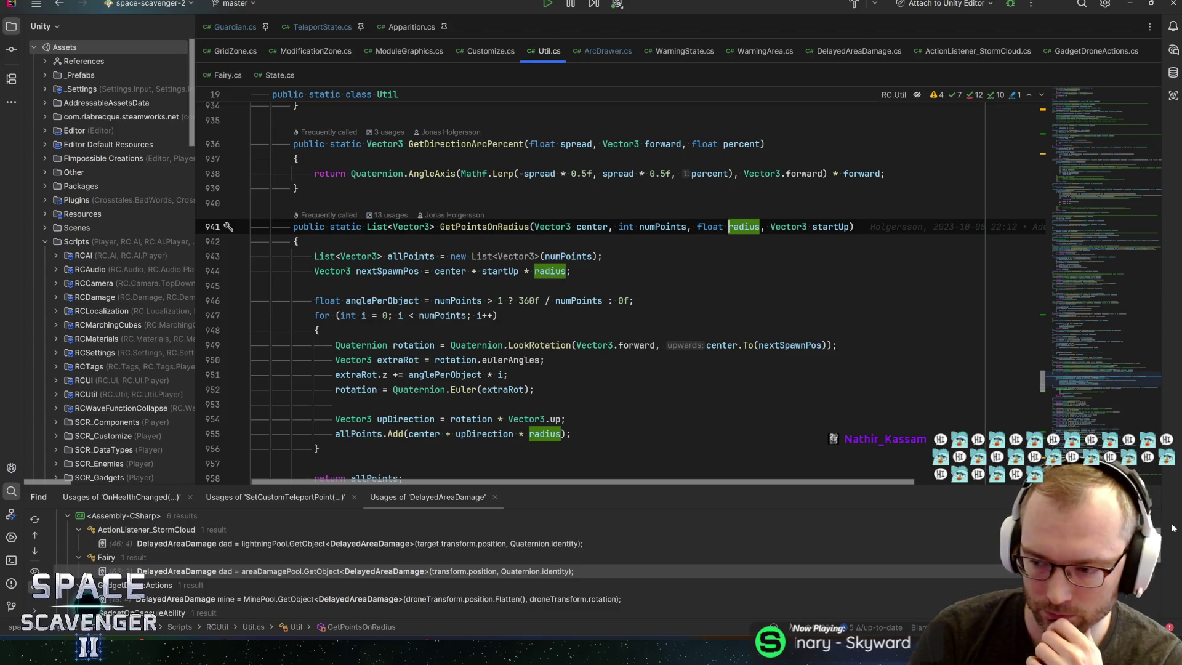
{"action": "left_click", "coordinate": [535, 300]}
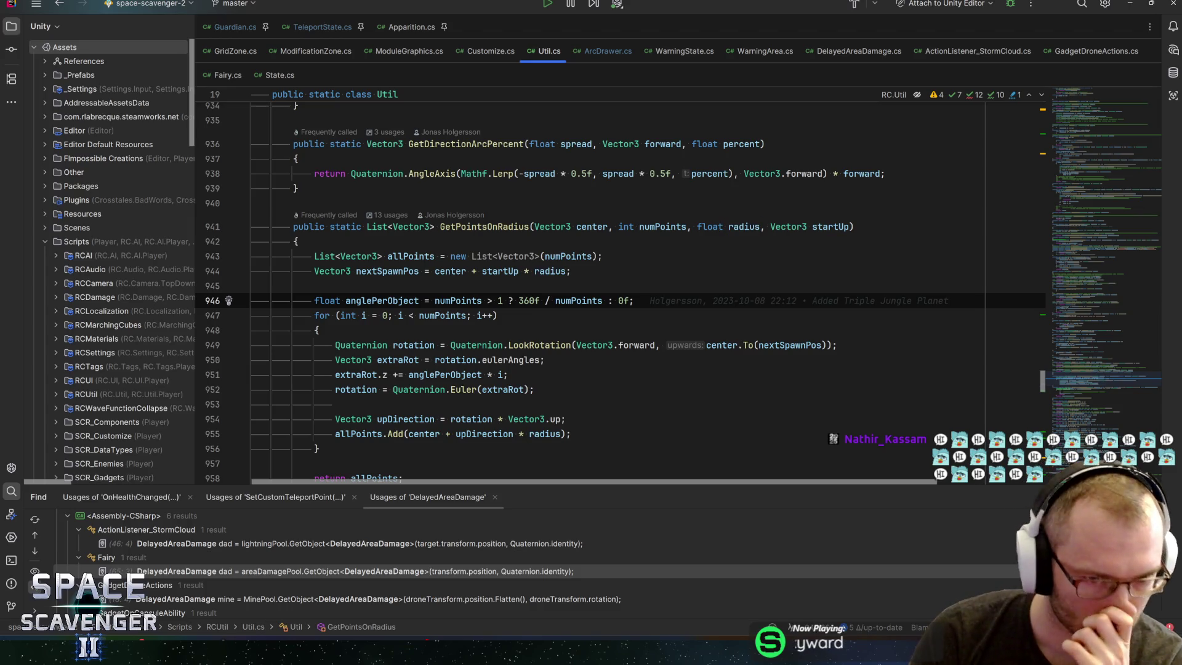
{"action": "left_click", "coordinate": [394, 270]}
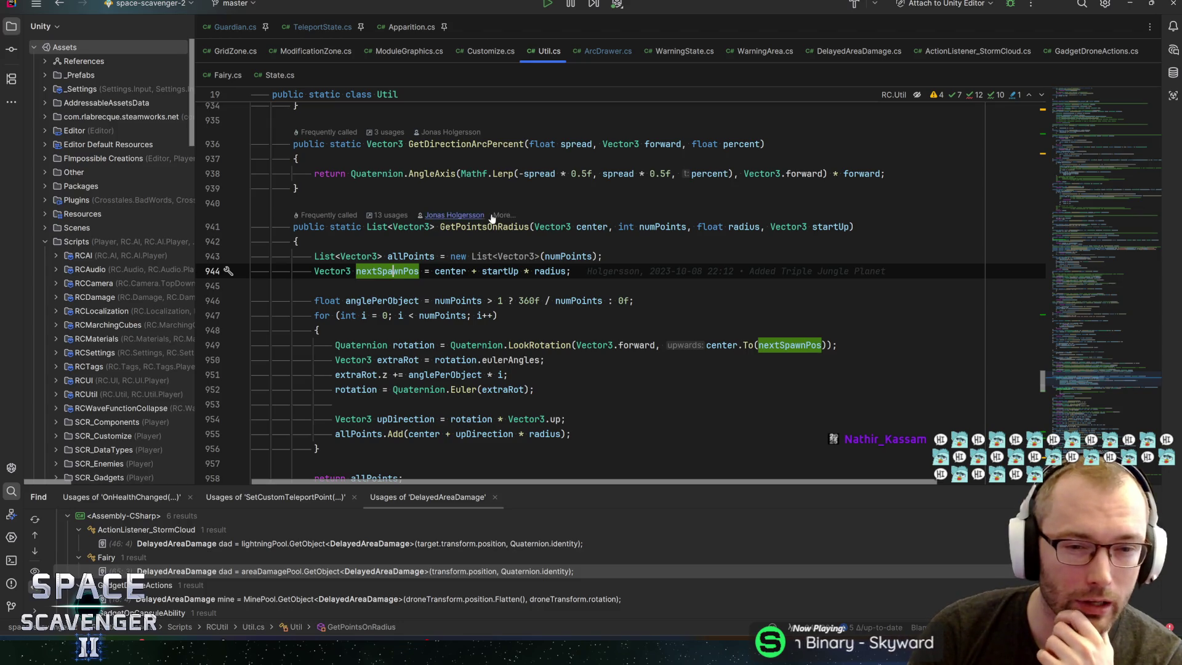
{"action": "left_click", "coordinate": [486, 226]}
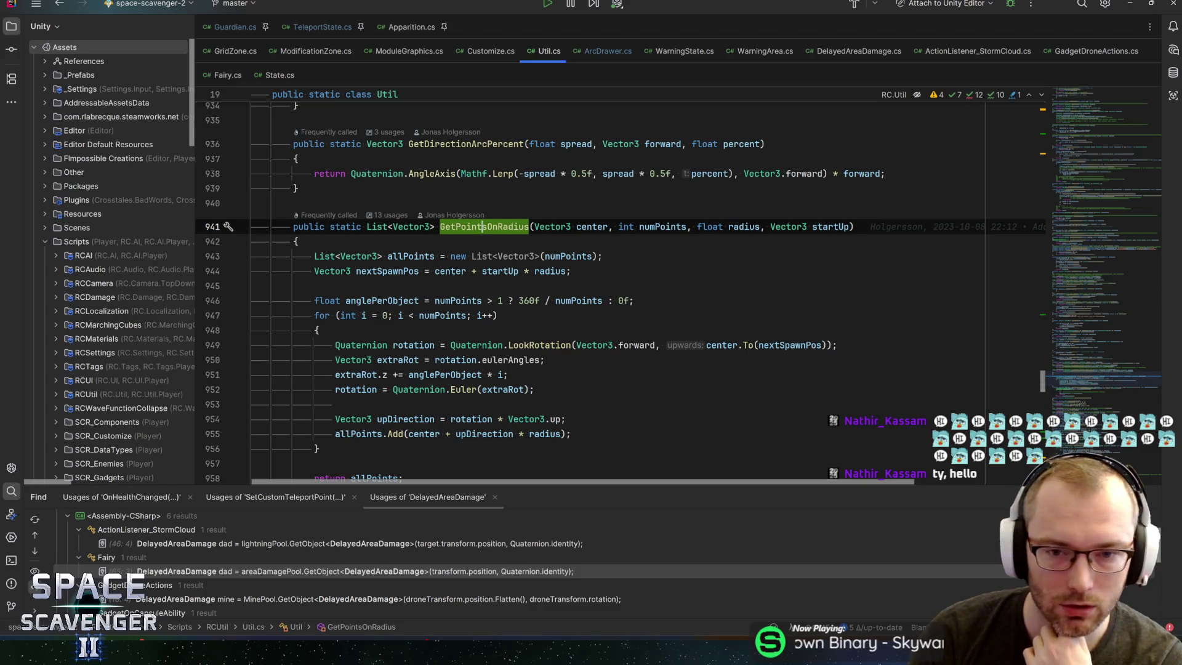
{"action": "left_click", "coordinate": [749, 227]}
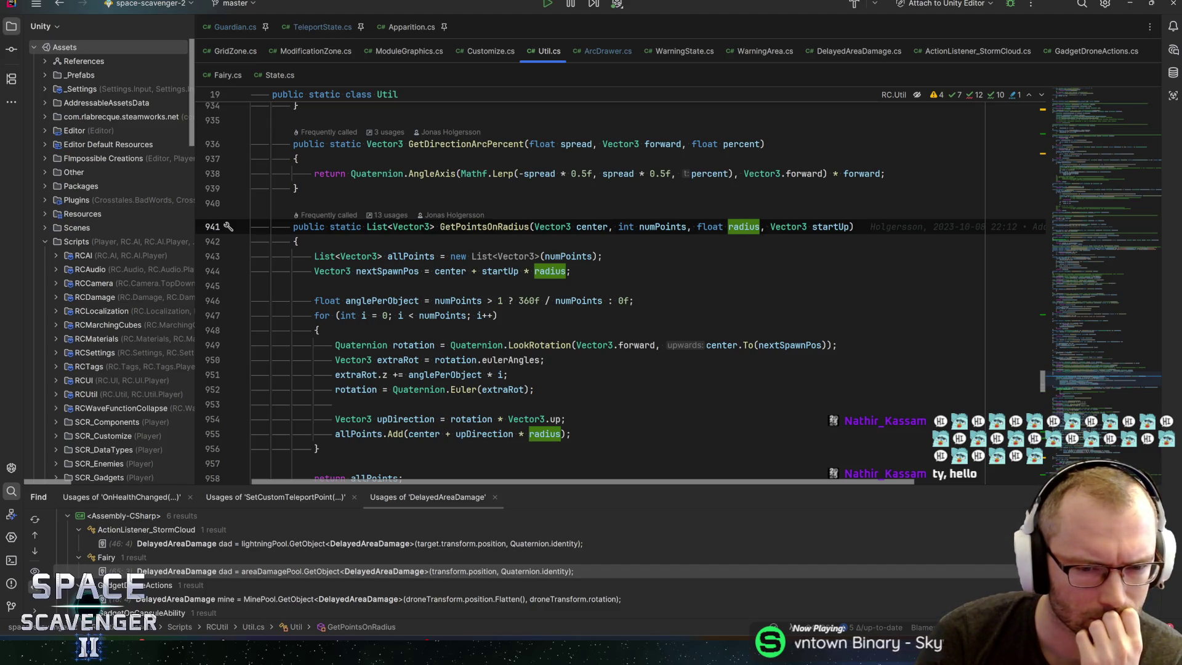
{"action": "key", "text": "ctrl+b"}
{"action": "key", "text": "Return"}
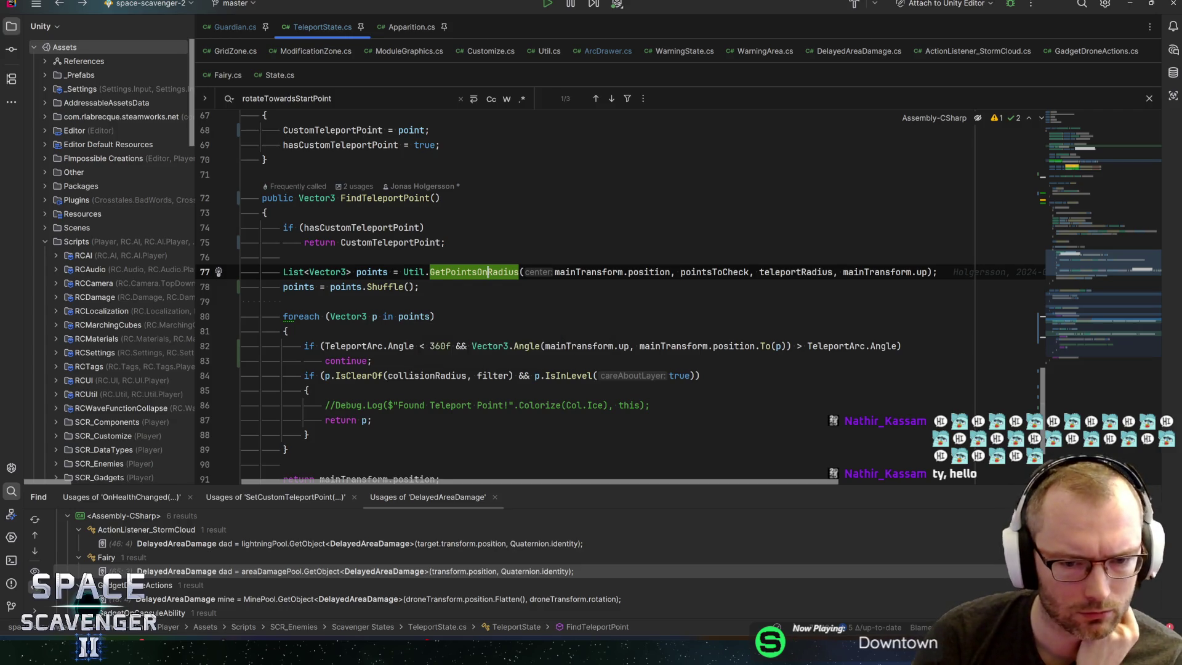
Step: Review FindTeleportPoint's return line and search the file for teleportRadius
{"action": "scroll", "coordinate": [431, 369], "scroll_direction": "down", "scroll_amount": 1}
{"action": "left_click", "coordinate": [373, 376]}
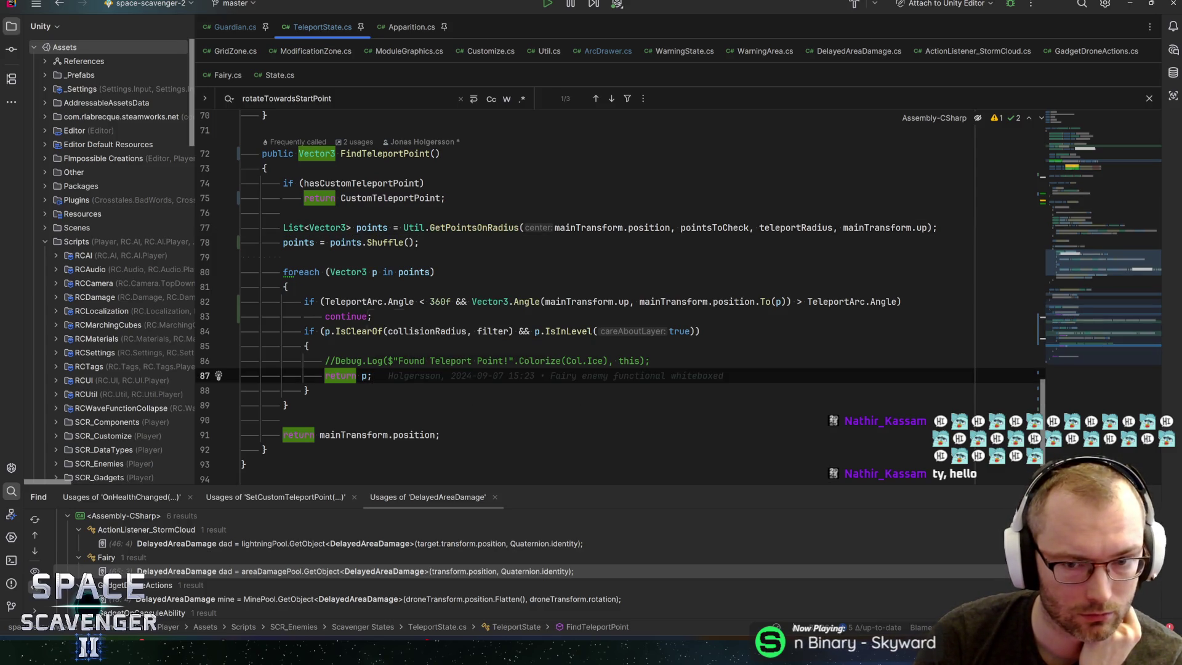
{"action": "mouse_move", "coordinate": [369, 302]}
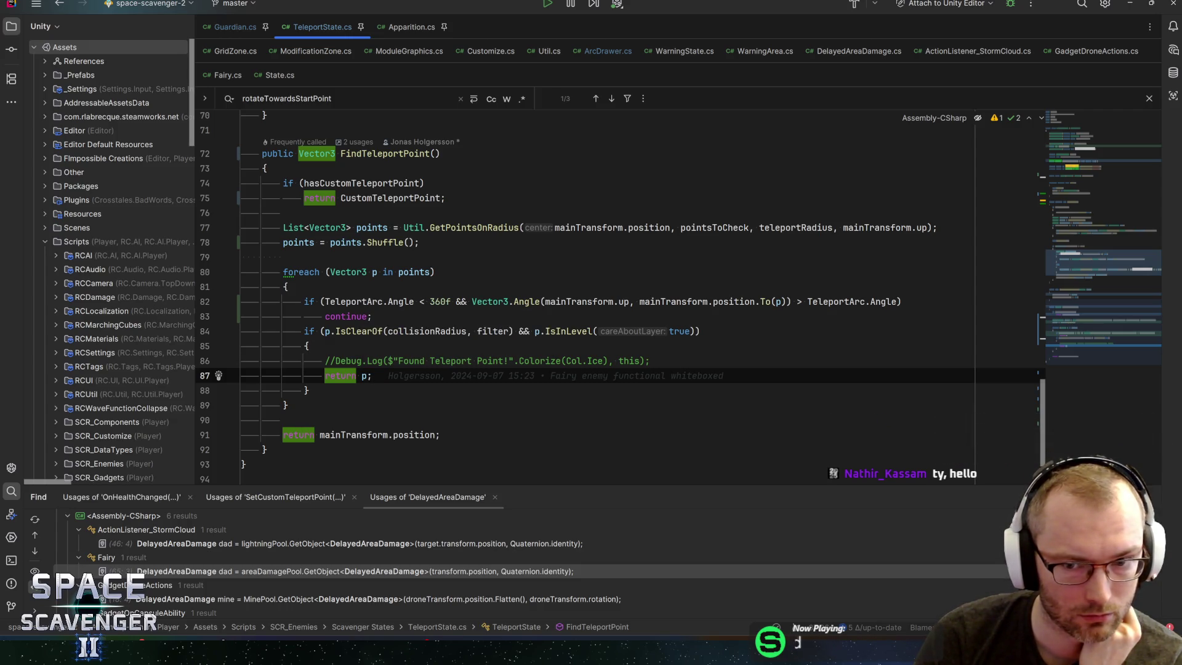
{"action": "left_click", "coordinate": [770, 227]}
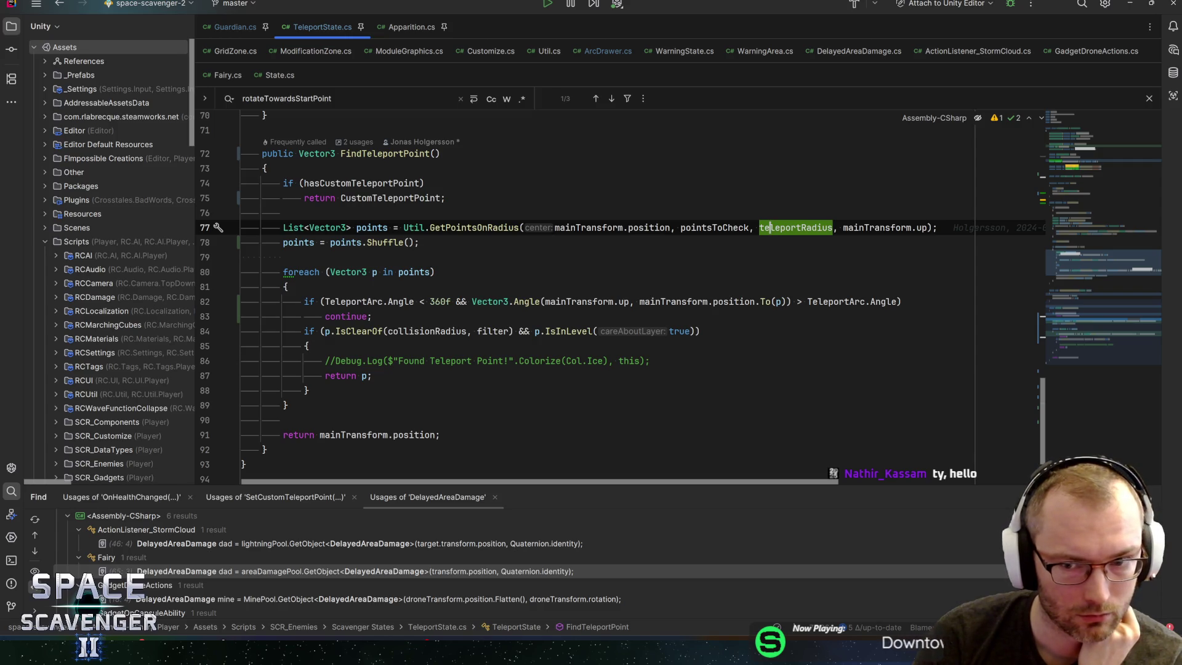
{"action": "key", "text": "ctrl+w"}
{"action": "key", "text": "ctrl+f"}
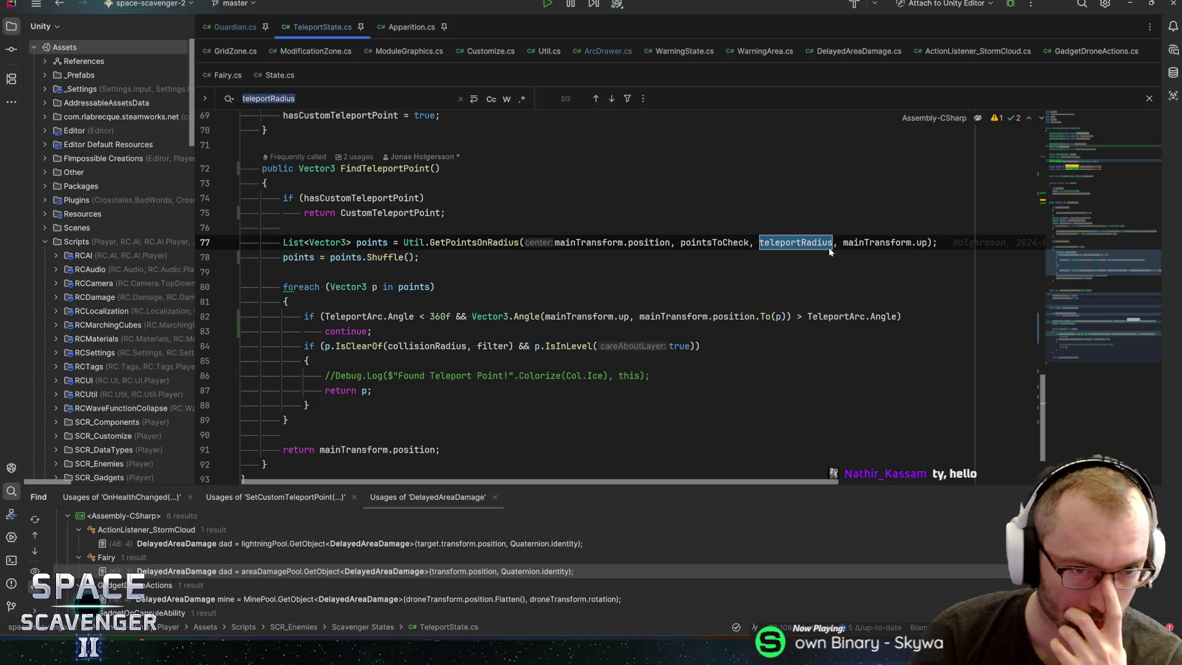
{"action": "mouse_move", "coordinate": [829, 249]}
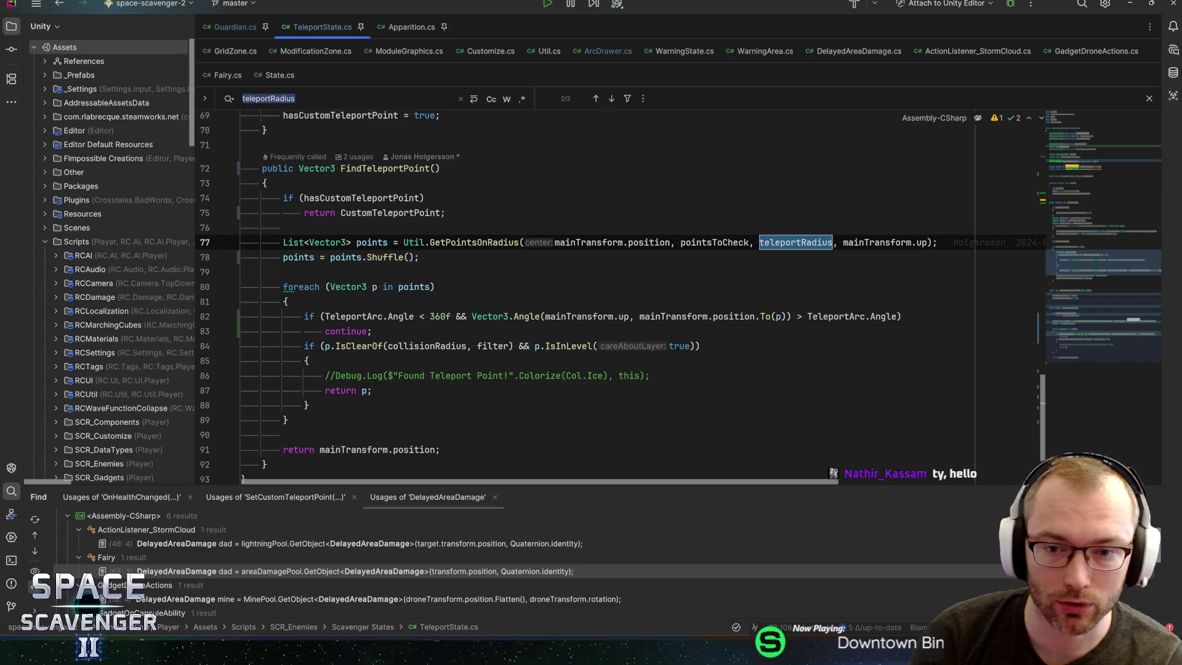
{"action": "left_click", "coordinate": [419, 257]}
Step: Scroll up through the code and show all usages of hasCustomTeleportPoint
{"action": "scroll", "coordinate": [621, 297], "scroll_direction": "up", "scroll_amount": 1}
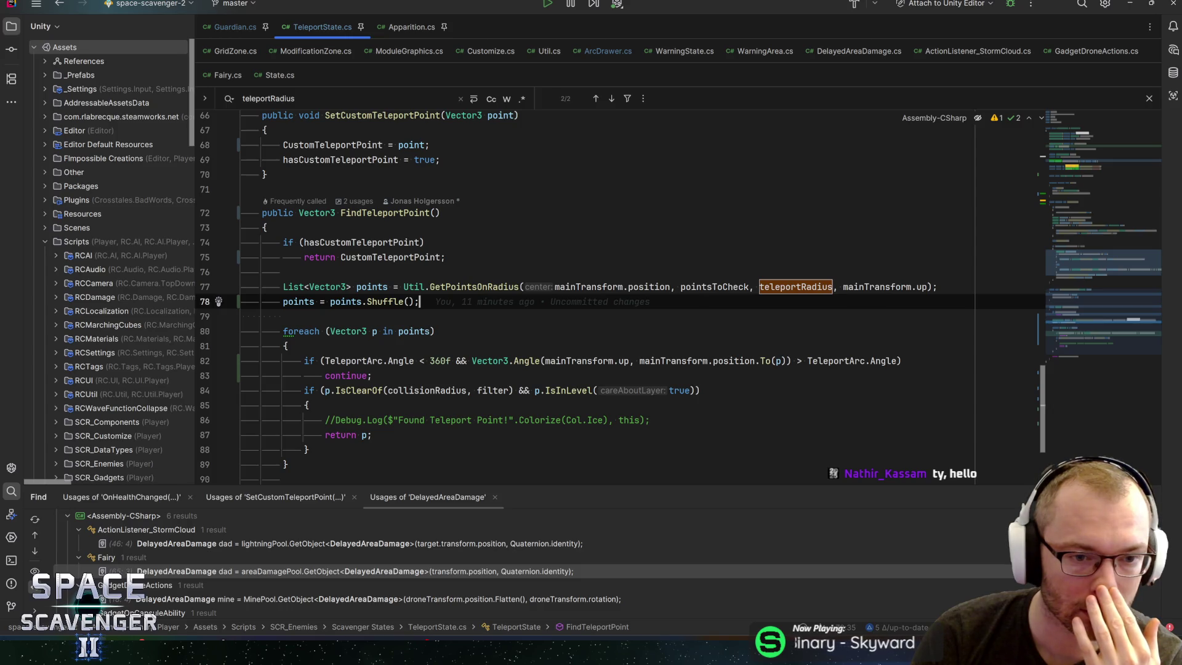
{"action": "mouse_move", "coordinate": [400, 242]}
{"action": "scroll", "coordinate": [400, 246], "scroll_direction": "up", "scroll_amount": 5}
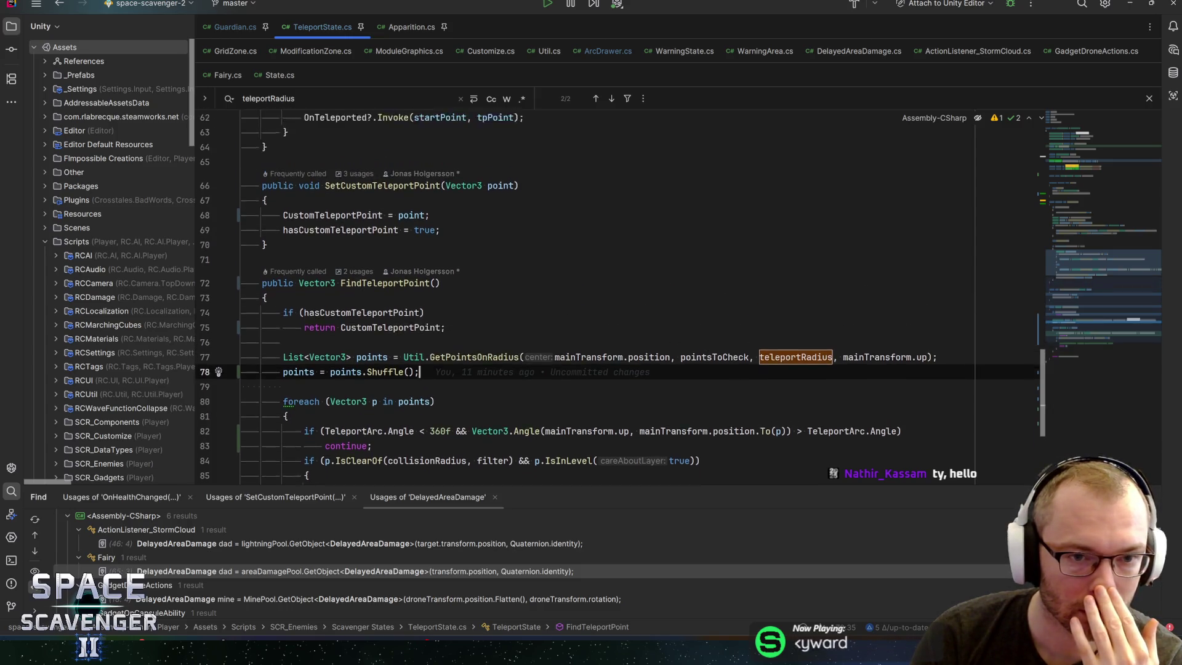
{"action": "left_click", "coordinate": [340, 382]}
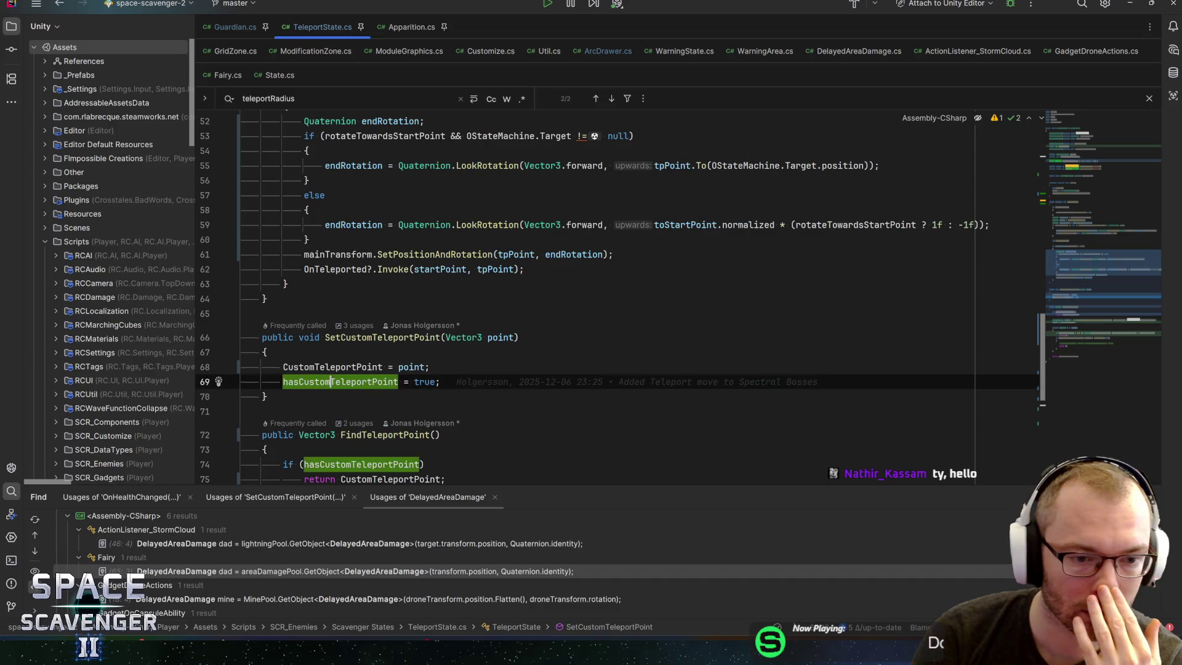
{"action": "scroll", "coordinate": [341, 382], "scroll_direction": "up", "scroll_amount": 12}
{"action": "scroll", "coordinate": [400, 295], "scroll_direction": "up", "scroll_amount": 3}
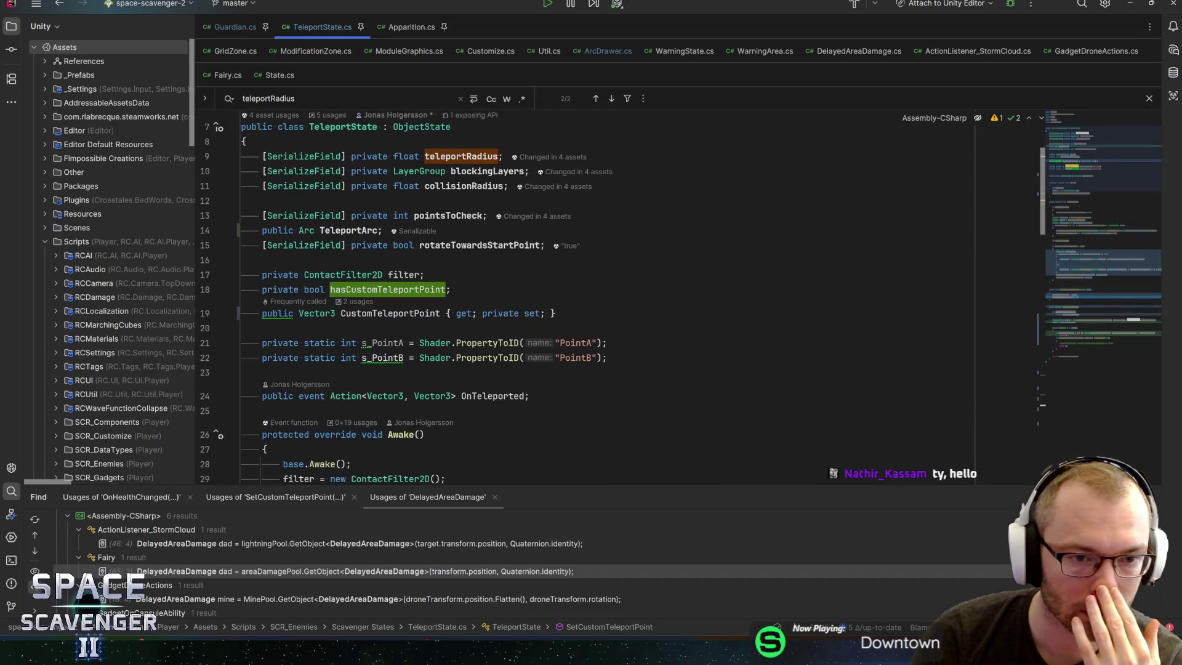
{"action": "scroll", "coordinate": [400, 295], "scroll_direction": "down", "scroll_amount": 6}
{"action": "scroll", "coordinate": [400, 296], "scroll_direction": "down", "scroll_amount": 5}
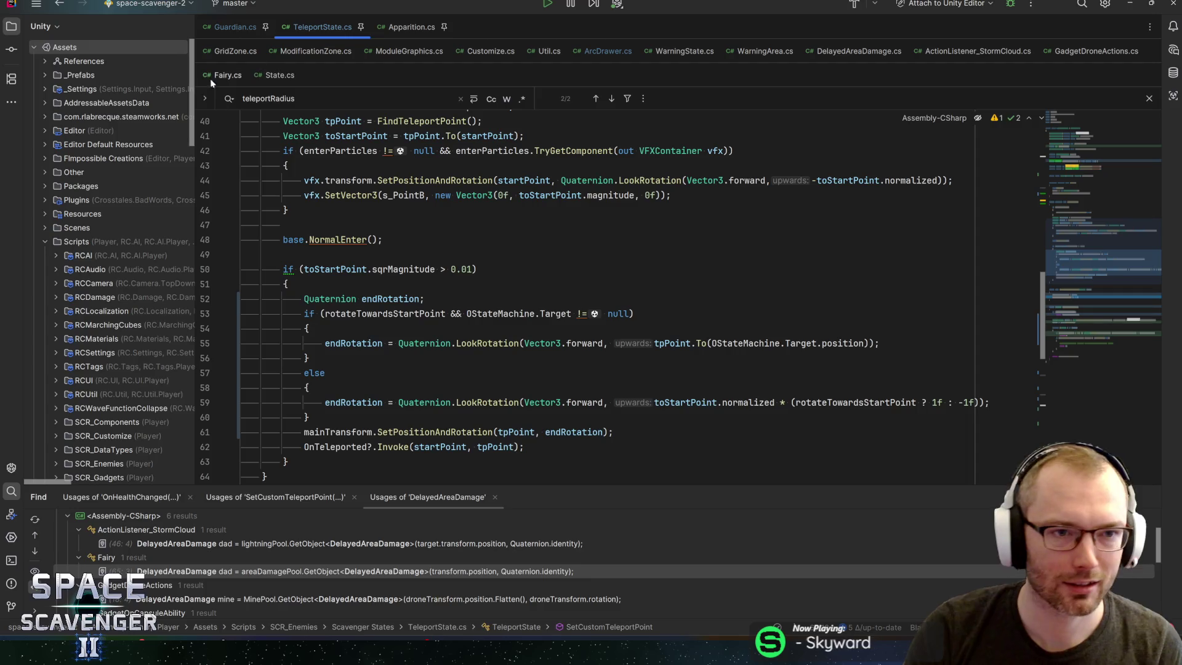
Step: Check the Guardian prefab in Unity, then return to Guardian.cs in Rider
{"action": "key", "text": "alt+Tab"}
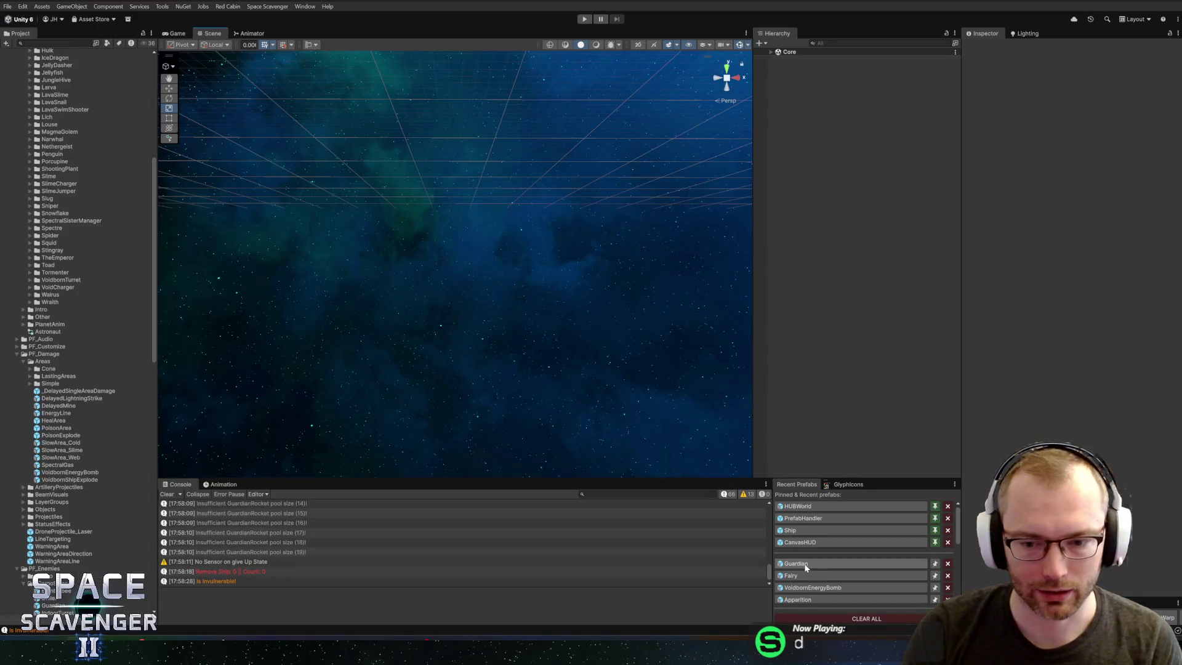
{"action": "left_click", "coordinate": [803, 564]}
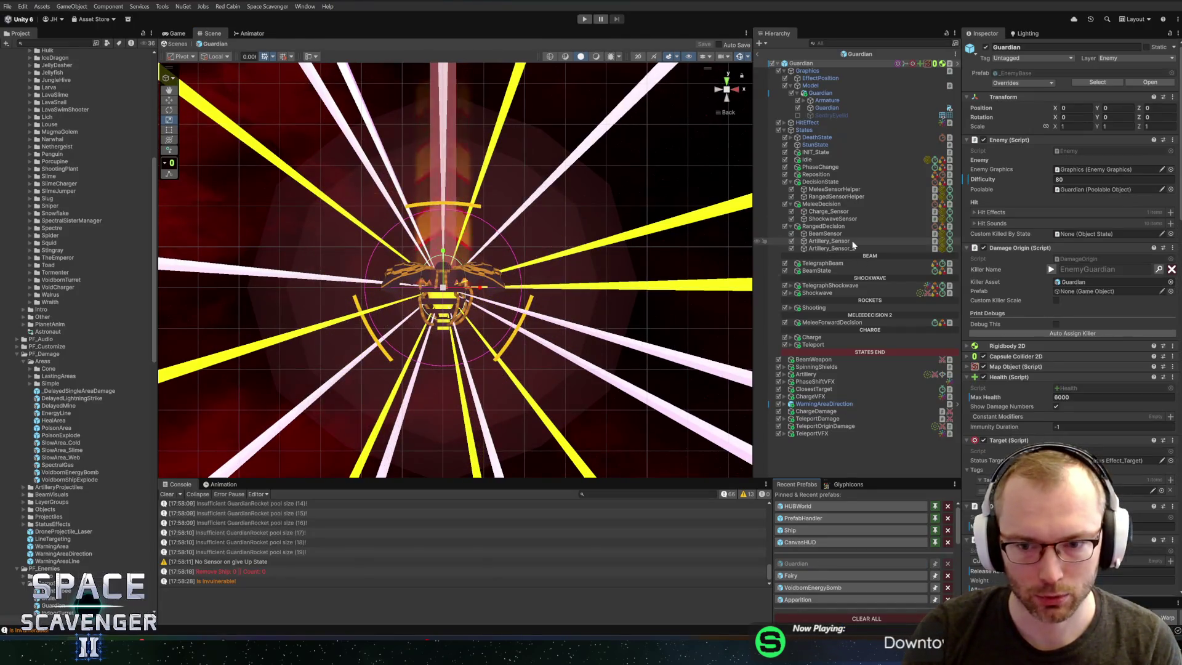
{"action": "key", "text": "alt+Tab"}
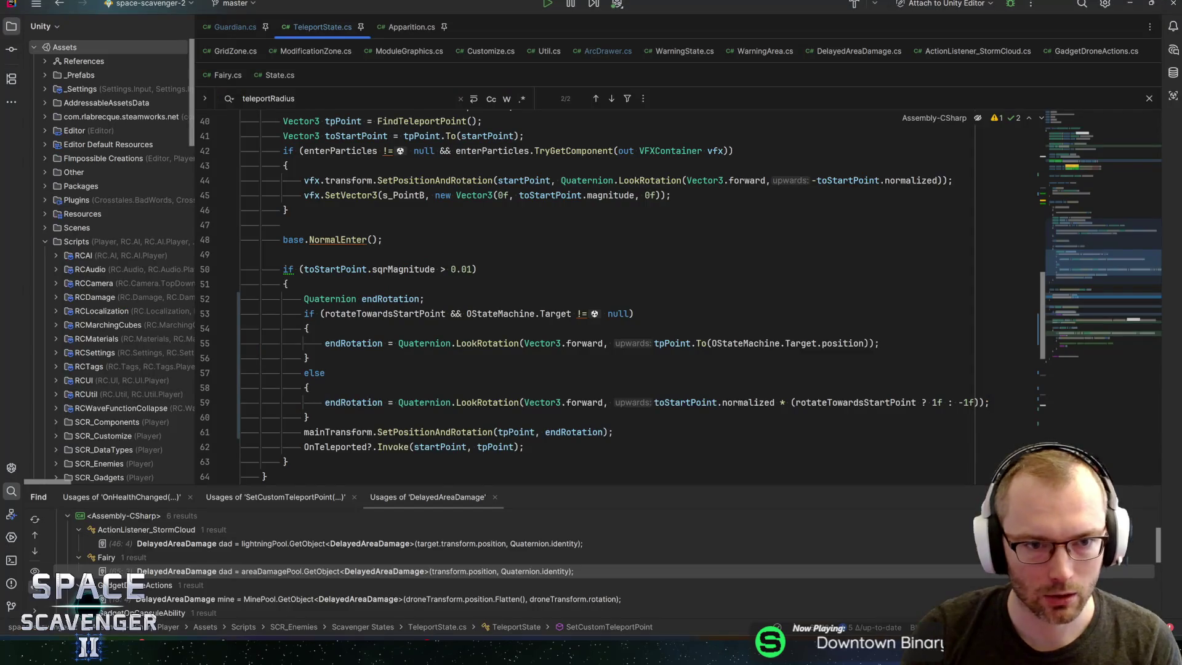
{"action": "left_click", "coordinate": [246, 26]}
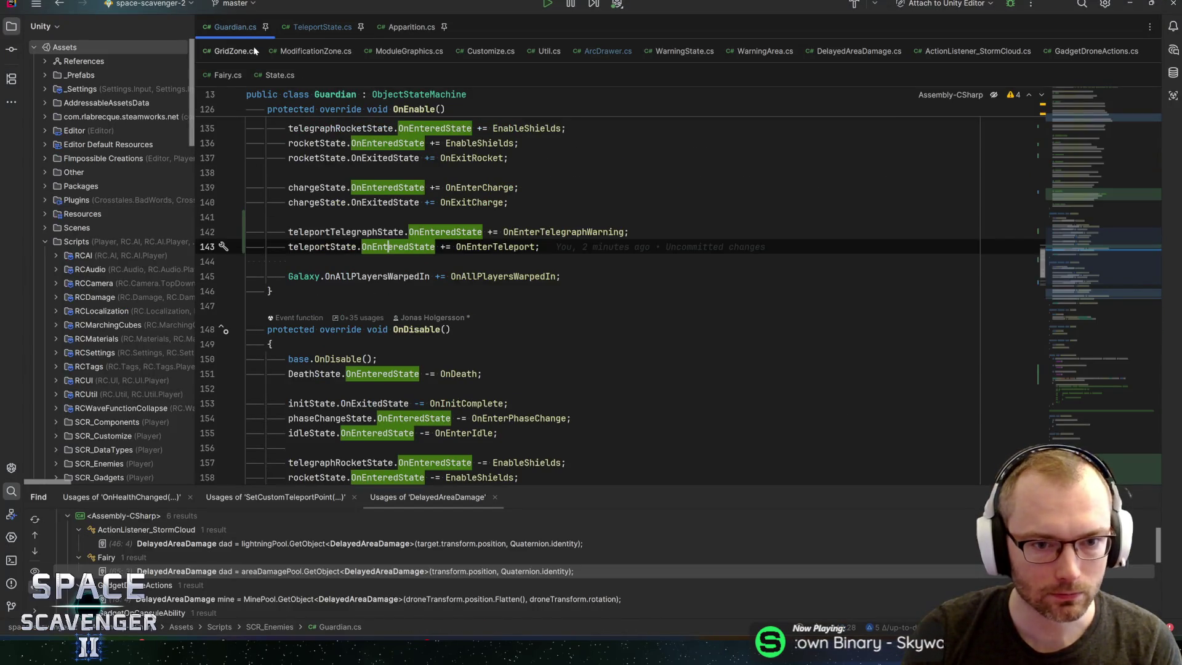
Step: Trace OnEnterTelegraphWarning into FindTeleportPoint in TeleportState.cs, inspecting hasCustomTeleportPoint
{"action": "key", "text": "Up"}
{"action": "key", "text": "End"}
{"action": "key", "text": "Left"}
{"action": "key", "text": "ctrl+b"}
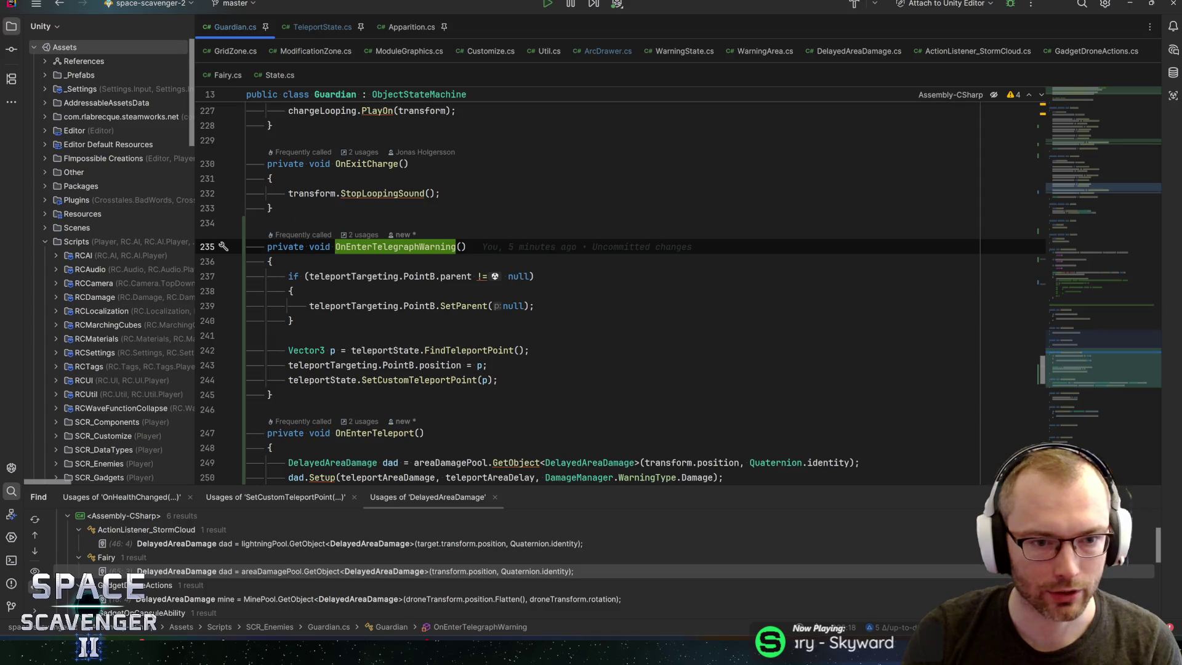
{"action": "left_click", "coordinate": [443, 350]}
{"action": "key", "text": "ctrl+b"}
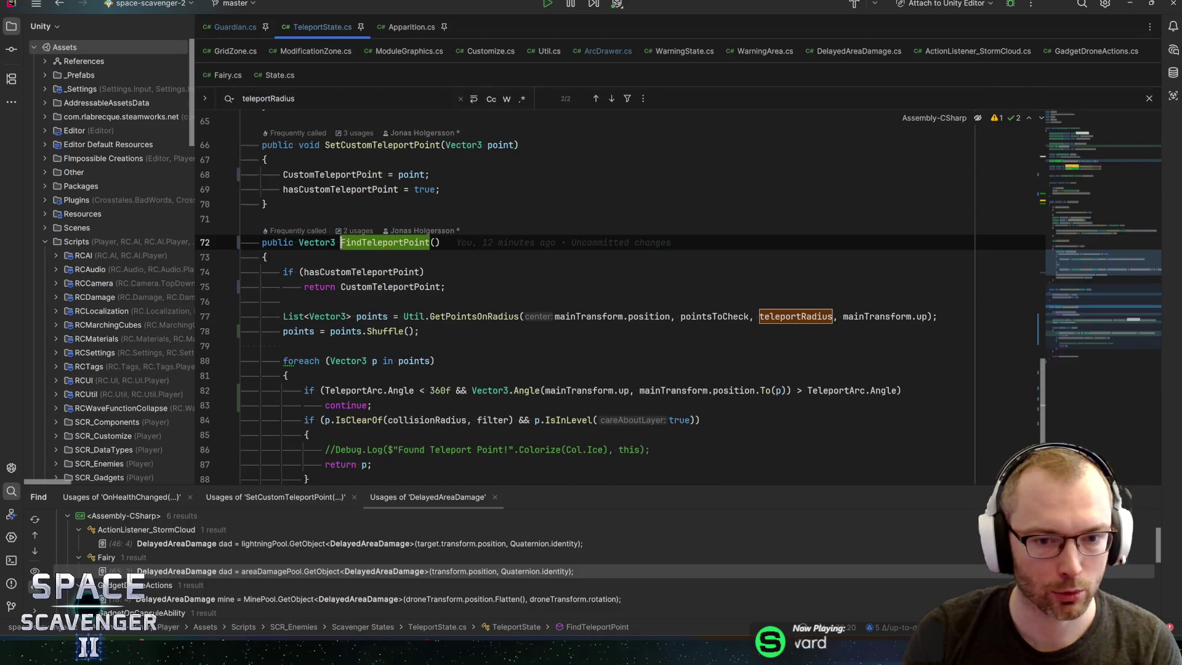
{"action": "left_click", "coordinate": [388, 272]}
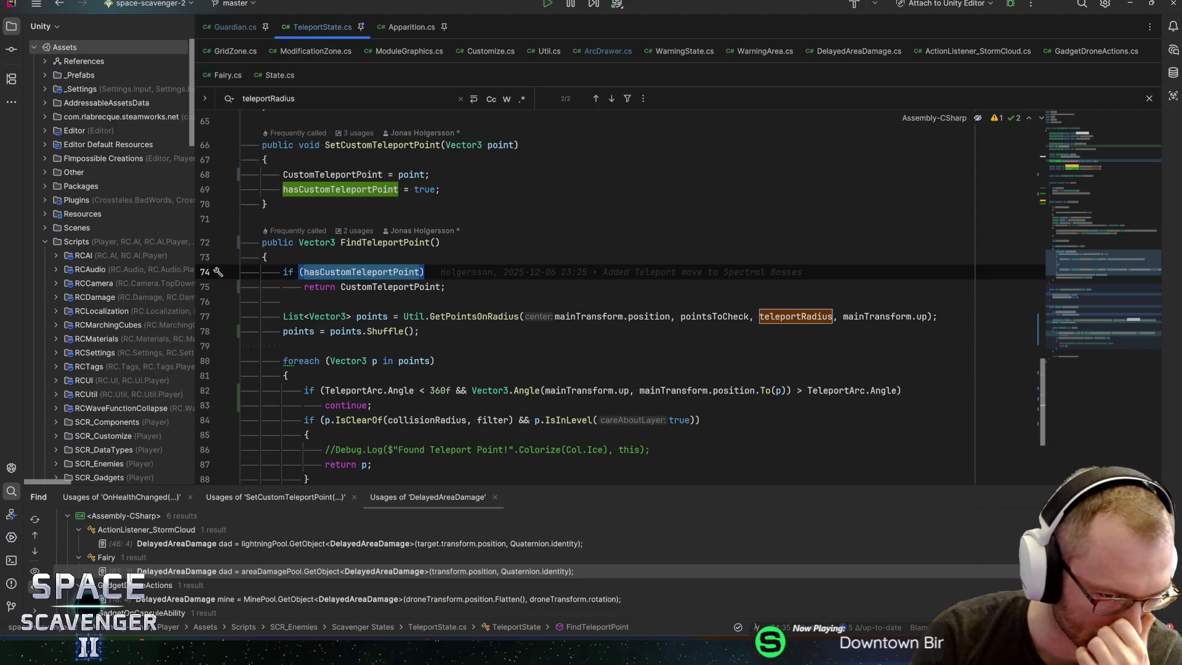
{"action": "key", "text": "ctrl+shift+w"}
{"action": "key", "text": "ctrl+shift+w"}
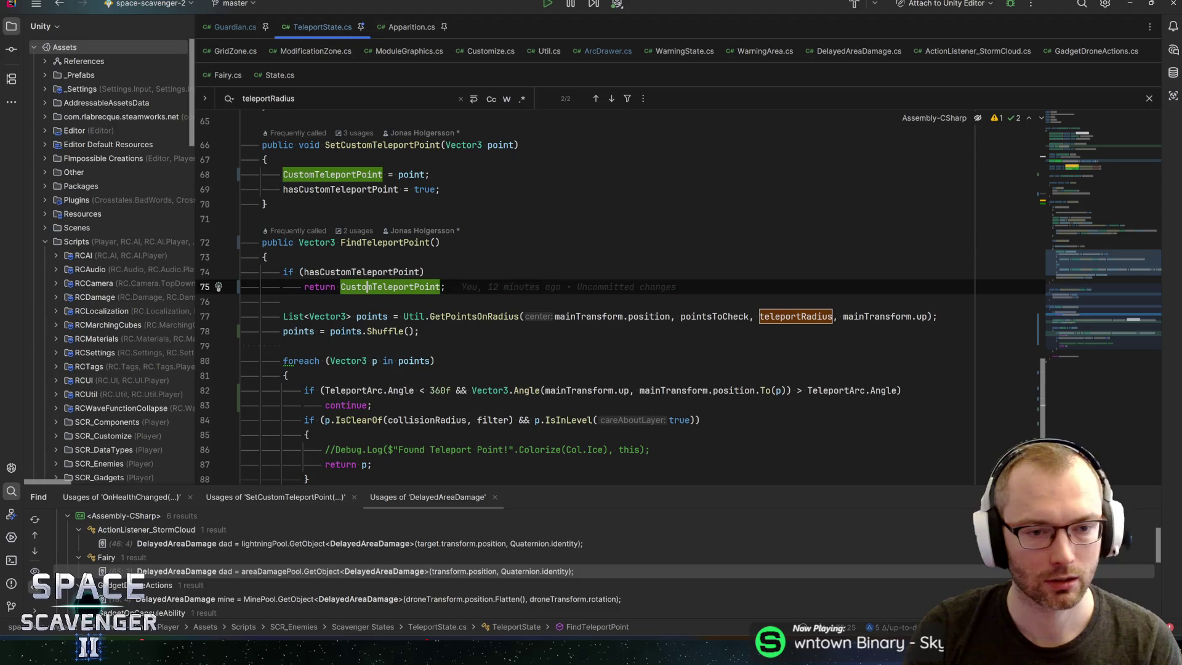
{"action": "key", "text": "ctrl+alt+Left"}
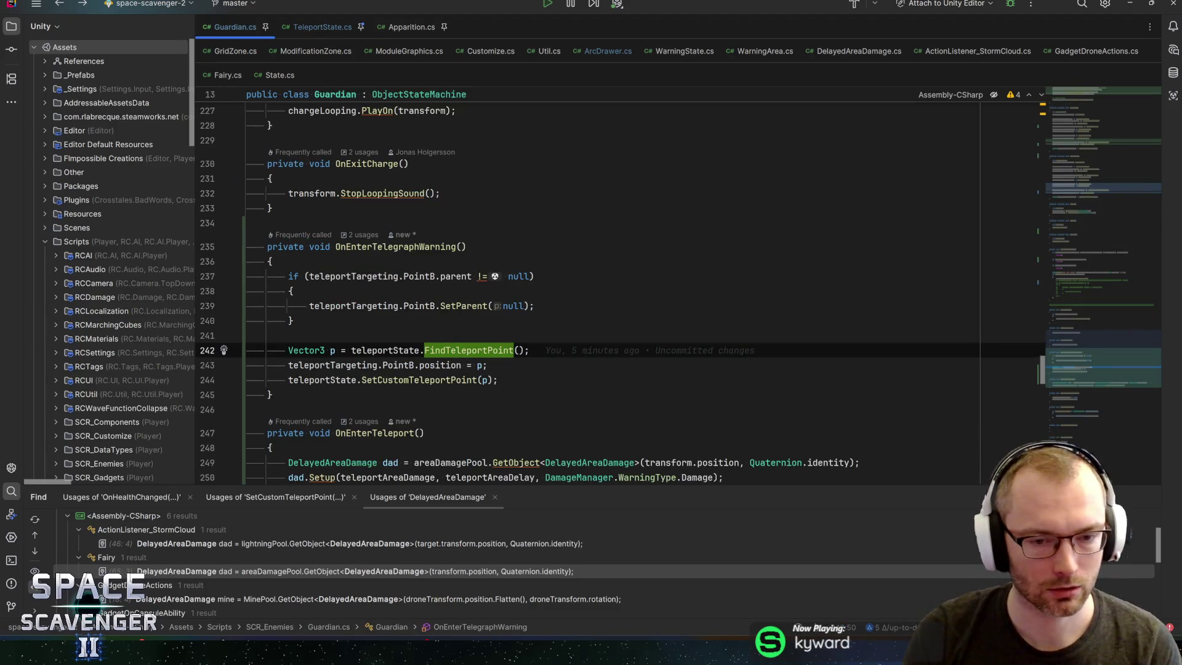
Step: Revisit FindTeleportPoint to check usages of hasCustomTeleportPoint and CustomTeleportPoint, then navigate back
{"action": "mouse_move", "coordinate": [388, 350]}
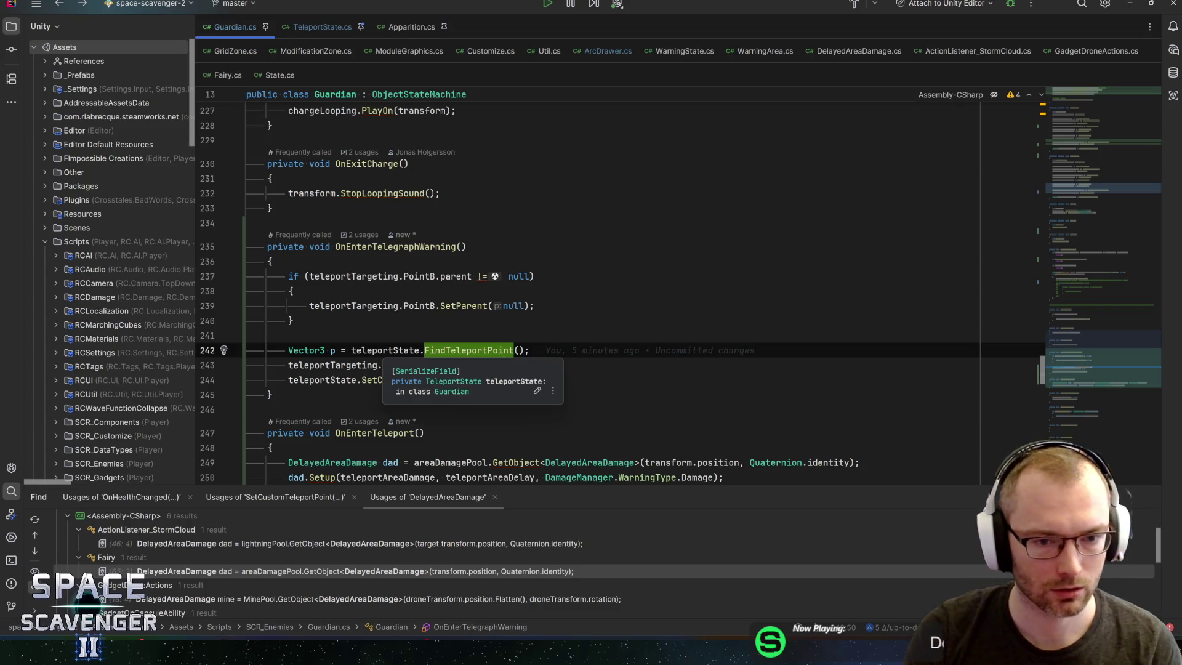
{"action": "key", "text": "ctrl+b"}
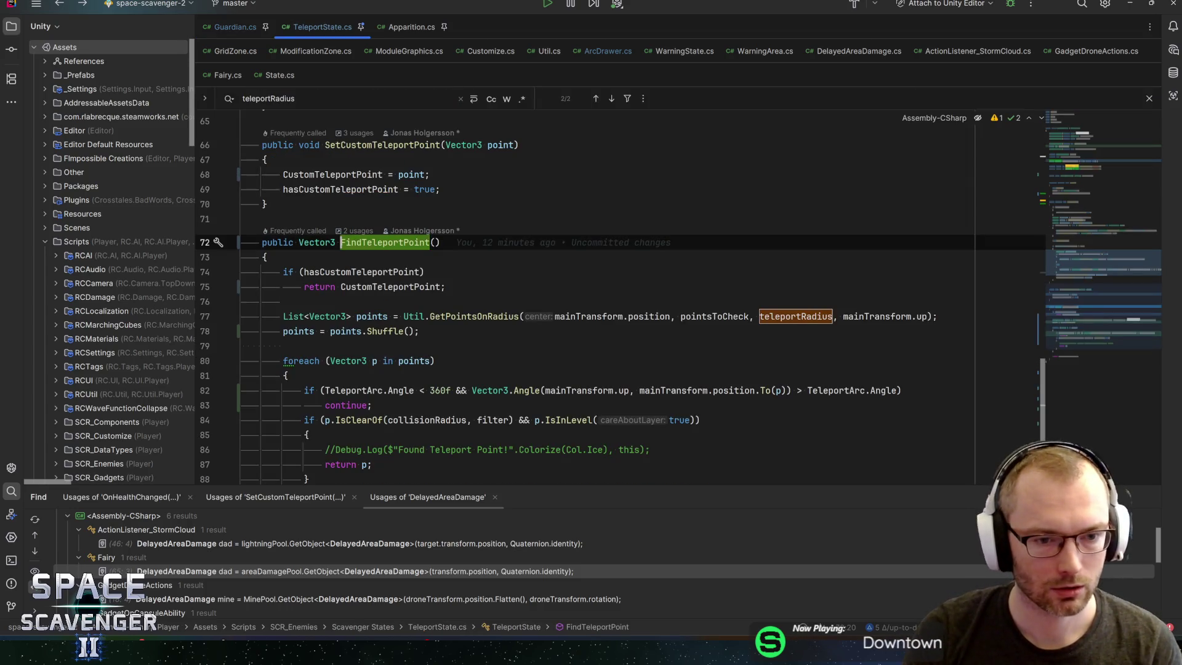
{"action": "left_click", "coordinate": [351, 272]}
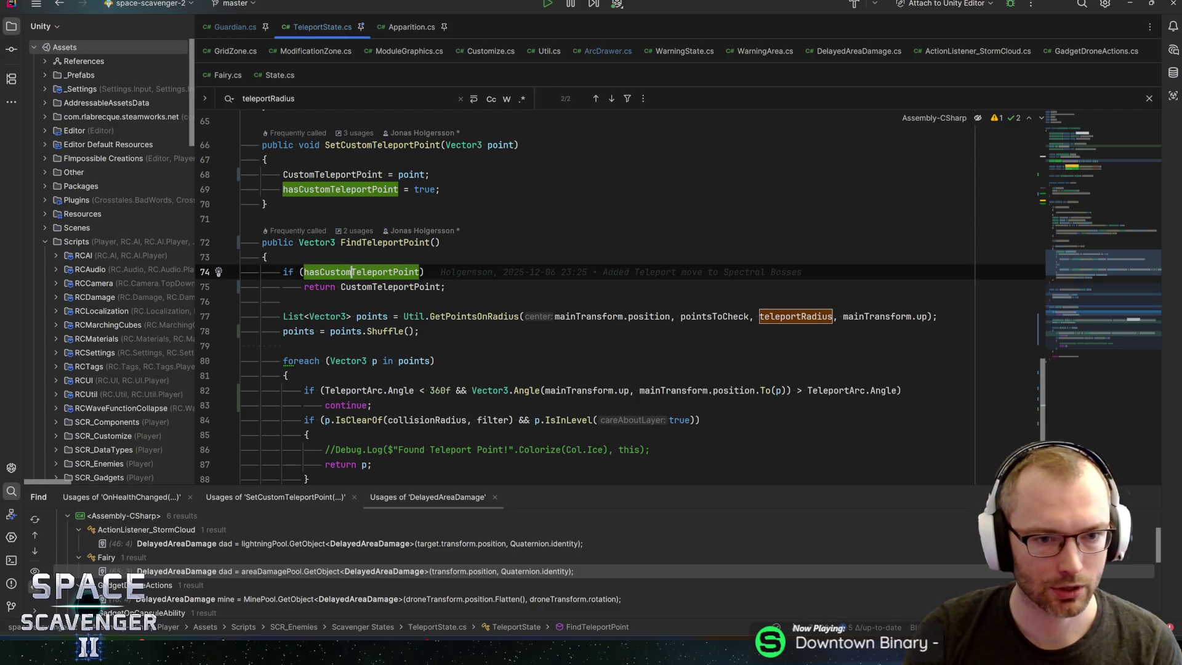
{"action": "mouse_move", "coordinate": [400, 243]}
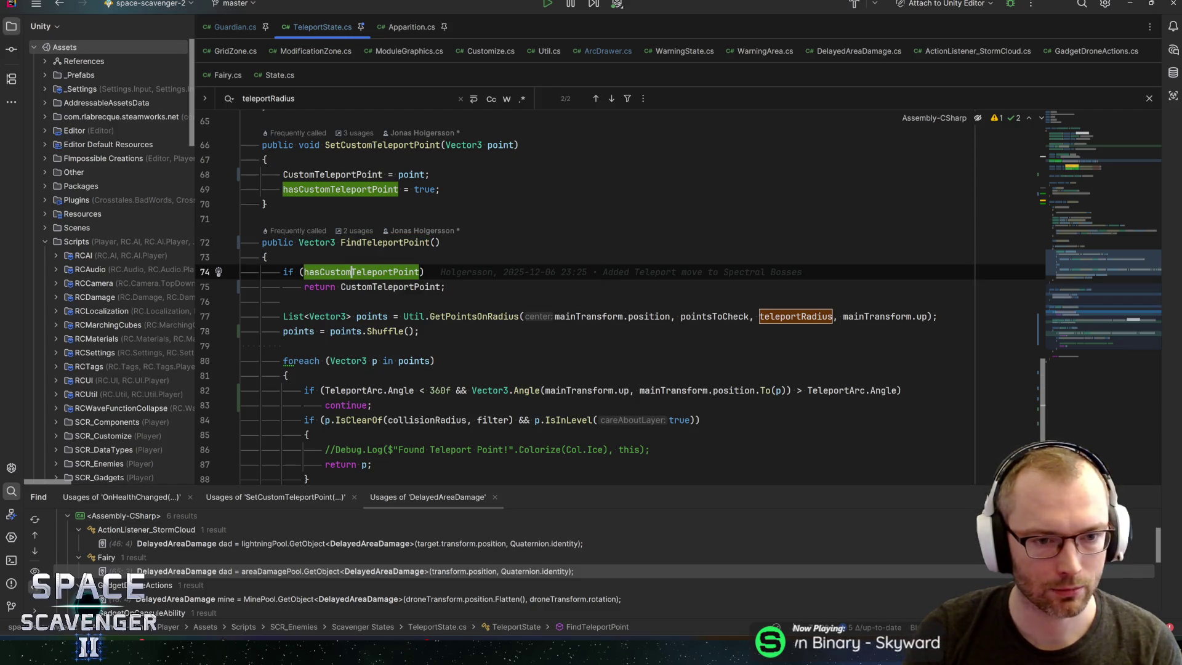
{"action": "left_click", "coordinate": [387, 287]}
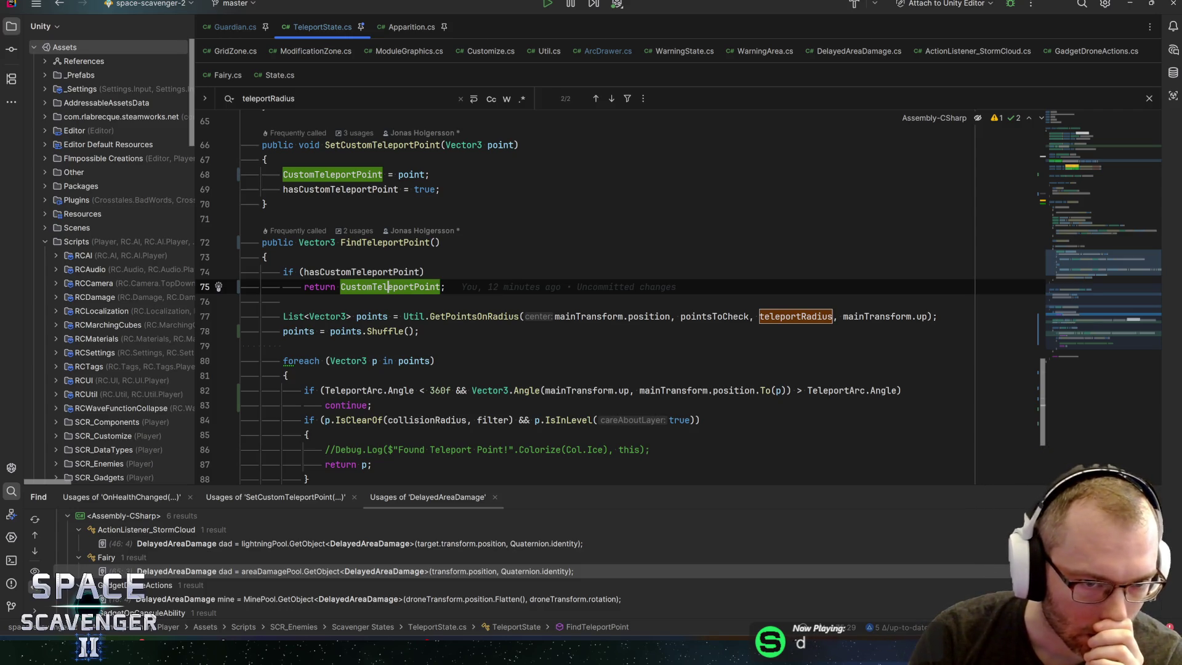
{"action": "key", "text": "Up"}
{"action": "key", "text": "ctrl+alt+Left"}
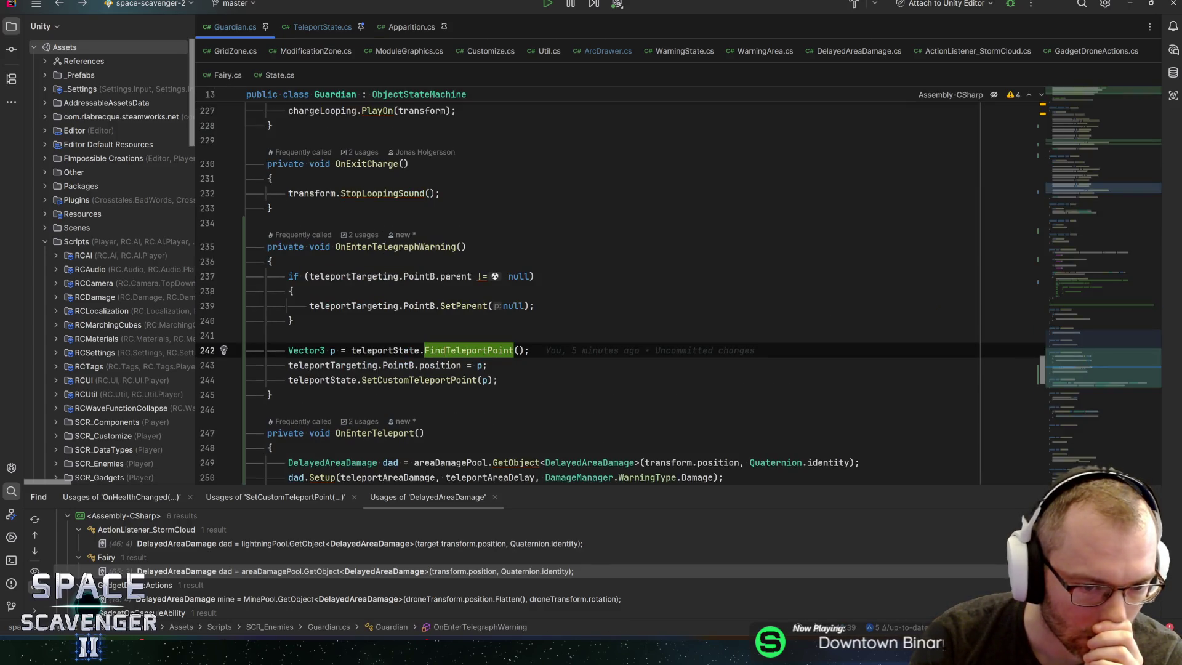
Step: Find usages of OnEnterTelegraphWarning and go to its OnEnable subscription on line 142
{"action": "scroll", "coordinate": [677, 286], "scroll_direction": "down", "scroll_amount": 2}
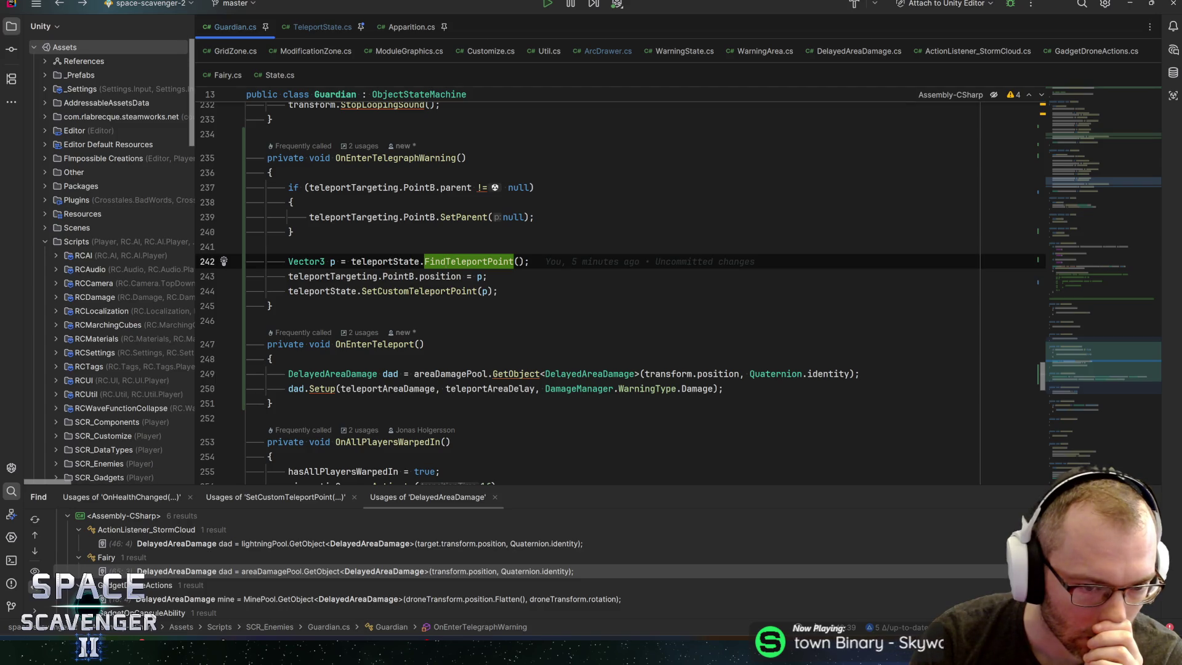
{"action": "mouse_move", "coordinate": [452, 276]}
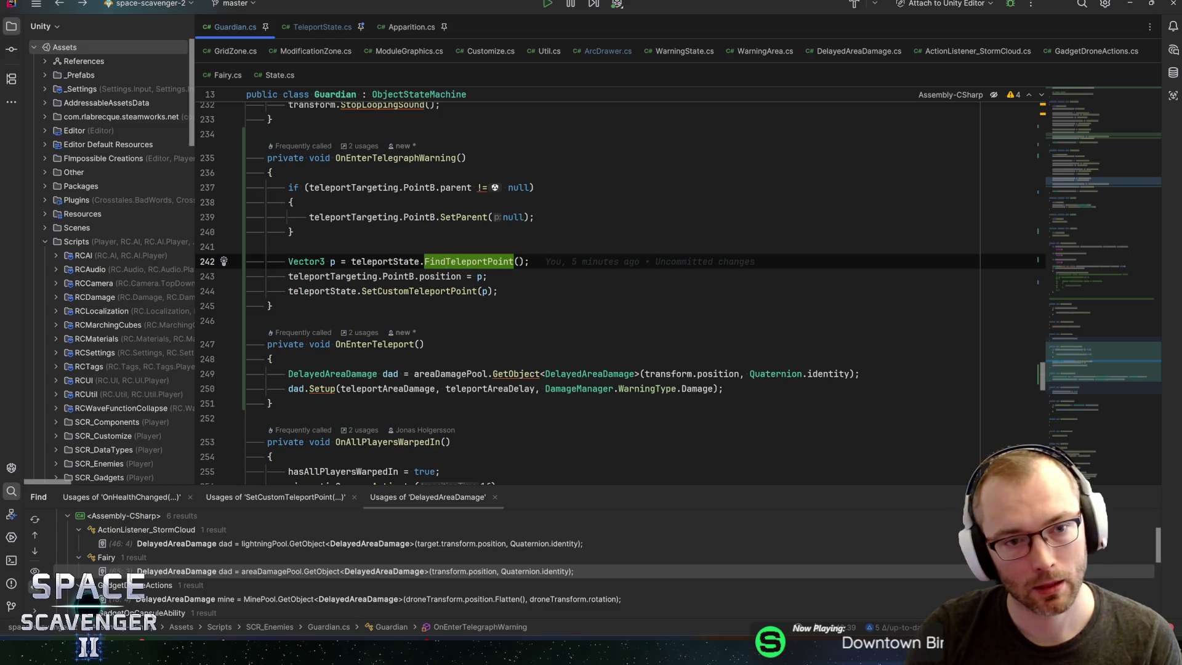
{"action": "left_click", "coordinate": [369, 157], "text": "ctrl"}
{"action": "left_click", "coordinate": [505, 207]}
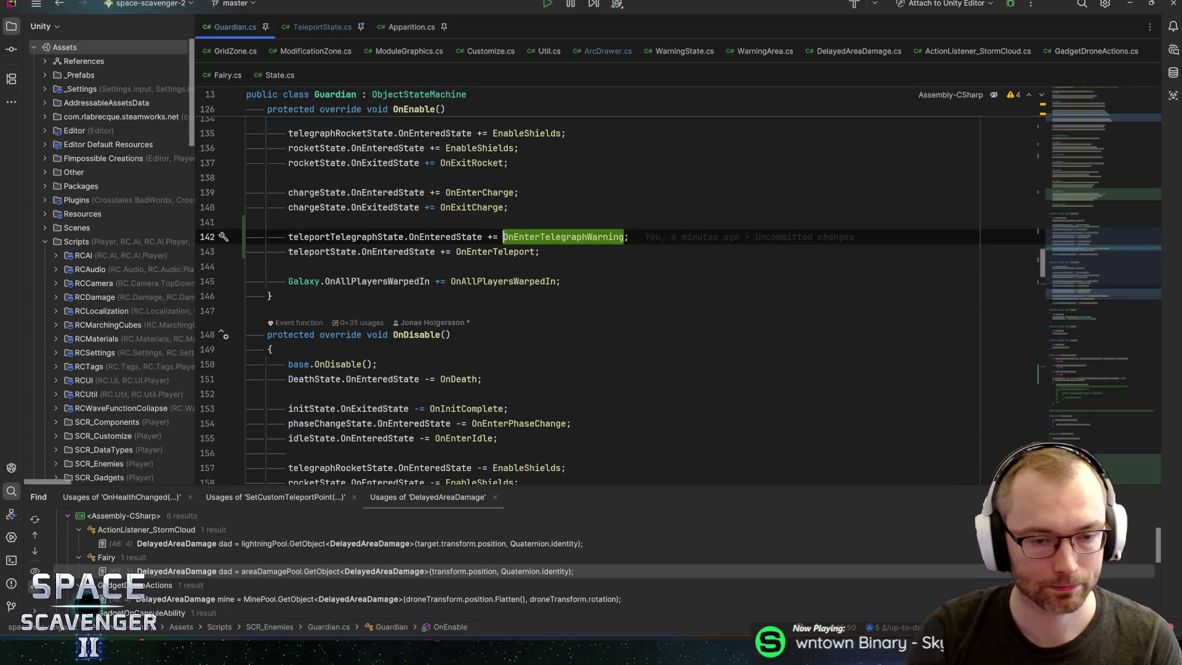
Step: Subscribe OnEnterTeleportRest to teleportRestState by duplicating the telegraph subscription line
{"action": "key", "text": "ctrl+d"}
{"action": "key", "text": "alt+shift+Down"}
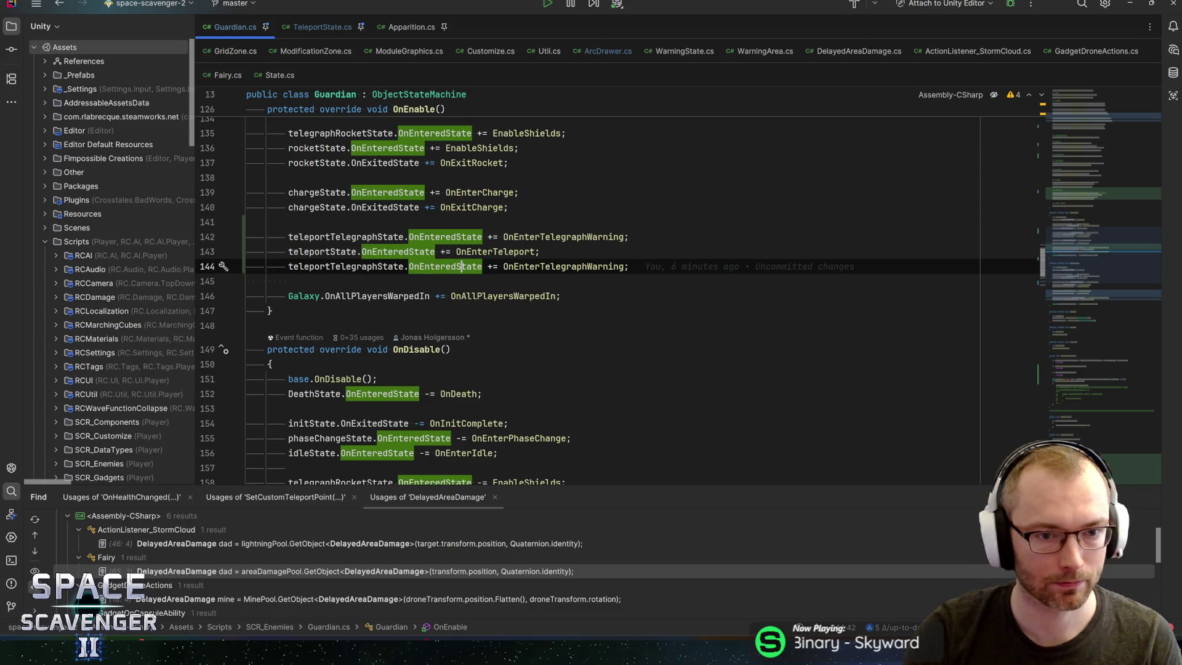
{"action": "key", "text": "ctrl+w"}
{"action": "type", "text": "teleportRest"}
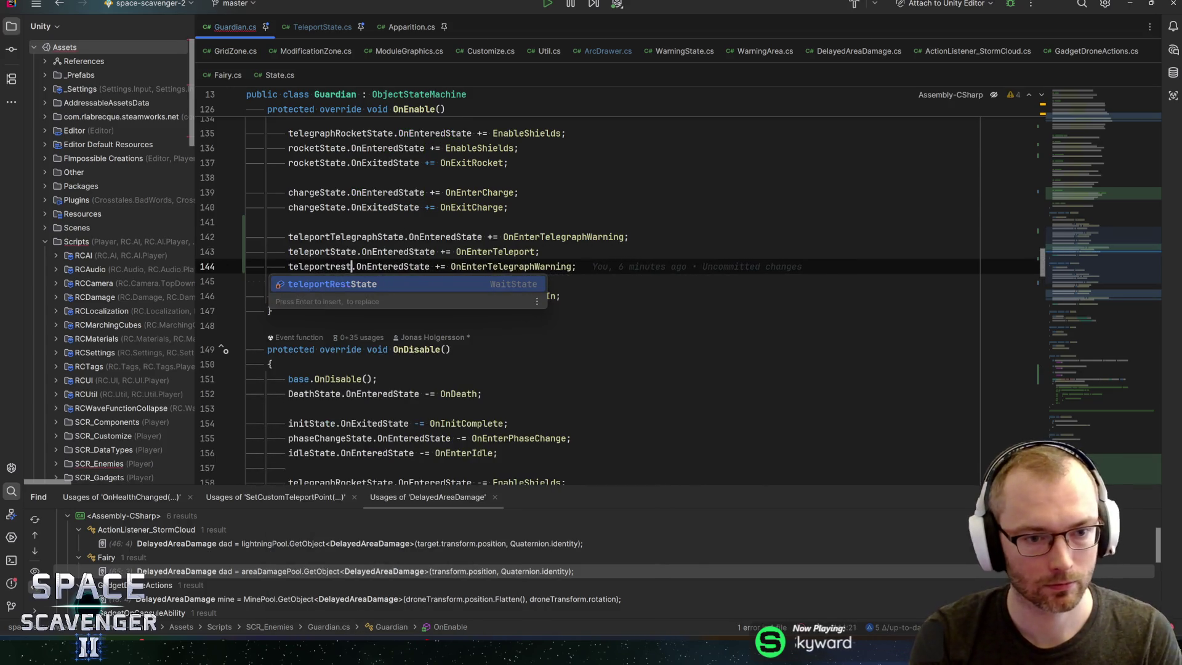
{"action": "key", "text": "Return"}
{"action": "double_click", "coordinate": [537, 266]}
{"action": "type", "text": "OnEnt"}
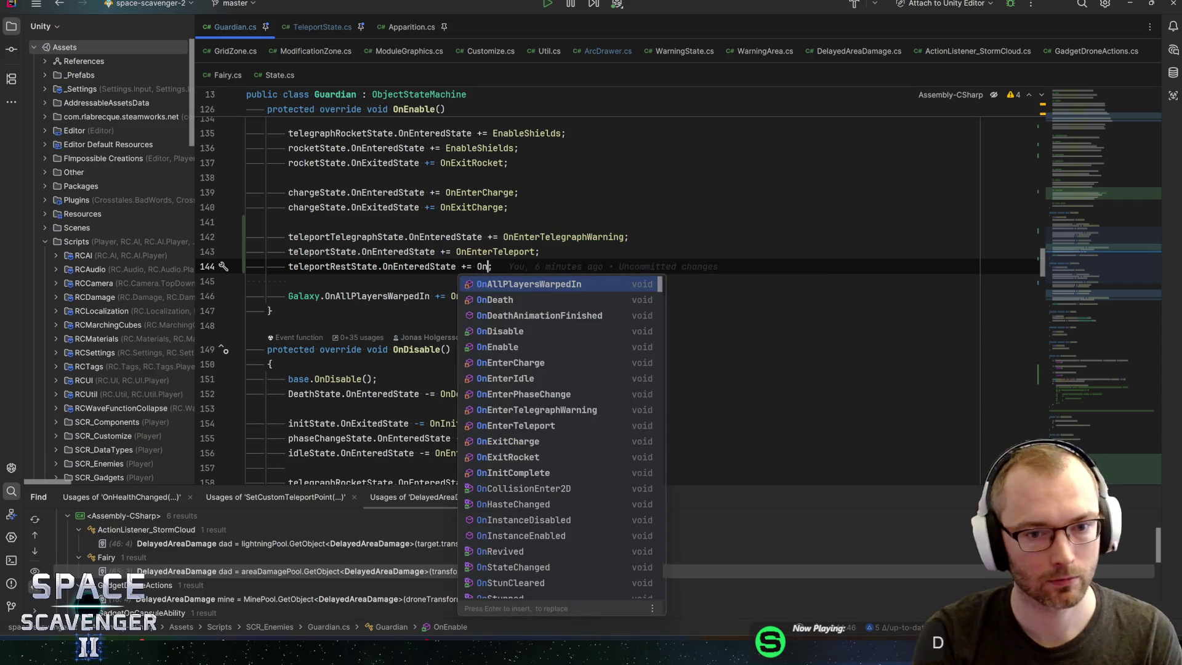
{"action": "type", "text": "erTeleportRest"}
{"action": "key", "text": "ctrl+w"}
{"action": "key", "text": "ctrl+w"}
{"action": "key", "text": "ctrl+w"}
Step: Add the matching OnEnterTeleportRest unsubscribe line in OnDisable
{"action": "scroll", "coordinate": [585, 290], "scroll_direction": "down", "scroll_amount": 5}
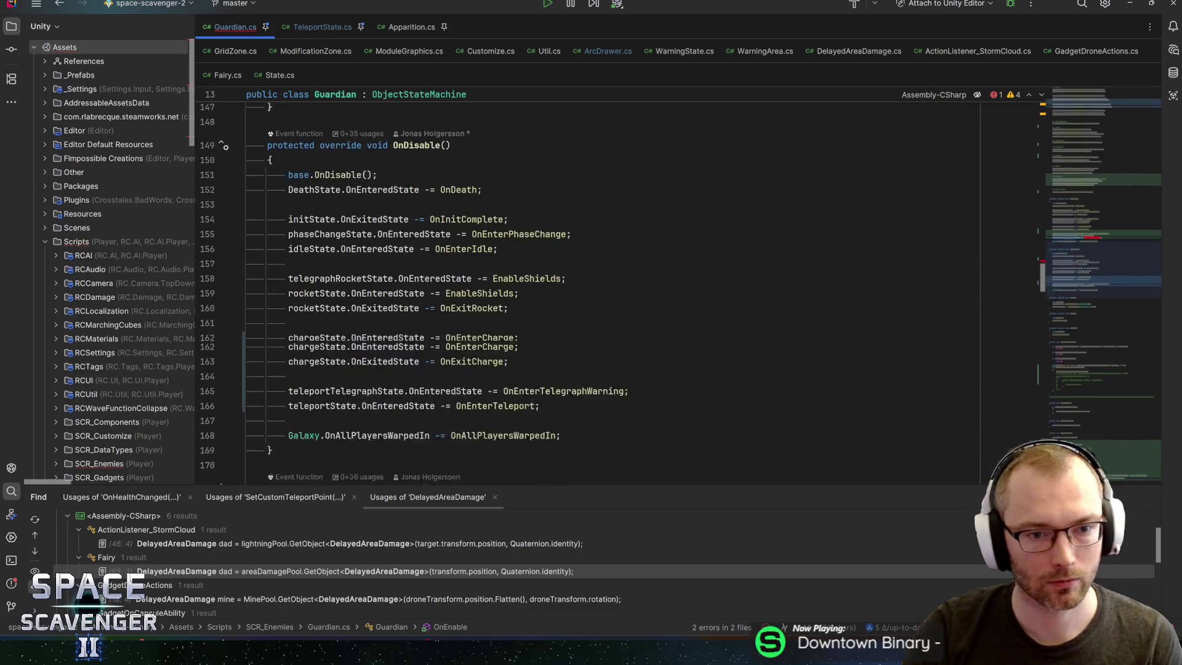
{"action": "left_click", "coordinate": [629, 364]}
{"action": "key", "text": "Down"}
{"action": "key", "text": "End"}
{"action": "key", "text": "Return"}
{"action": "type", "text": "teleportRestState.OnEnteredState += OnEnterTeleportRest;"}
{"action": "left_click", "coordinate": [477, 394]}
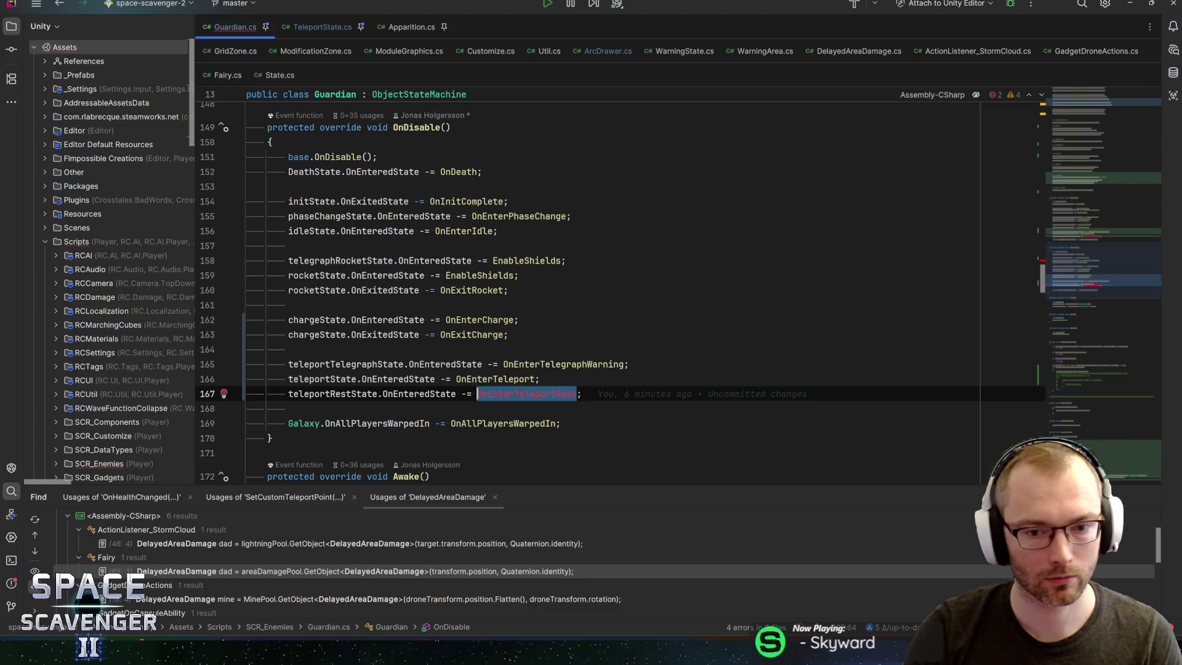
Step: Write private void OnEnterTeleportRest() calling teleportState.ResetCustomTeleportPoint below OnEnterTeleport
{"action": "left_click", "coordinate": [505, 379], "text": "ctrl"}
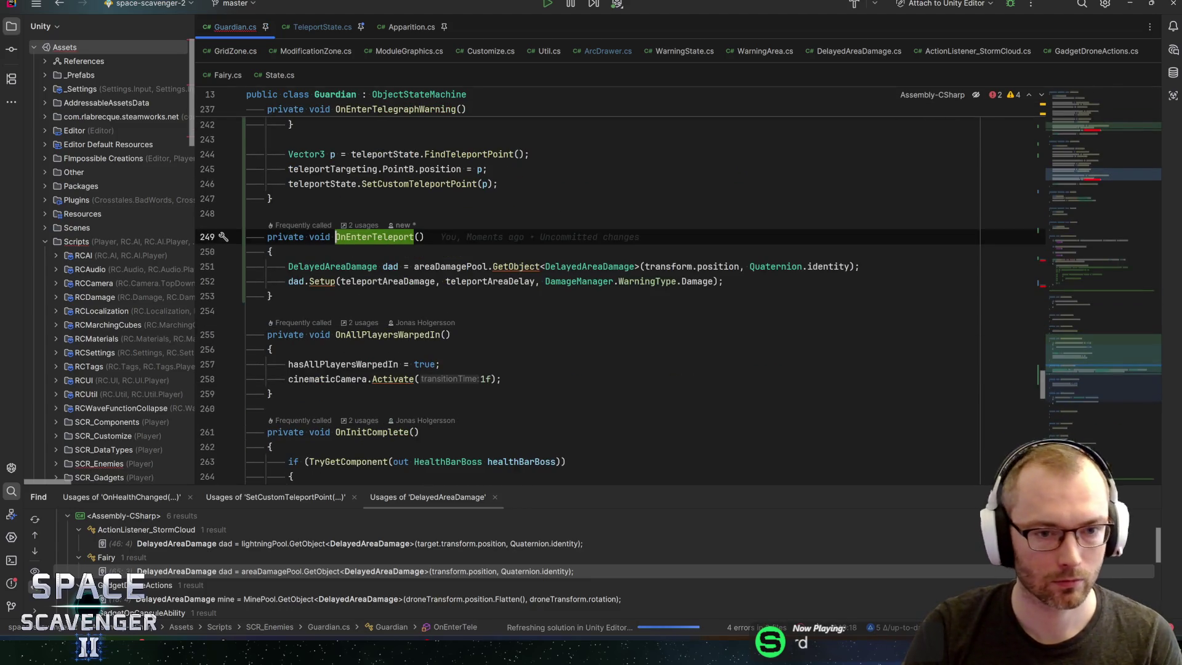
{"action": "left_click", "coordinate": [272, 296]}
{"action": "key", "text": "Return"}
{"action": "key", "text": "Return"}
{"action": "type", "text": "p"}
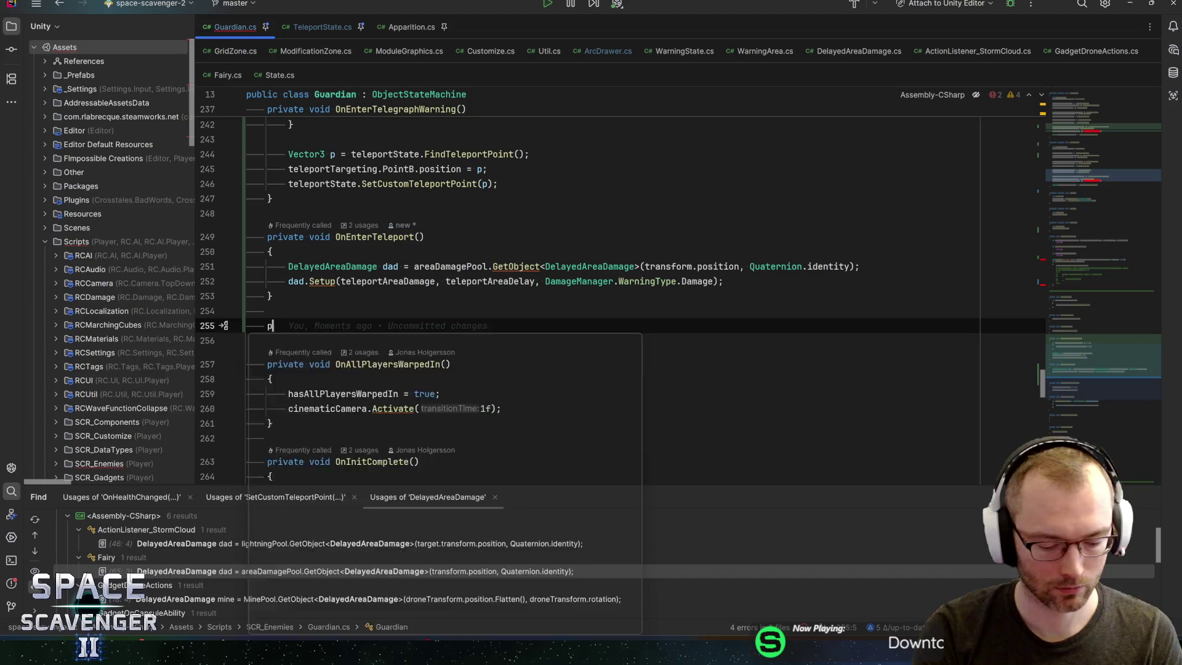
{"action": "type", "text": "rivate void OnEnterTeleportRest()"}
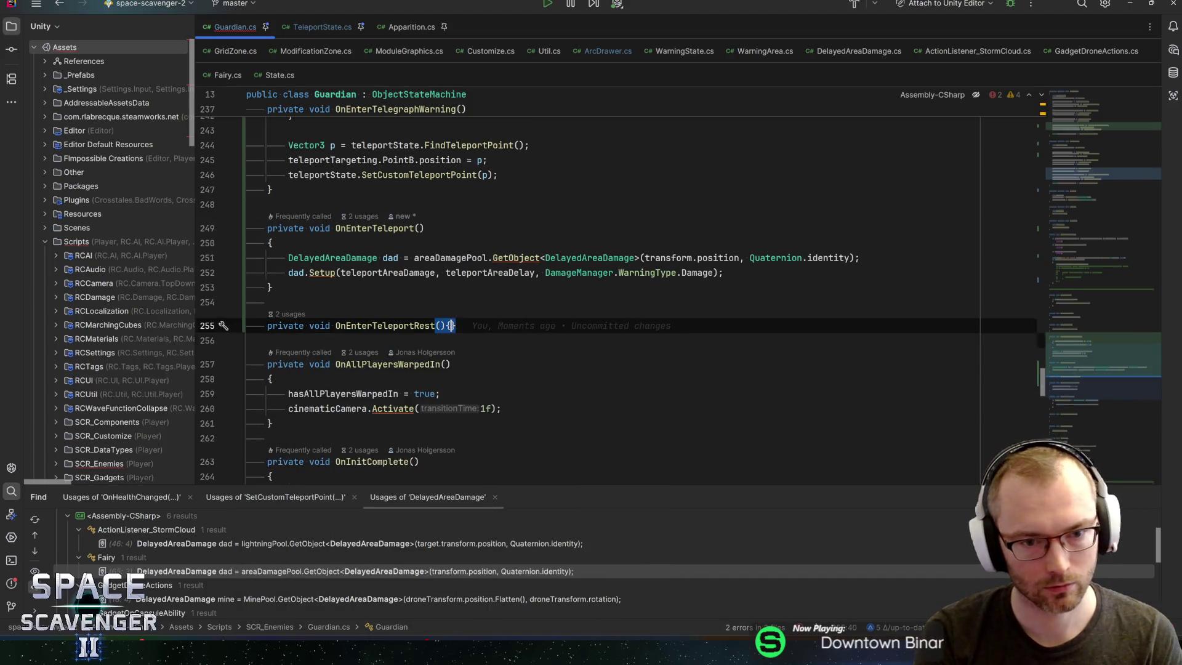
{"action": "type", "text": "{"}
{"action": "key", "text": "Return"}
{"action": "type", "text": "tel"}
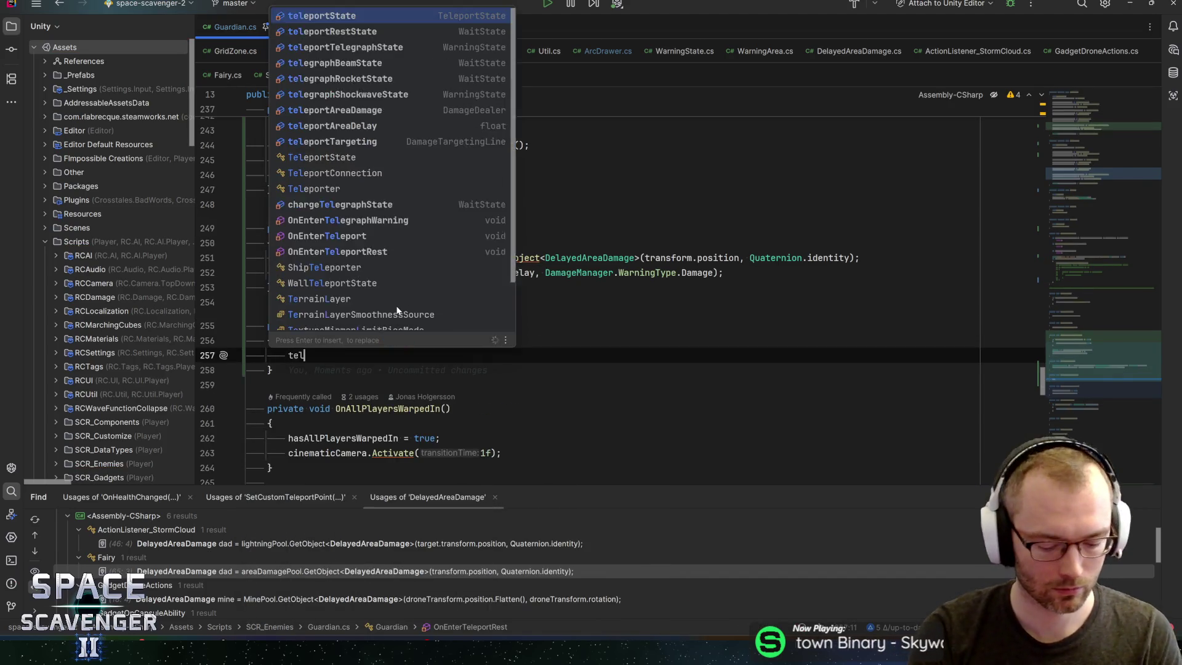
{"action": "type", "text": "eportState.Res"}
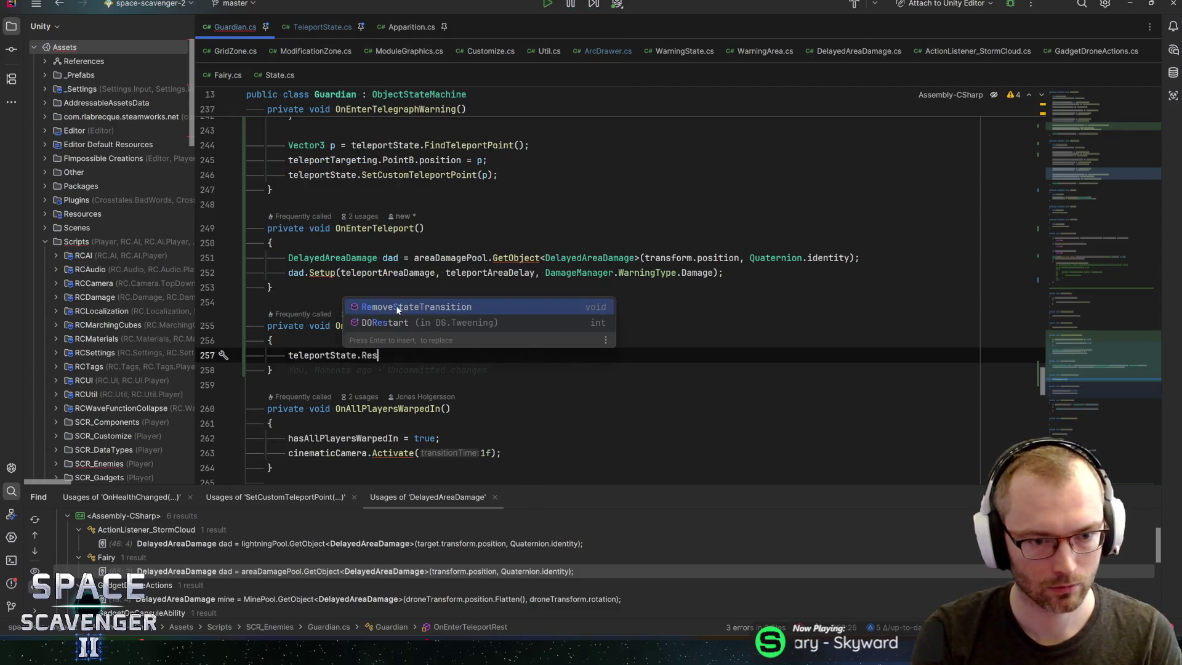
{"action": "type", "text": "etCustomTeleportPoint"}
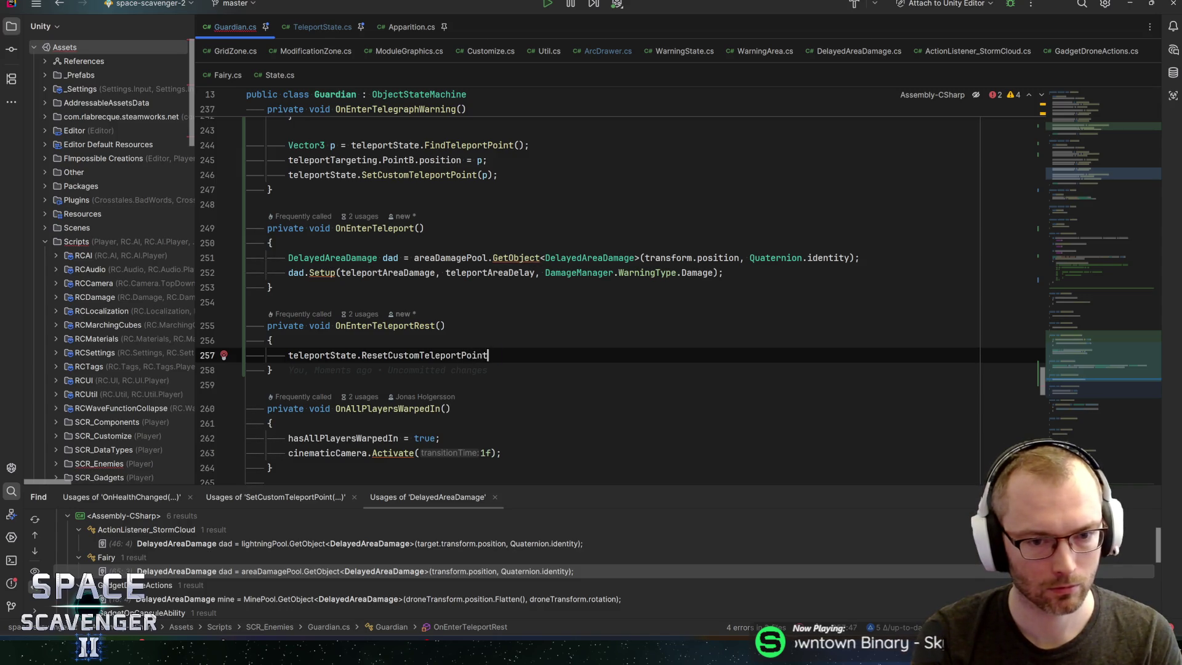
{"action": "left_click", "coordinate": [419, 175]}
{"action": "key", "text": "ctrl+b"}
Step: Add public void ResetCustomTeleportPoint() setting hasCustomTeleportPoint = false below SetCustomTeleportPoint
{"action": "key", "text": "Down"}
{"action": "key", "text": "Down"}
{"action": "key", "text": "Down"}
{"action": "key", "text": "Return"}
{"action": "key", "text": "Return"}
{"action": "type", "text": "public "}
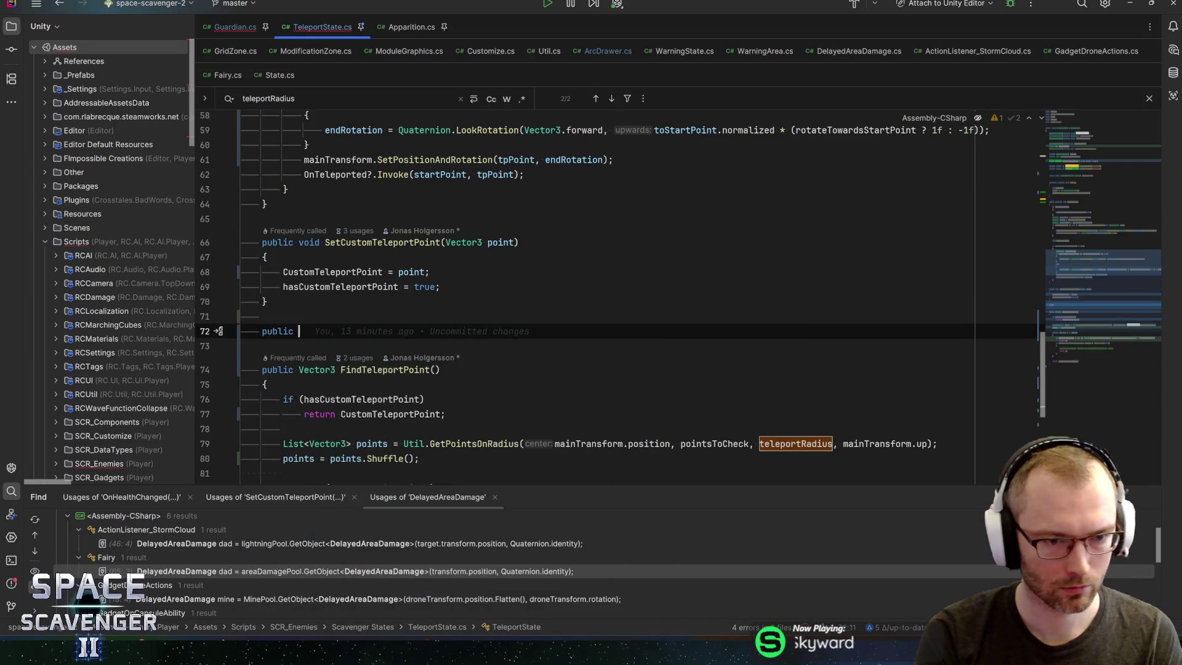
{"action": "type", "text": "void ResetCuystomTelep"}
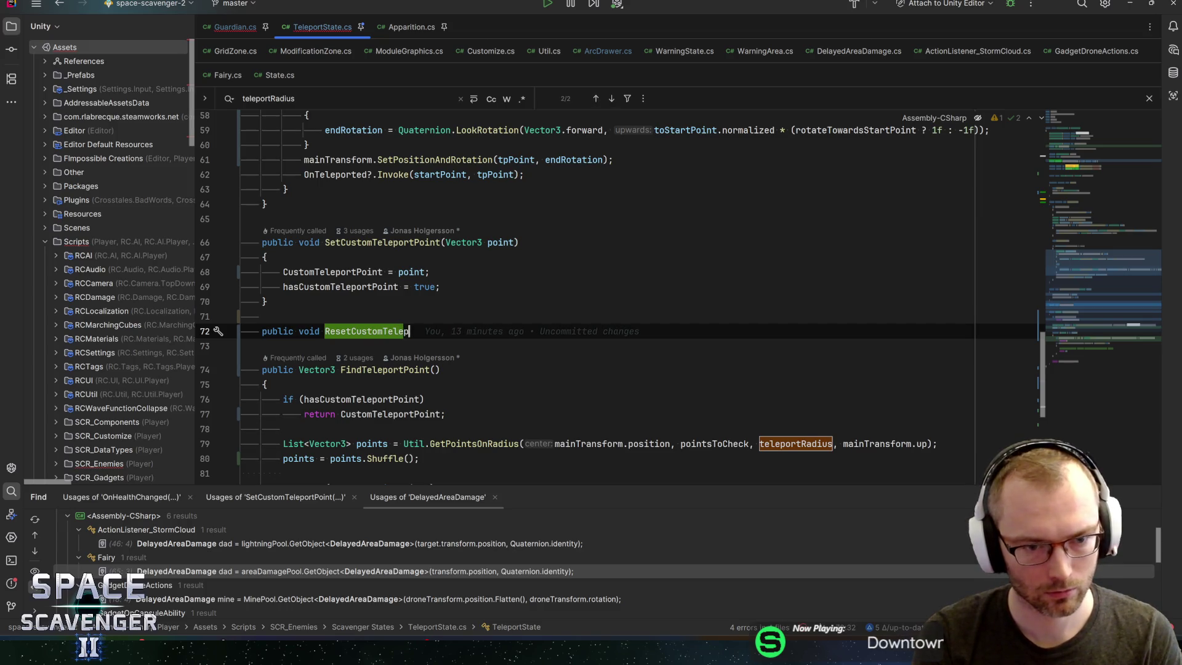
{"action": "type", "text": "t()"}
{"action": "key", "text": "Return"}
{"action": "type", "text": "{"}
{"action": "key", "text": "Return"}
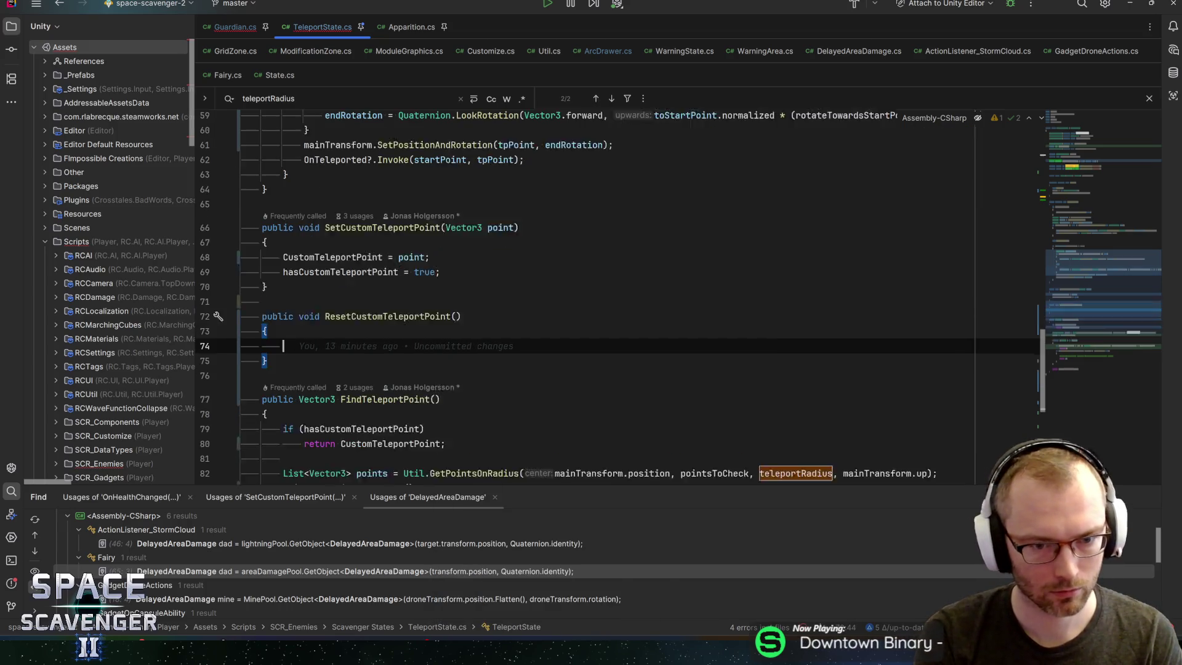
{"action": "type", "text": "hasC"}
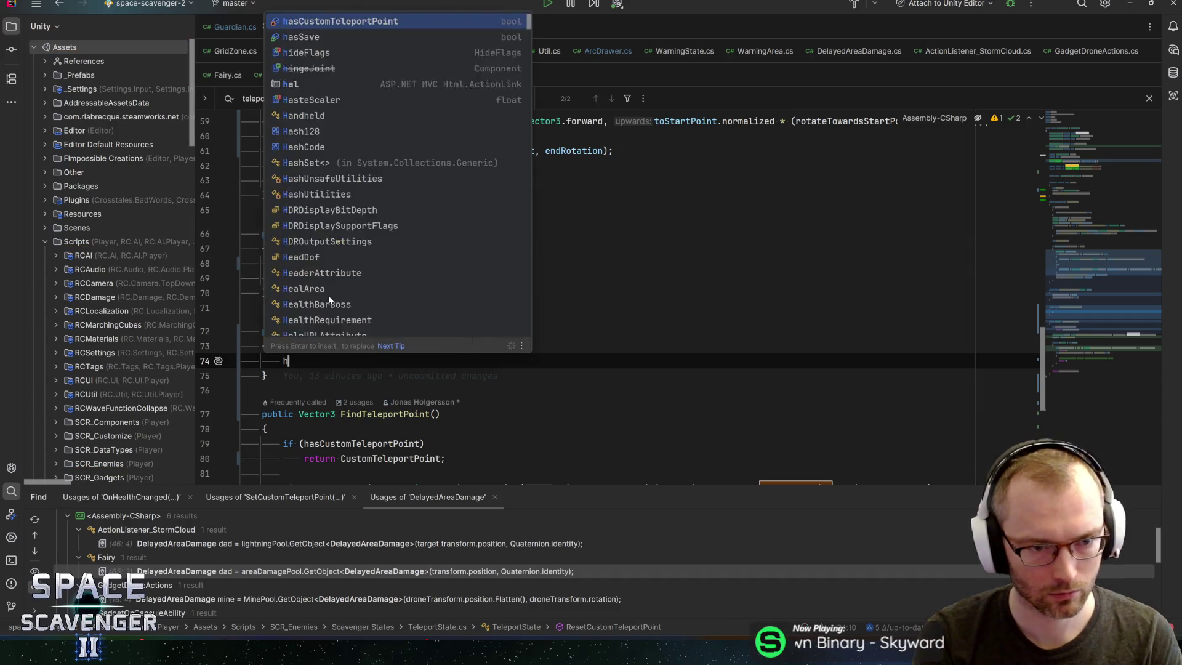
{"action": "key", "text": "Return"}
{"action": "type", "text": "=f"}
{"action": "key", "text": "Return"}
{"action": "type", "text": ";"}
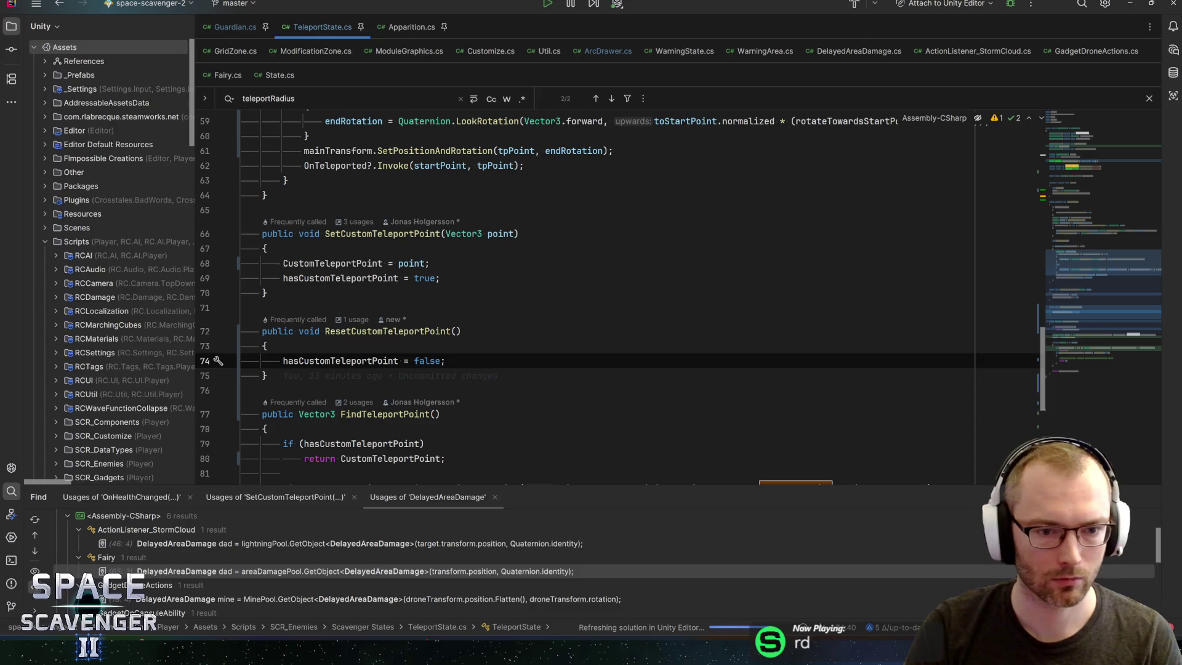
Step: Minimize Rider to bring the Unity Editor back to the front
{"action": "scroll", "coordinate": [615, 296], "scroll_direction": "down", "scroll_amount": 3}
{"action": "key", "text": "alt+Tab"}
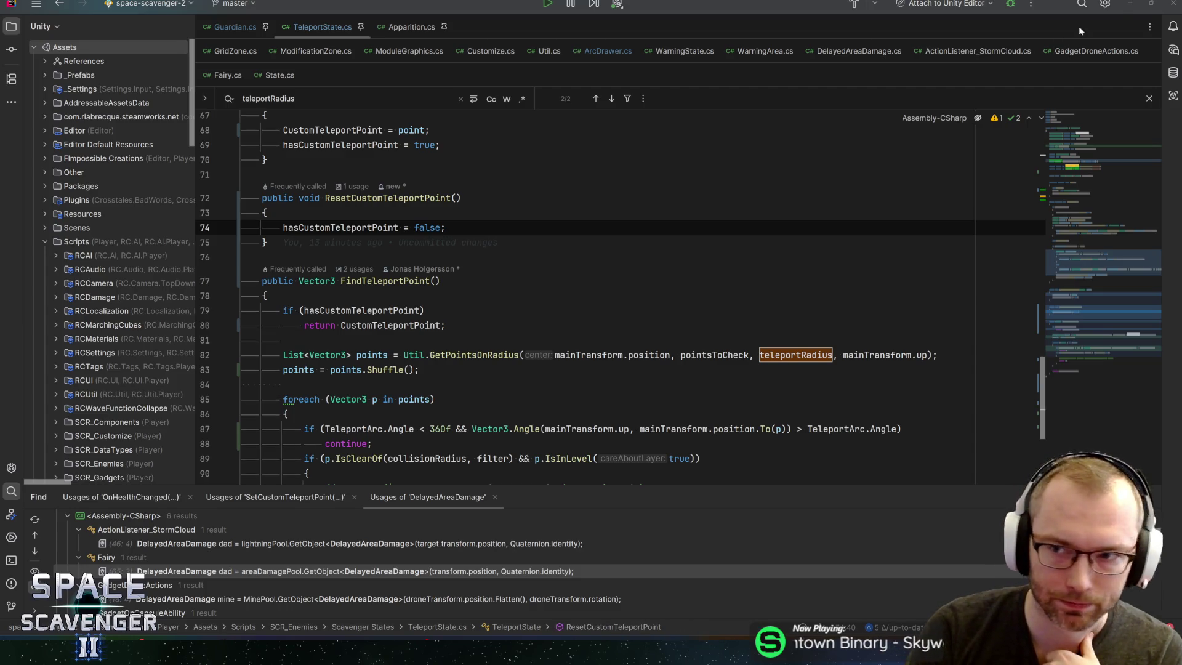
{"action": "left_click", "coordinate": [1128, 6]}
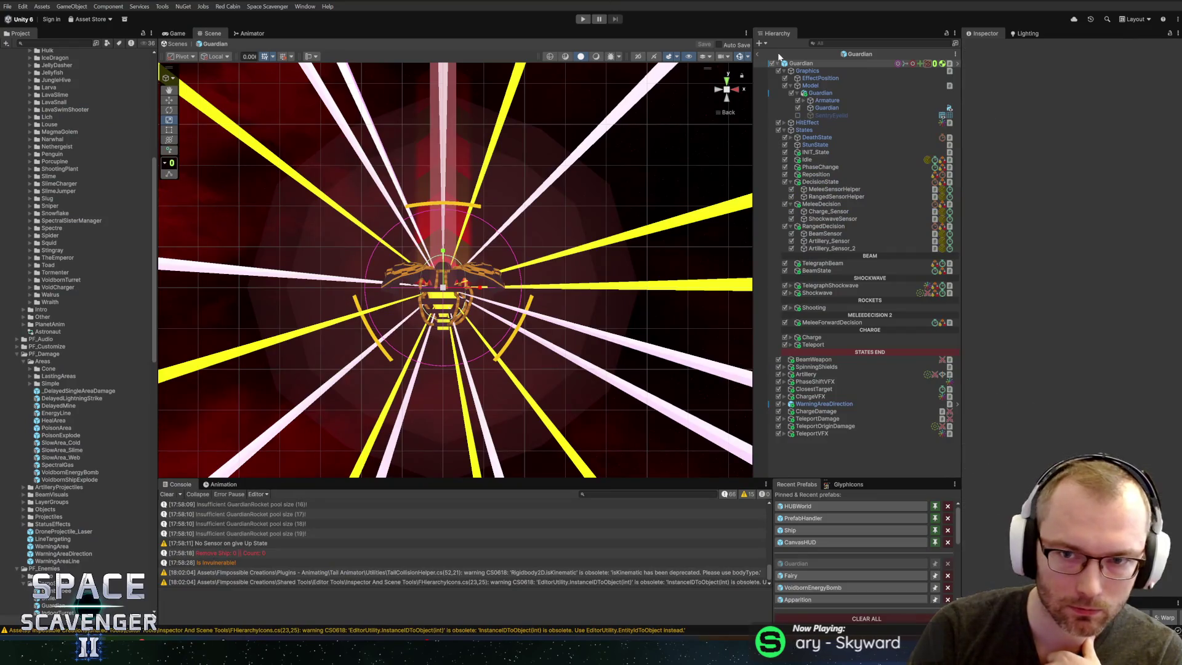
Step: Start Play mode with the Game view maximized and rerun an earlier debug command
{"action": "key", "text": "ctrl+p"}
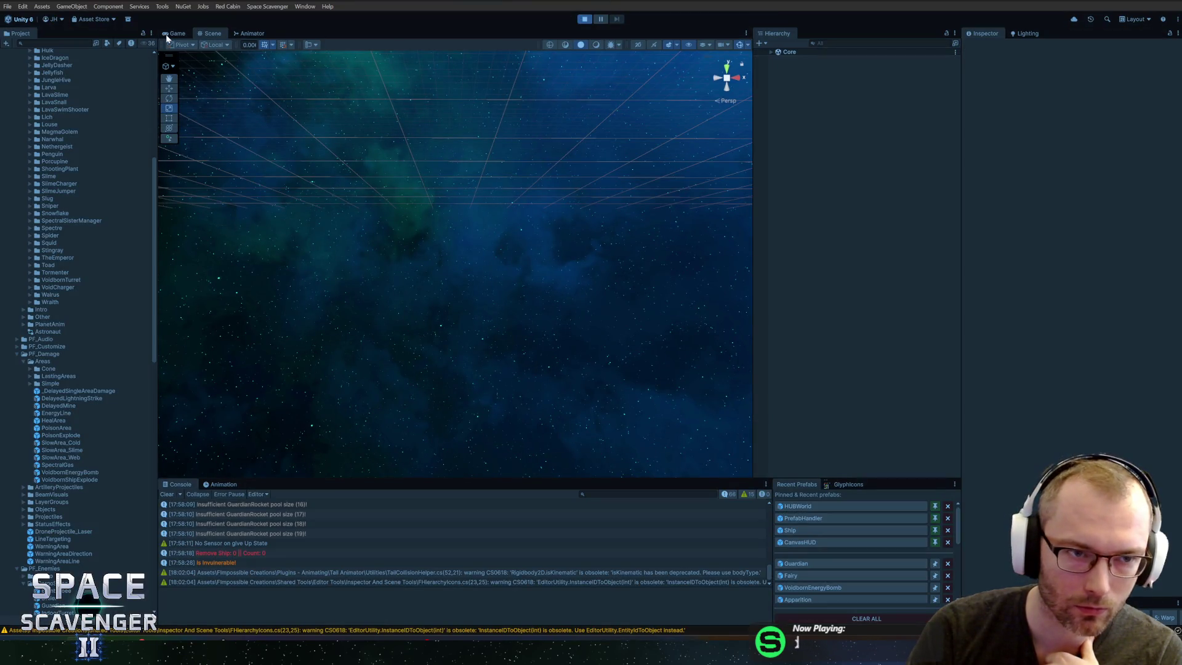
{"action": "left_click", "coordinate": [165, 34]}
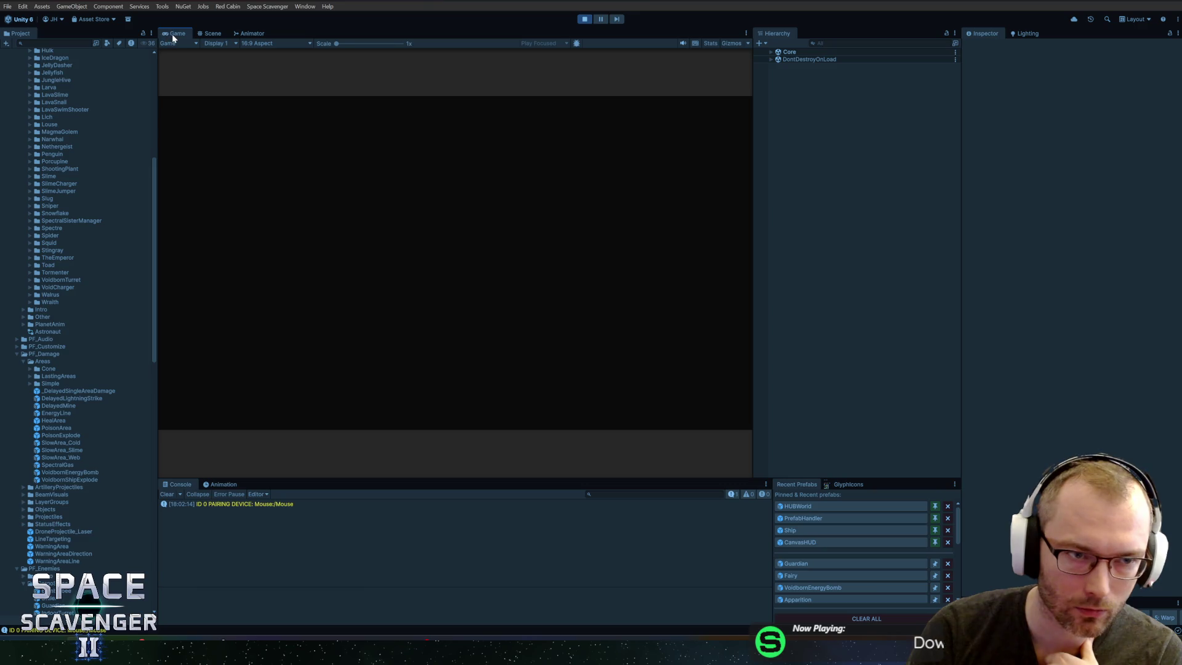
{"action": "double_click", "coordinate": [172, 35]}
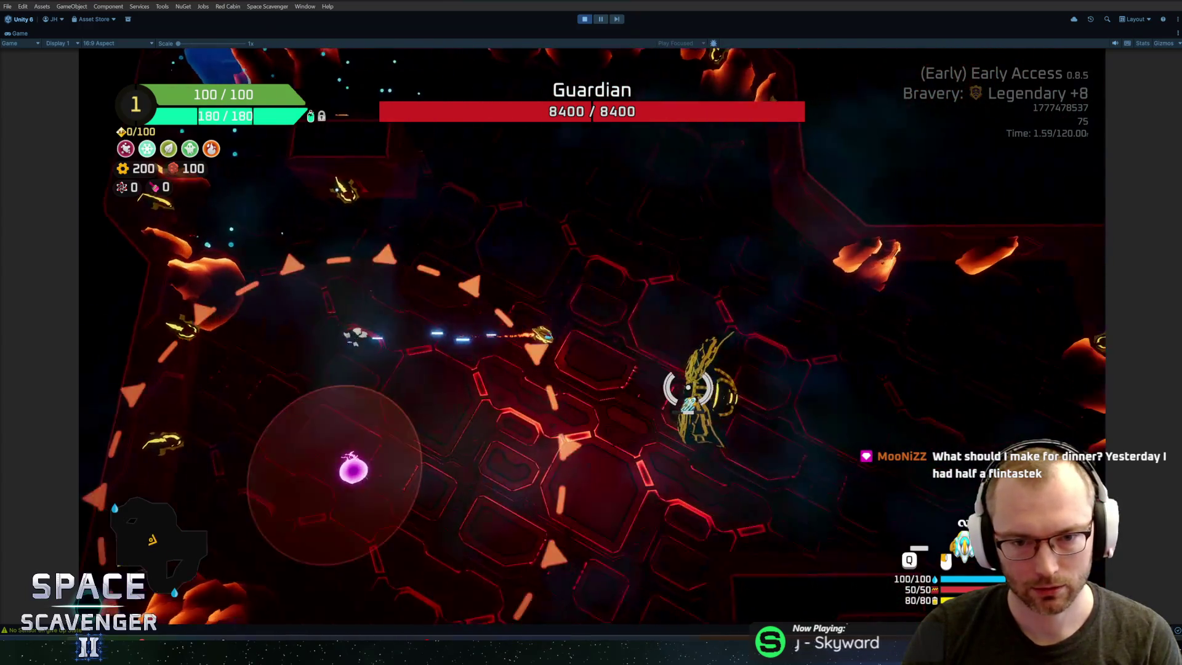
{"action": "key", "text": "grave"}
{"action": "key", "text": "Up"}
{"action": "key", "text": "Up"}
{"action": "key", "text": "Up"}
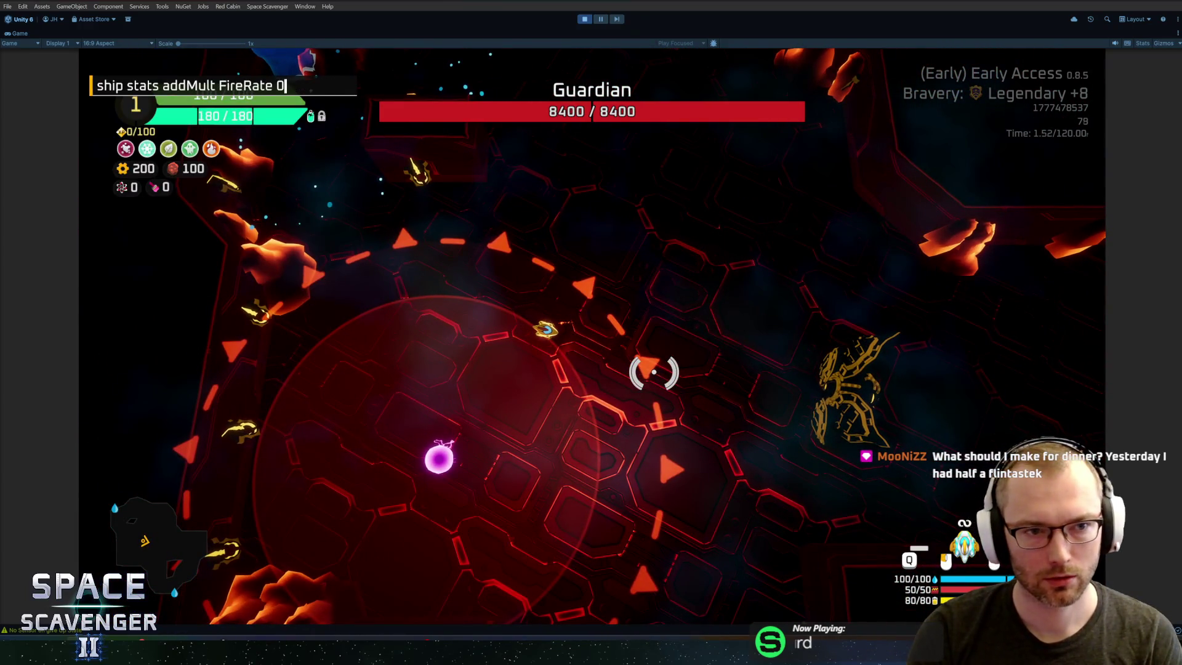
{"action": "key", "text": "Return"}
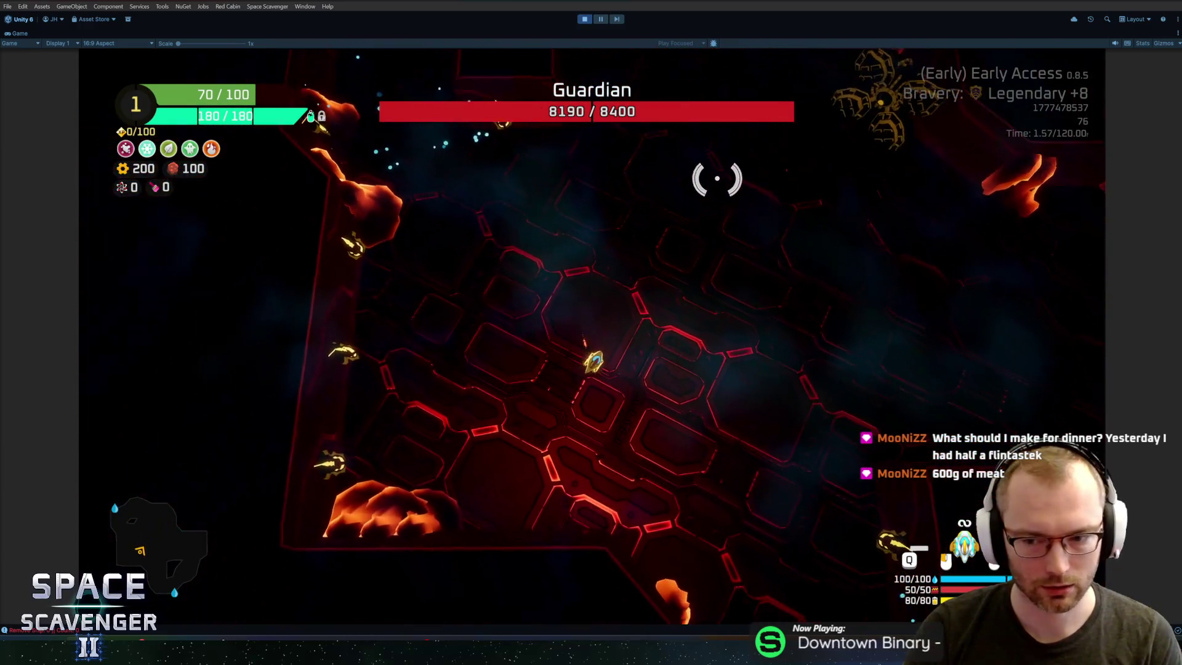
Step: Restore ship health with 'add hp 20' and rerun earlier debug commands while fighting
{"action": "key", "text": "grave"}
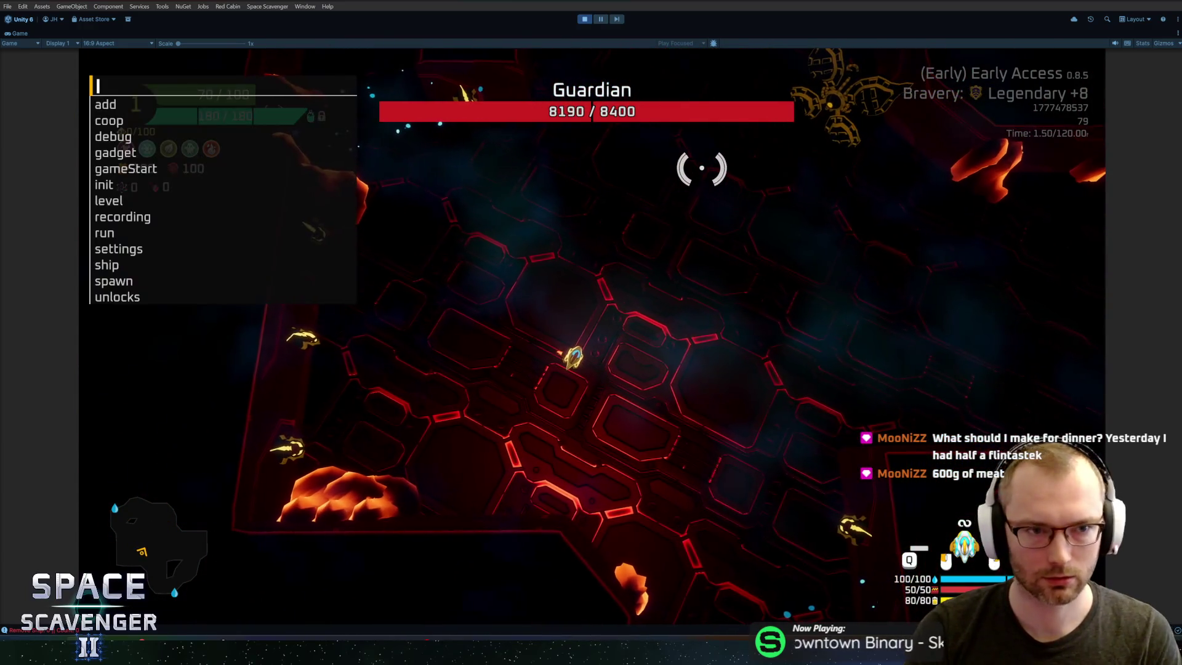
{"action": "type", "text": "add hp 20"}
{"action": "key", "text": "Return"}
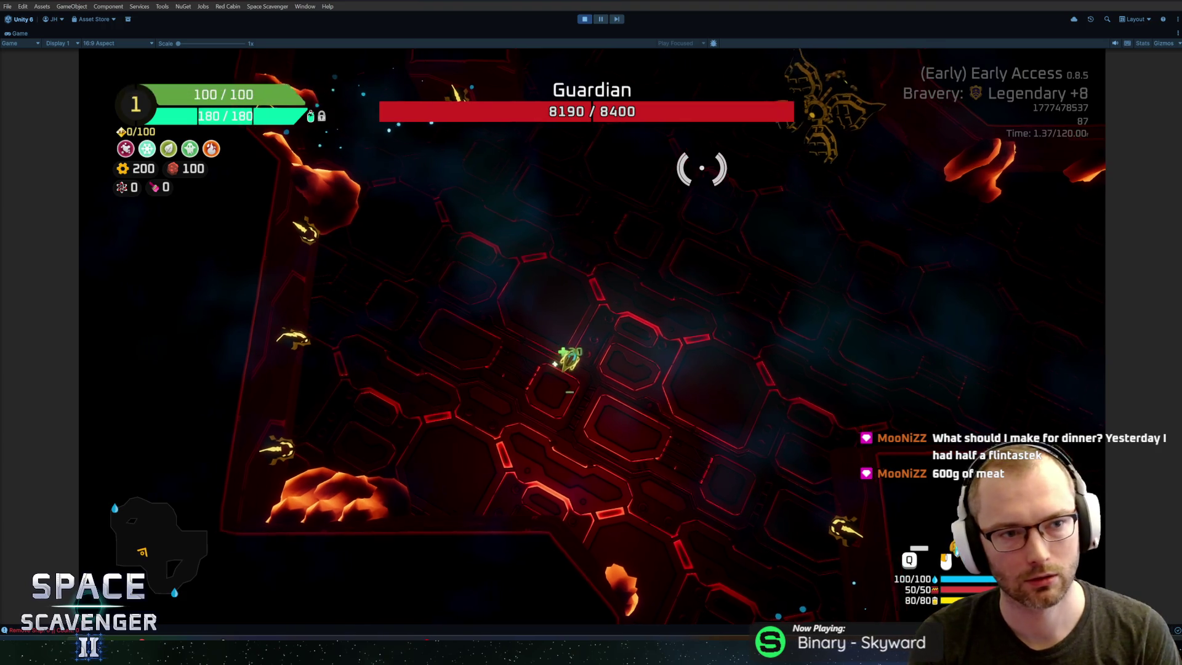
{"action": "key", "text": "grave"}
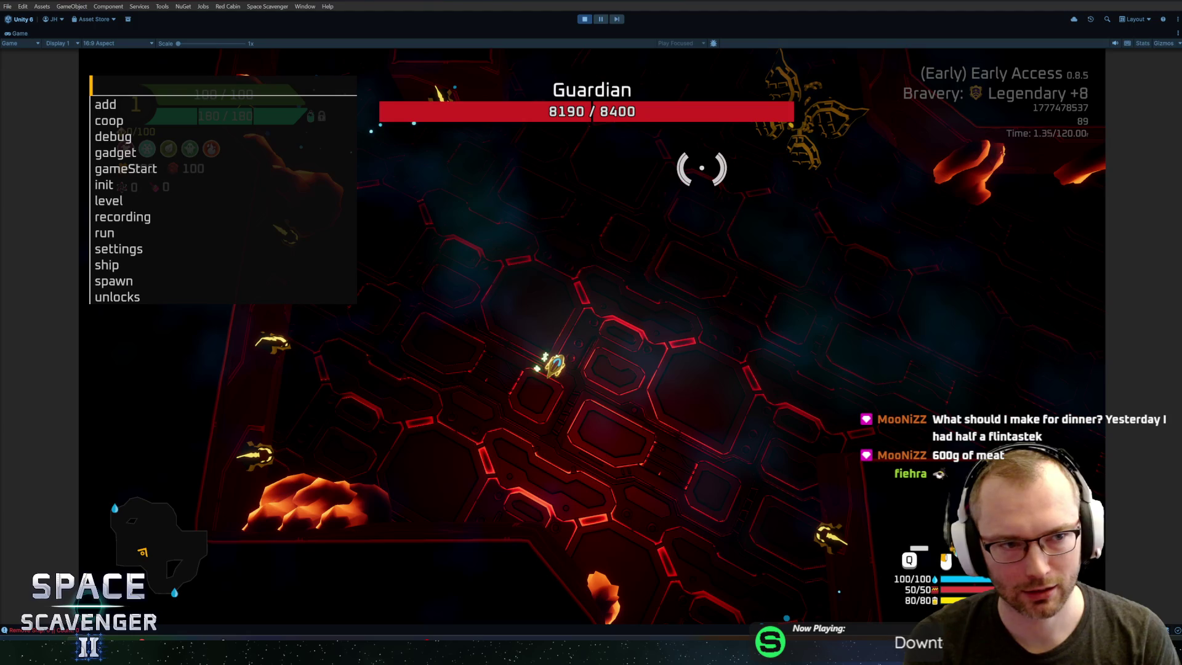
{"action": "key", "text": "Escape"}
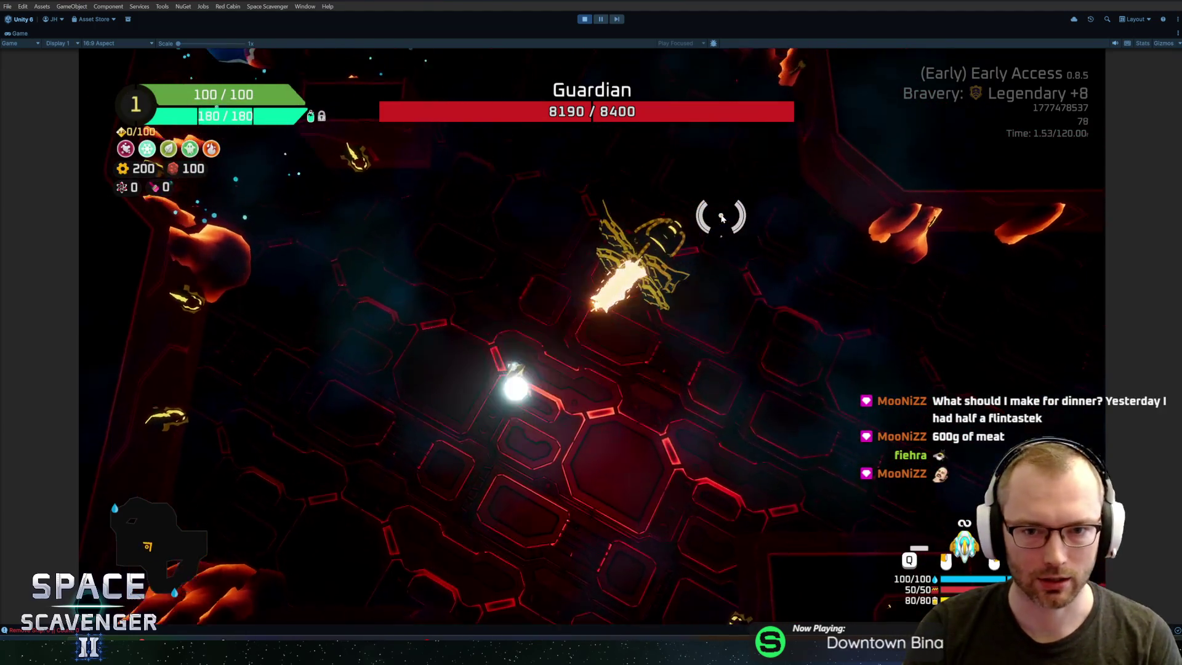
{"action": "key", "text": "grave"}
{"action": "key", "text": "Up"}
{"action": "key", "text": "Up"}
{"action": "key", "text": "Up"}
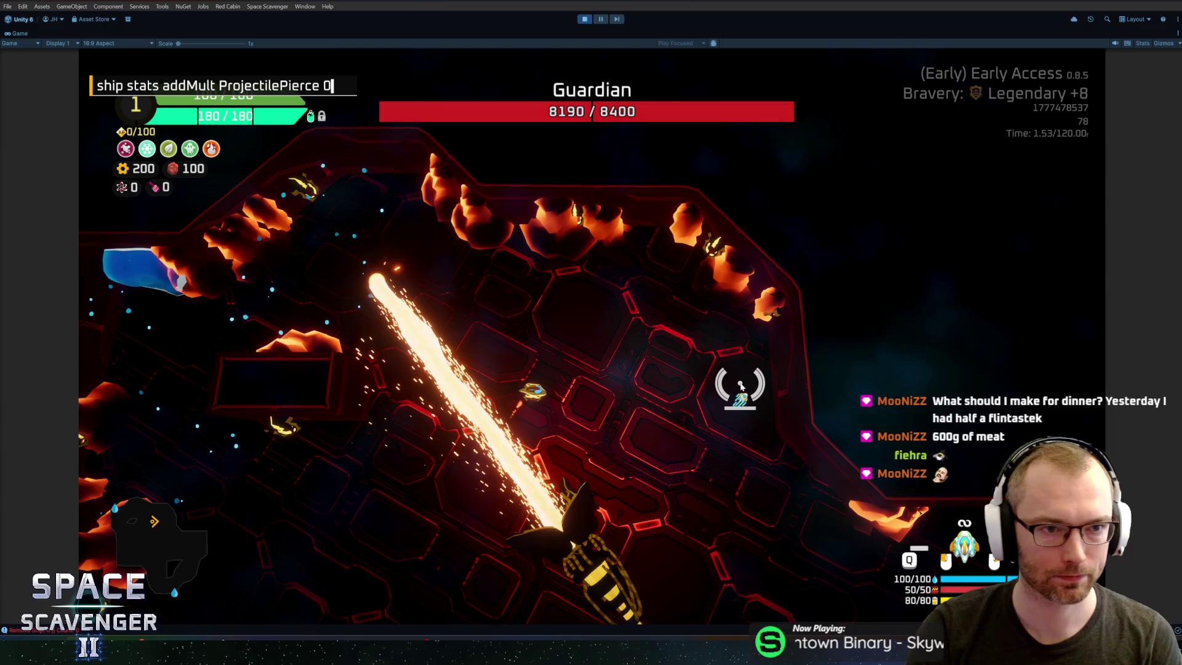
{"action": "key", "text": "Up"}
{"action": "key", "text": "Return"}
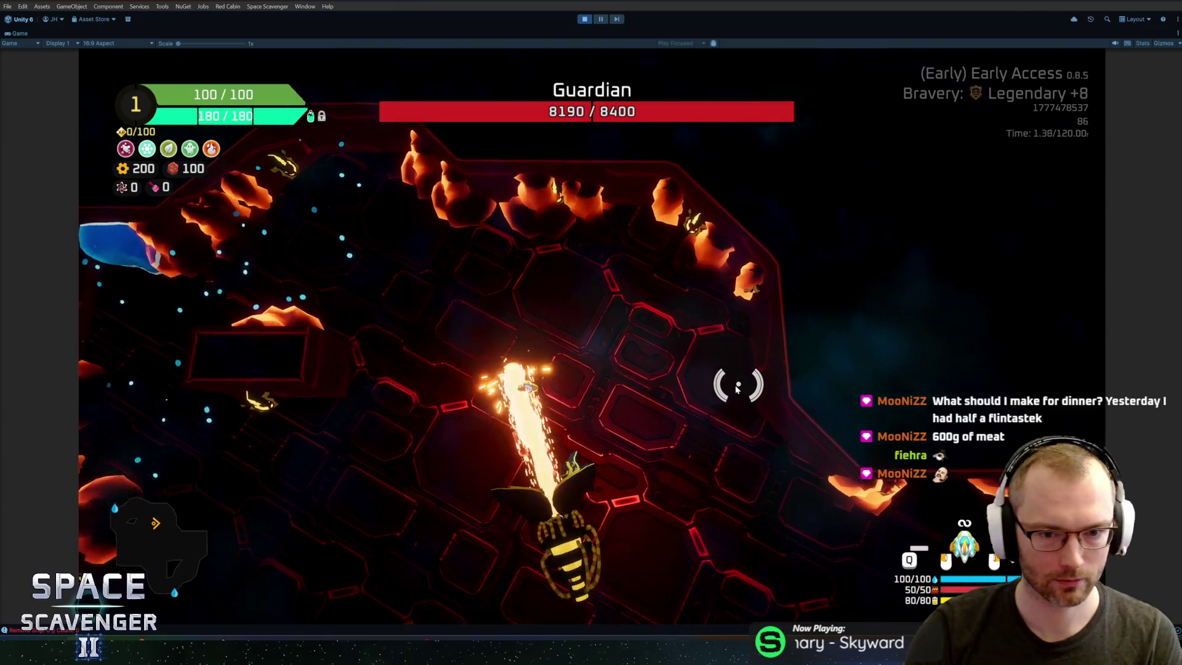
{"action": "key", "text": "w"}
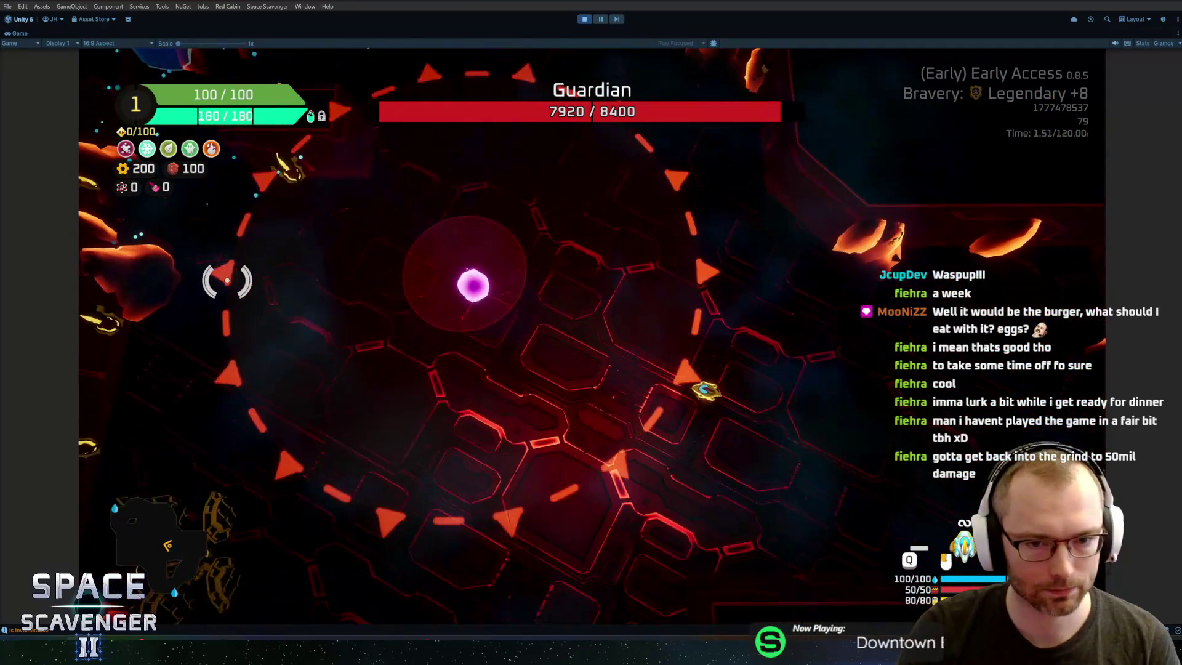
Step: Exit Play mode with Ctrl+P and enlarge the Console panel
{"action": "key", "text": "ctrl+p"}
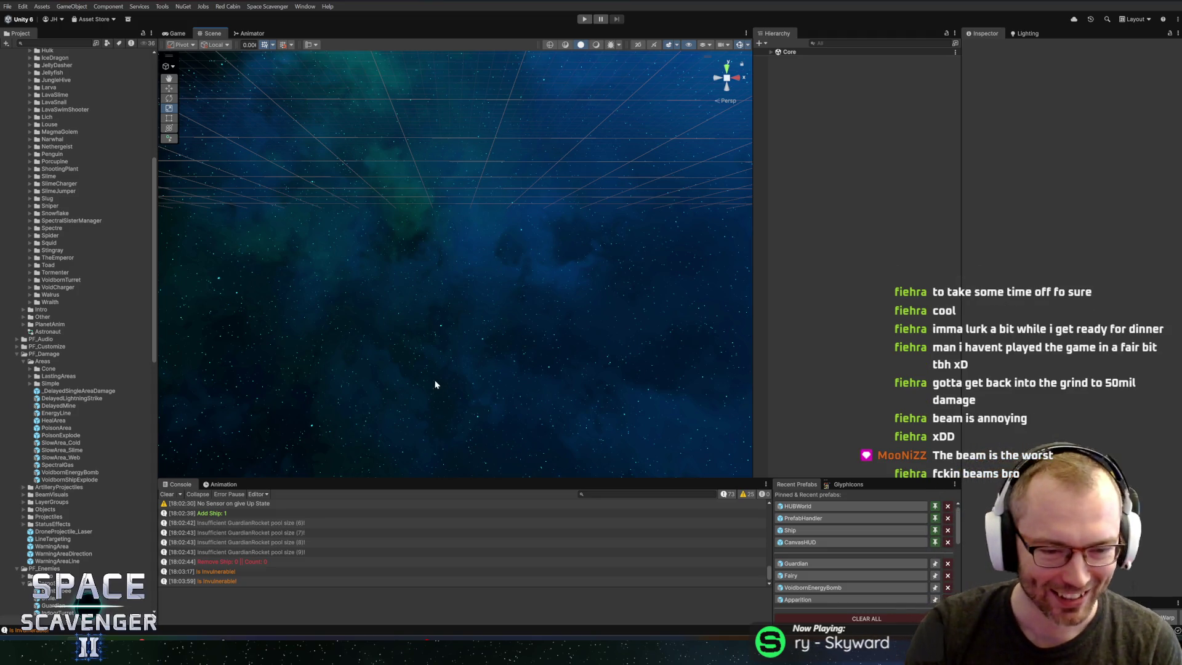
{"action": "left_click_drag", "start_coordinate": [419, 479], "coordinate": [430, 445]}
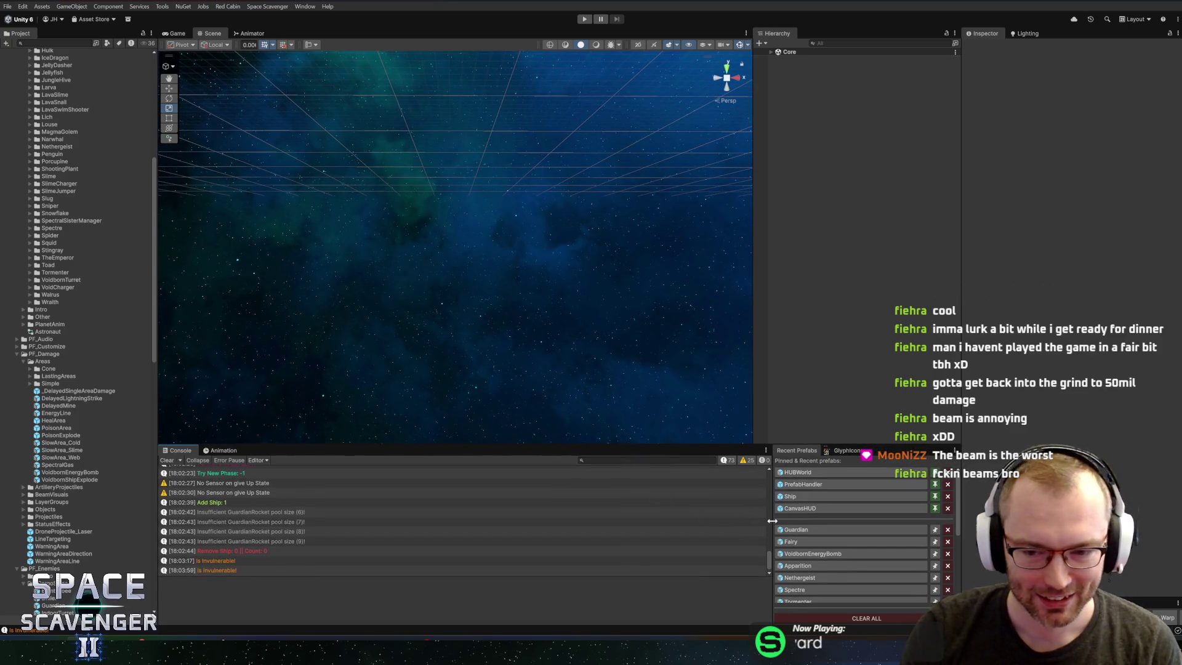
Step: Commit the 10 changed files to master as 'Added new Teleport move to Guardian'
{"action": "left_click", "coordinate": [106, 637]}
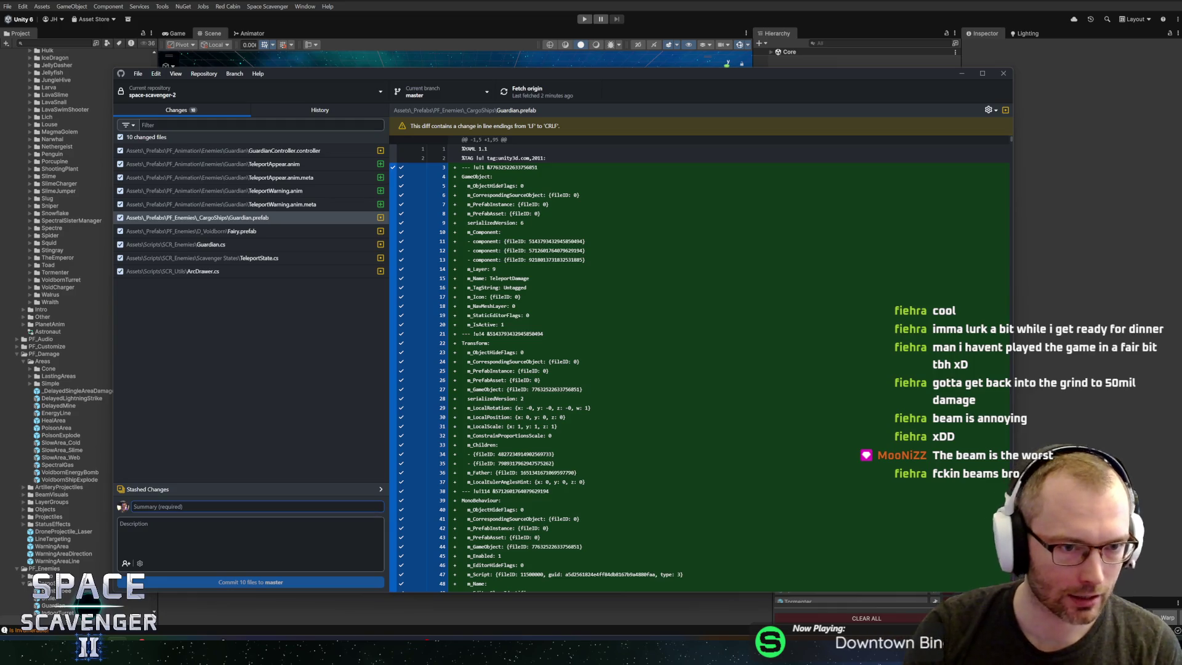
{"action": "type", "text": "Added new Teleport move to Guardian"}
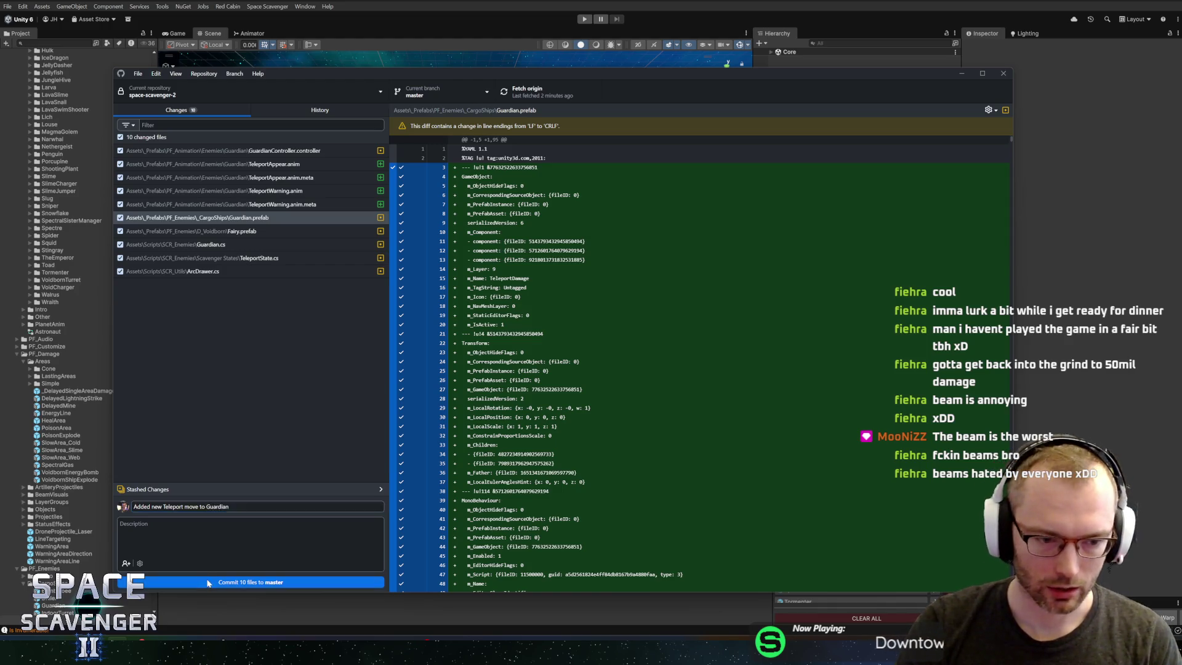
{"action": "left_click", "coordinate": [207, 582]}
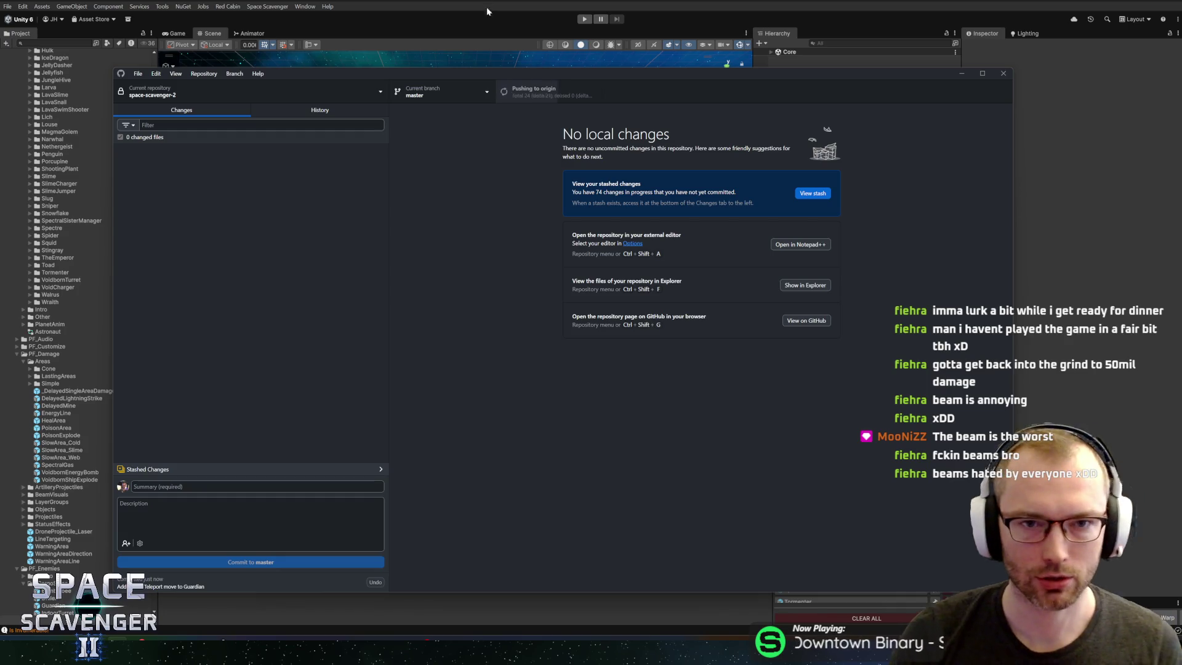
{"action": "key", "text": "alt+Tab"}
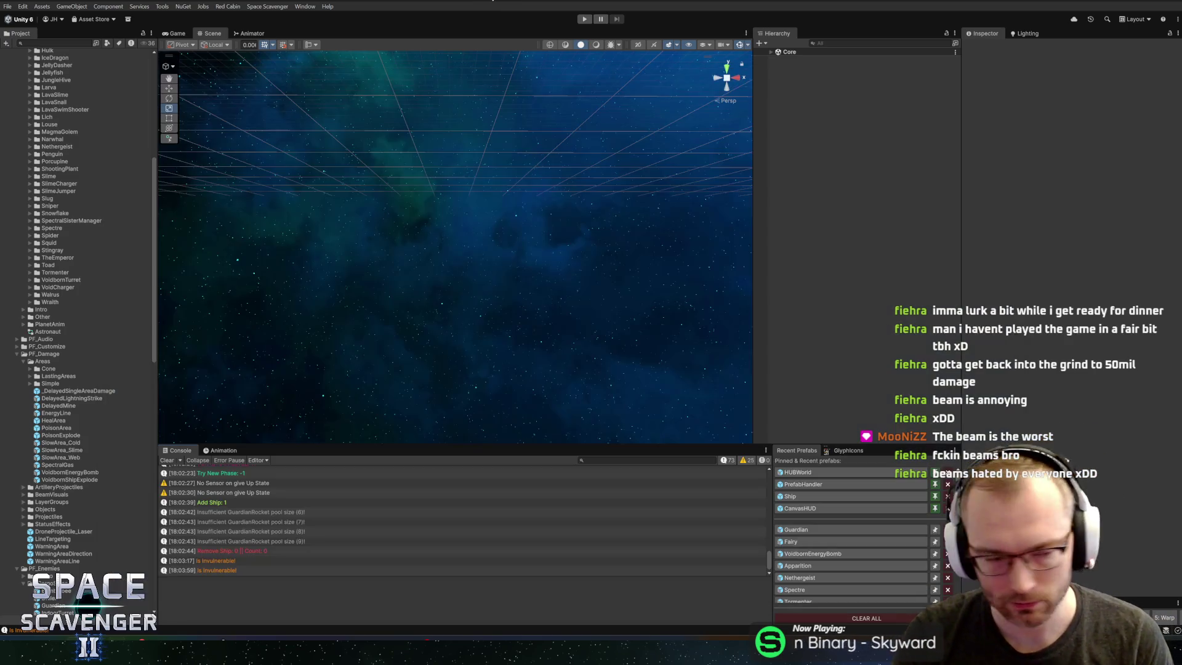
Step: Tick Use Constant Rotation on the Guardian prefab's BeamState, exit Prefab Mode, and press Play
{"action": "left_click", "coordinate": [826, 529]}
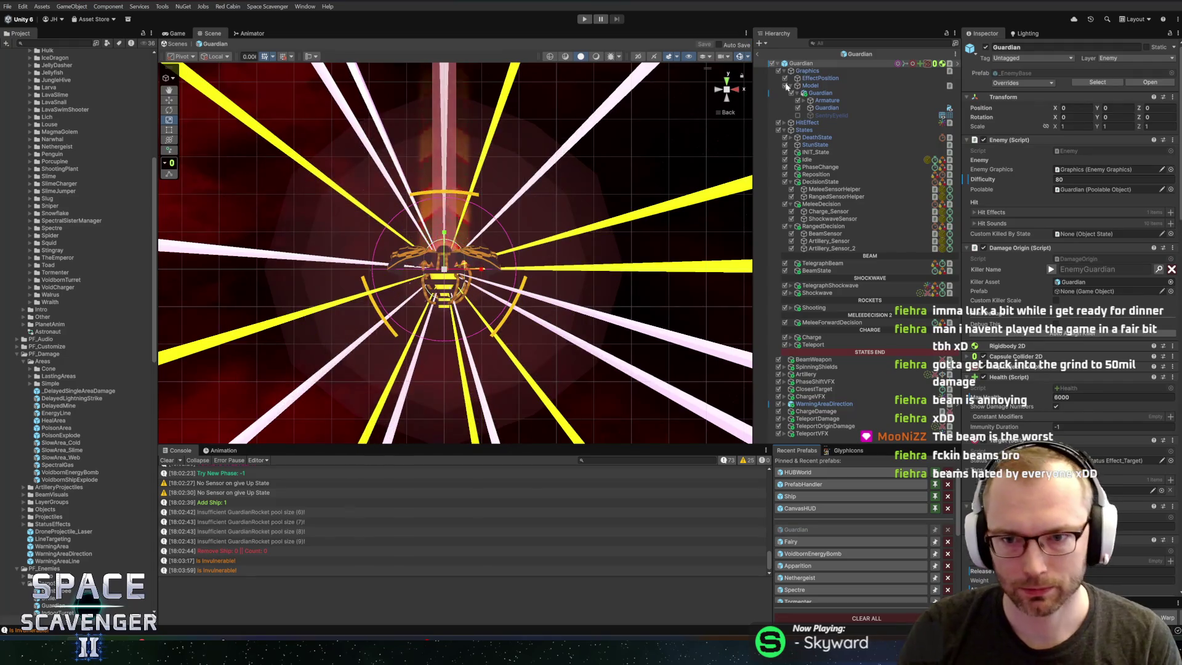
{"action": "left_click", "coordinate": [818, 271]}
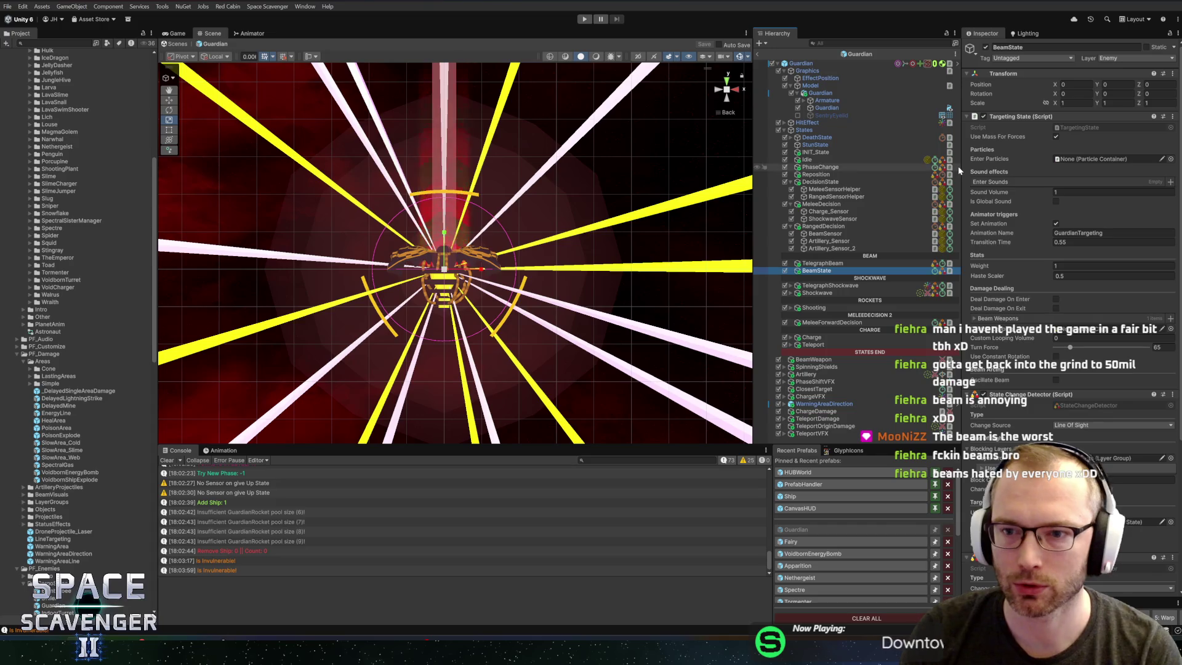
{"action": "left_click_drag", "start_coordinate": [961, 168], "coordinate": [883, 161]}
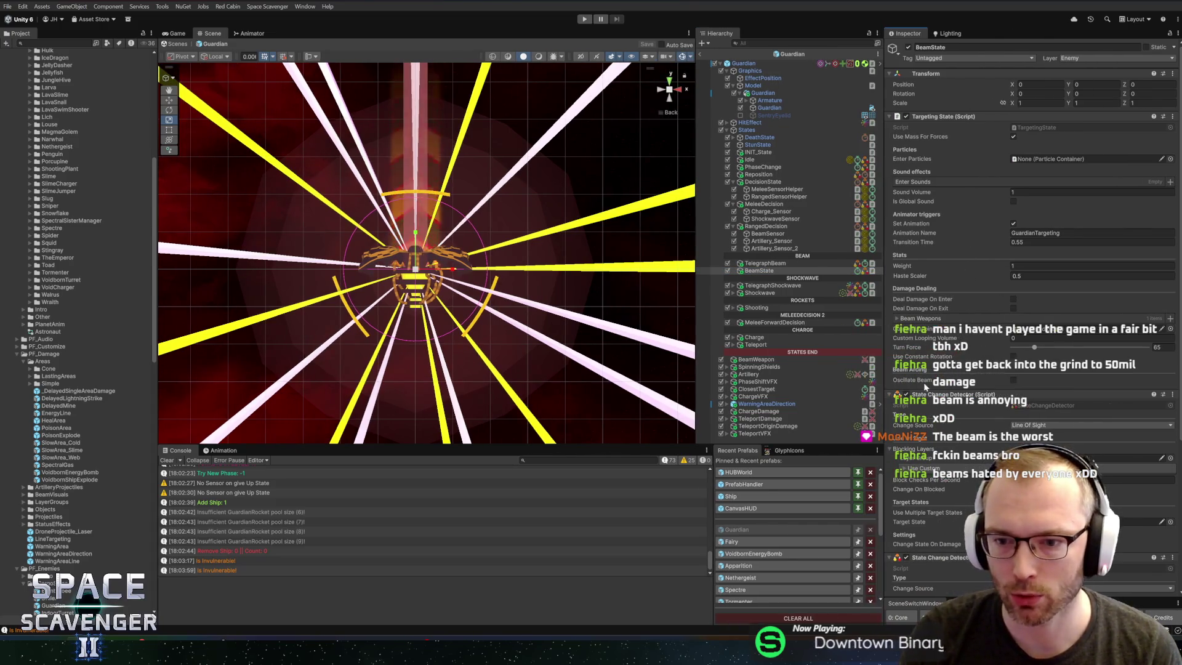
{"action": "left_click", "coordinate": [1013, 356]}
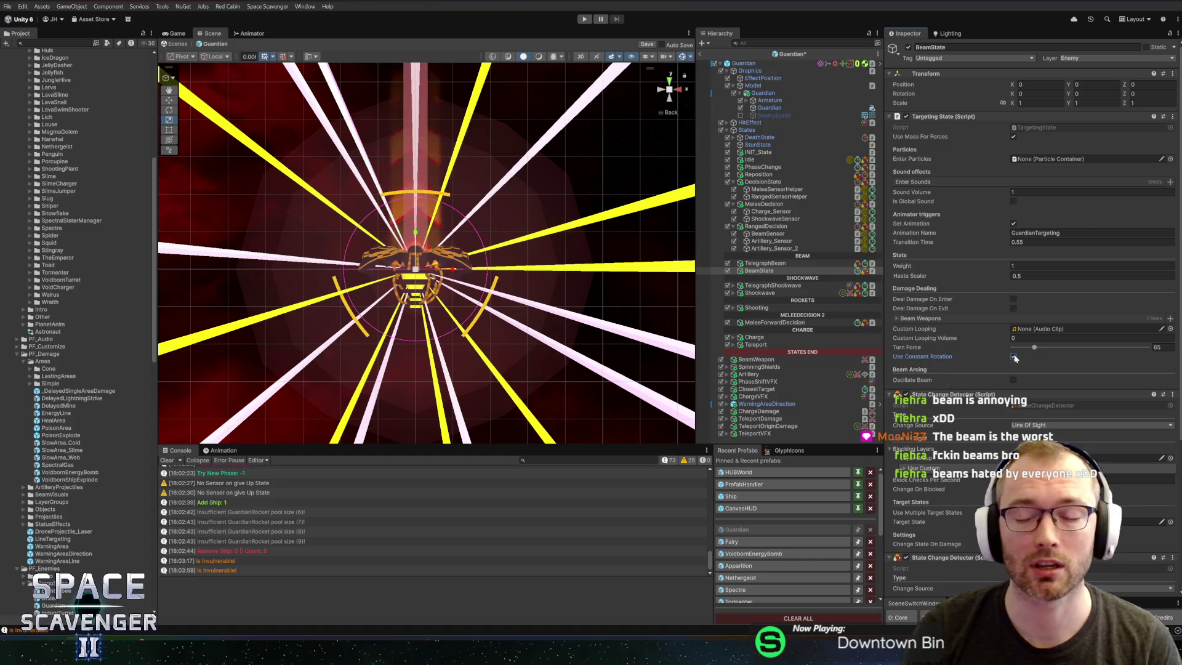
{"action": "left_click", "coordinate": [701, 55]}
{"action": "left_click", "coordinate": [582, 20]}
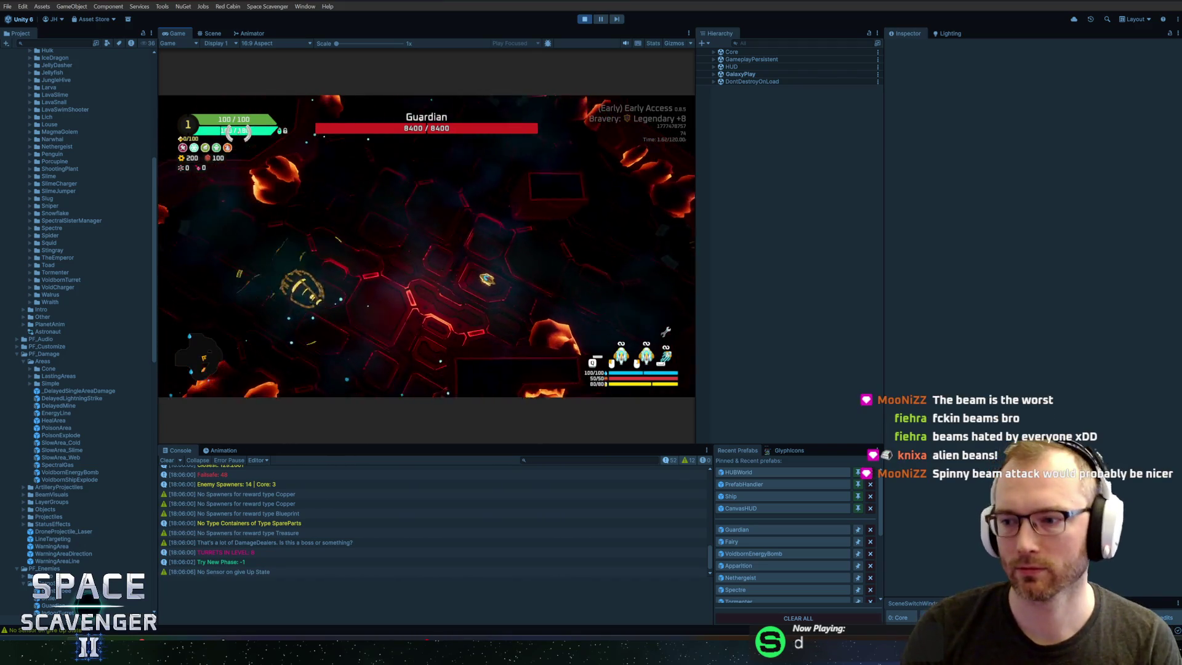
Step: Maximize the Game view with Shift+Space to watch the beam, then stop Play mode
{"action": "key", "text": "shift+space"}
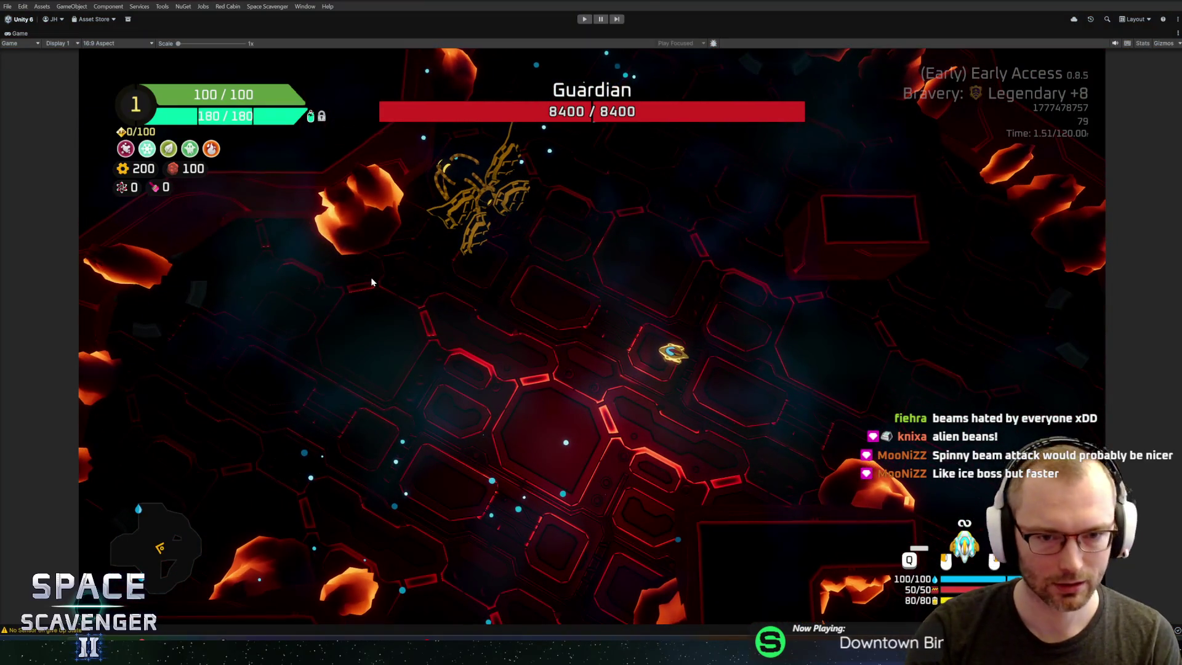
{"action": "key", "text": "ctrl+p"}
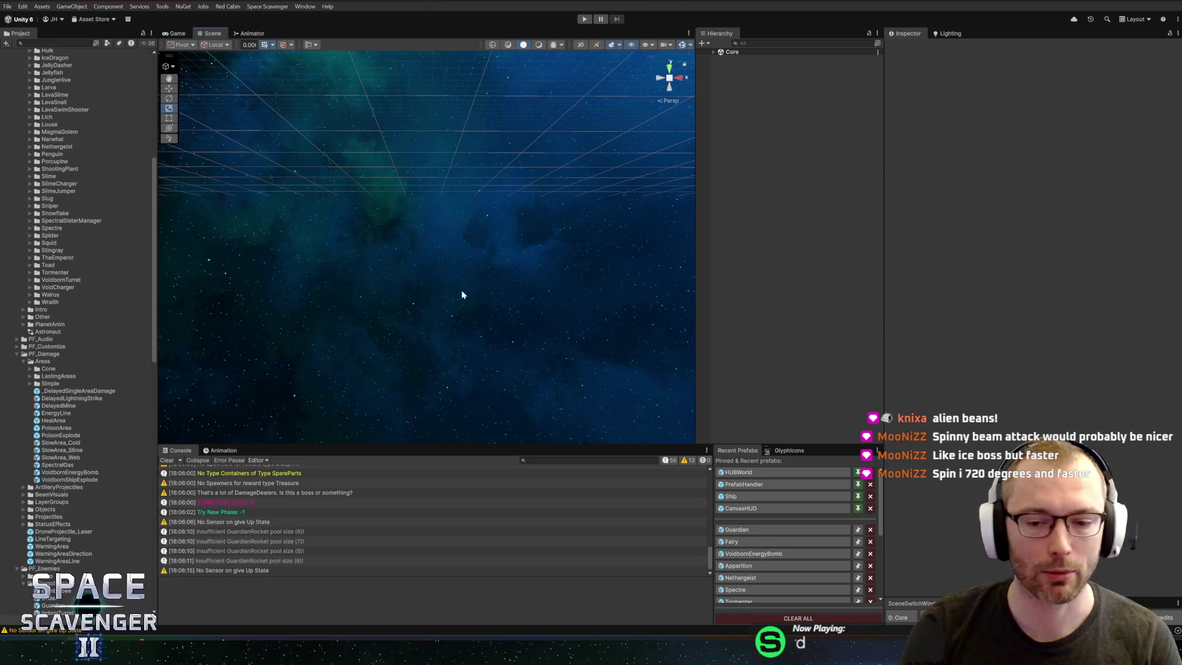
Step: Edit Turn Force on the Guardian prefab's BeamState, then leave the prefab and press Play
{"action": "left_click", "coordinate": [740, 531]}
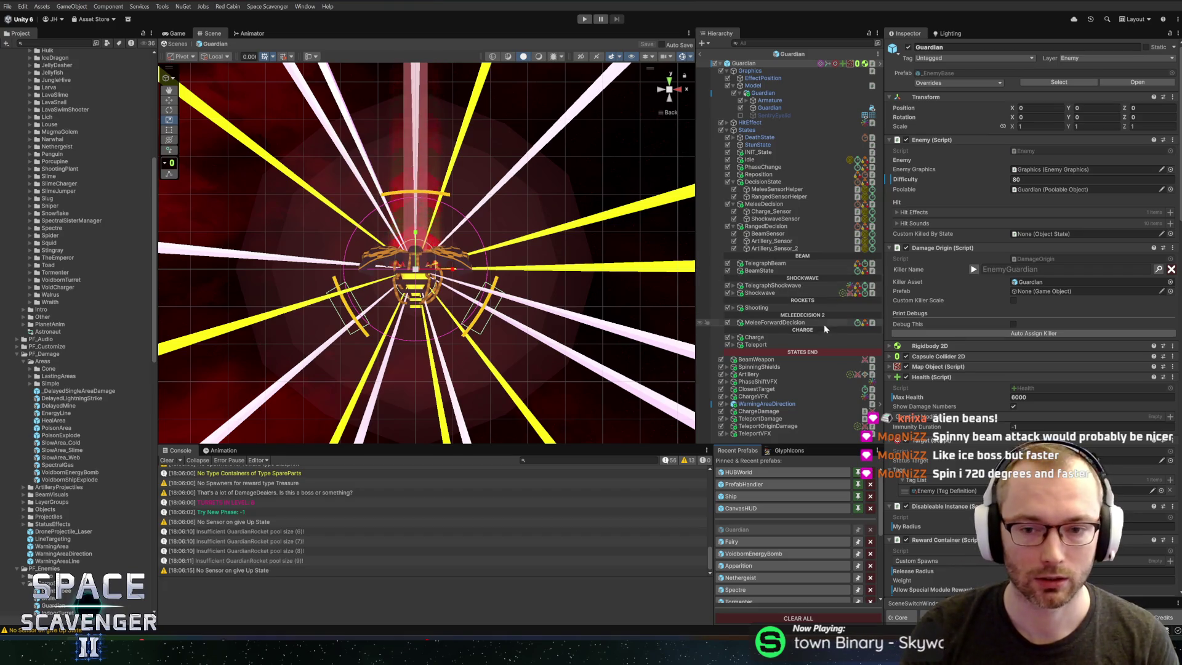
{"action": "left_click", "coordinate": [758, 270]}
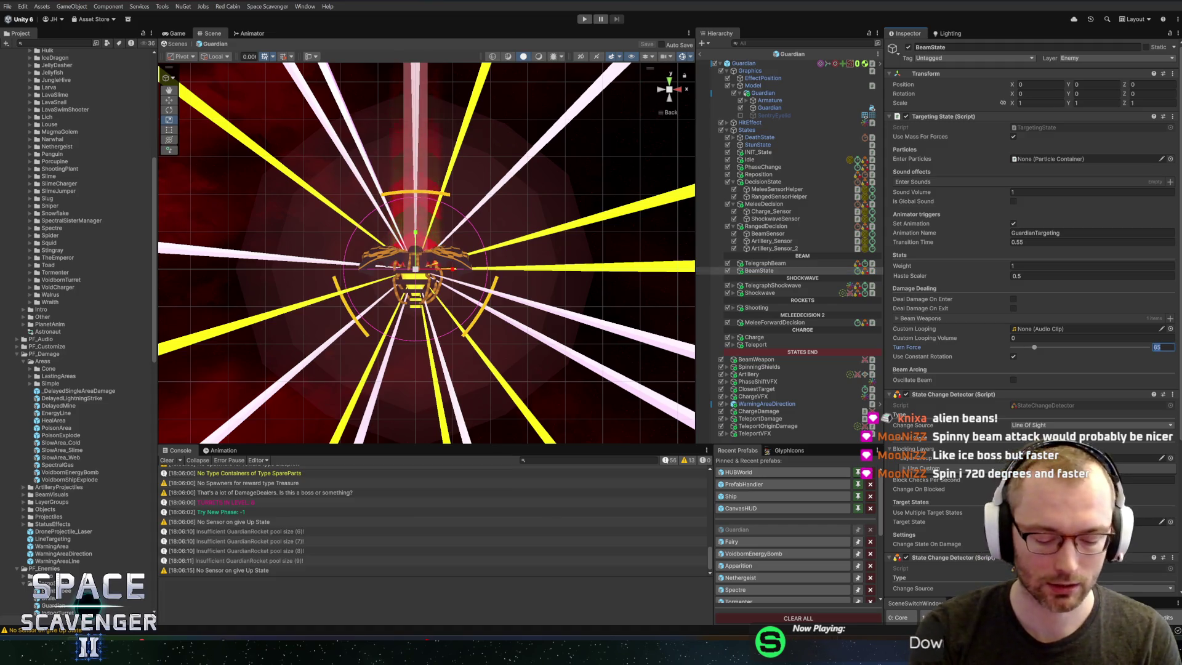
{"action": "left_click", "coordinate": [584, 19]}
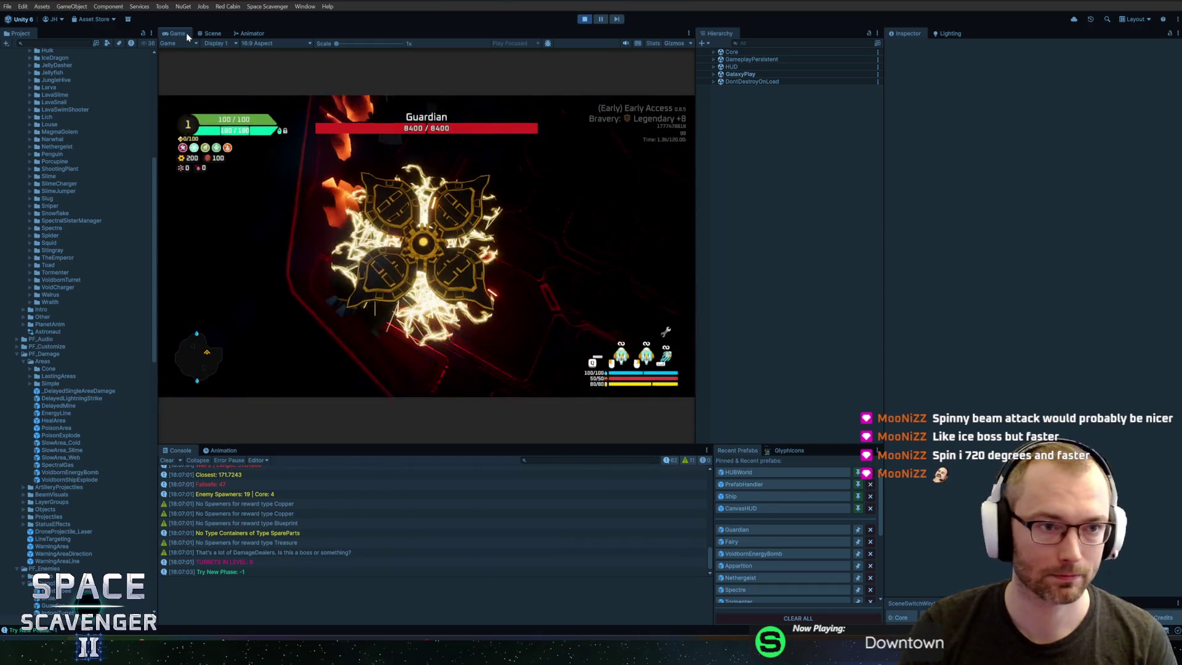
Step: Check the running Guardian's BeamState at turn force 70 in the Hierarchy, then stop Play mode
{"action": "double_click", "coordinate": [186, 32]}
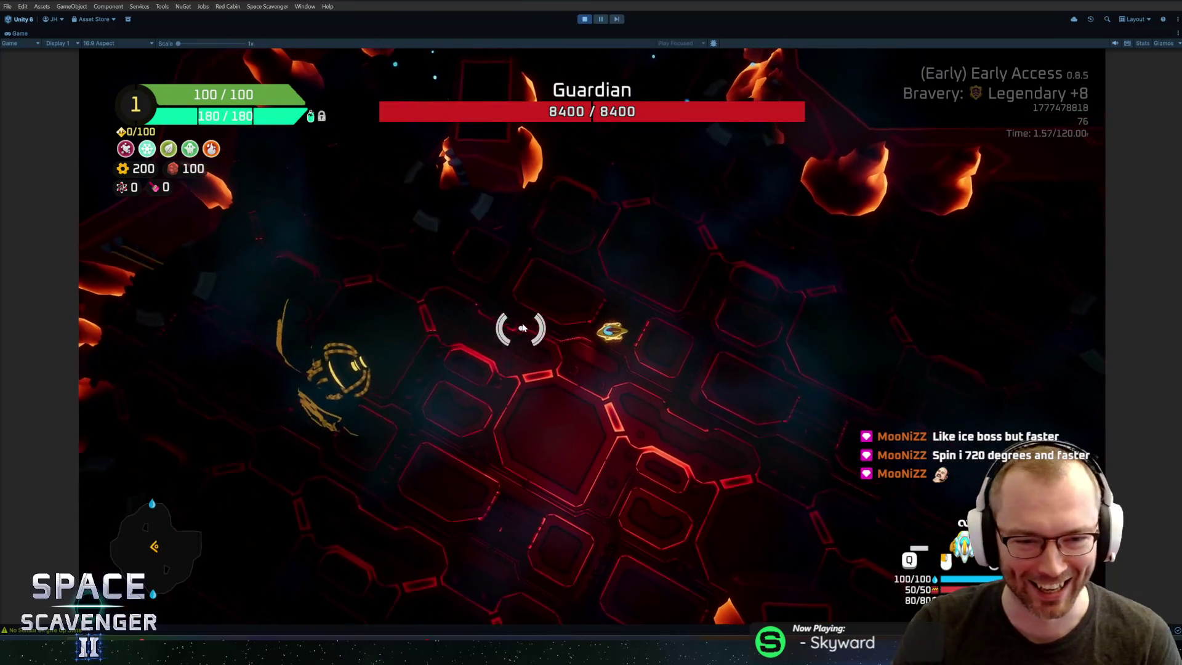
{"action": "key", "text": "shift+space"}
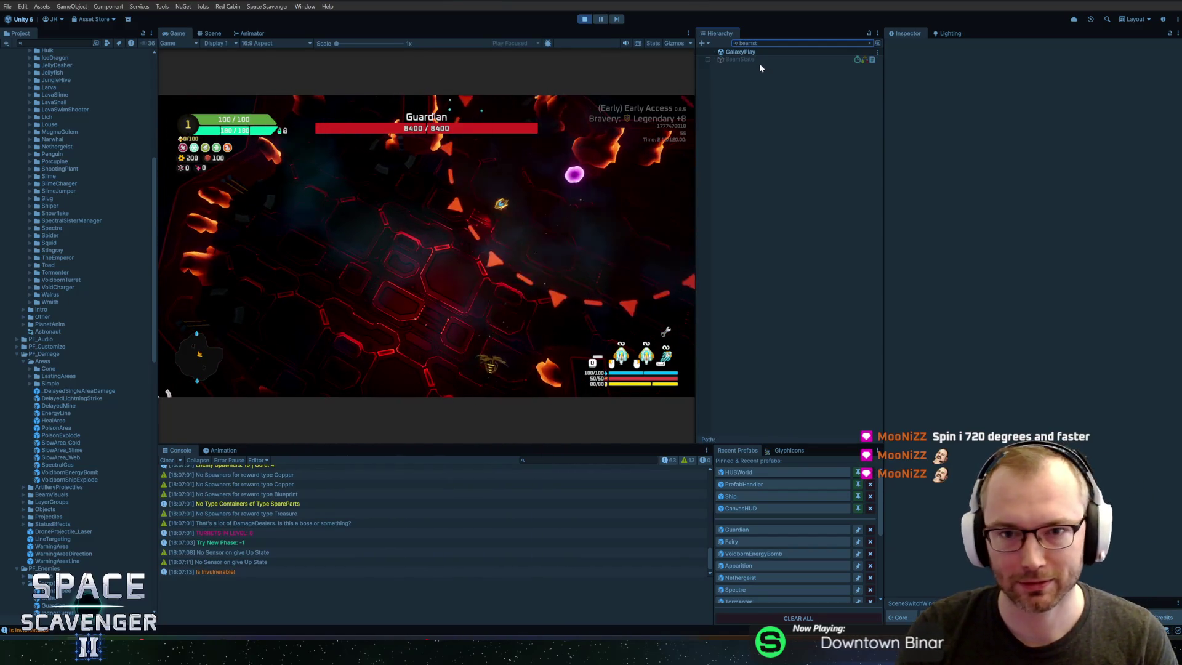
{"action": "left_click", "coordinate": [753, 60]}
{"action": "key", "text": "Escape"}
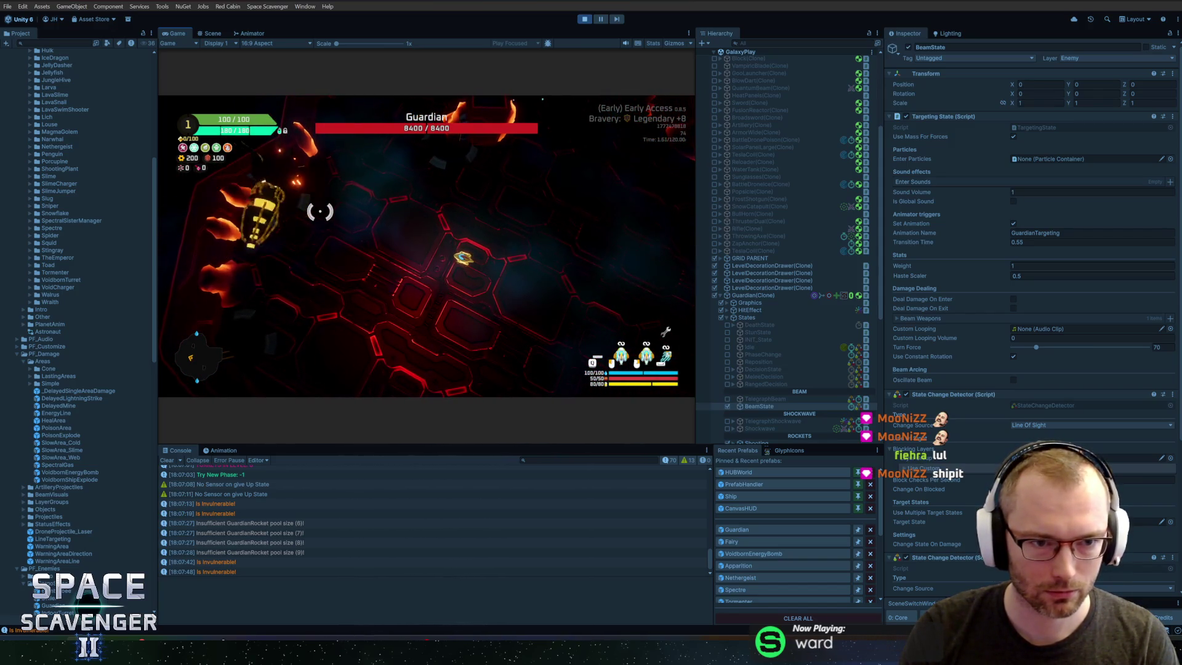
{"action": "key", "text": "ctrl+p"}
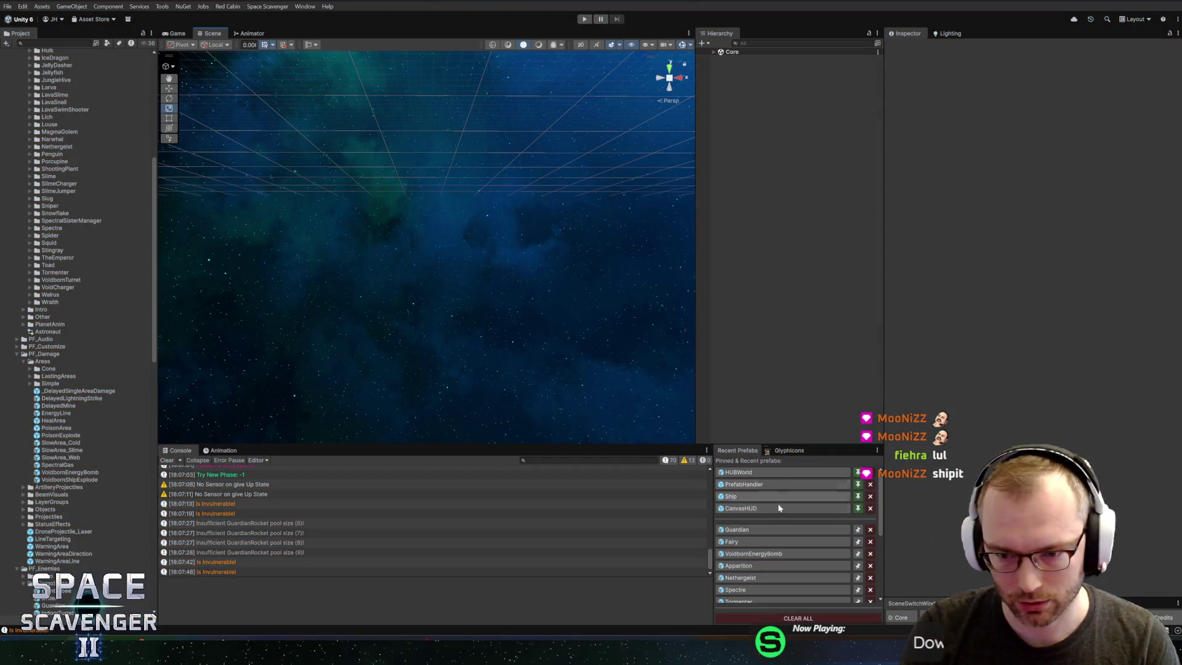
Step: In the Guardian prefab, set BeamState Turn Force to 120, exit Prefab Mode and enter Play mode
{"action": "left_click", "coordinate": [742, 531]}
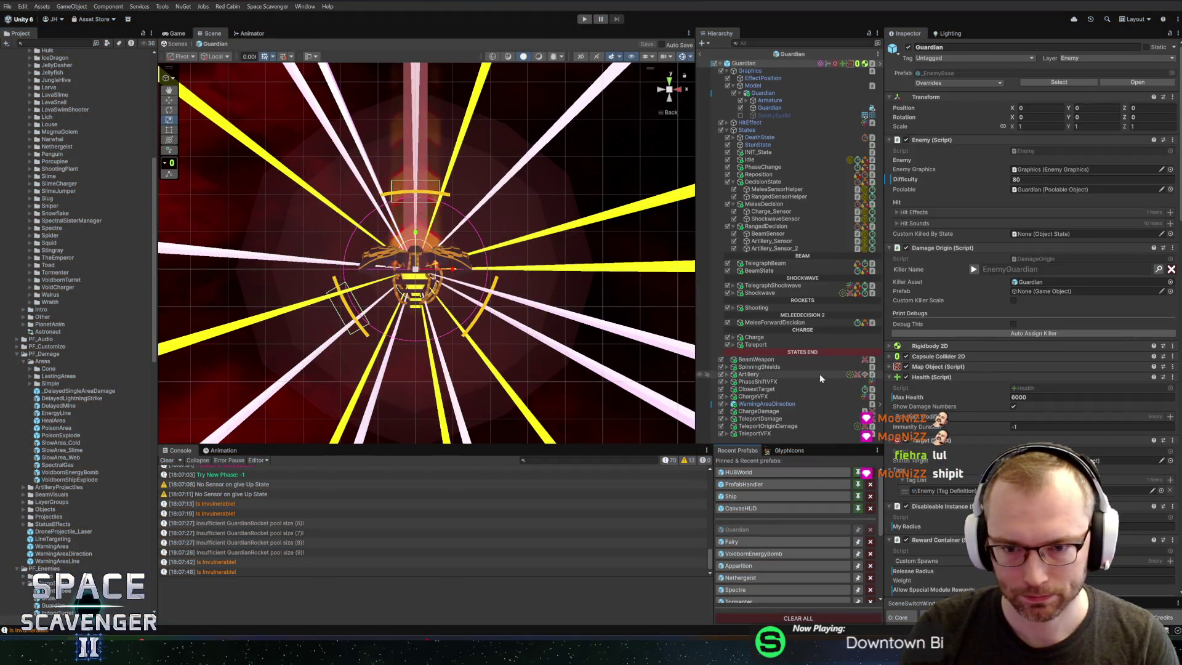
{"action": "left_click", "coordinate": [771, 294]}
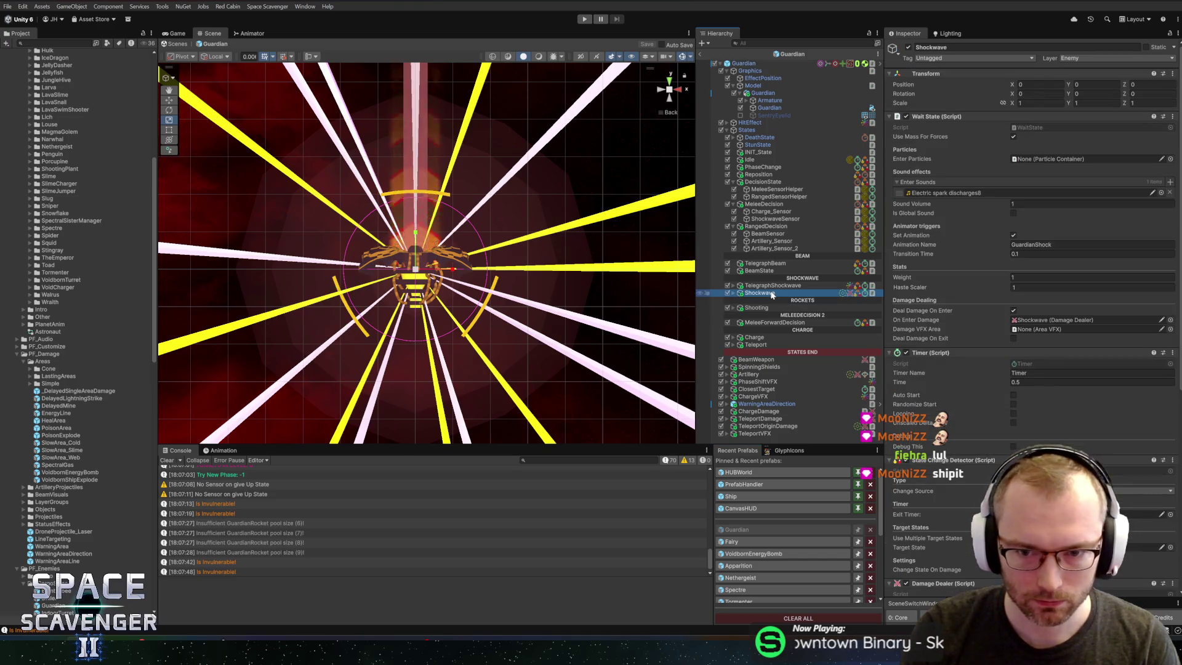
{"action": "left_click", "coordinate": [763, 271]}
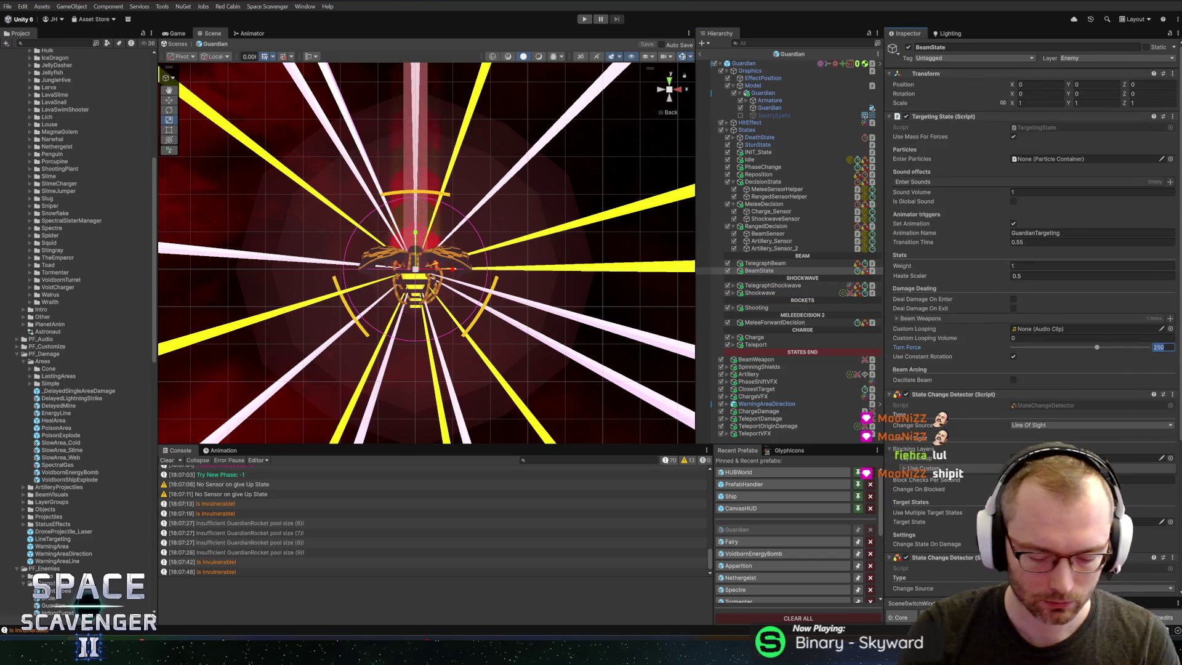
{"action": "left_click", "coordinate": [701, 55]}
{"action": "key", "text": "ctrl+p"}
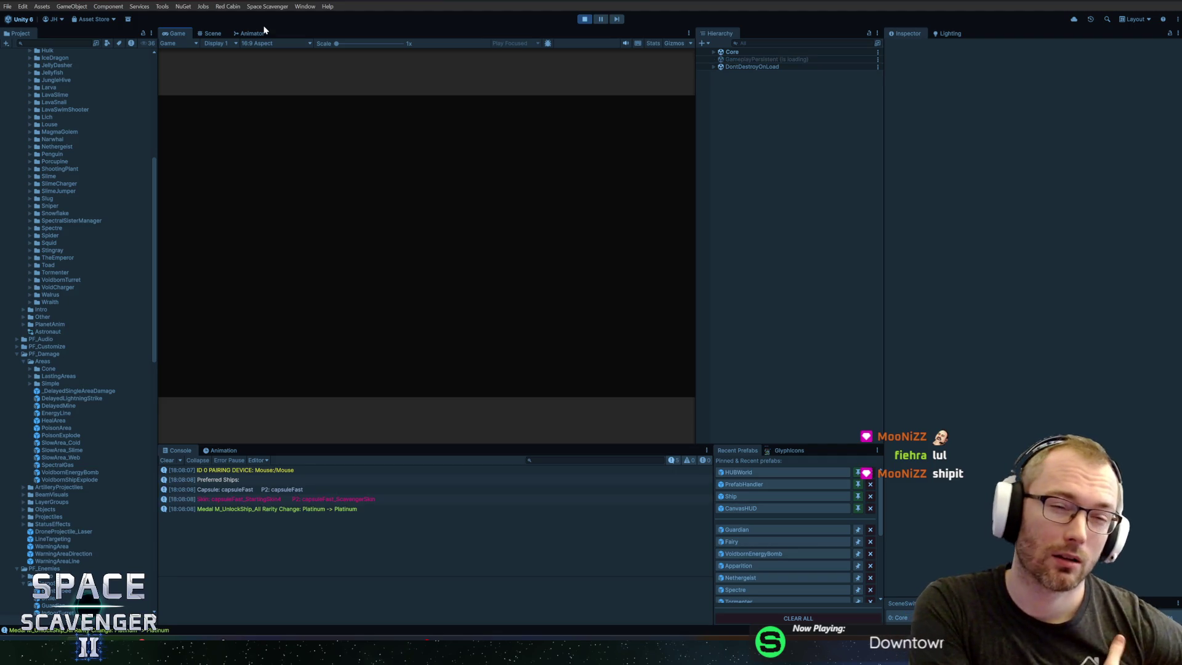
Step: Fight the Guardian's faster beam in a maximized Game view, then stop Play mode
{"action": "double_click", "coordinate": [172, 34]}
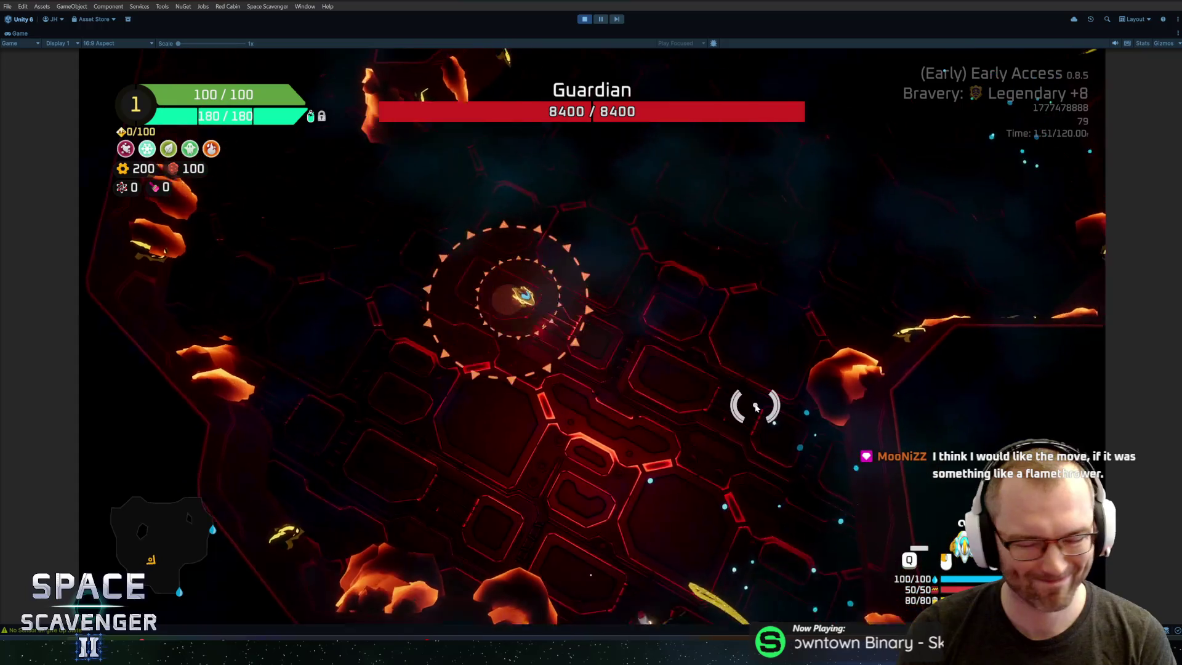
{"action": "key", "text": "ctrl+p"}
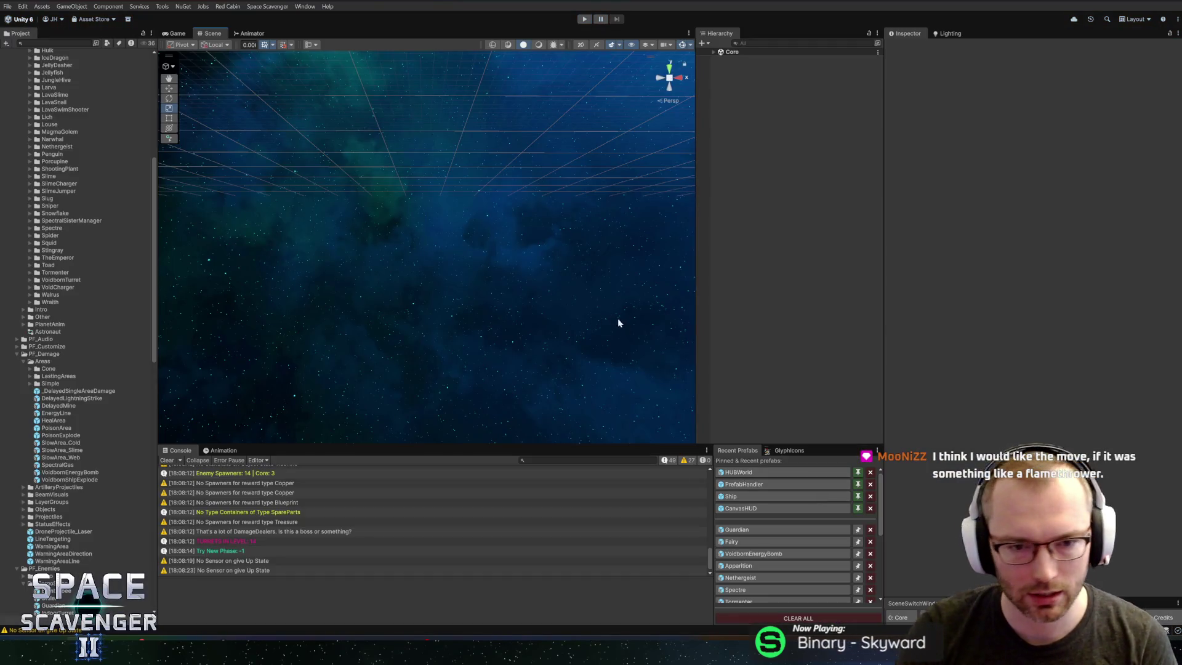
Step: Set the Guardian prefab's BeamState Turn Force to 40, exit Prefab Mode and start Play
{"action": "left_click", "coordinate": [775, 530]}
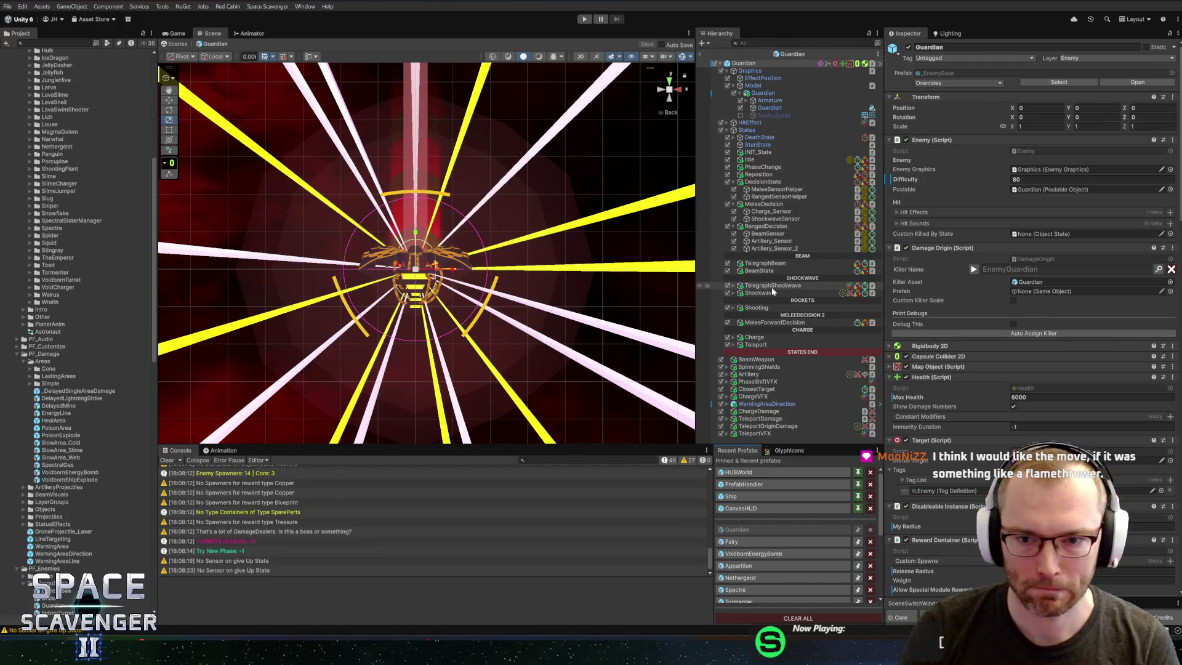
{"action": "left_click", "coordinate": [777, 272]}
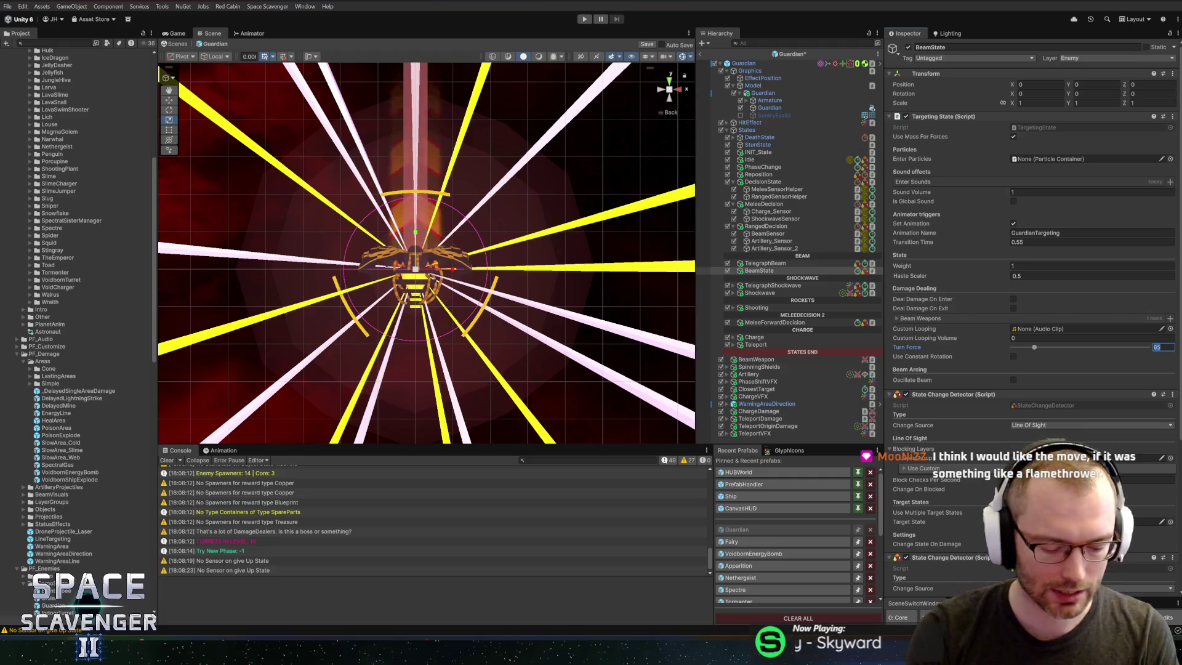
{"action": "left_click", "coordinate": [699, 54]}
{"action": "left_click", "coordinate": [585, 20]}
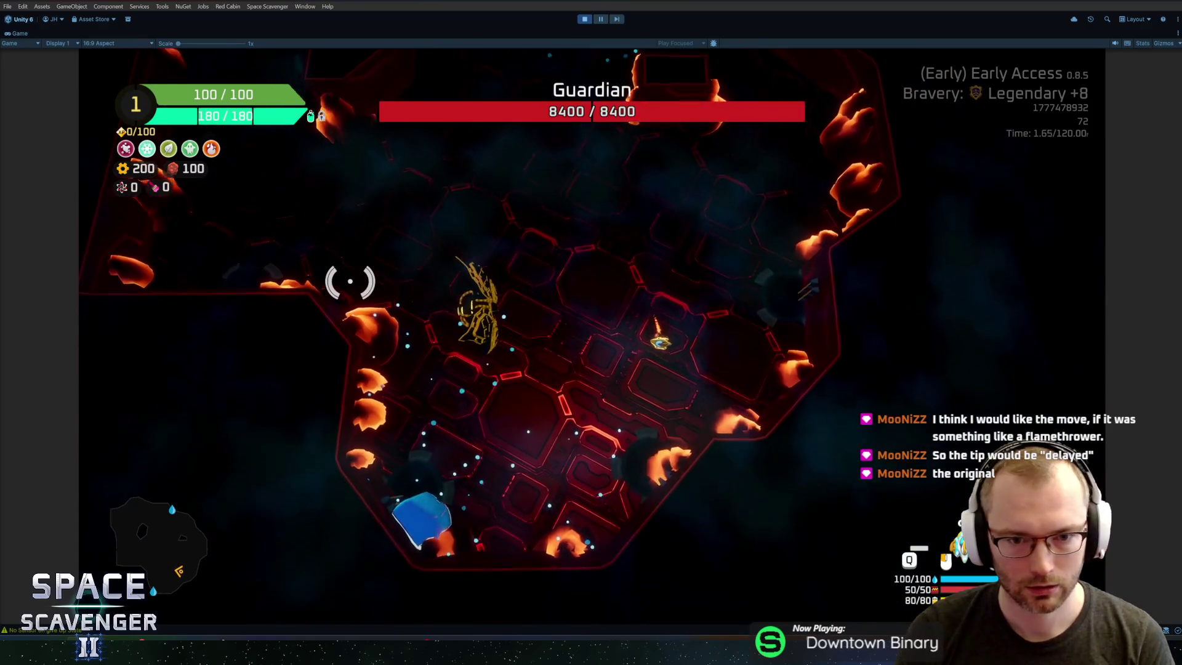
{"action": "key", "text": "grave"}
Step: Replace the typed 'spawn' with 'debug runSettings EnemyHaste' in the debug console and submit it
{"action": "type", "text": "spawn"}
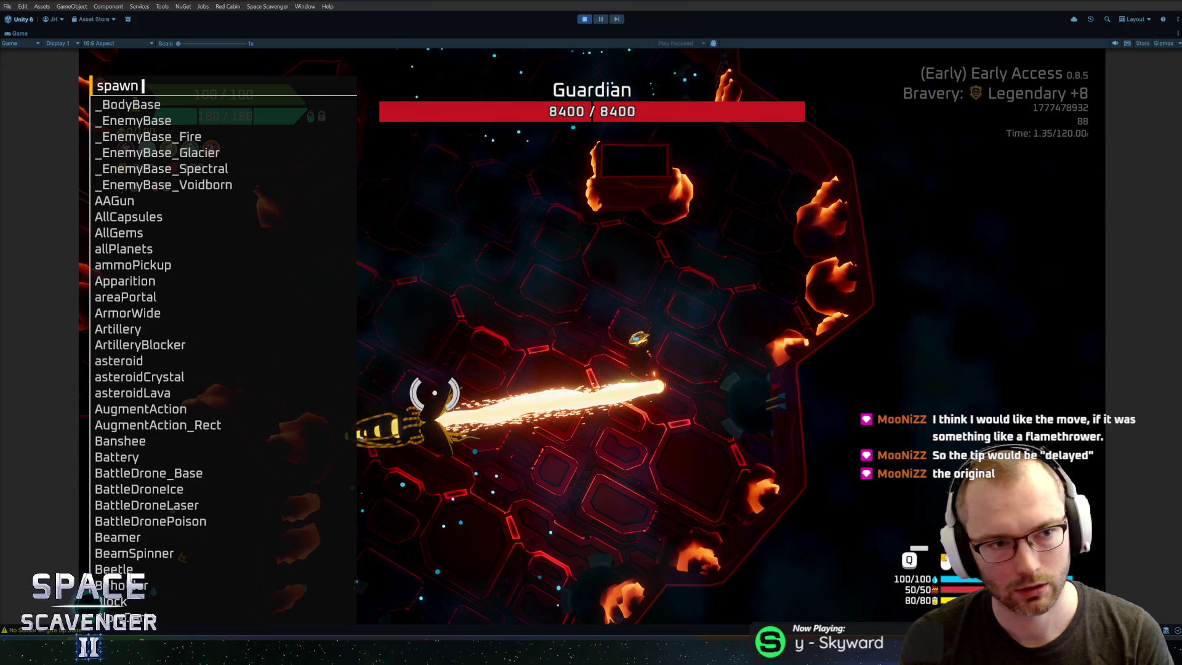
{"action": "key", "text": "BackSpace"}
{"action": "key", "text": "BackSpace"}
{"action": "key", "text": "BackSpace"}
{"action": "type", "text": "debu"}
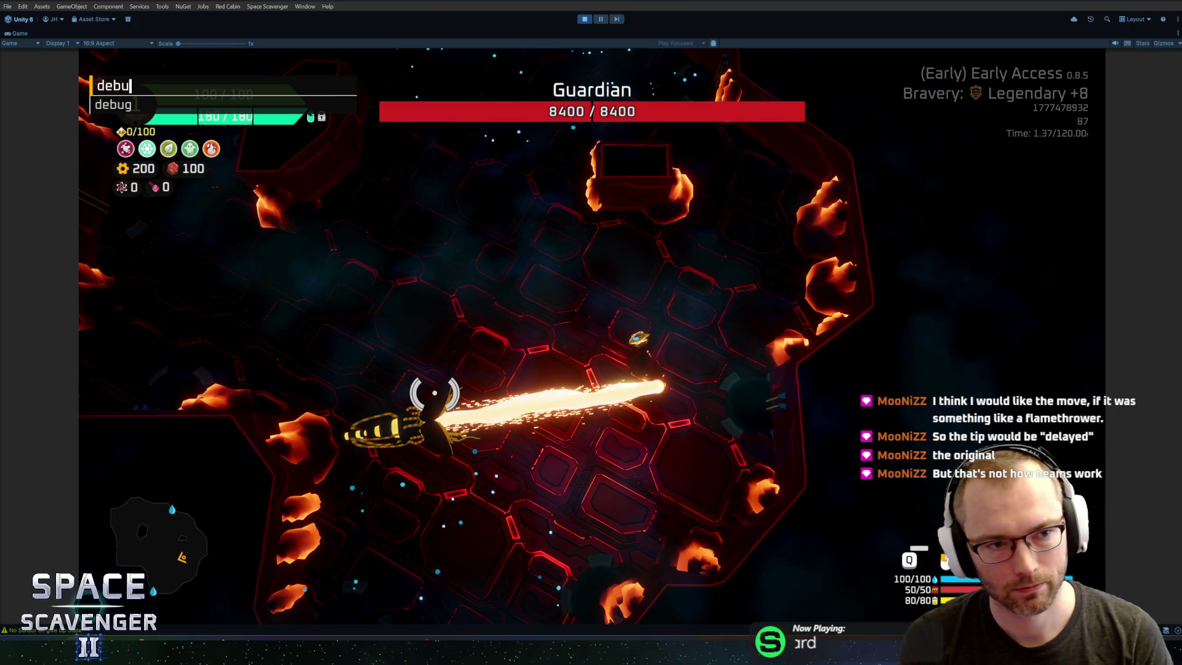
{"action": "type", "text": "g runs"}
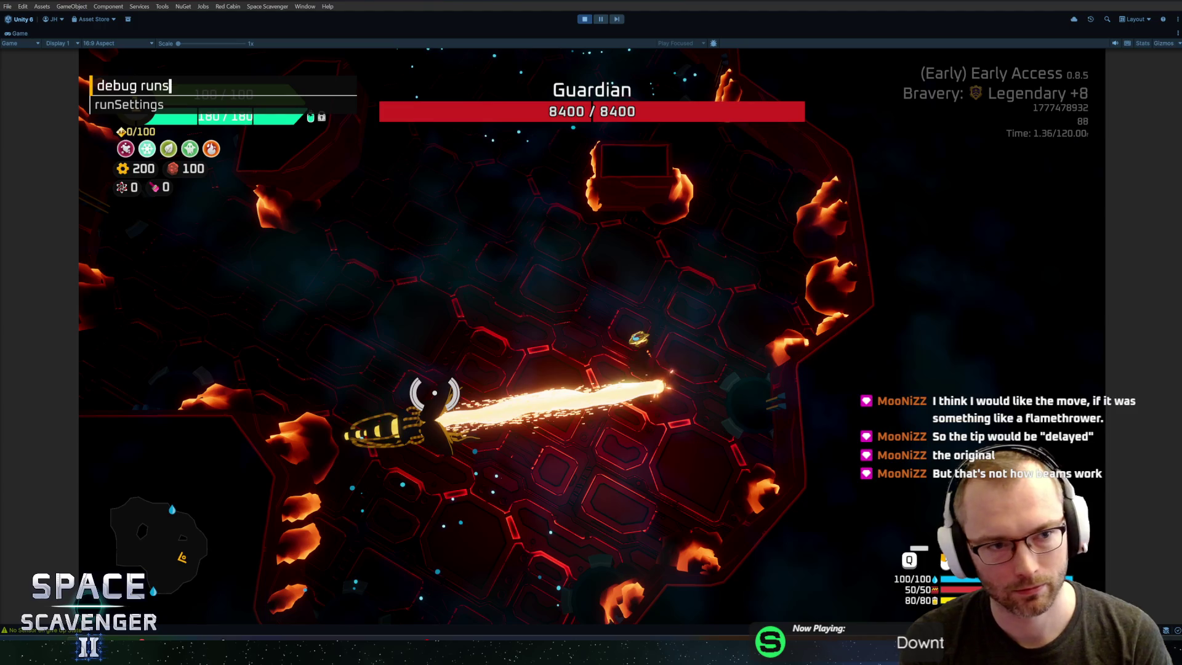
{"action": "key", "text": "Tab"}
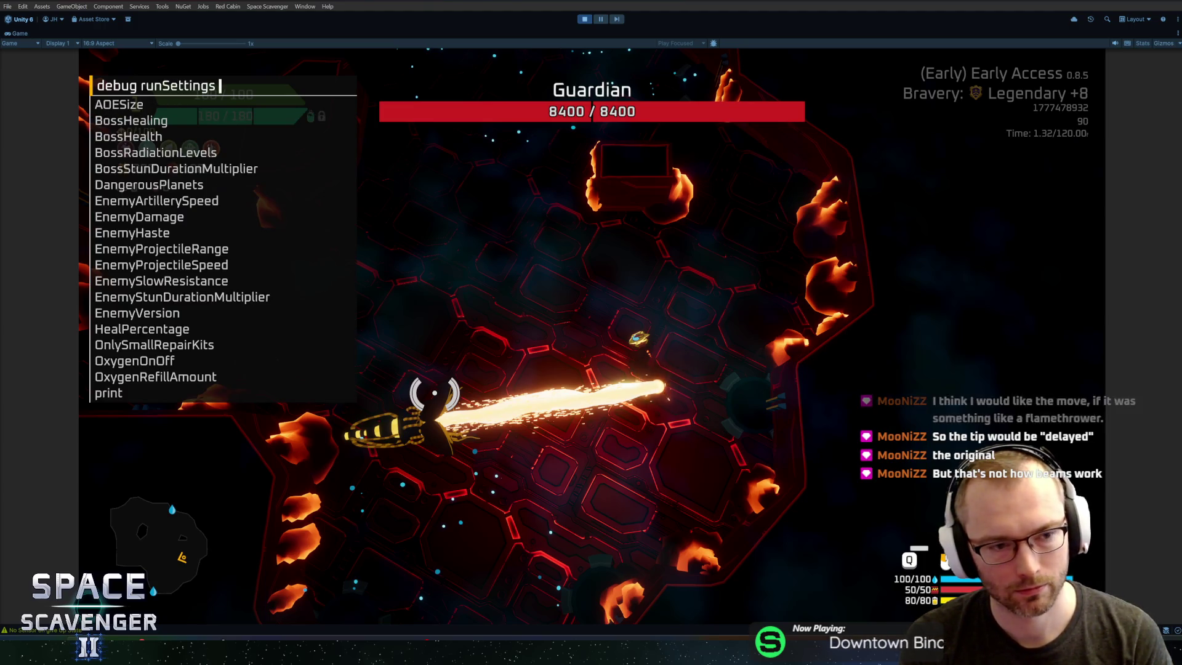
{"action": "type", "text": "enemyha"}
{"action": "key", "text": "Return"}
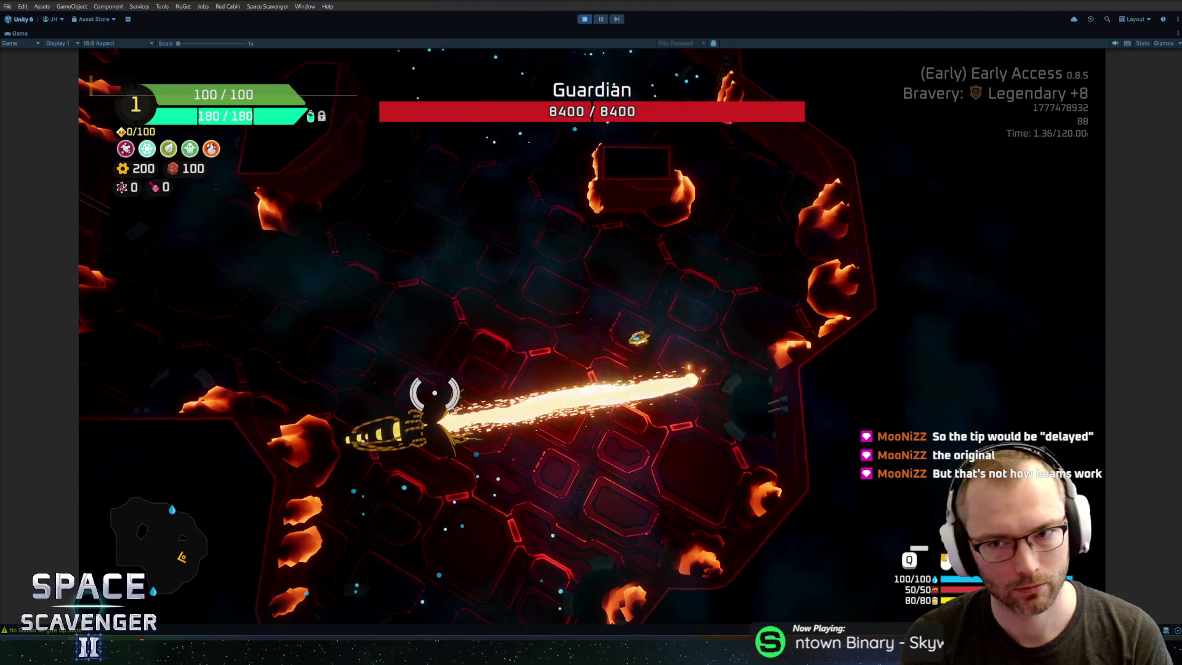
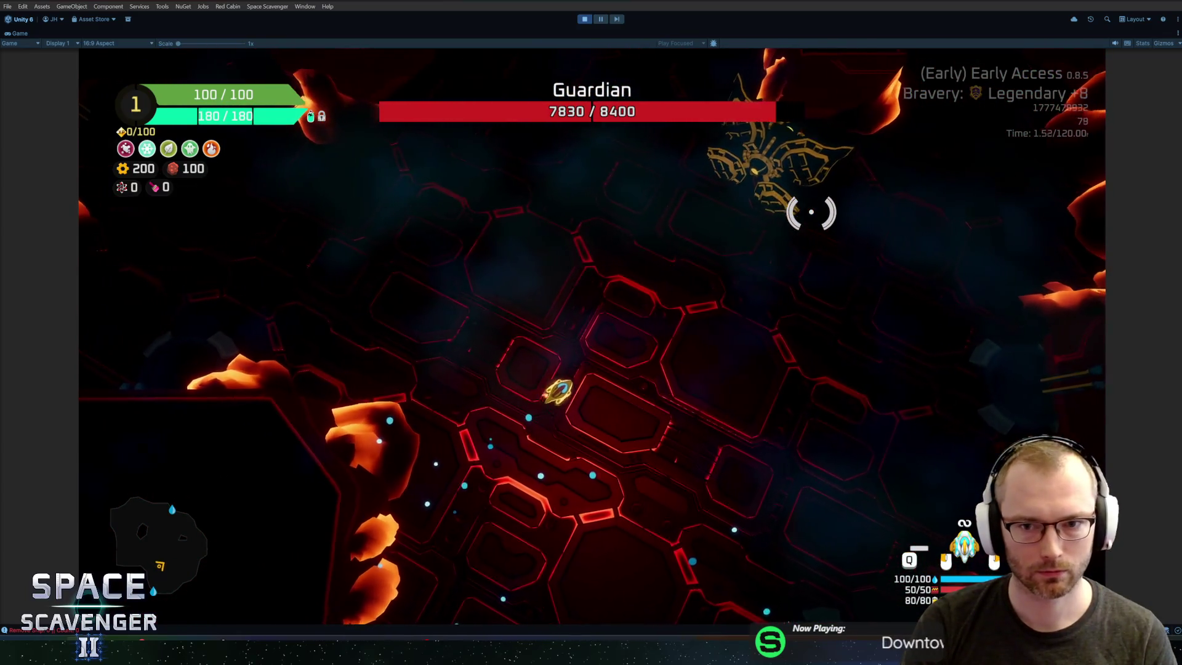
Step: Run 'debug runSettings EnemyHaste 0' in the console, exit Play mode, and open the Guardian prefab
{"action": "key", "text": "grave"}
{"action": "key", "text": "Up"}
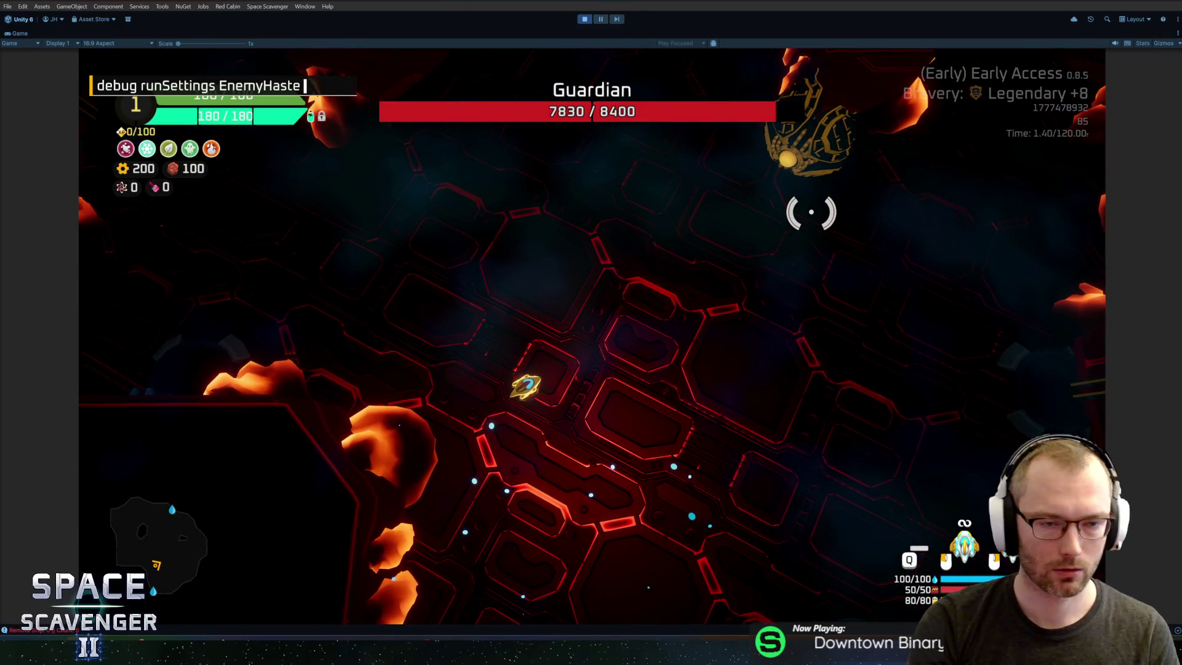
{"action": "key", "text": "Return"}
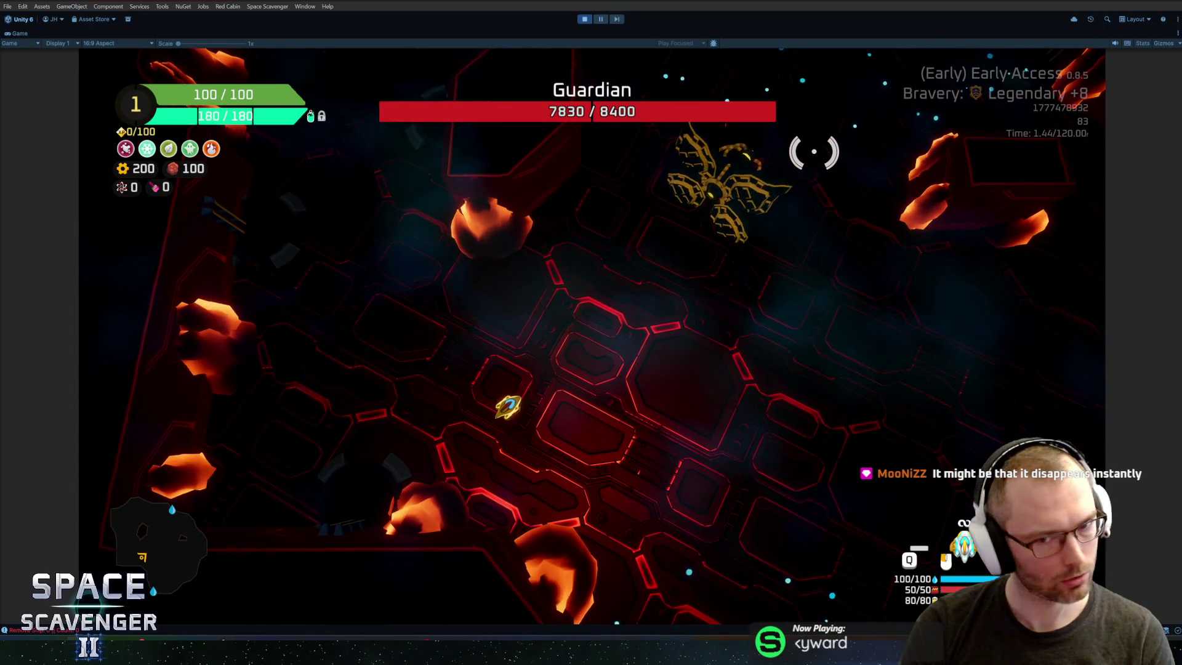
{"action": "key", "text": "ctrl+p"}
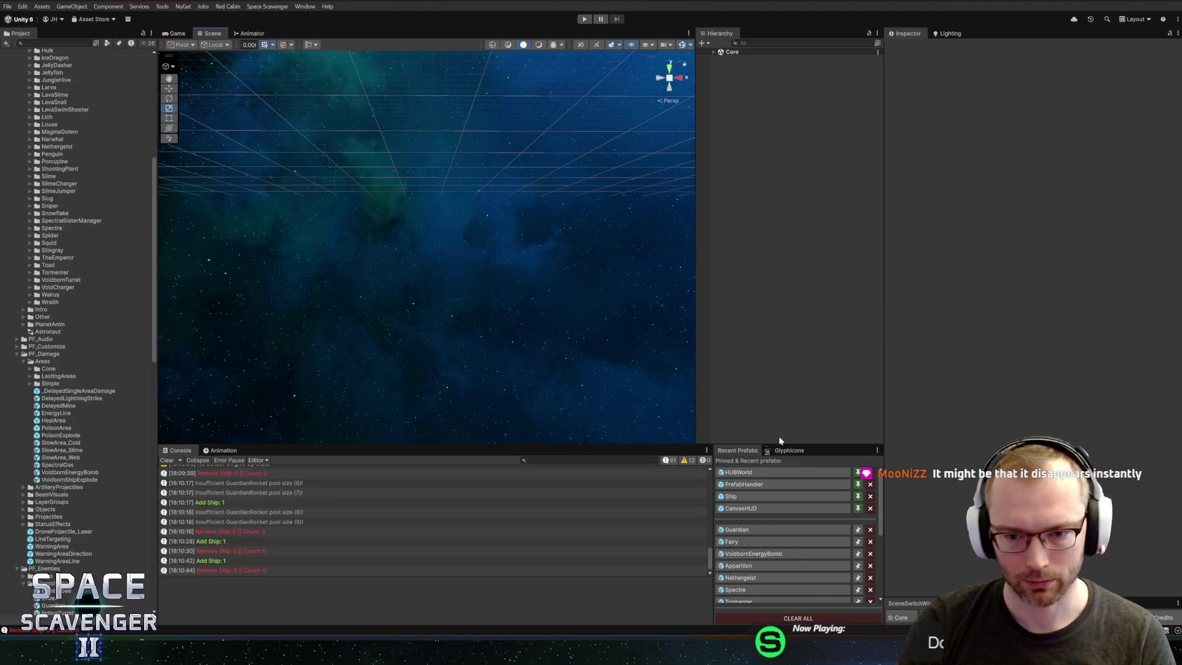
{"action": "left_click", "coordinate": [759, 531]}
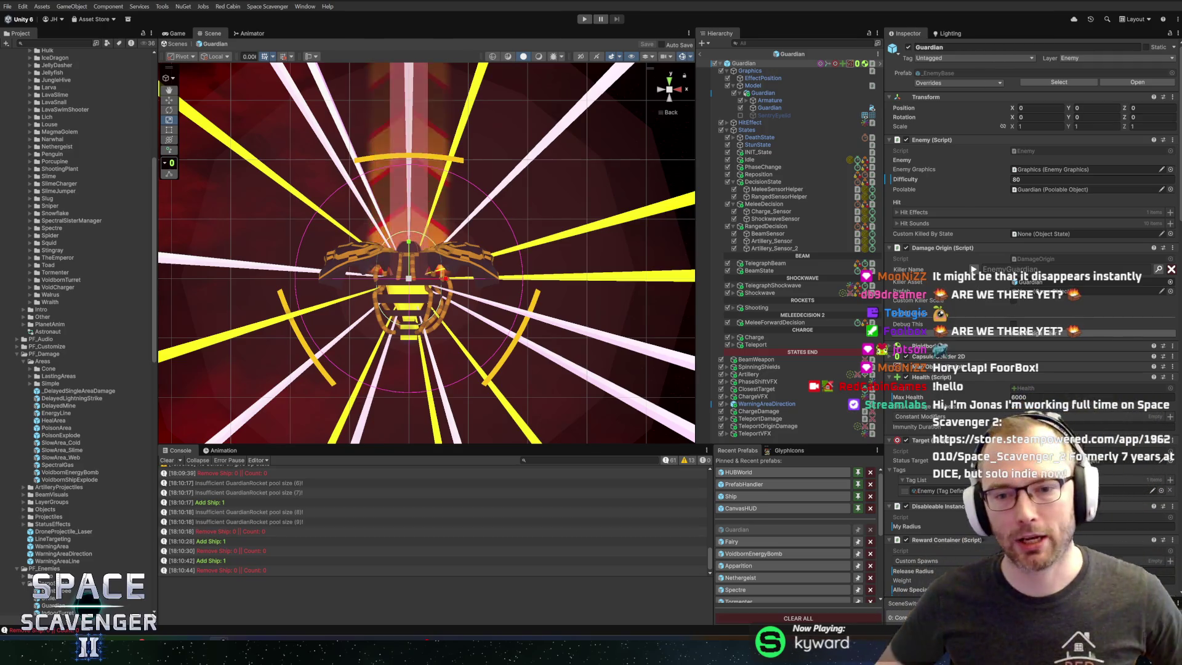
{"action": "left_click", "coordinate": [584, 19]}
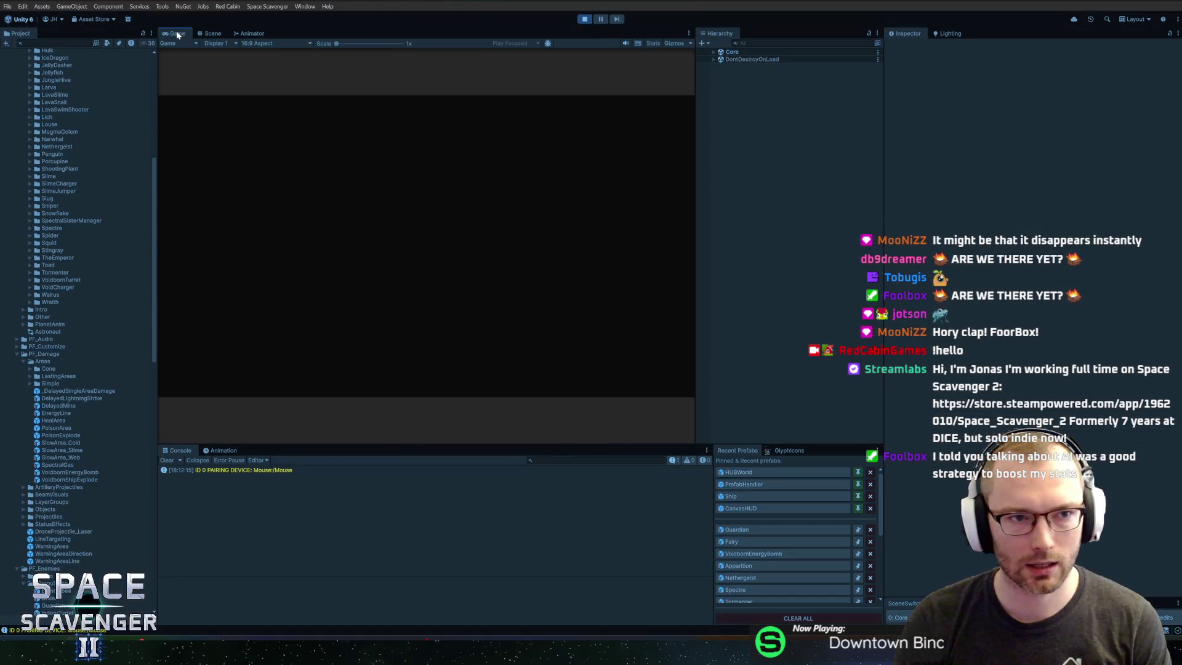
{"action": "double_click", "coordinate": [177, 34]}
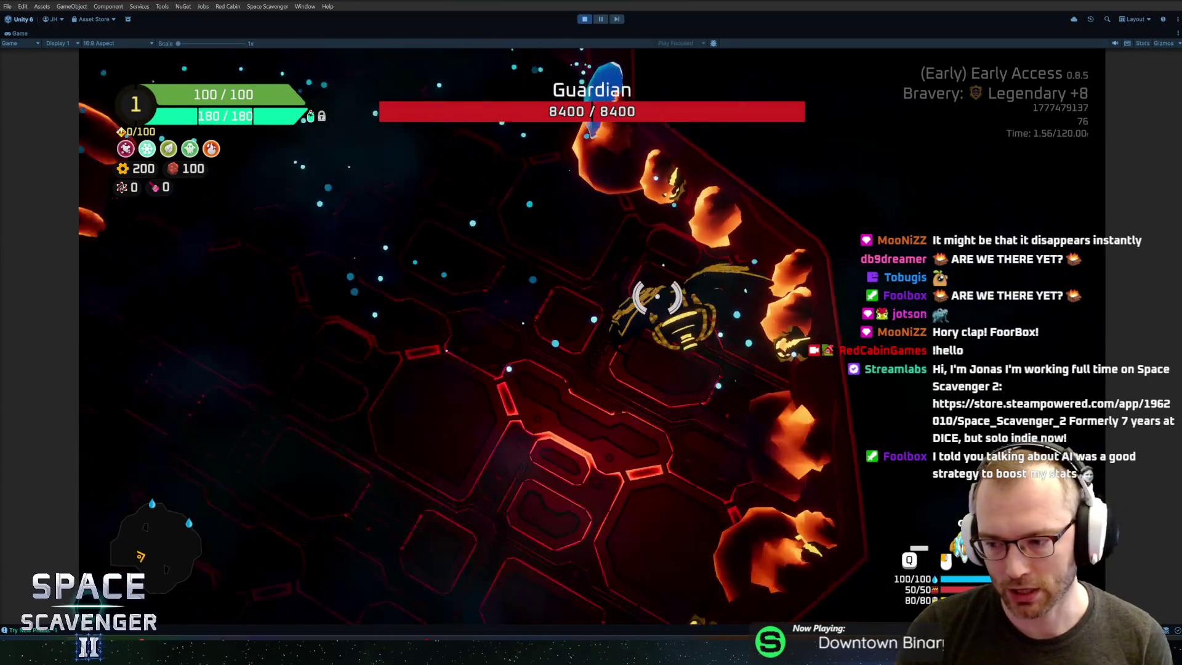
{"action": "key", "text": "ctrl+p"}
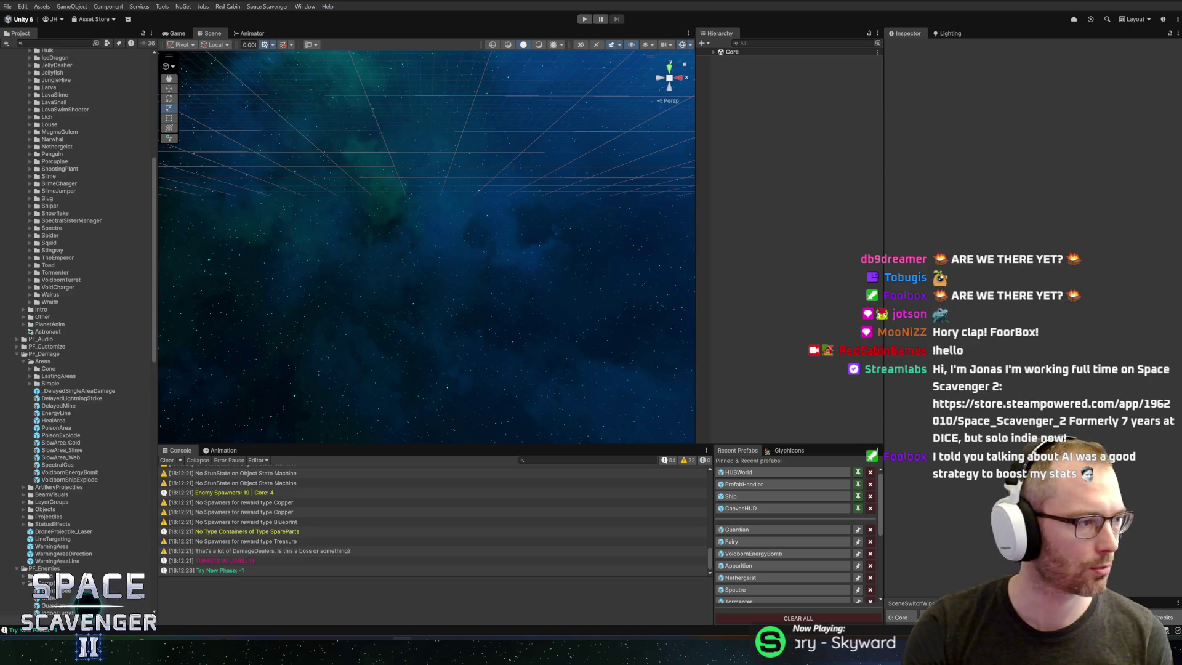
{"action": "left_click", "coordinate": [584, 19]}
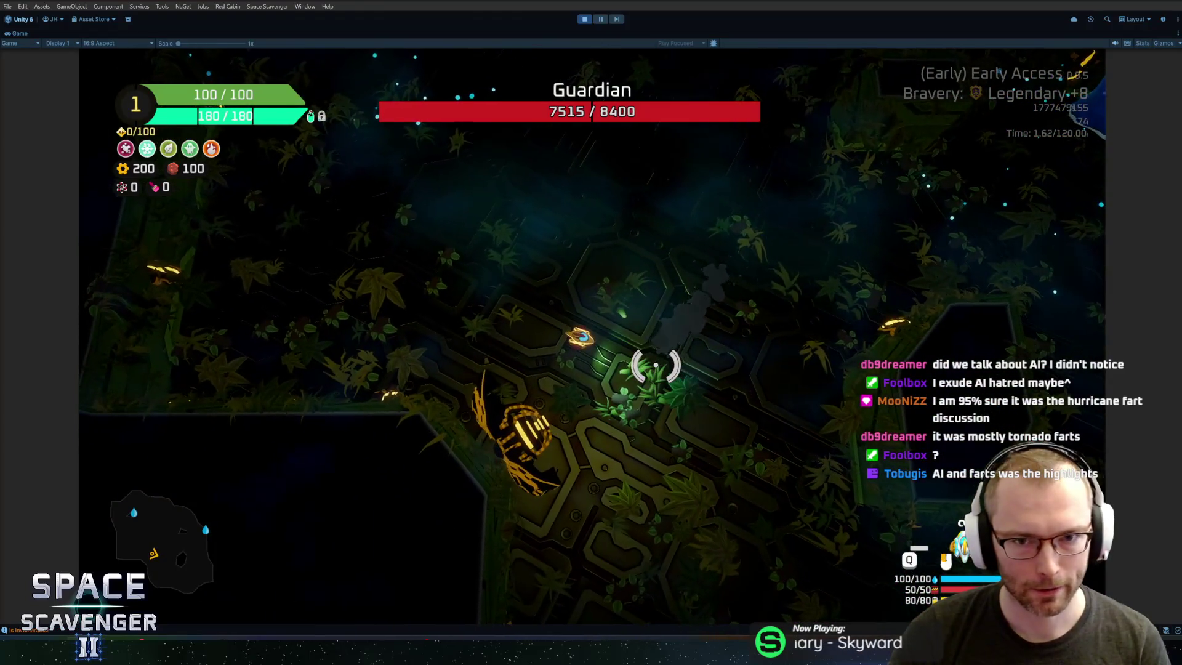
Step: Multiply the ship's overall damage by 10 with 'ship stats addMult DamageOverall 10'
{"action": "key", "text": "grave"}
{"action": "type", "text": "ship stats damag"}
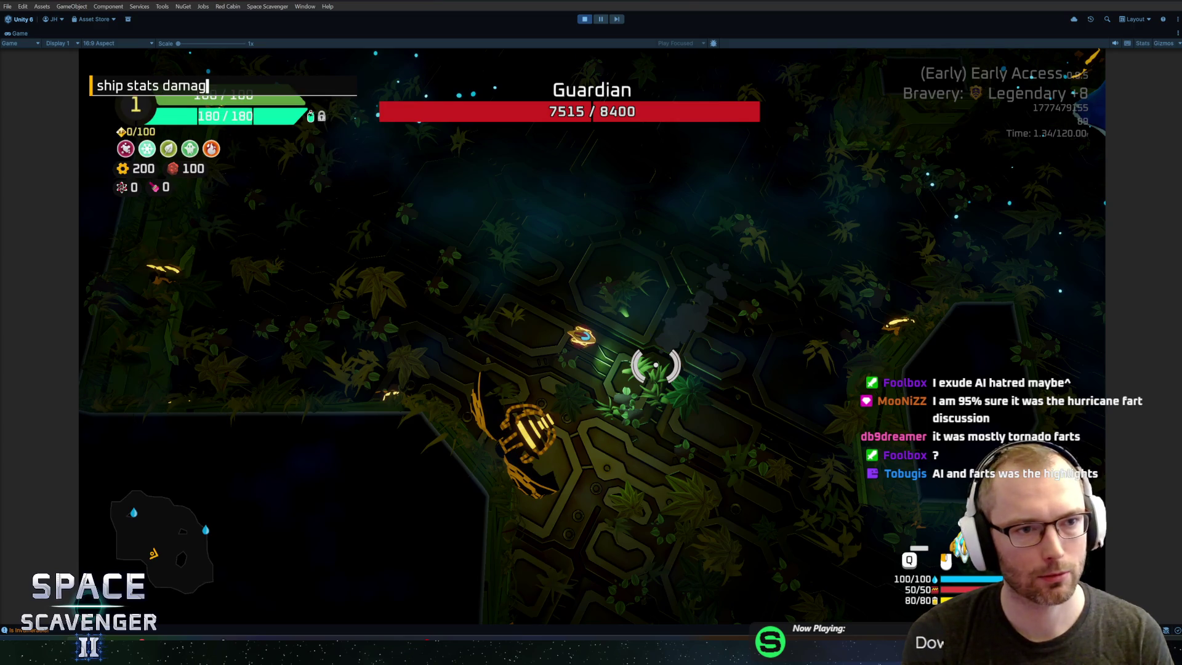
{"action": "key", "text": "BackSpace"}
{"action": "key", "text": "BackSpace"}
{"action": "key", "text": "BackSpace"}
{"action": "key", "text": "BackSpace"}
{"action": "key", "text": "BackSpace"}
{"action": "type", "text": "addm"}
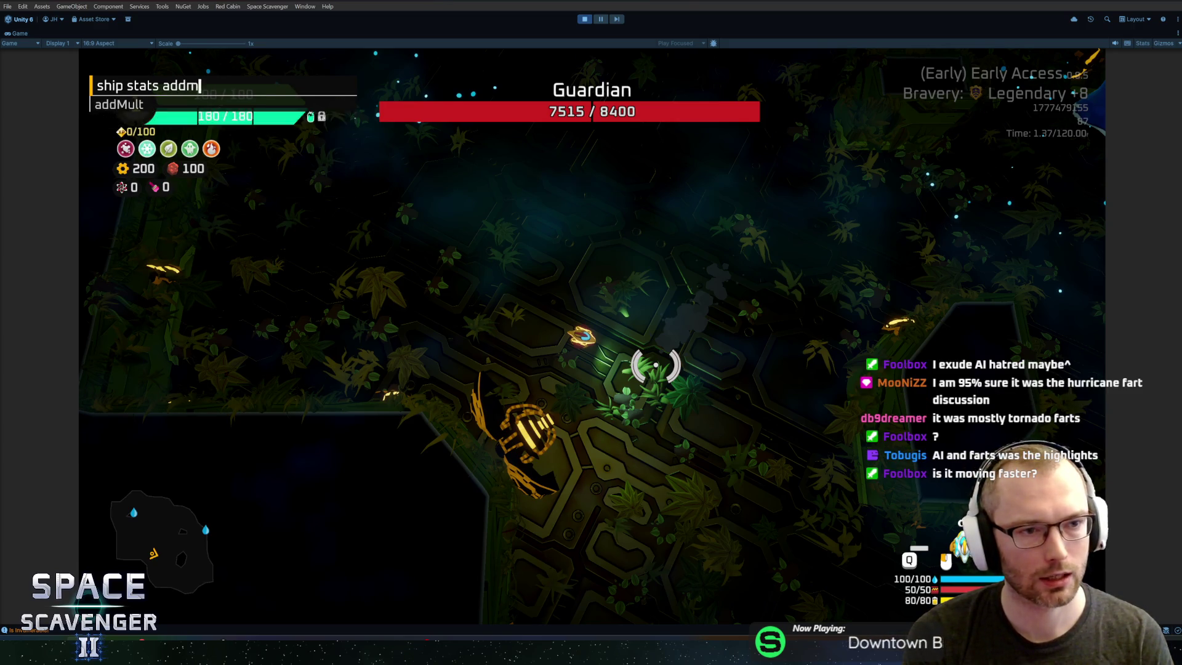
{"action": "key", "text": "Tab"}
{"action": "type", "text": "damage"}
{"action": "key", "text": "Return"}
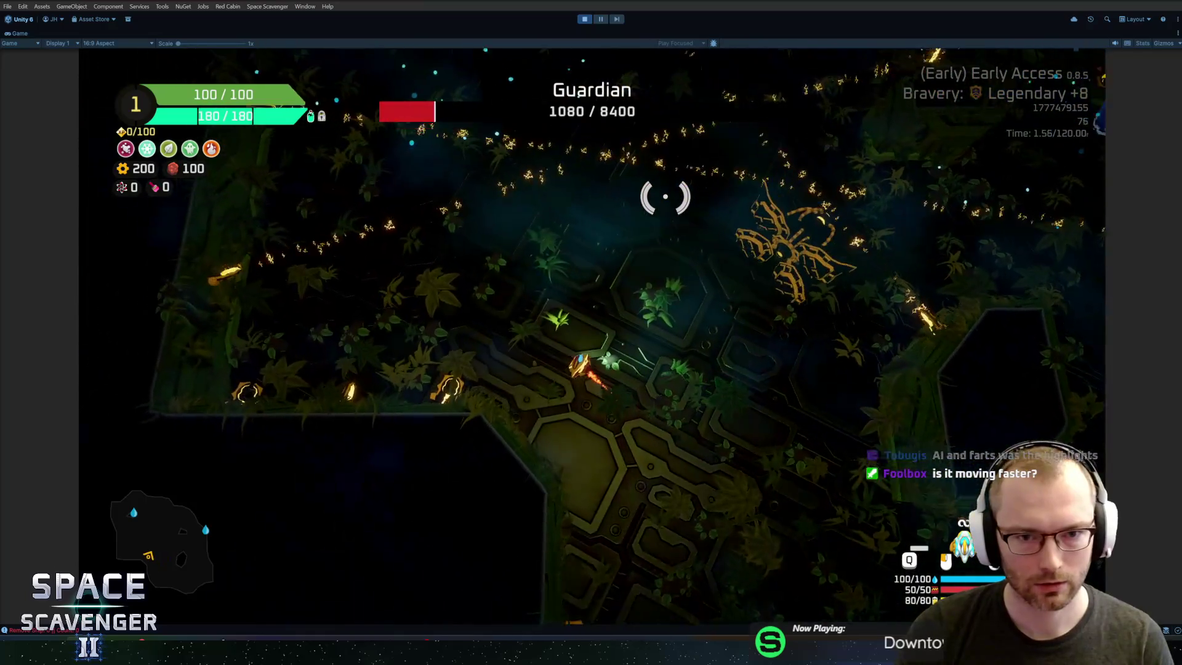
Step: Make the ship invulnerable with 'ship invulnerable 1' and defeat the Guardian boss
{"action": "key", "text": "grave"}
{"action": "key", "text": "Up"}
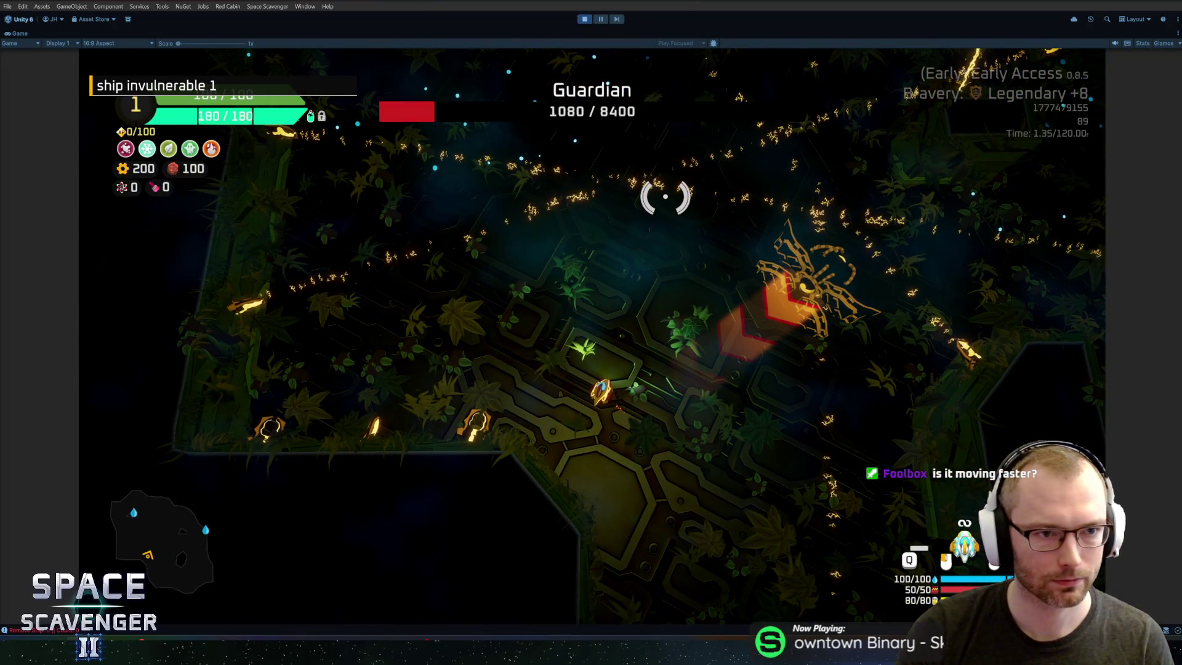
{"action": "key", "text": "Return"}
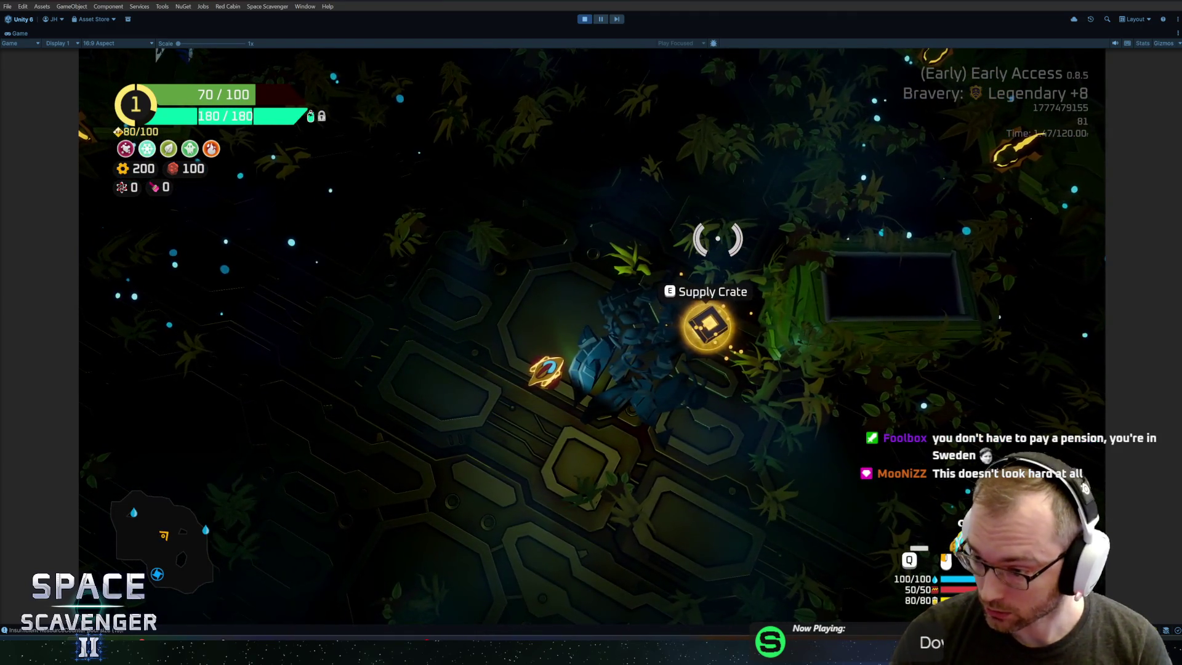
Step: Fly the ship down to the Warp portal, warp out with F, then exit Play mode
{"action": "key", "text": "e"}
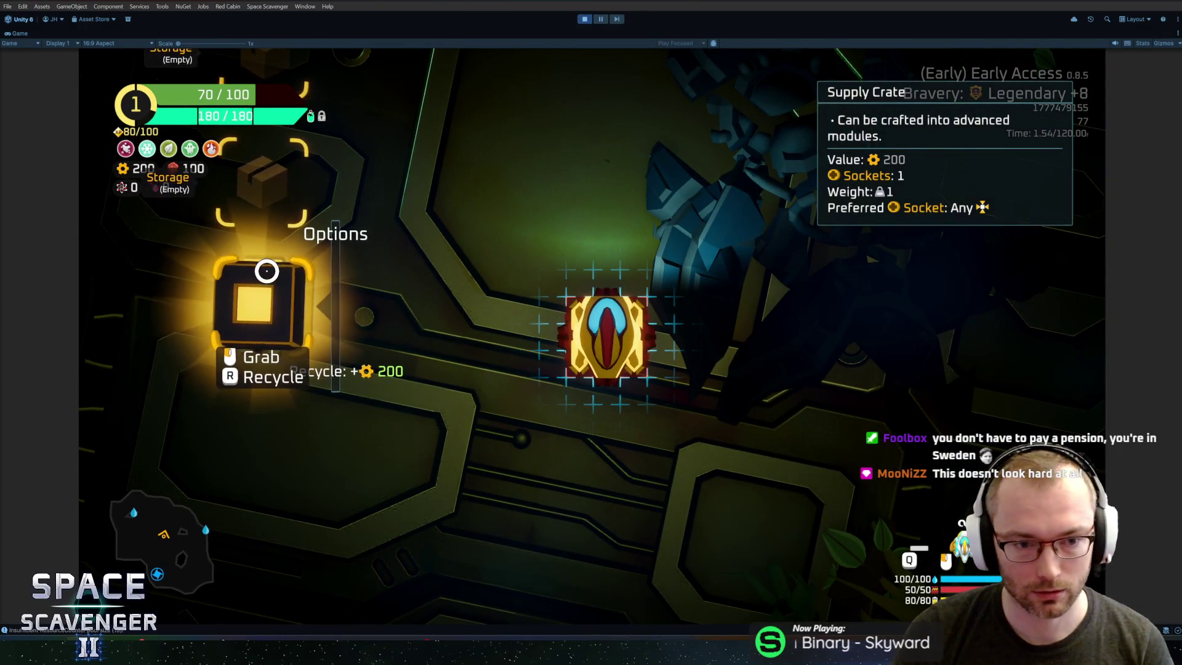
{"action": "key", "text": "e"}
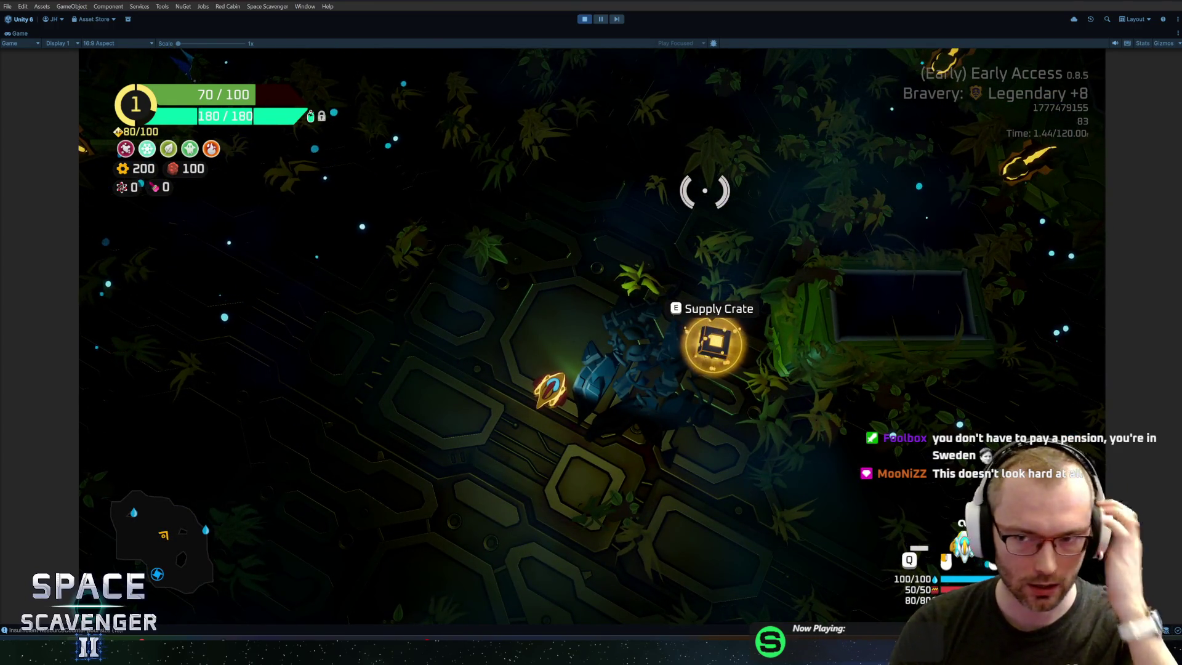
{"action": "key", "text": "s"}
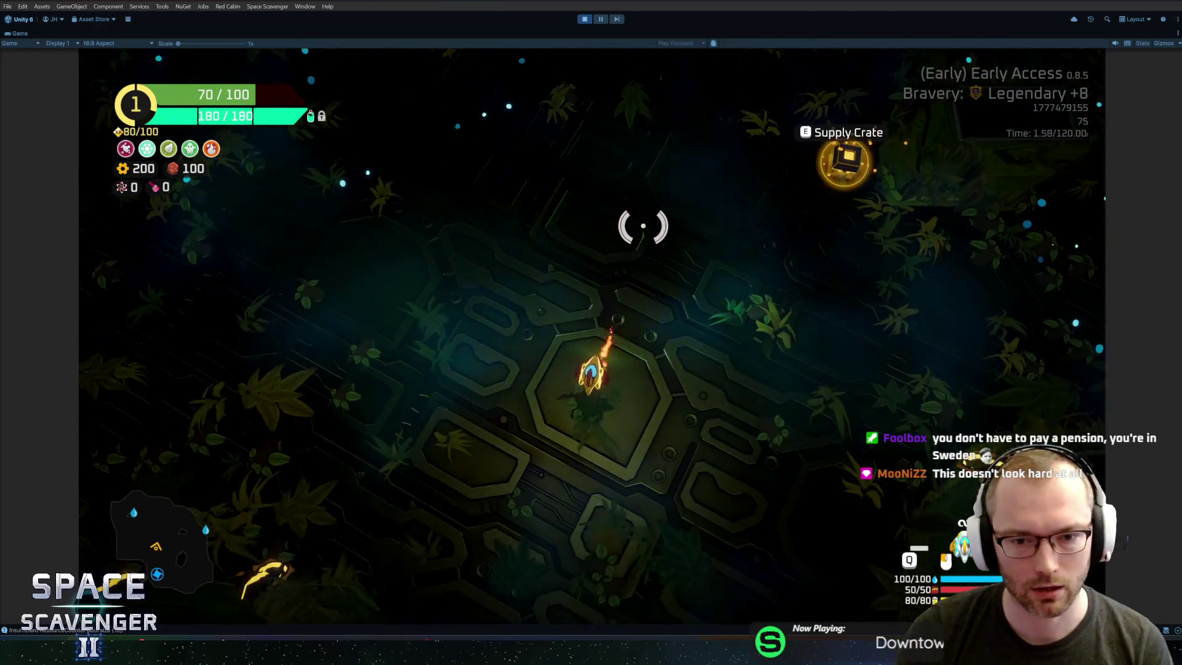
{"action": "key", "text": "s"}
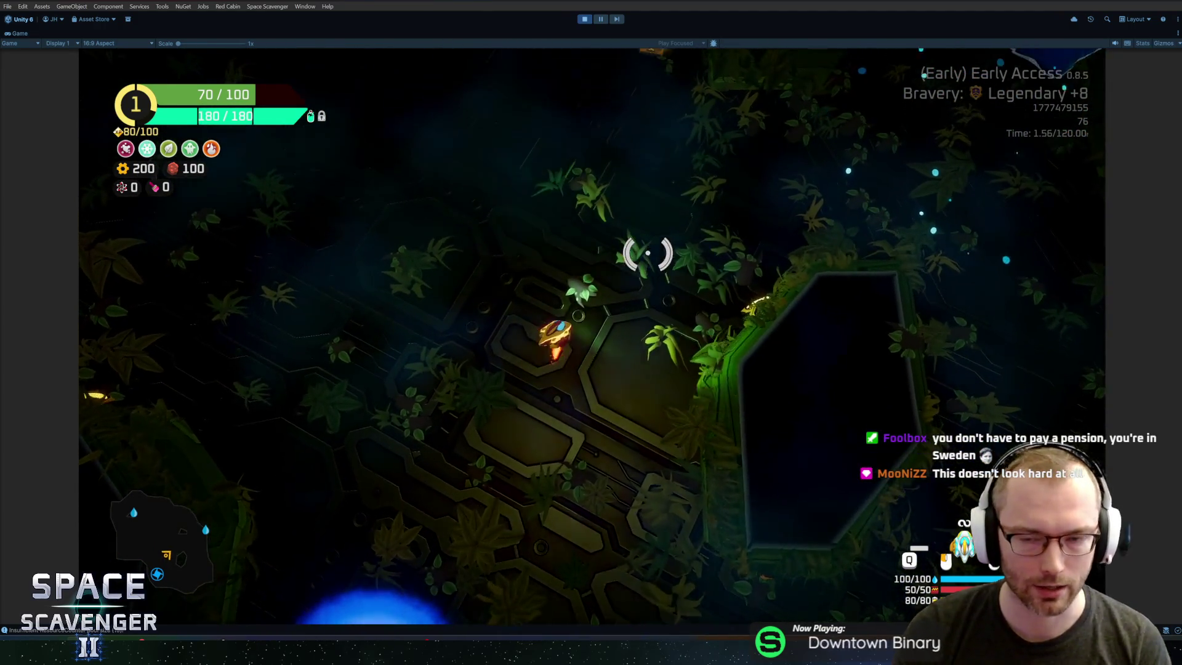
{"action": "key", "text": "s"}
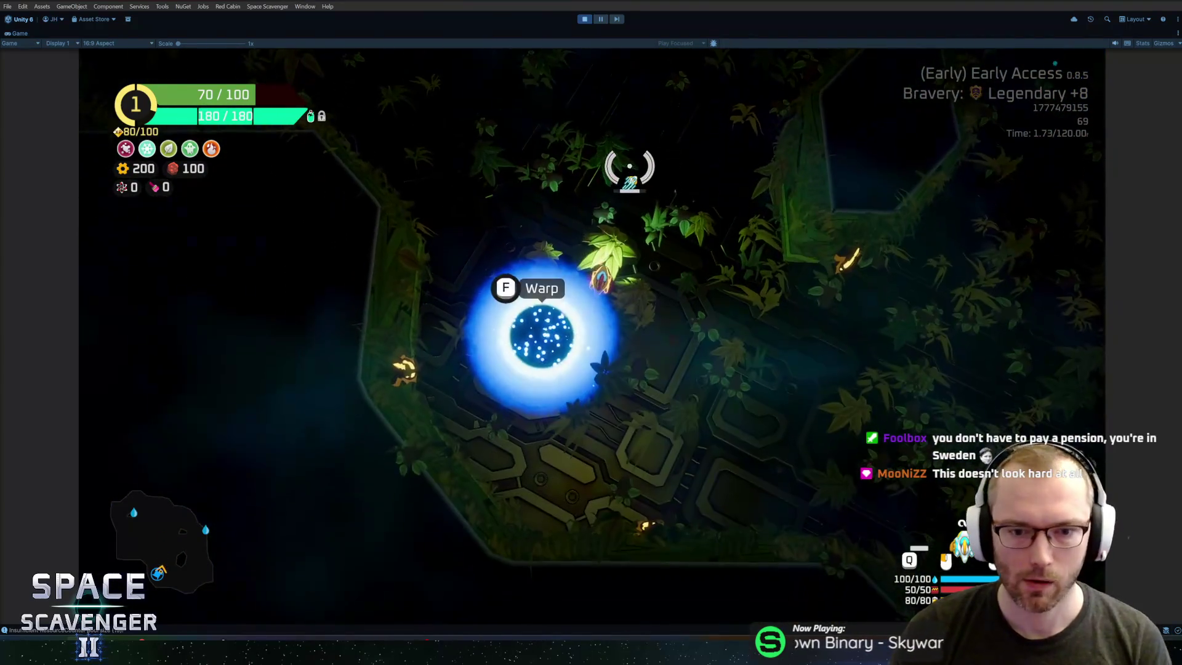
{"action": "key", "text": "s"}
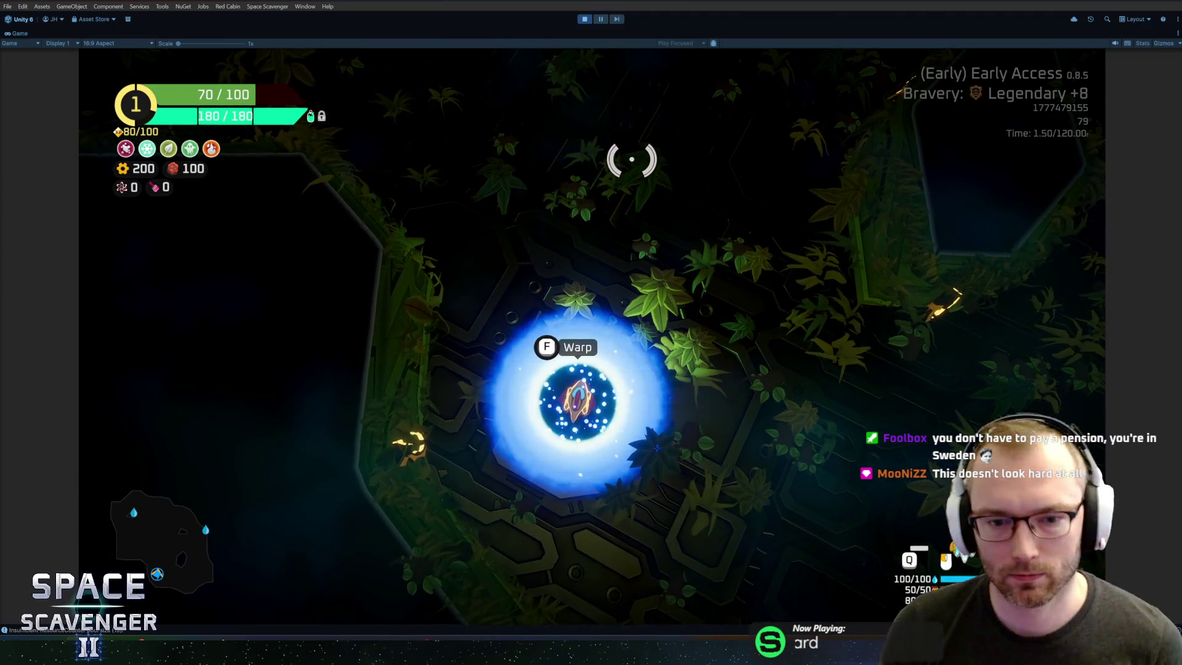
{"action": "key", "text": "f"}
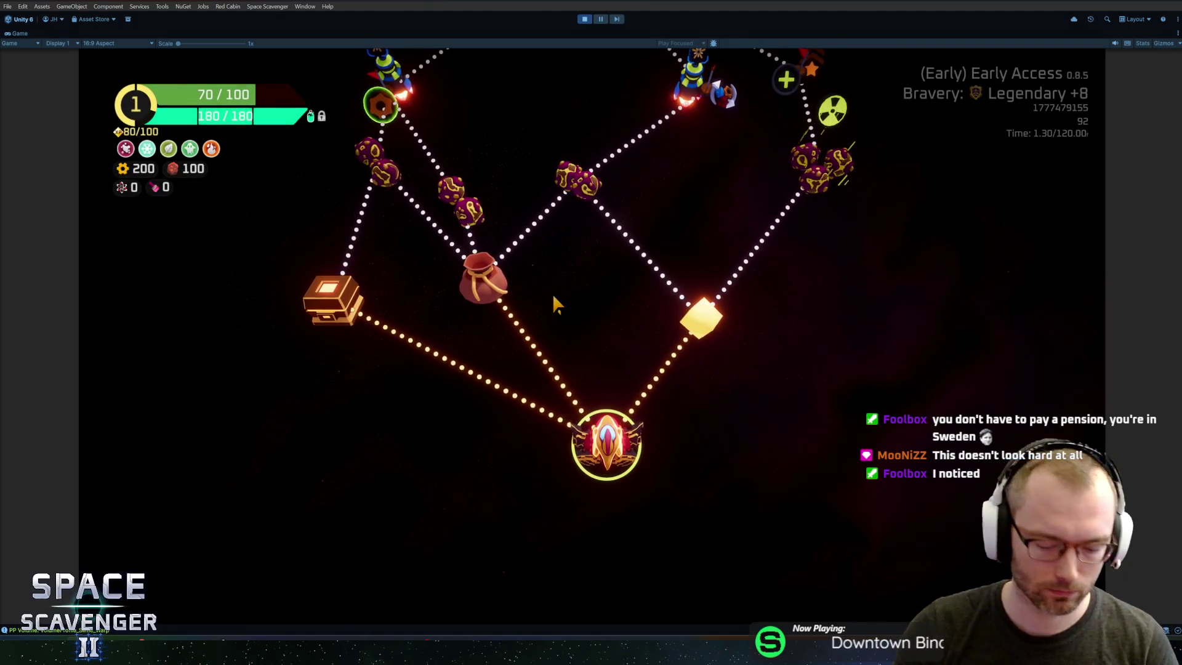
{"action": "key", "text": "ctrl+p"}
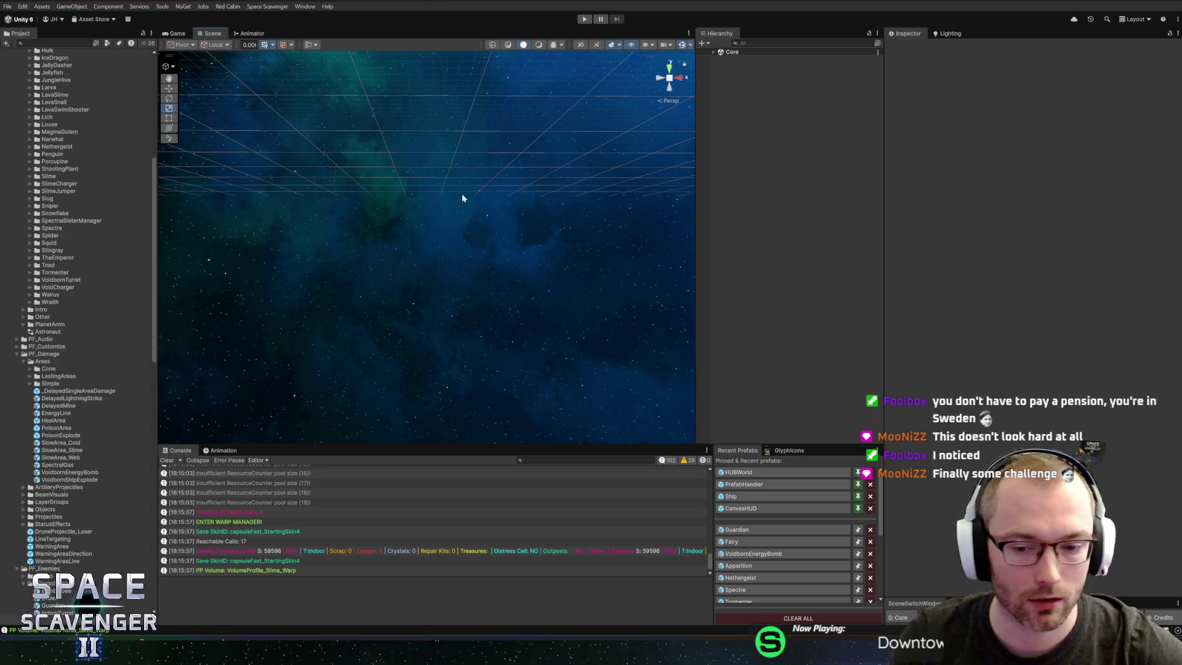
Step: Expand Core's All Bravery Levels overrides, locate EnemyHaste, and open the _EnemyHaste mutator definition
{"action": "left_click", "coordinate": [729, 52]}
{"action": "left_click", "coordinate": [713, 52]}
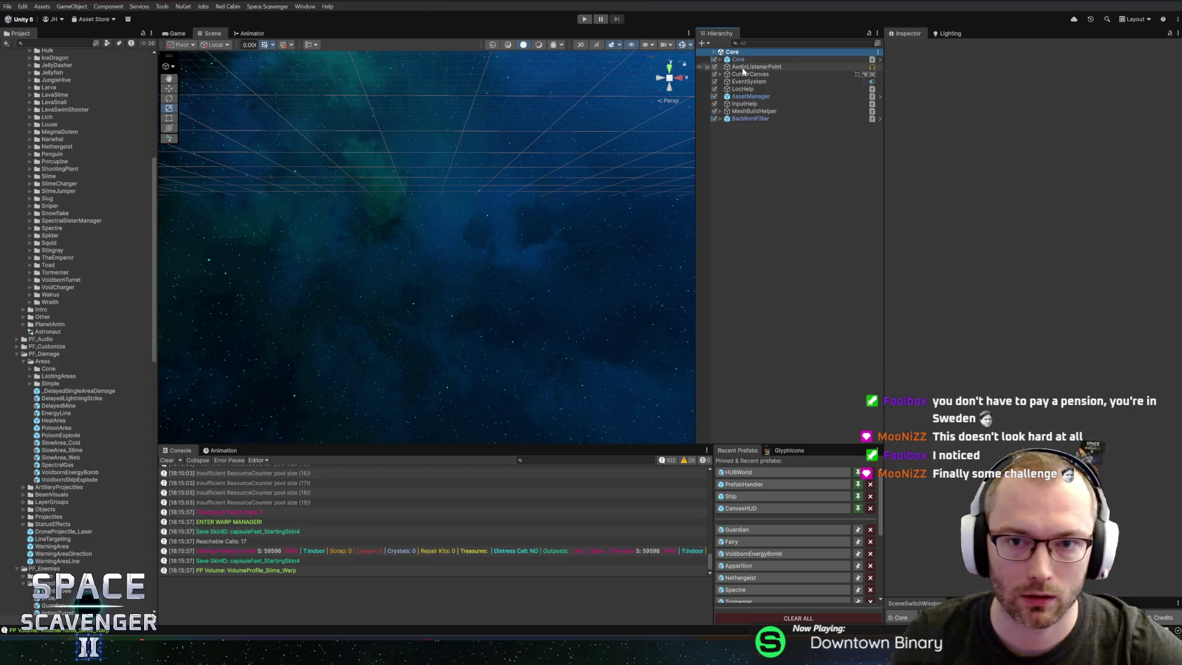
{"action": "left_click", "coordinate": [738, 59]}
{"action": "scroll", "coordinate": [1034, 277], "scroll_direction": "down", "scroll_amount": 10}
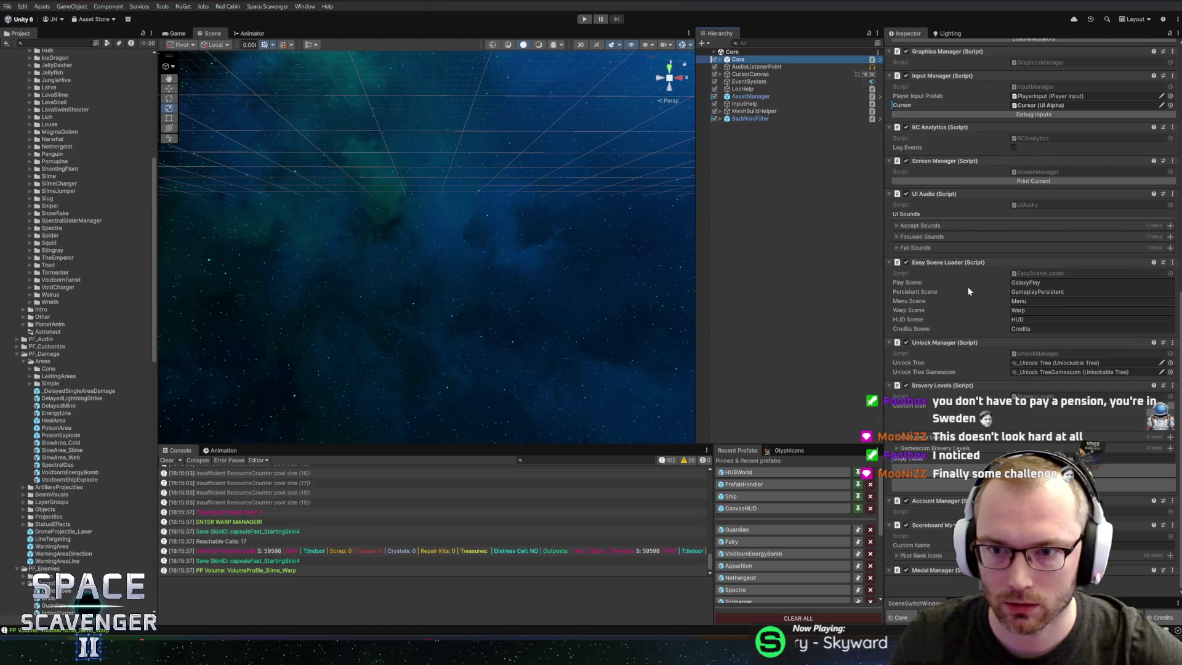
{"action": "left_click", "coordinate": [914, 439]}
{"action": "scroll", "coordinate": [940, 391], "scroll_direction": "down", "scroll_amount": 6}
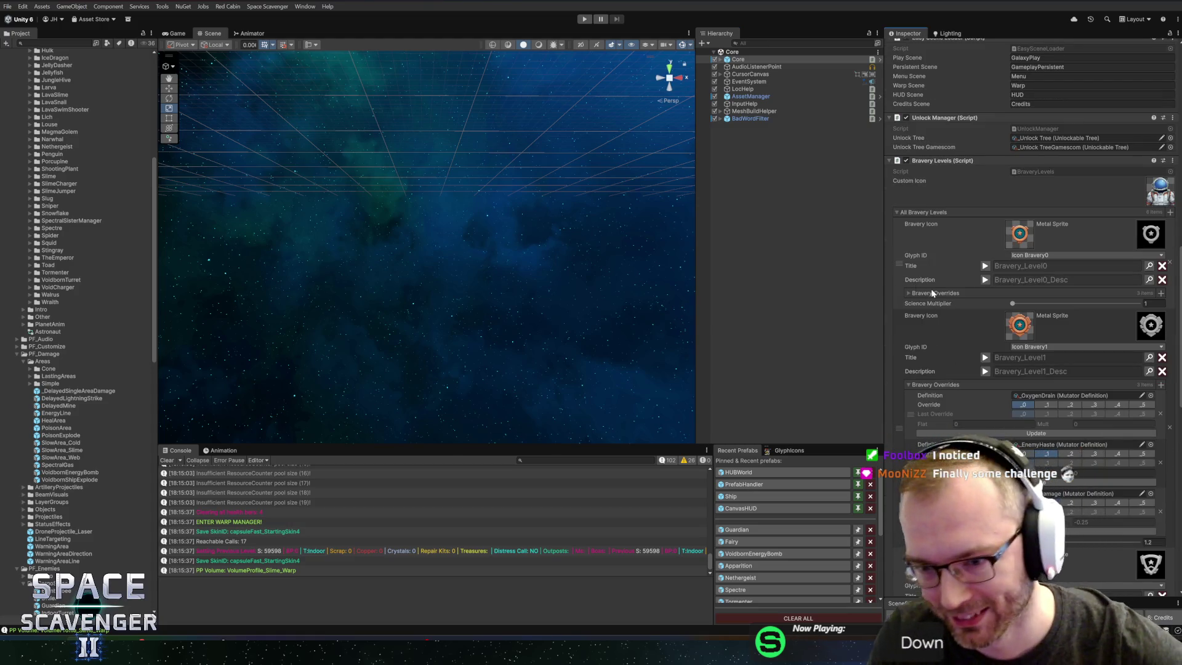
{"action": "left_click", "coordinate": [933, 294]}
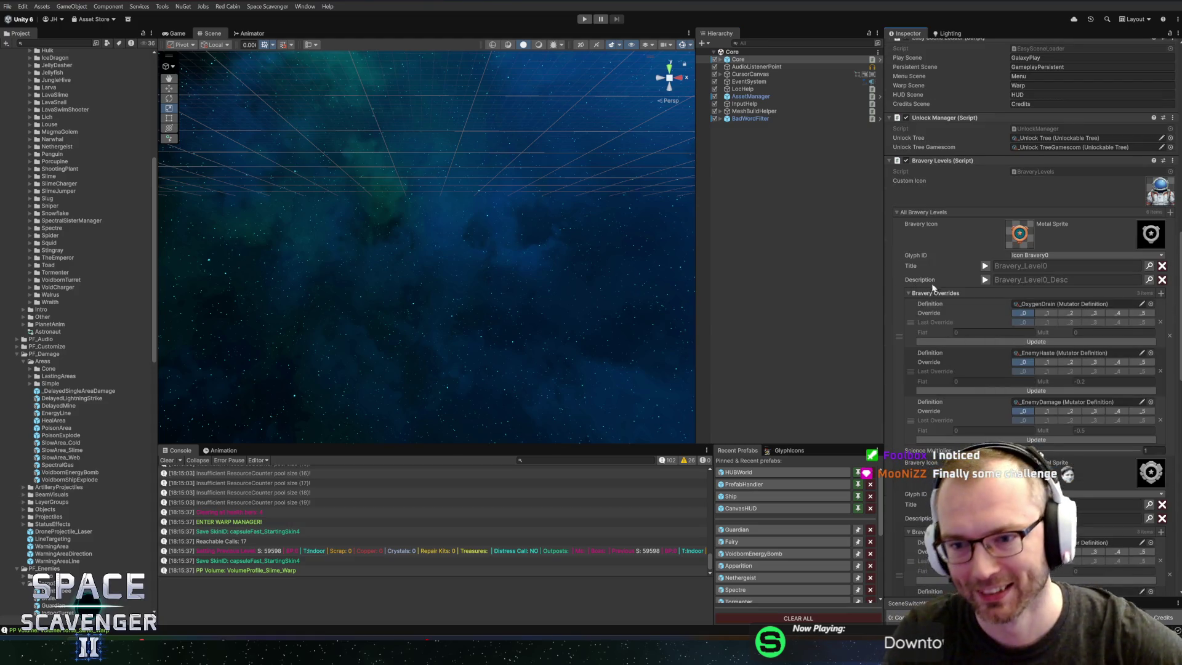
{"action": "left_click", "coordinate": [1032, 310]}
{"action": "left_click", "coordinate": [1041, 353]}
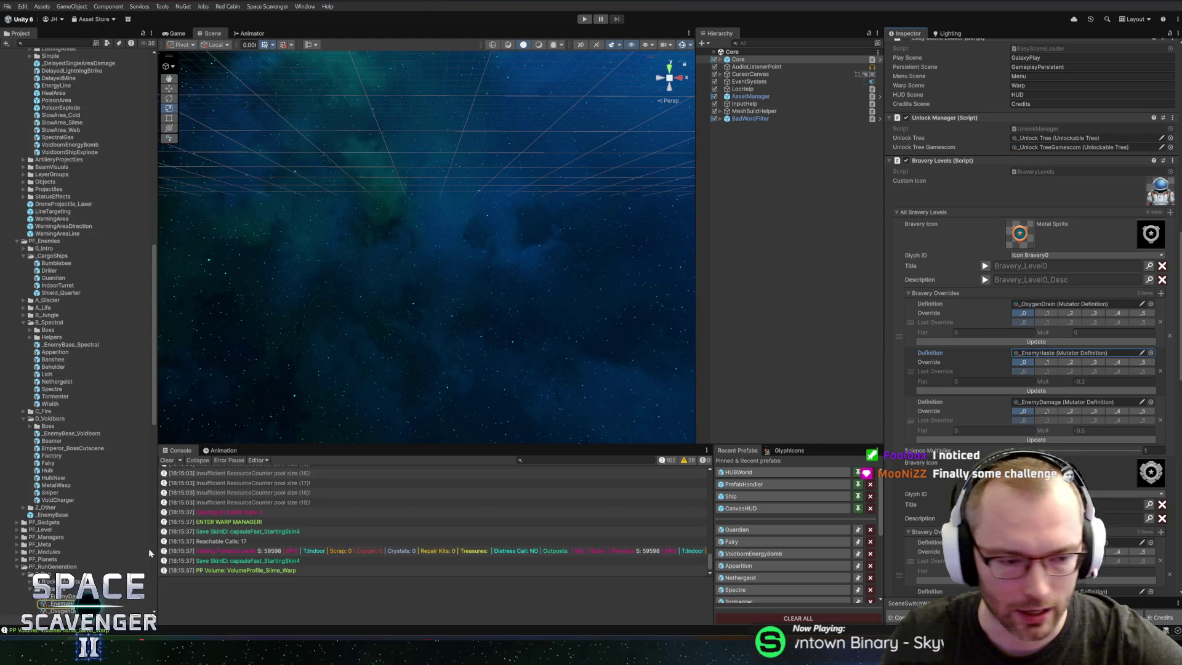
{"action": "scroll", "coordinate": [86, 541], "scroll_direction": "down", "scroll_amount": 3}
{"action": "left_click", "coordinate": [67, 492]}
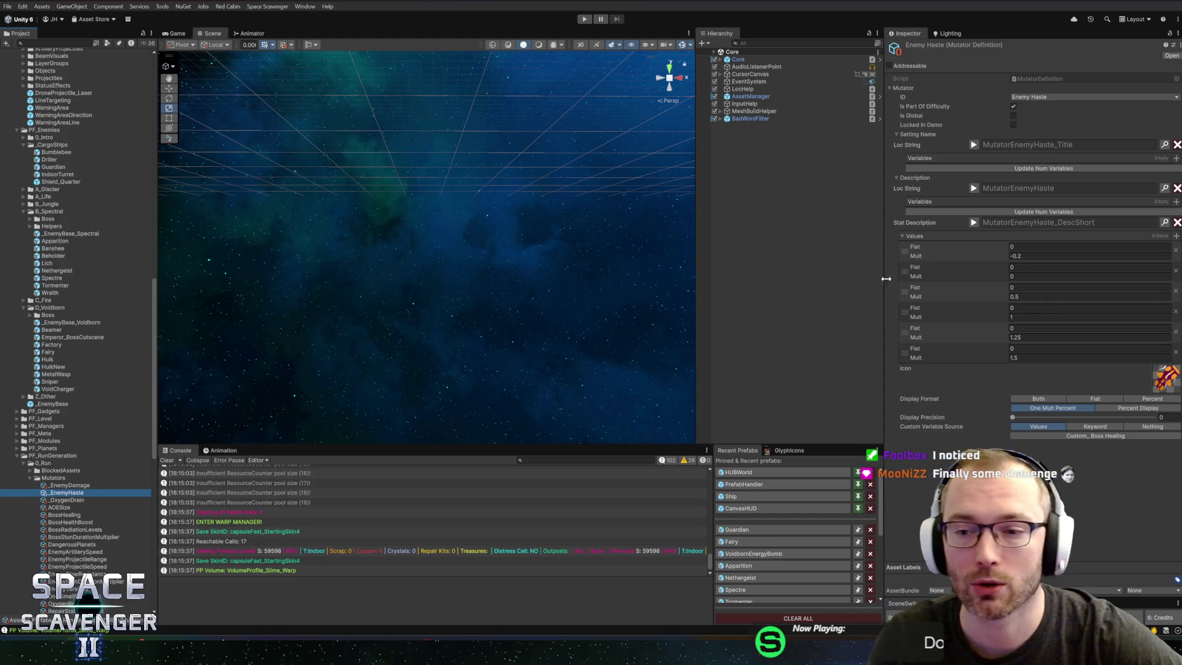
Step: Set Enemy Haste's Mult values to -0.2, 0, 0.5, 1, 1.25 and 1.5, then open _EnemyDamage
{"action": "left_click", "coordinate": [1019, 255]}
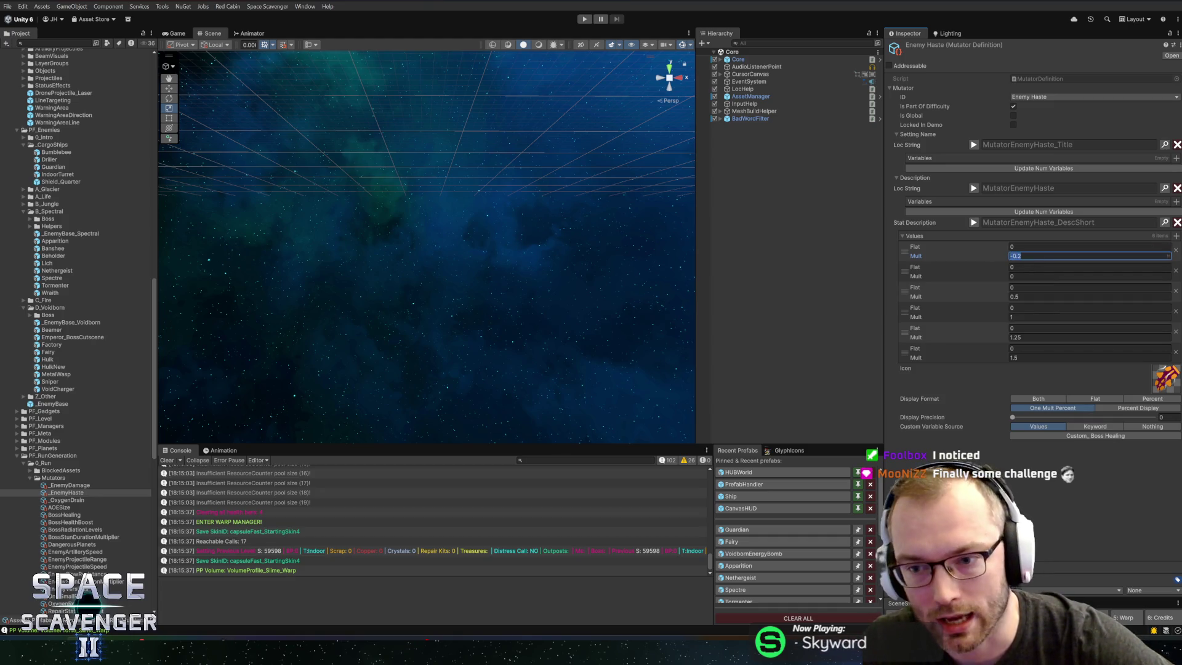
{"action": "left_click", "coordinate": [1089, 276]}
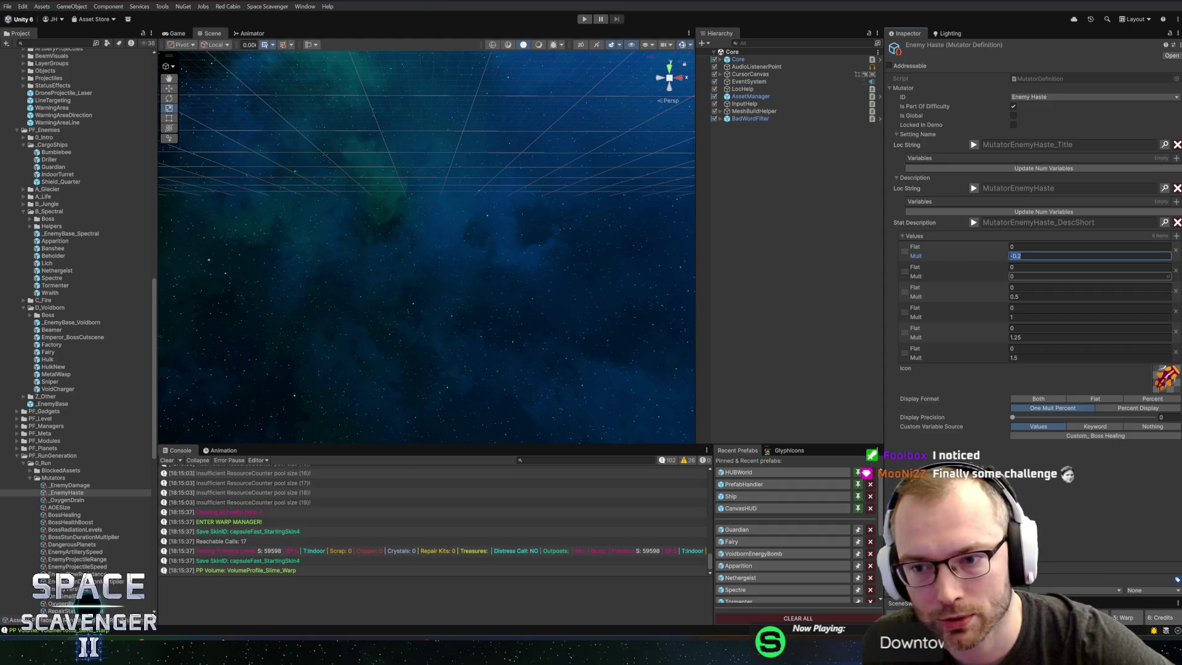
{"action": "left_click", "coordinate": [1022, 317]}
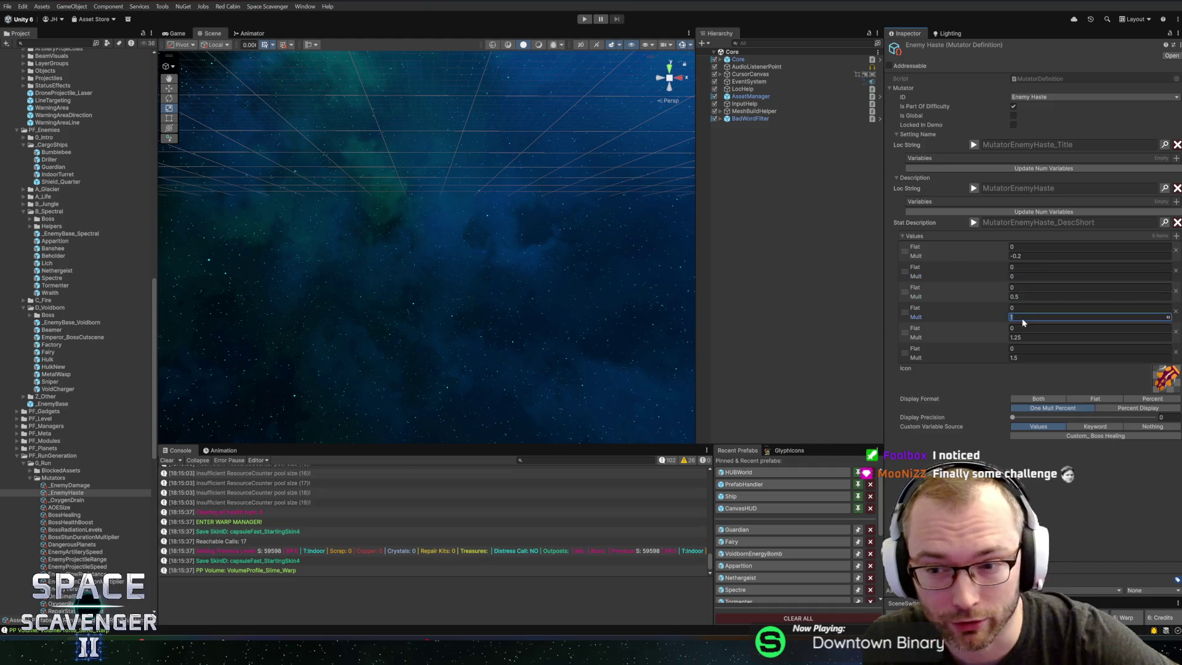
{"action": "left_click", "coordinate": [1022, 338]}
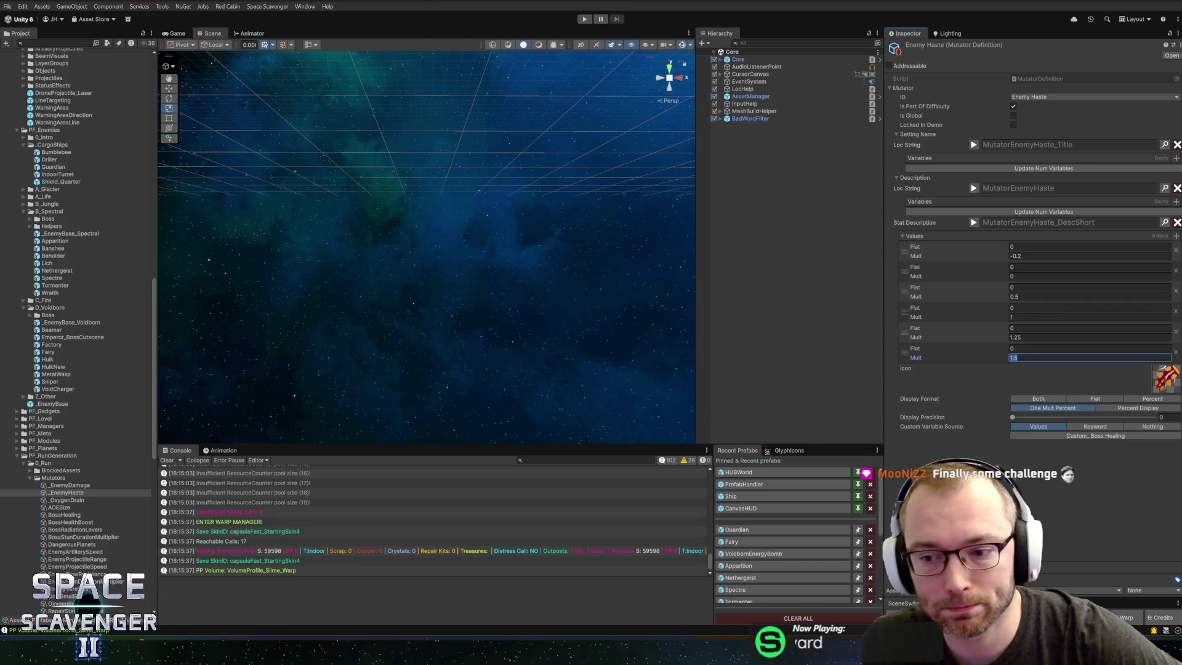
{"action": "key", "text": "Right"}
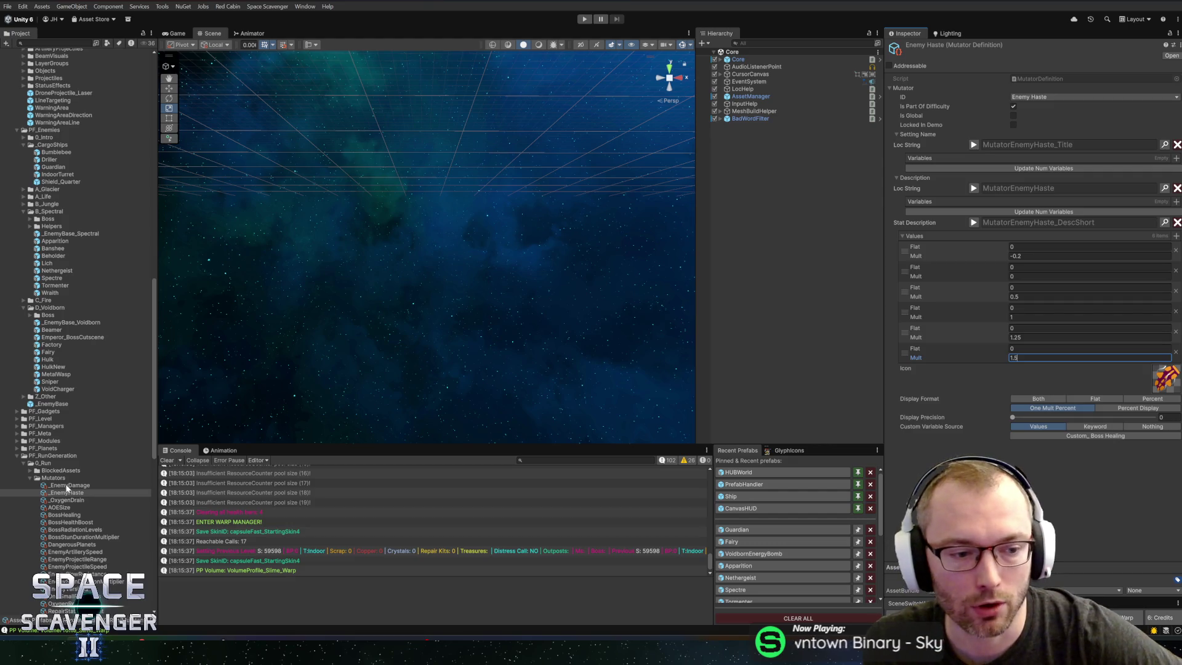
{"action": "left_click", "coordinate": [67, 486]}
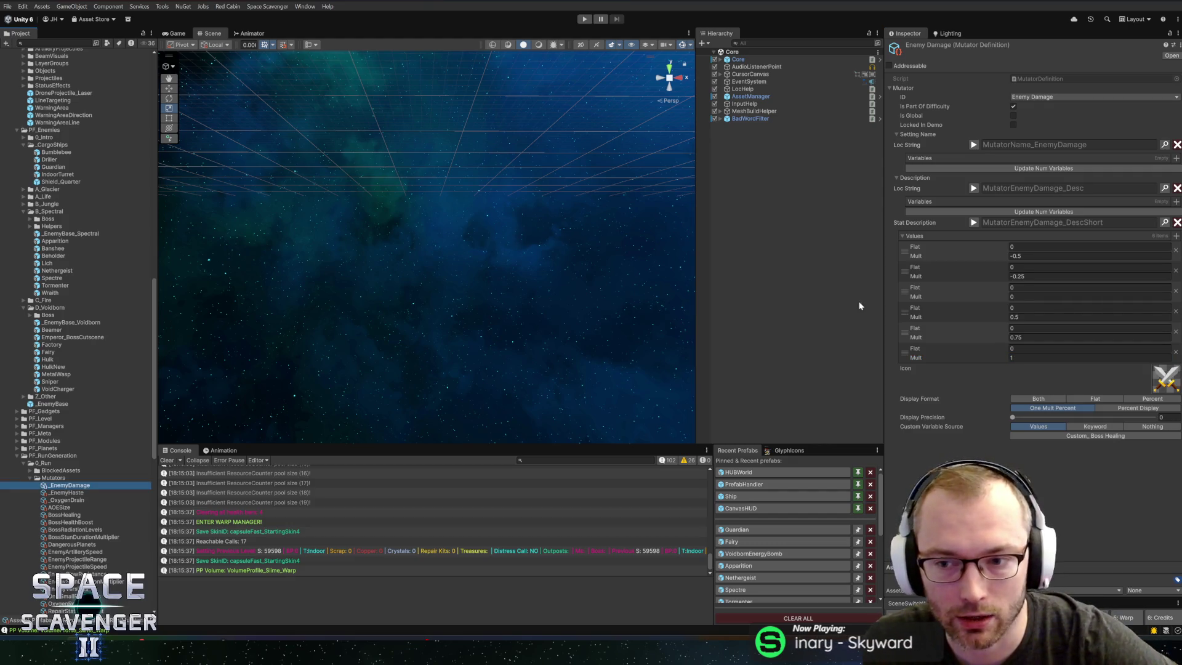
{"action": "left_click", "coordinate": [1021, 255]}
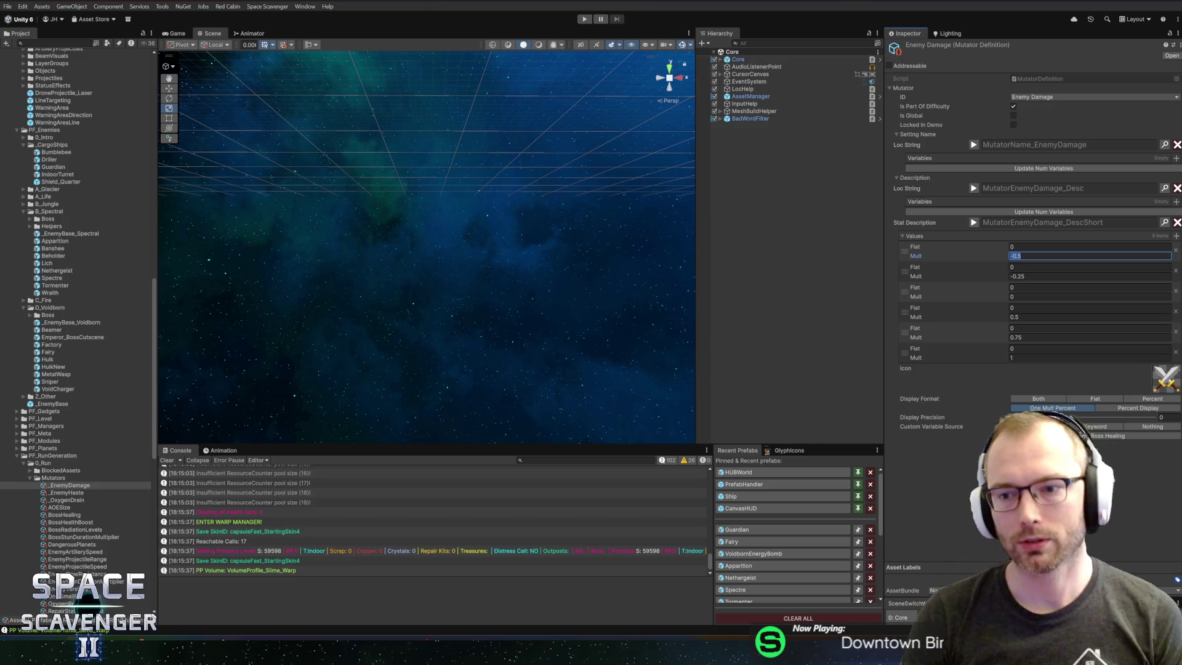
{"action": "left_click", "coordinate": [774, 404]}
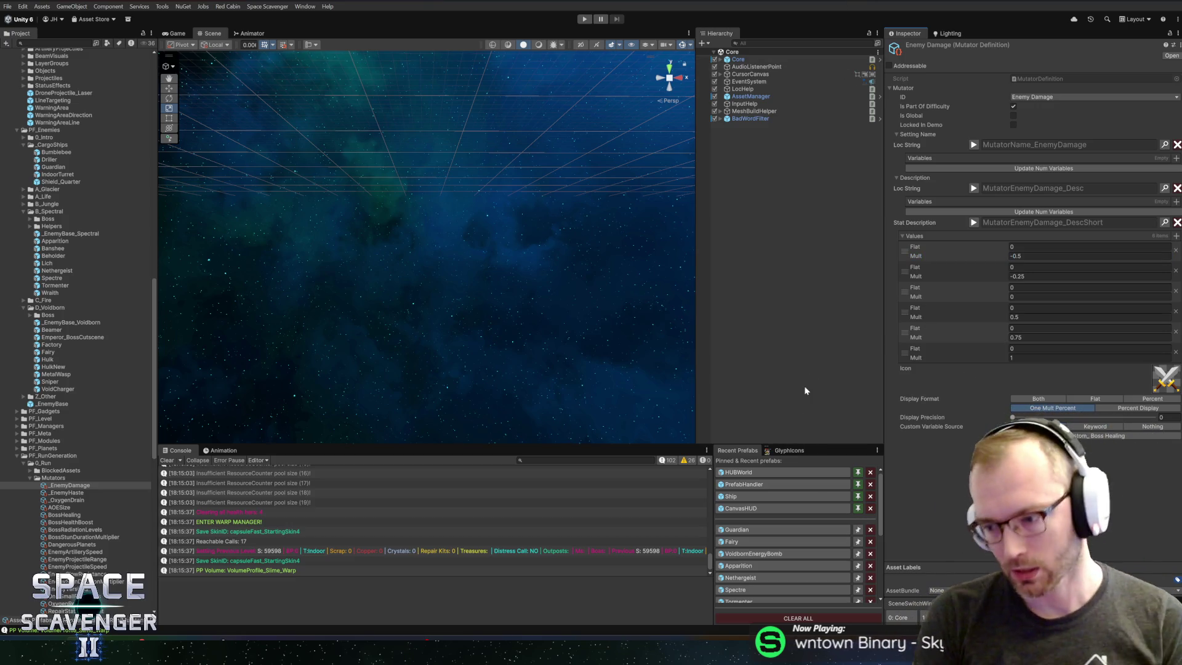
Step: Open the Guardian prefab, select BeamState, and open its Targeting State script in the code editor
{"action": "double_click", "coordinate": [753, 530]}
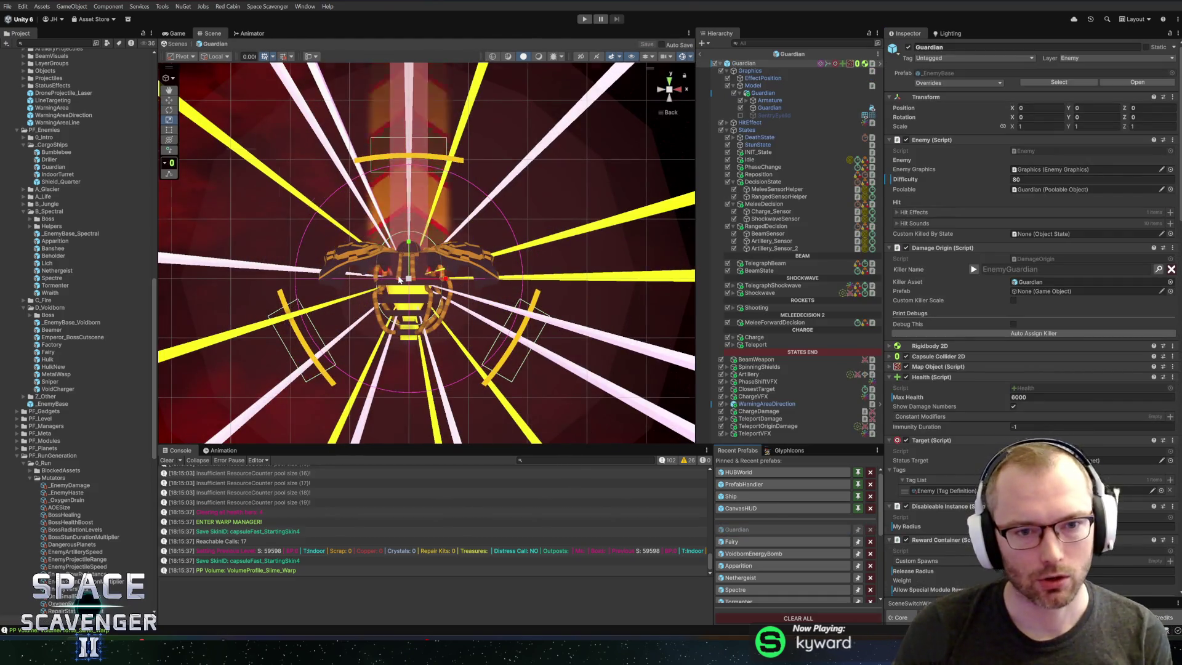
{"action": "scroll", "coordinate": [431, 301], "scroll_direction": "up", "scroll_amount": 2}
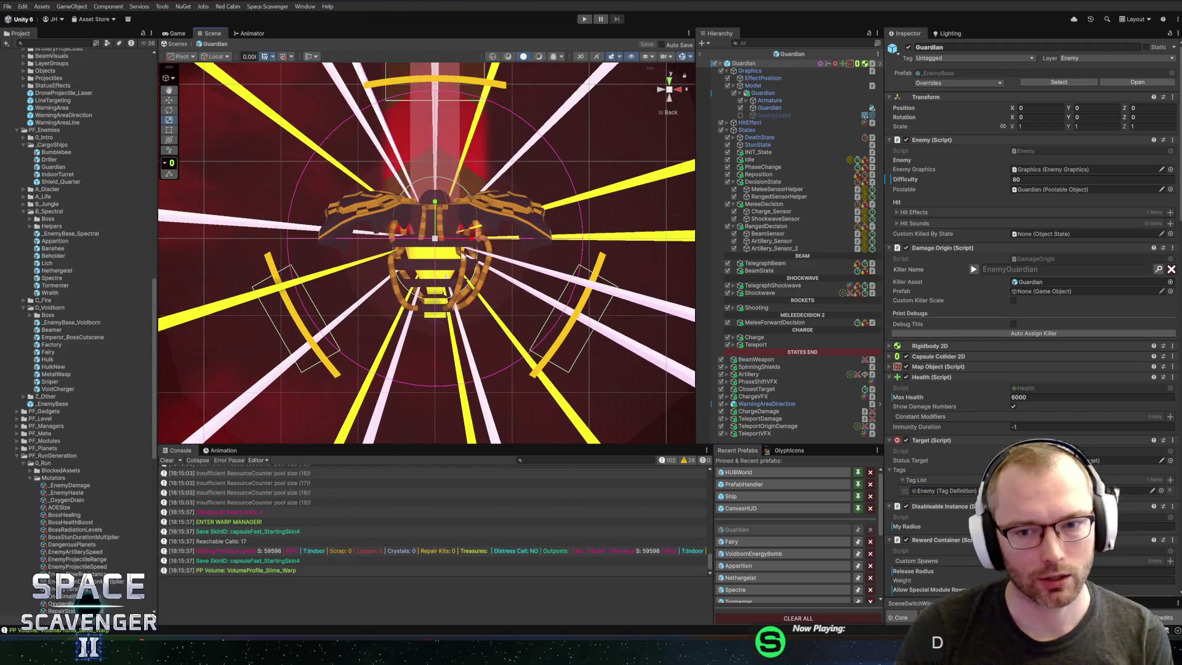
{"action": "left_click", "coordinate": [780, 271]}
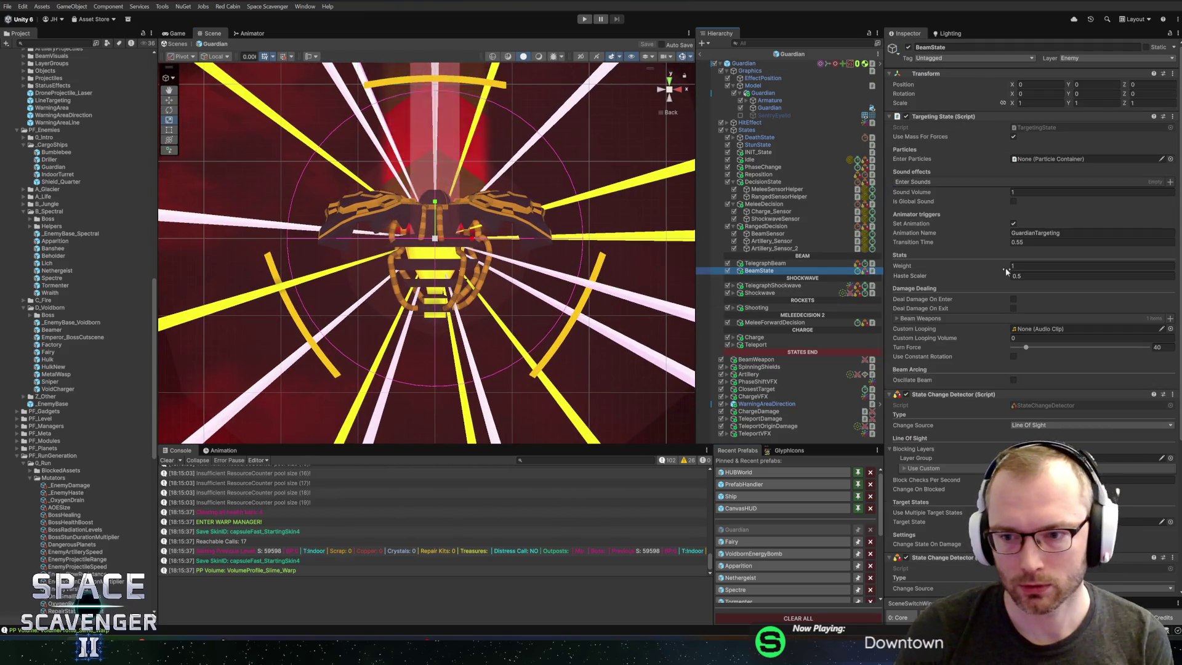
{"action": "scroll", "coordinate": [952, 384], "scroll_direction": "down", "scroll_amount": 5}
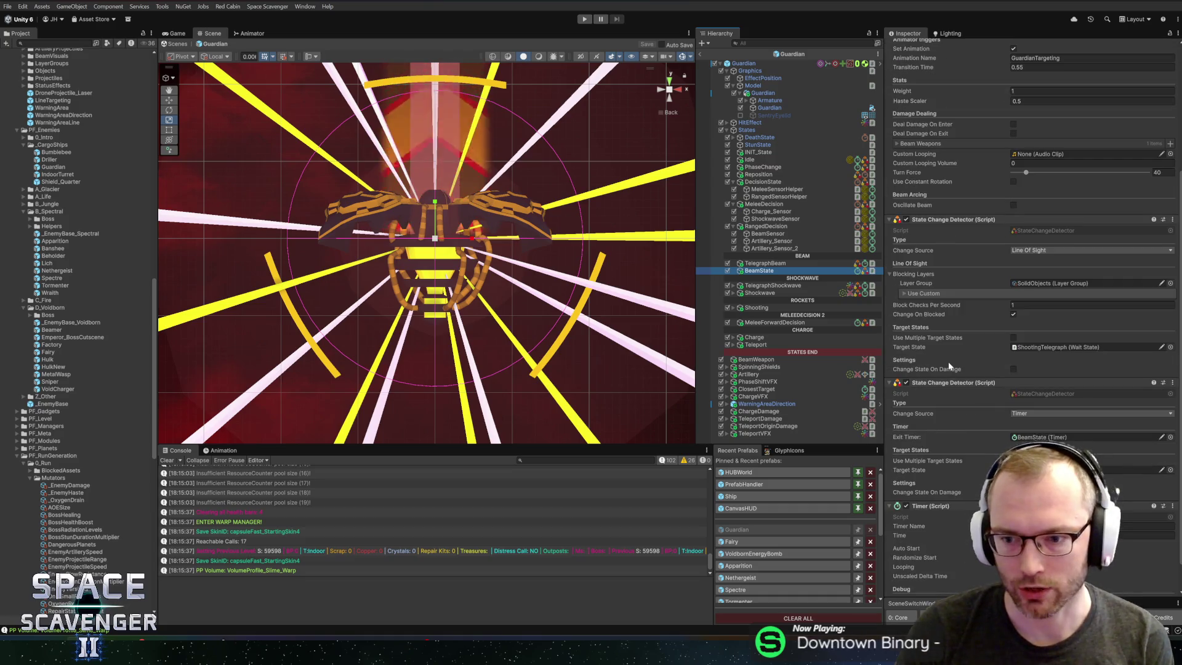
{"action": "scroll", "coordinate": [948, 362], "scroll_direction": "down", "scroll_amount": 1}
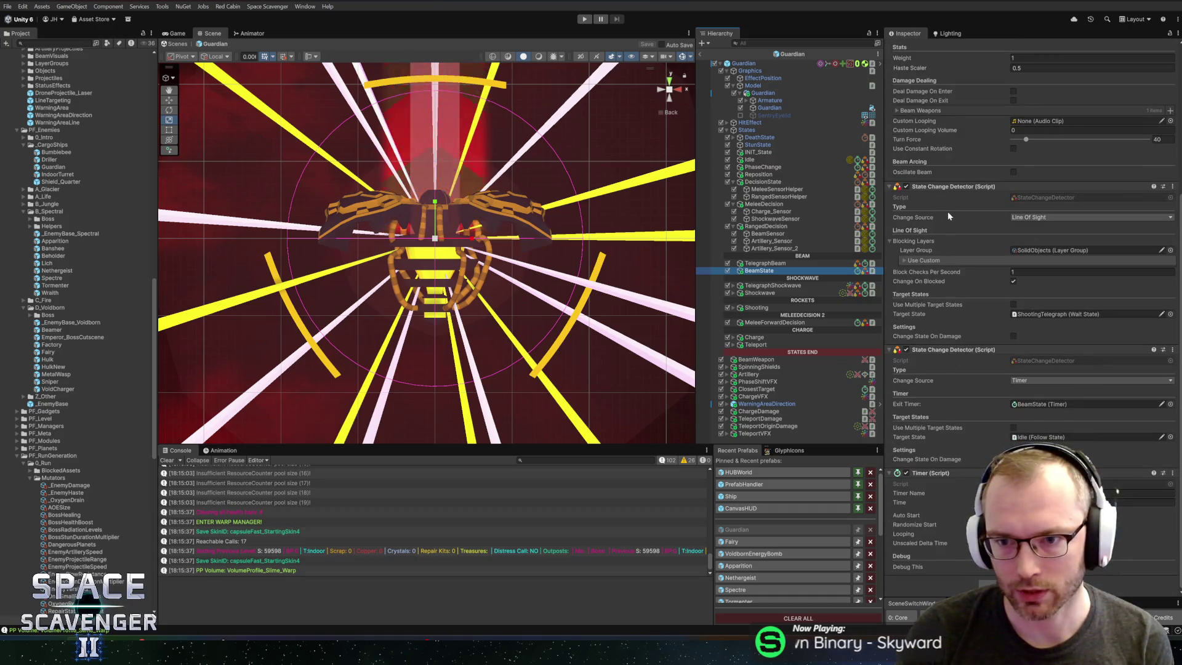
{"action": "scroll", "coordinate": [958, 281], "scroll_direction": "up", "scroll_amount": 2}
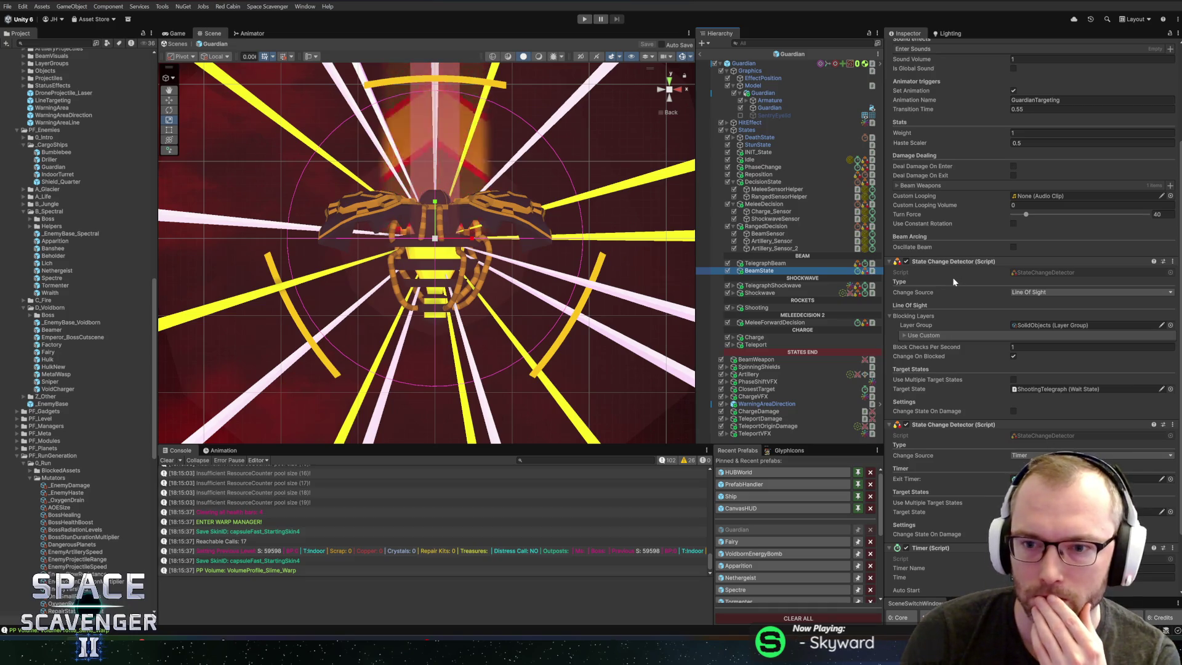
{"action": "scroll", "coordinate": [954, 278], "scroll_direction": "up", "scroll_amount": 4}
{"action": "right_click", "coordinate": [932, 122]}
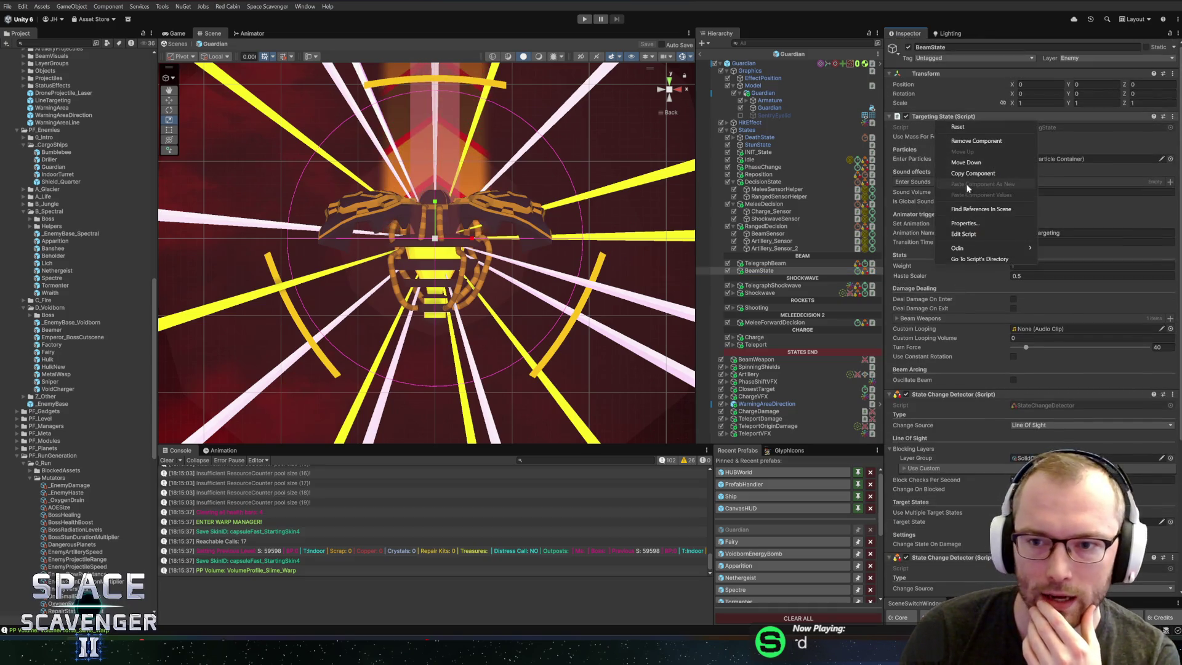
{"action": "left_click", "coordinate": [991, 233]}
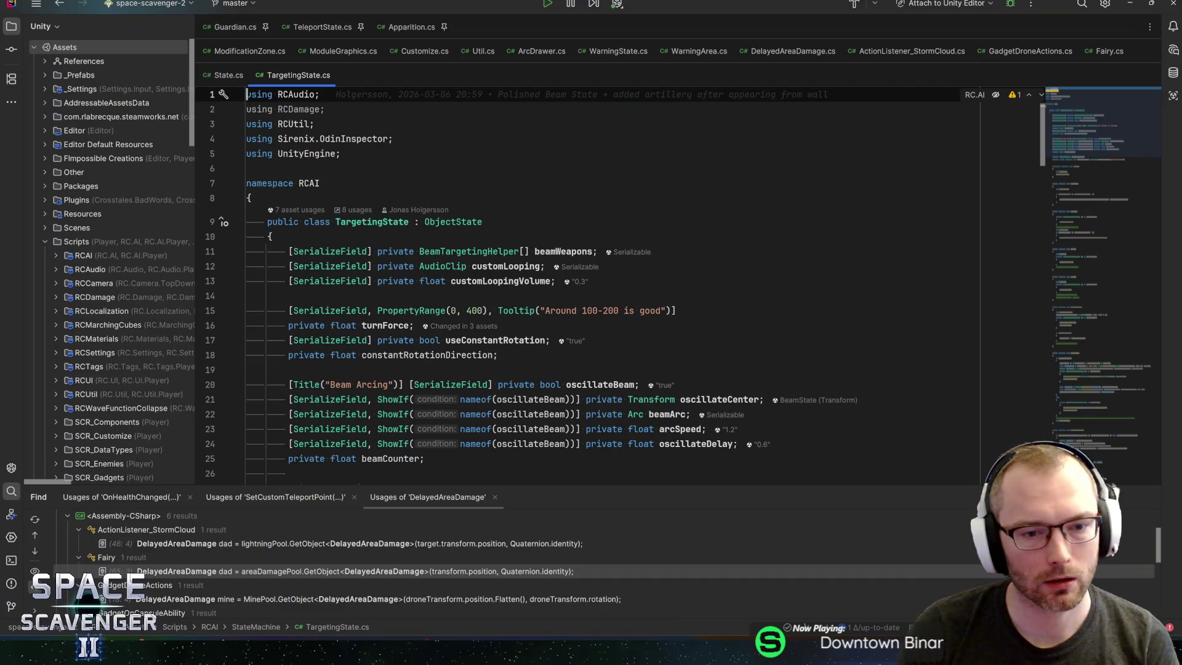
Step: Search TargetingState.cs for the turnForce and turnForceStack occurrences
{"action": "double_click", "coordinate": [385, 325]}
{"action": "key", "text": "ctrl+f"}
{"action": "key", "text": "Return"}
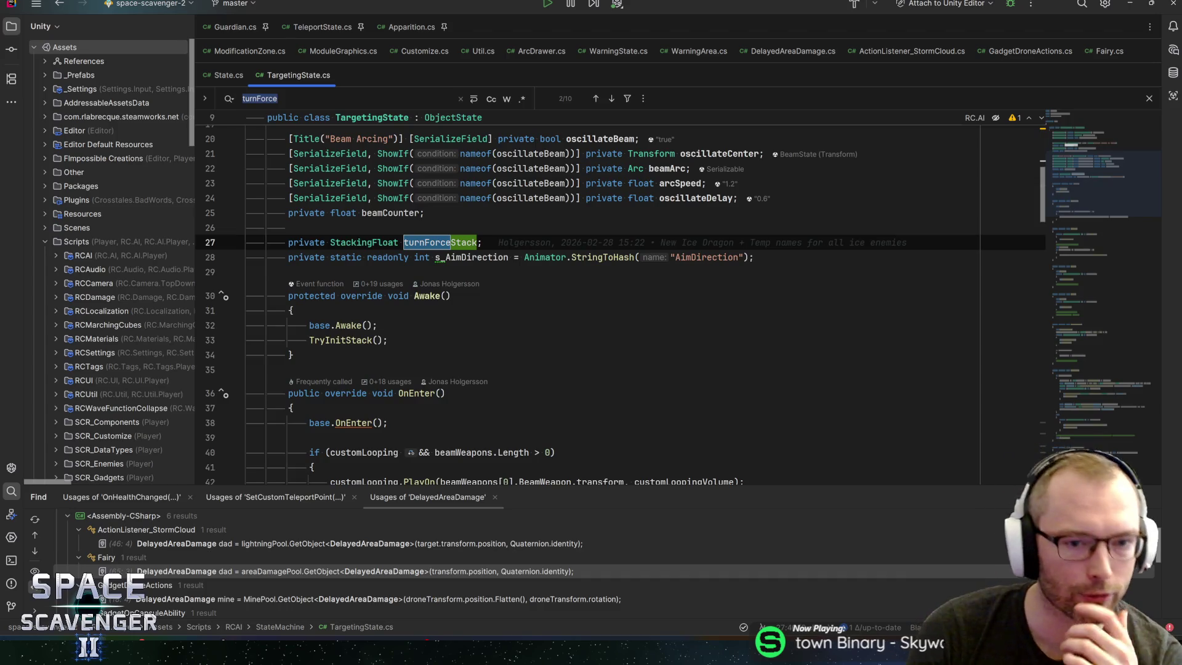
{"action": "key", "text": "Return"}
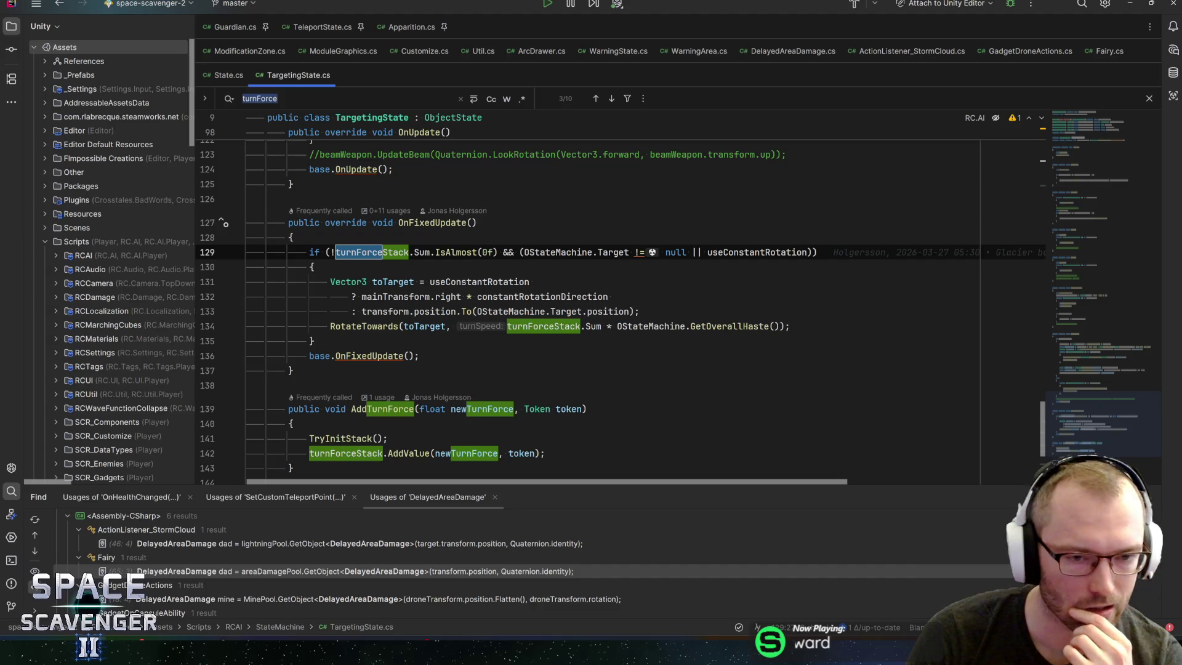
{"action": "mouse_move", "coordinate": [585, 296]}
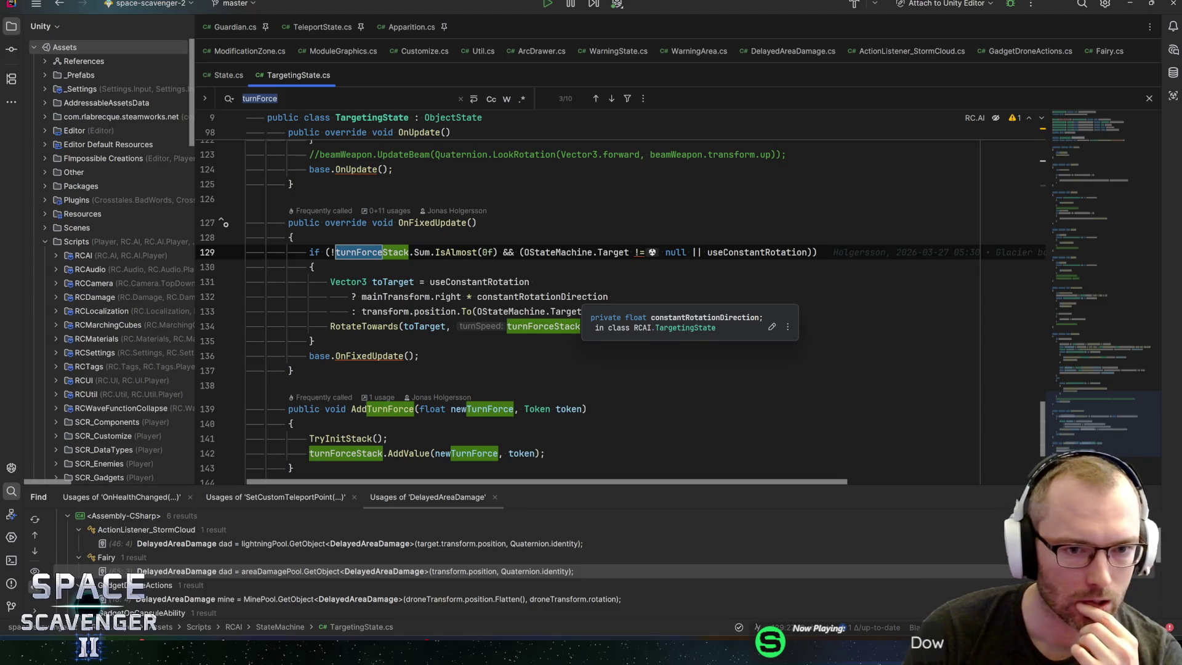
{"action": "double_click", "coordinate": [372, 252]}
{"action": "key", "text": "ctrl+f"}
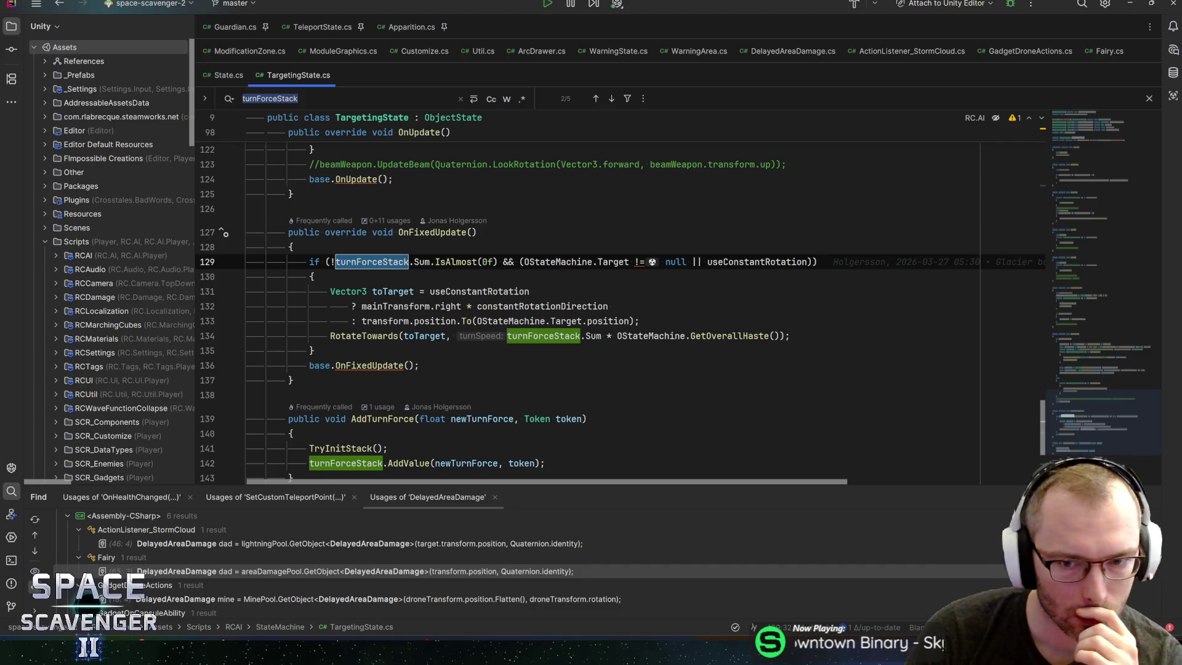
Step: Highlight the useConstantRotation, constantRotationDirection, position and OStateMachine usages on lines 131–133
{"action": "mouse_move", "coordinate": [750, 337]}
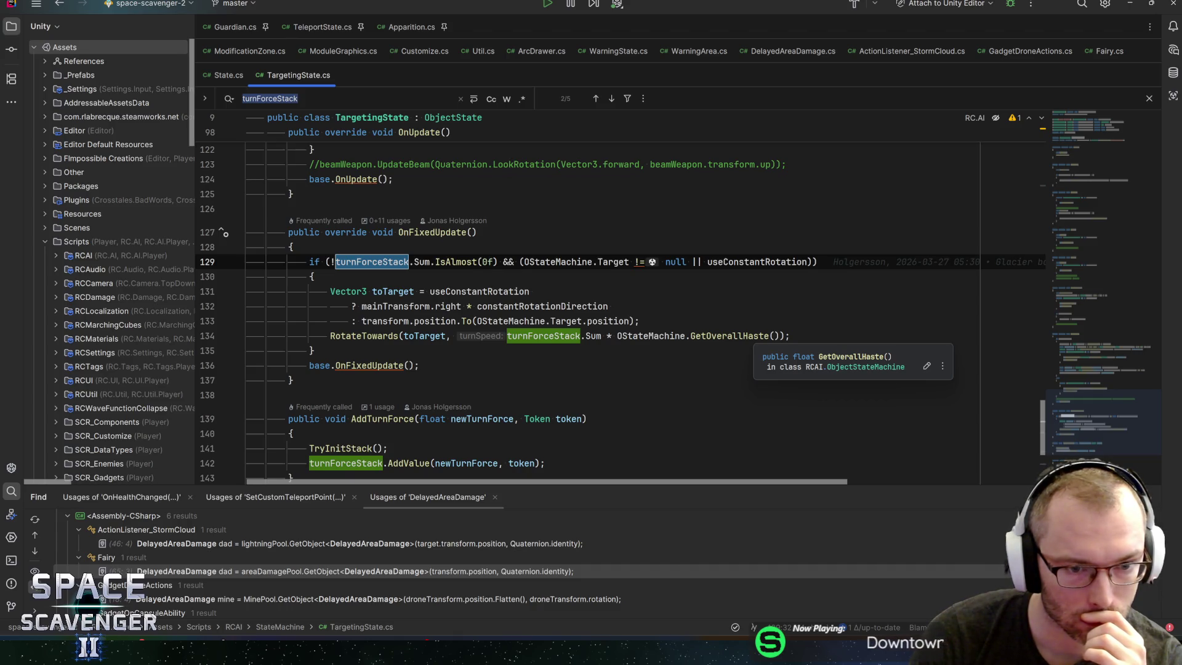
{"action": "mouse_move", "coordinate": [393, 292]}
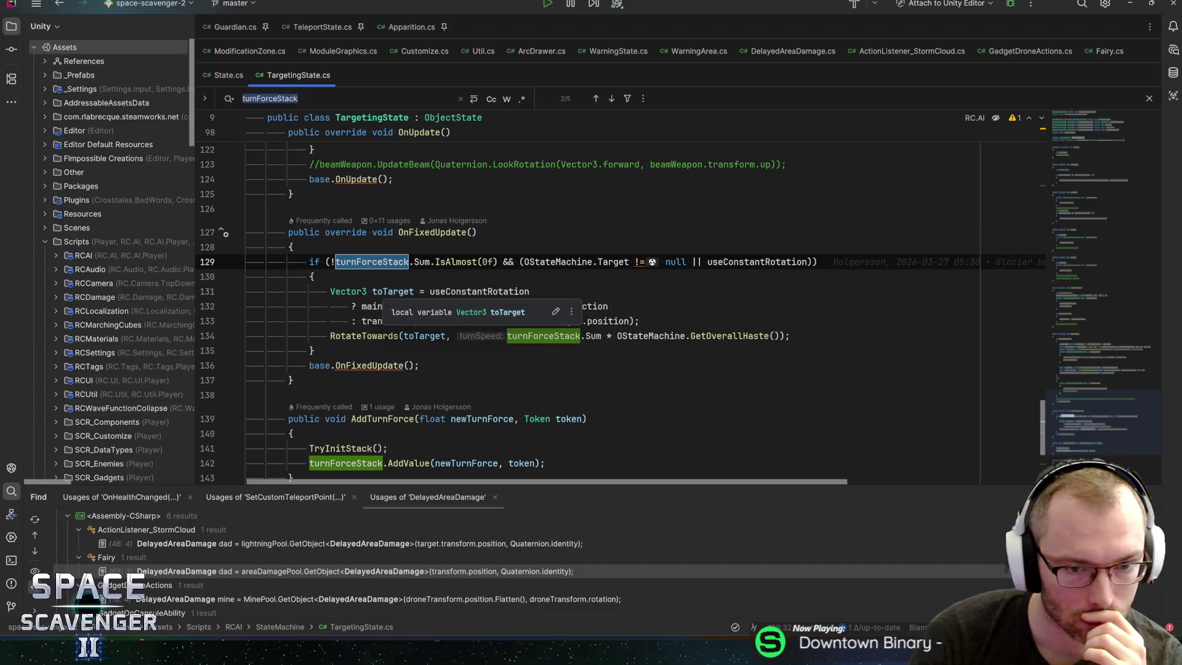
{"action": "left_click", "coordinate": [495, 291]}
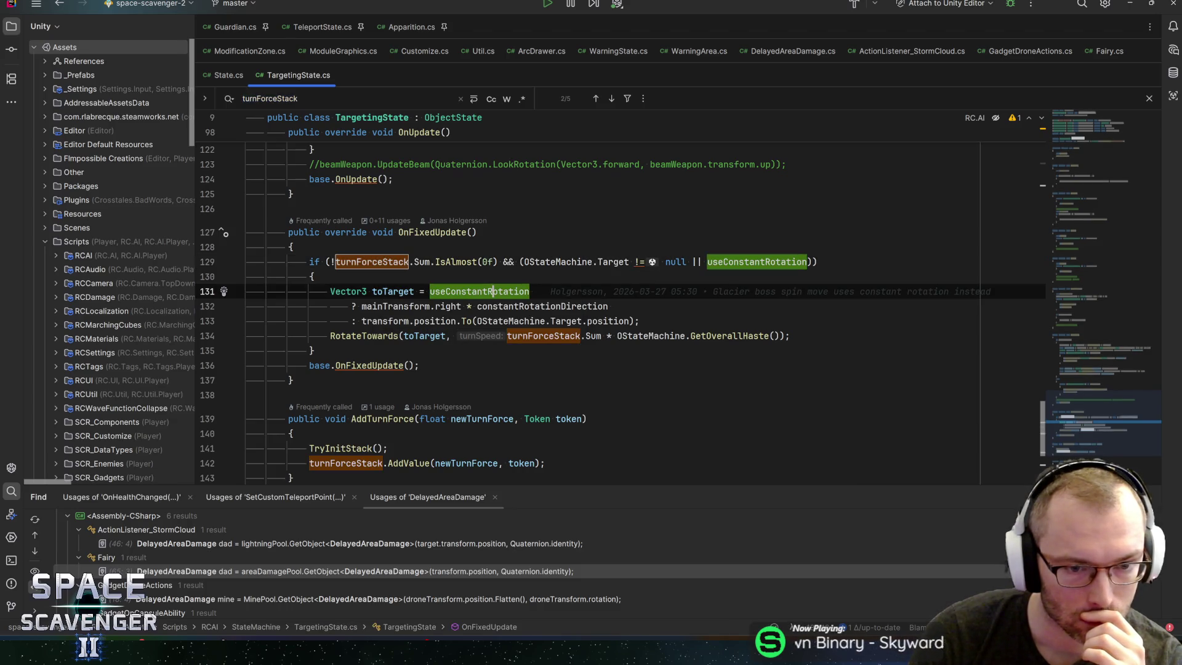
{"action": "mouse_move", "coordinate": [361, 306]}
{"action": "left_mouse_down"}
{"action": "mouse_move", "coordinate": [609, 320]}
{"action": "mouse_move", "coordinate": [610, 308]}
{"action": "left_mouse_up"}
{"action": "double_click", "coordinate": [585, 307]}
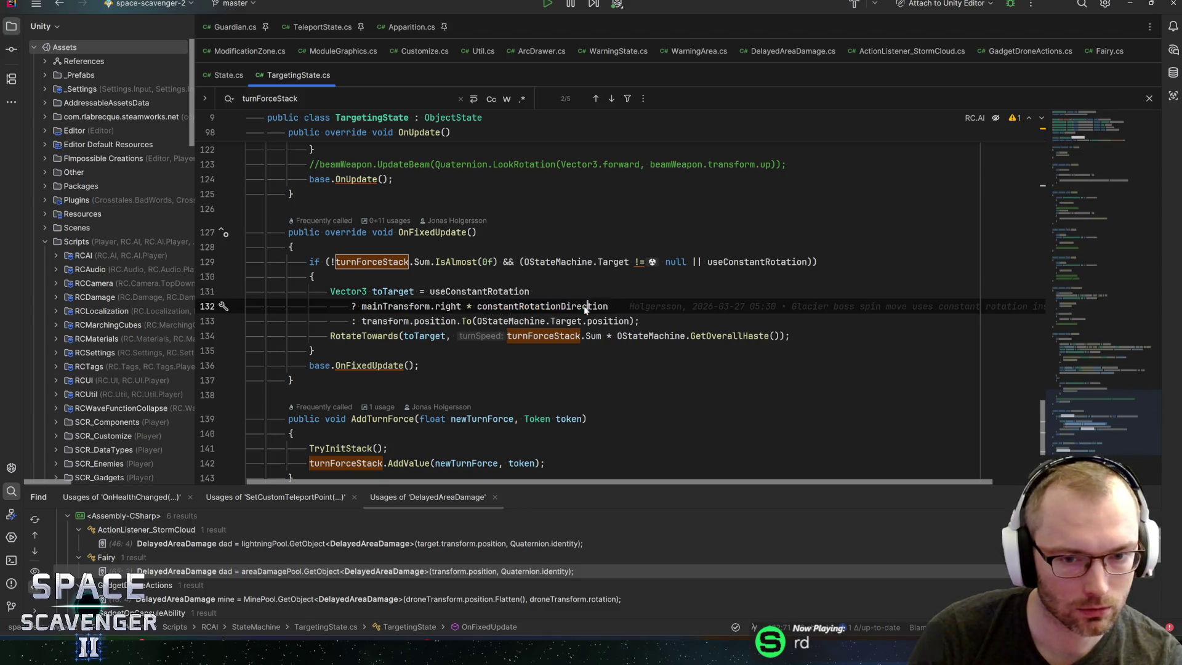
{"action": "left_click", "coordinate": [362, 320]}
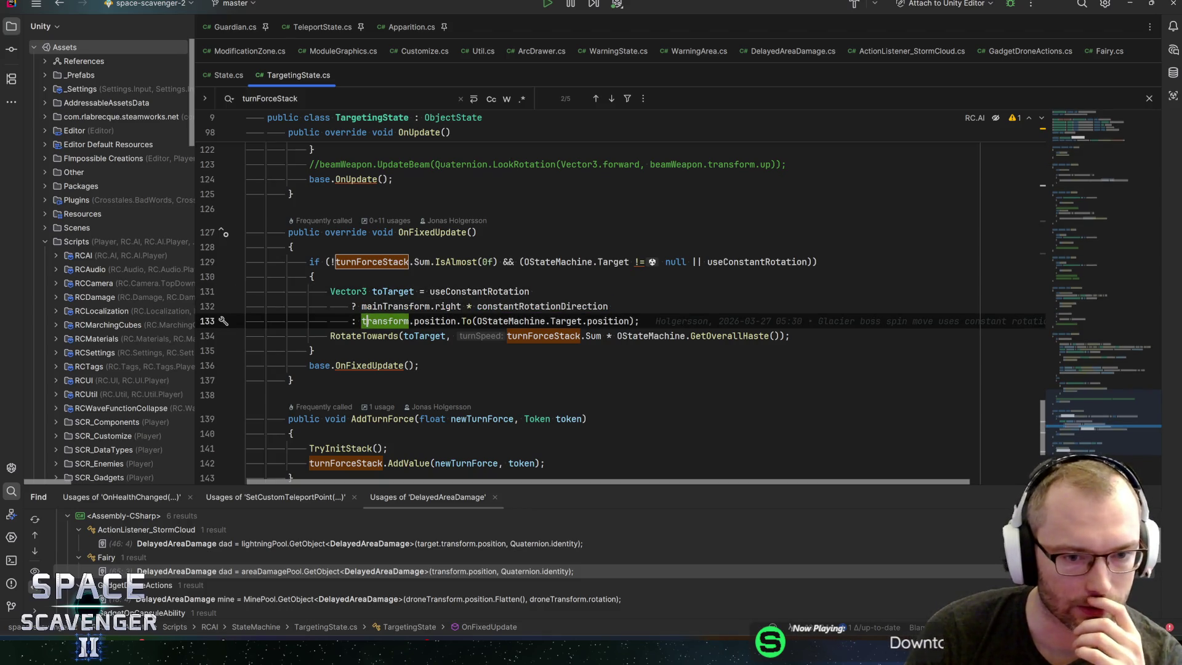
{"action": "left_click", "coordinate": [448, 320]}
{"action": "left_click", "coordinate": [512, 321]}
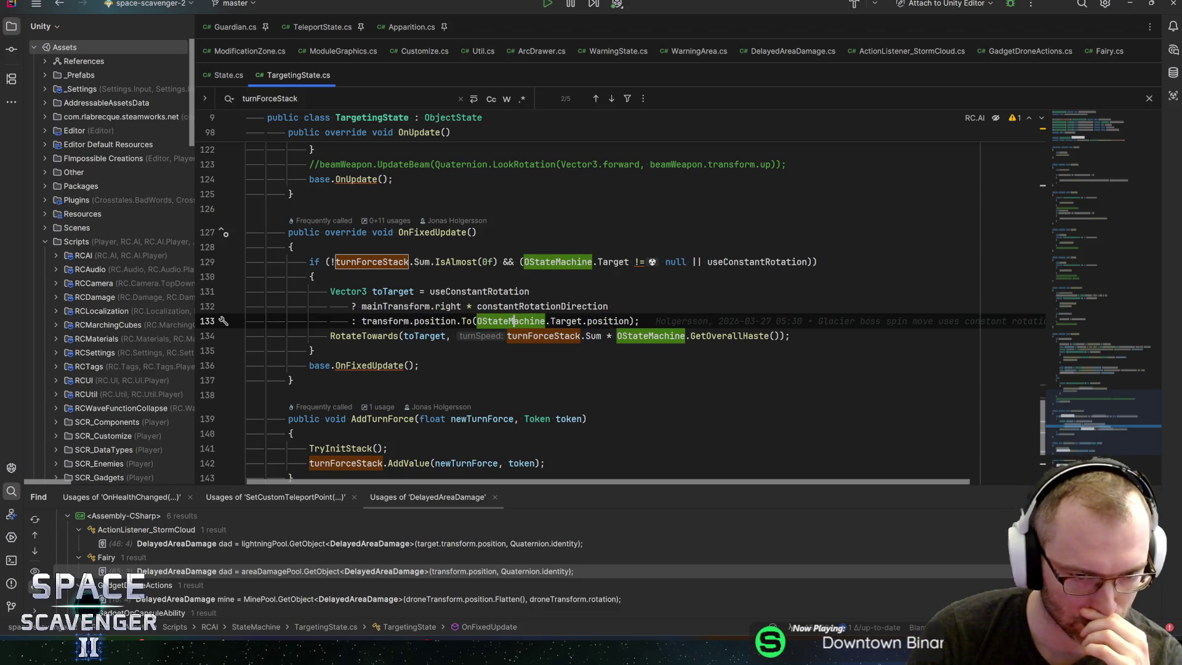
{"action": "left_click", "coordinate": [604, 321]}
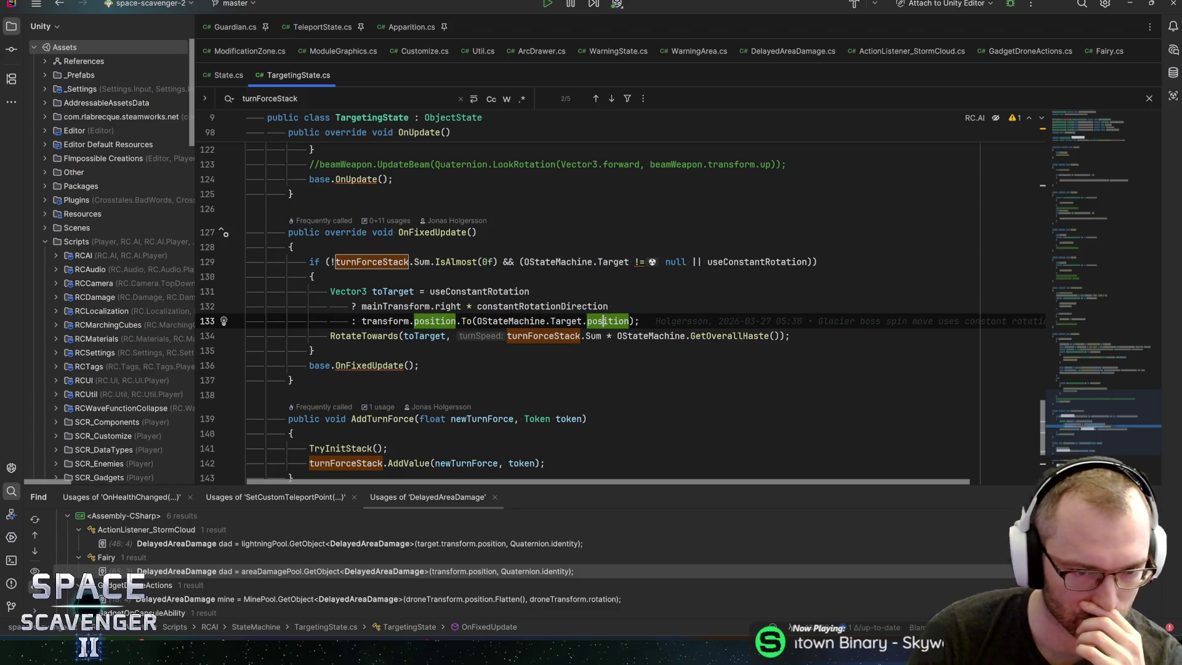
{"action": "mouse_move", "coordinate": [603, 321]}
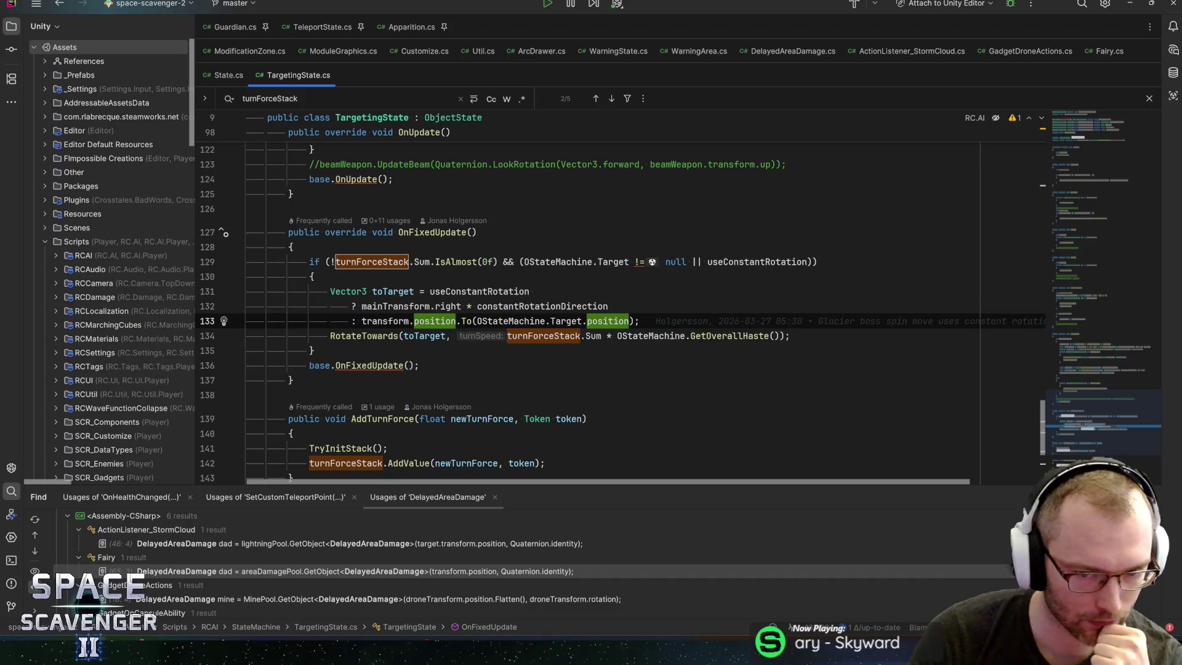
Step: Find the turnForceStack match on line 134 and go to RotateTowards in ObjectState.cs
{"action": "mouse_move", "coordinate": [376, 336]}
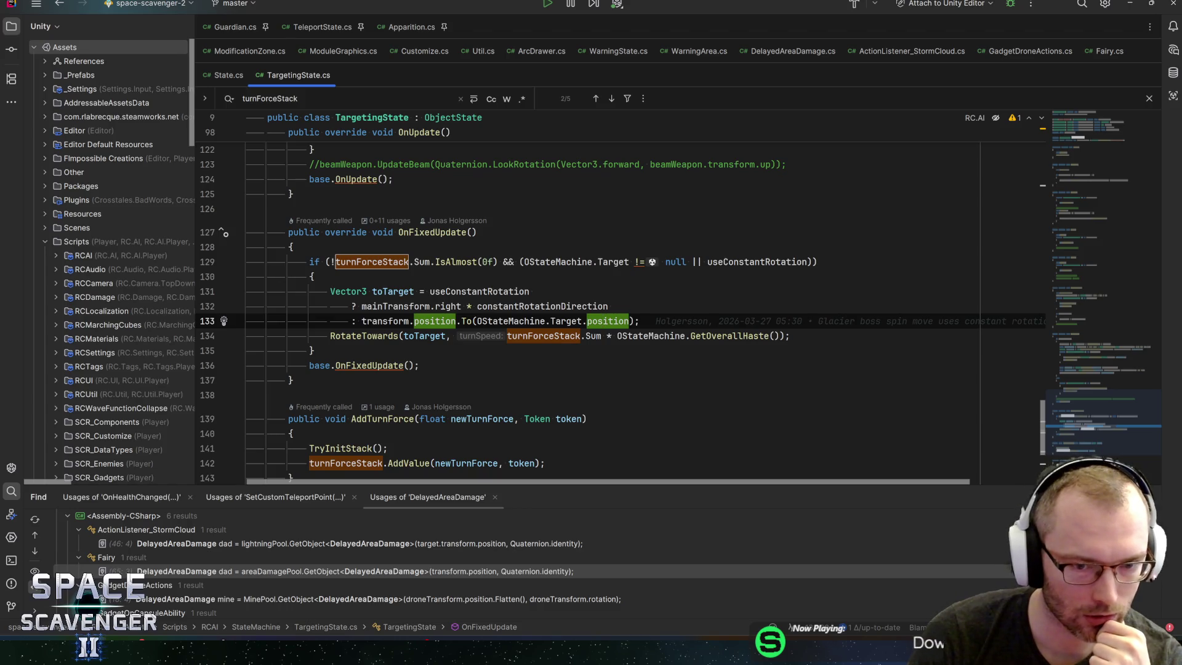
{"action": "key", "text": "F3"}
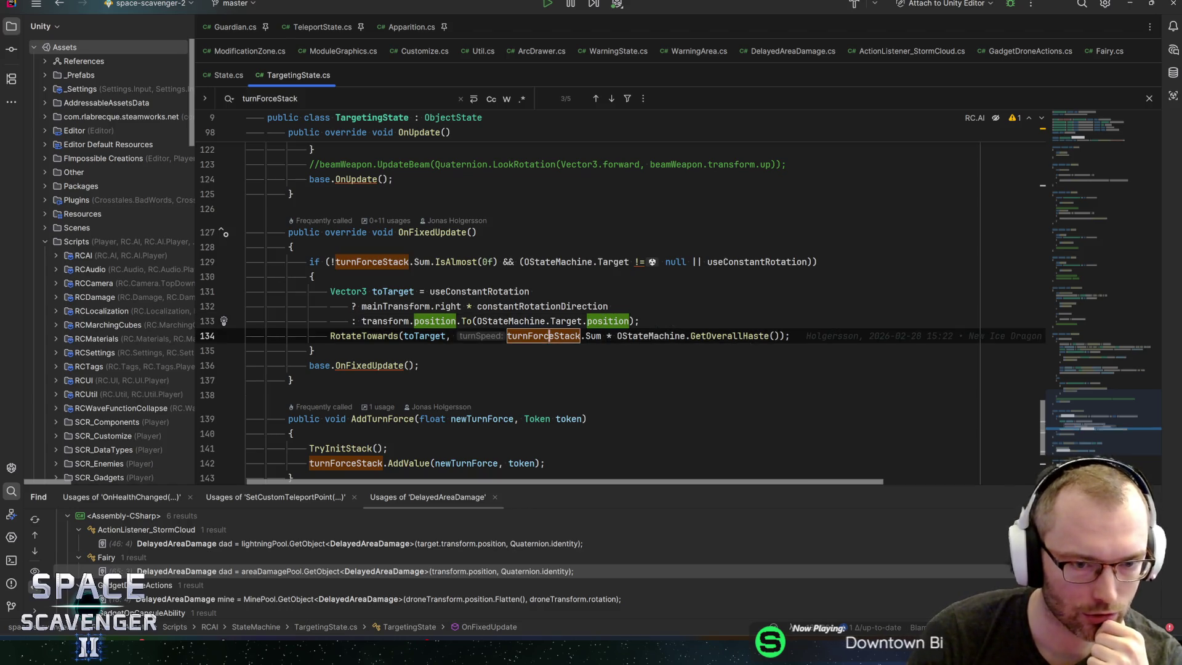
{"action": "mouse_move", "coordinate": [653, 335]}
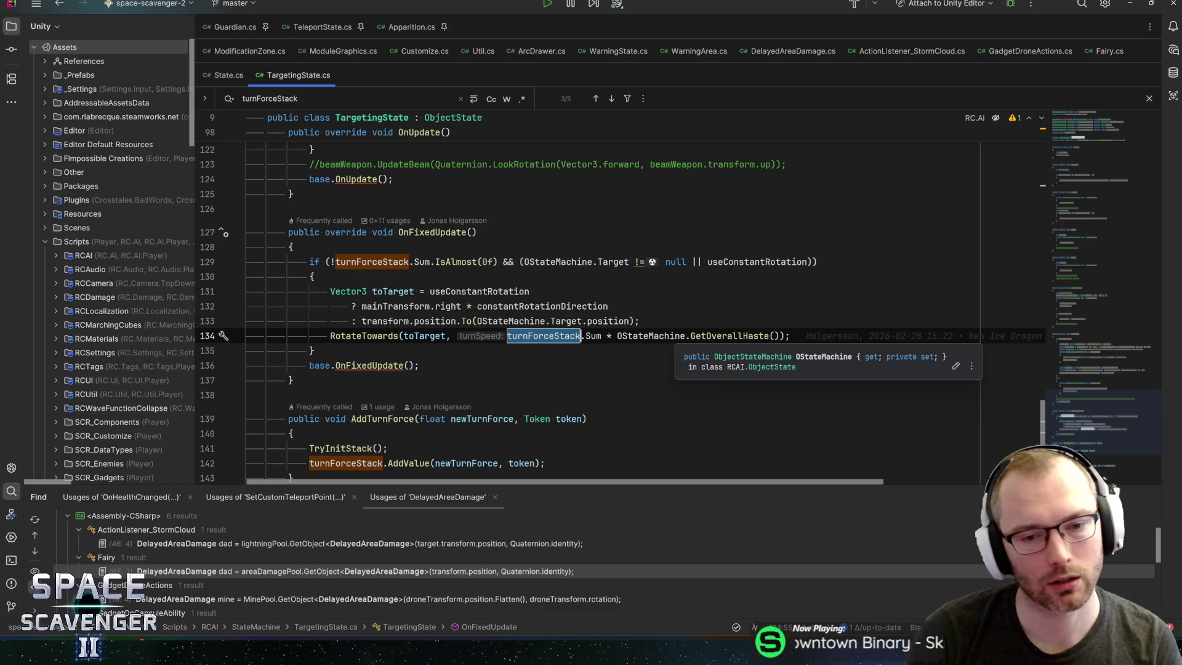
{"action": "key", "text": "ctrl+f"}
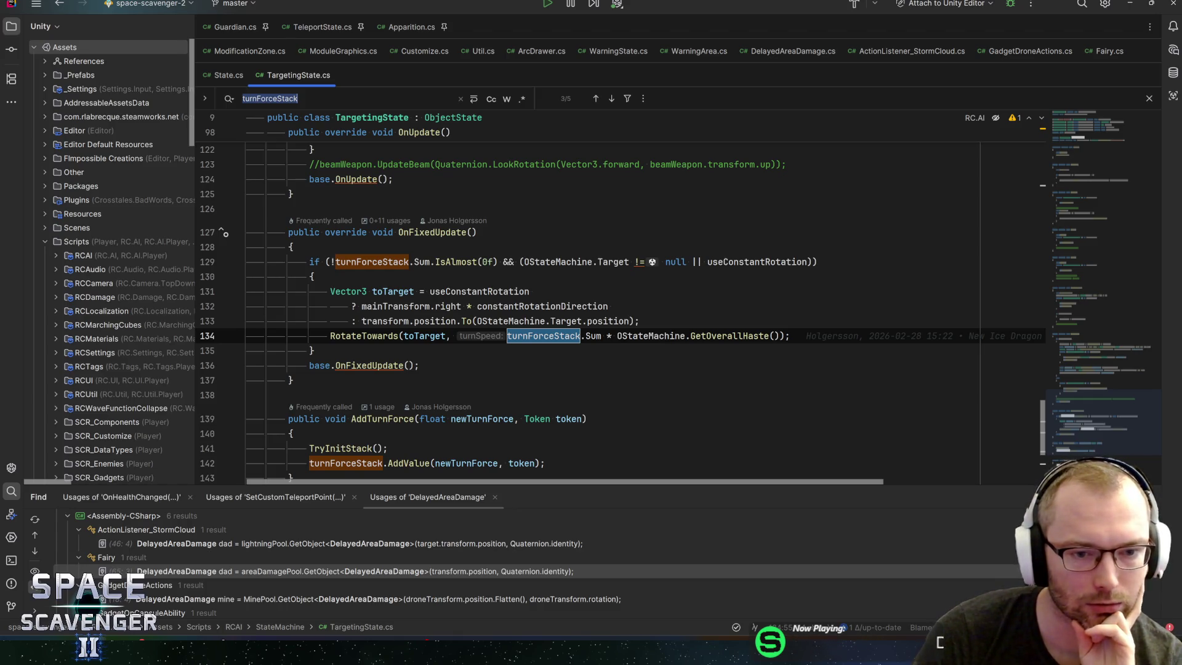
{"action": "left_click", "coordinate": [379, 336]}
{"action": "left_click", "coordinate": [379, 336], "text": "ctrl"}
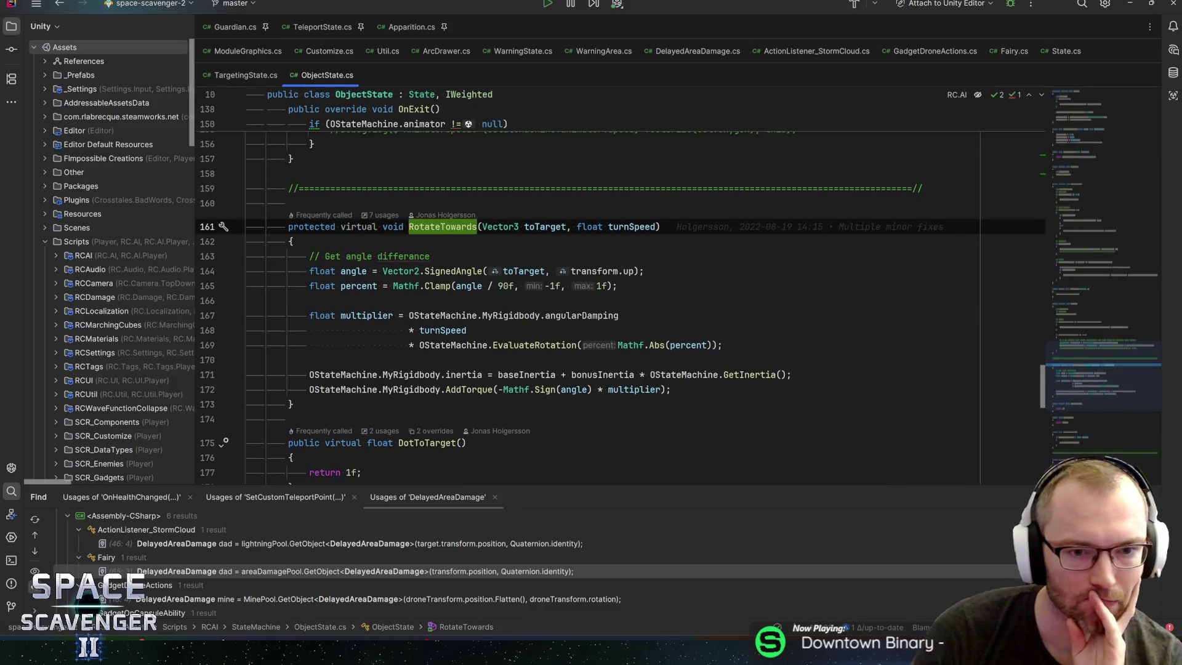
{"action": "left_click", "coordinate": [342, 286]}
{"action": "key", "text": "ctrl+w"}
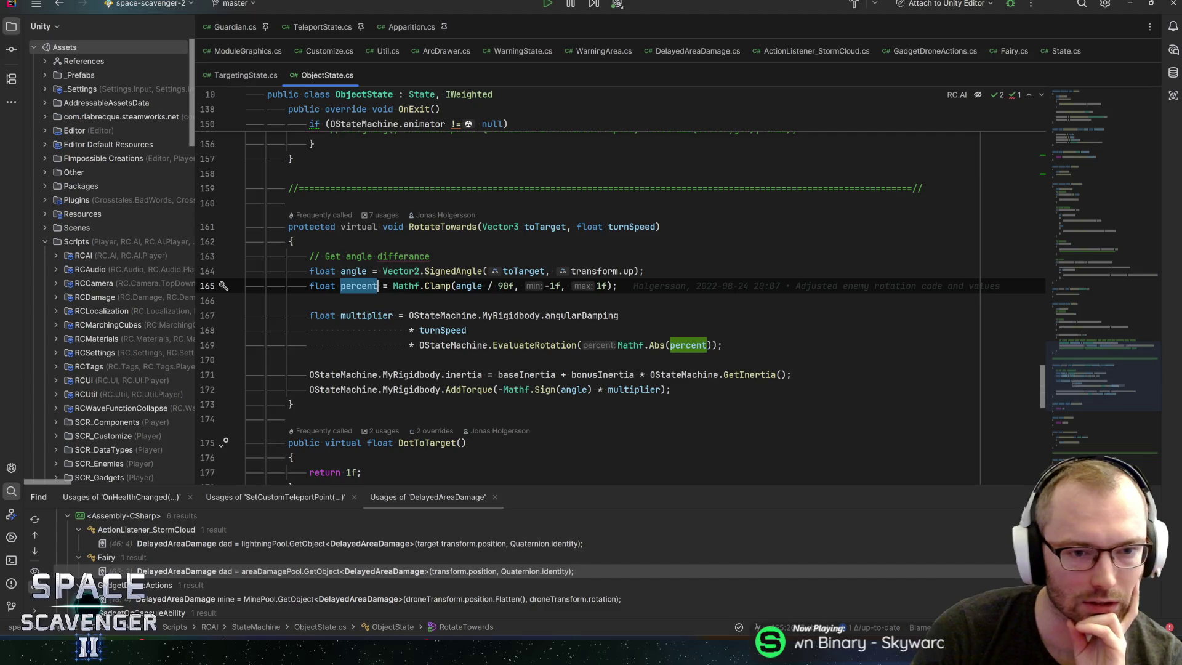
{"action": "scroll", "coordinate": [615, 286], "scroll_direction": "down", "scroll_amount": 1}
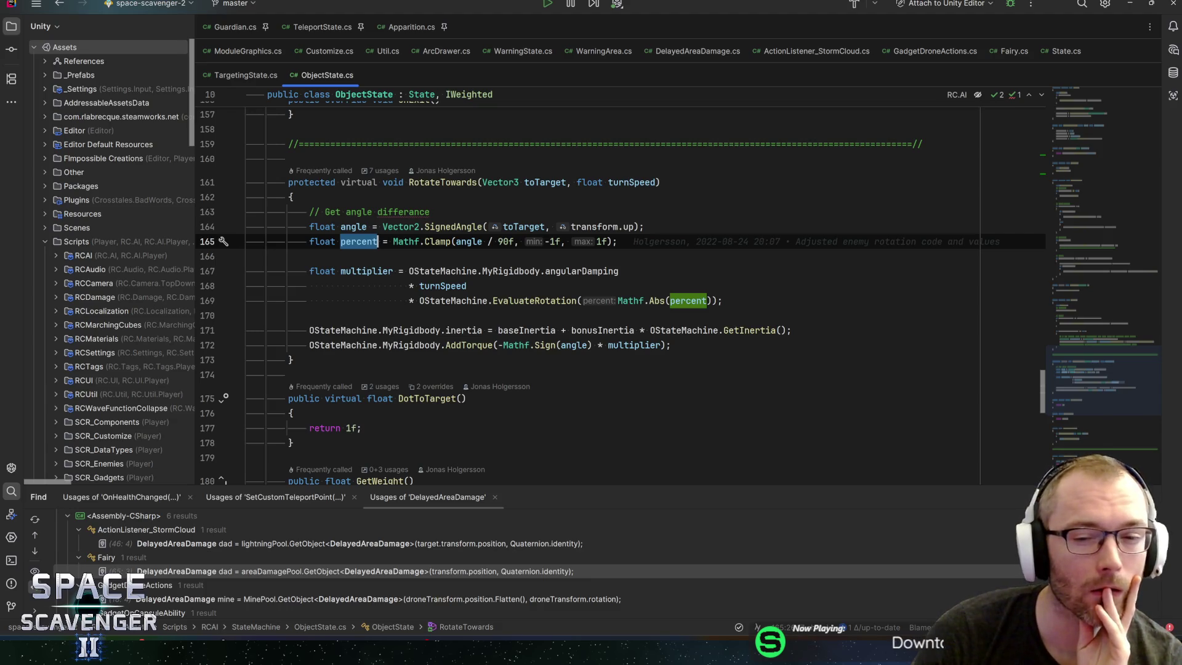
{"action": "left_click", "coordinate": [634, 345]}
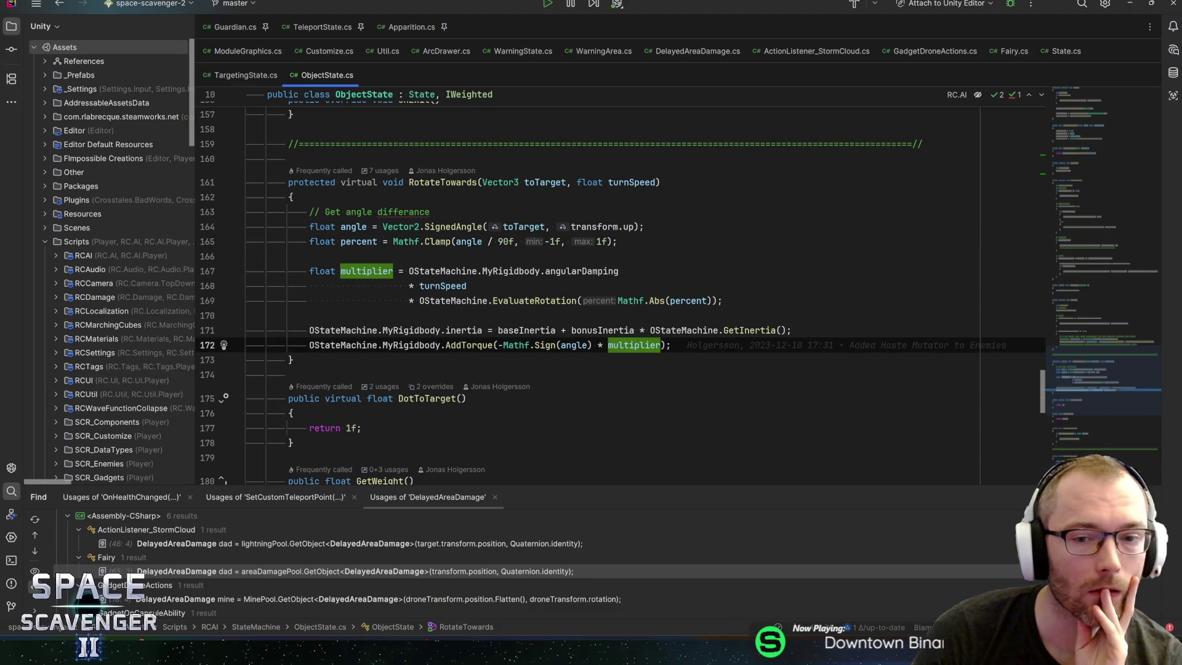
{"action": "key", "text": "Up"}
{"action": "key", "text": "Up"}
{"action": "key", "text": "Up"}
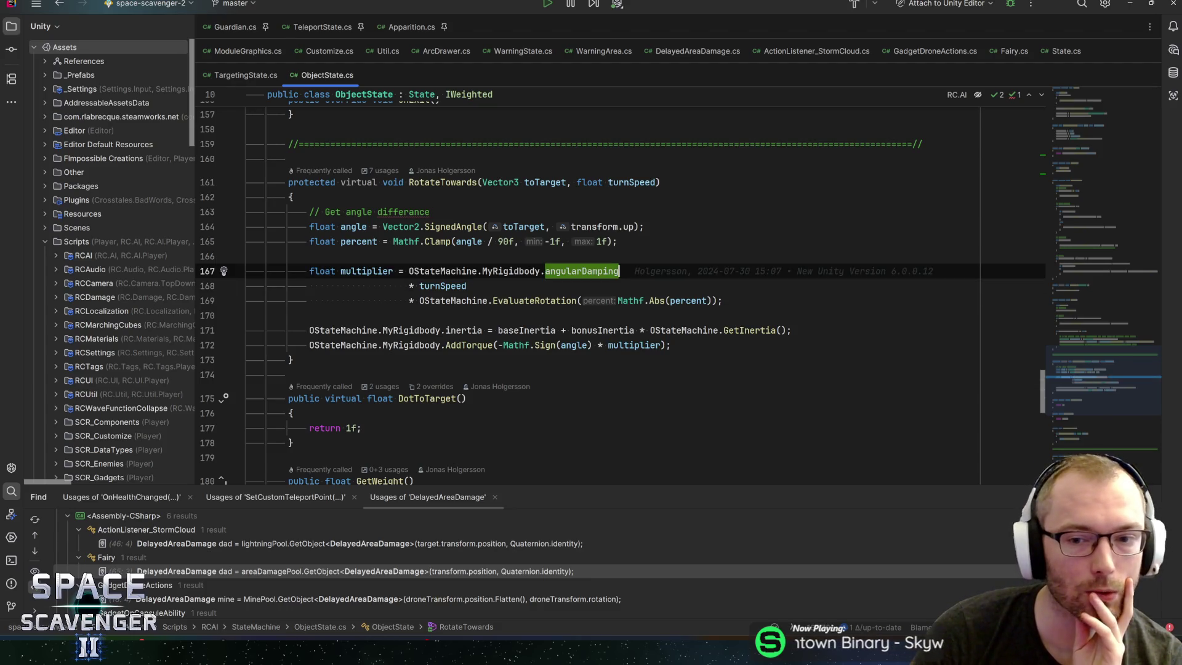
{"action": "key", "text": "Down"}
{"action": "key", "text": "Down"}
{"action": "key", "text": "End"}
{"action": "left_click", "coordinate": [617, 241]}
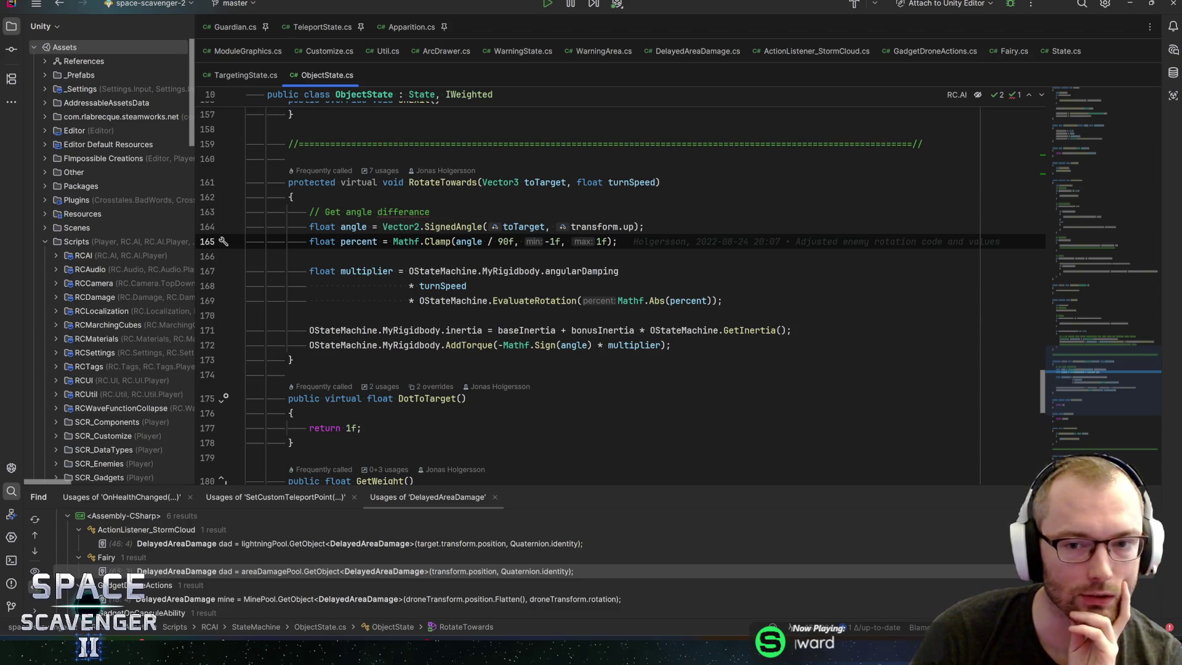
{"action": "key", "text": "Up"}
{"action": "key", "text": "Down"}
{"action": "key", "text": "Up"}
{"action": "key", "text": "Down"}
{"action": "key", "text": "Up"}
{"action": "left_click", "coordinate": [792, 330]}
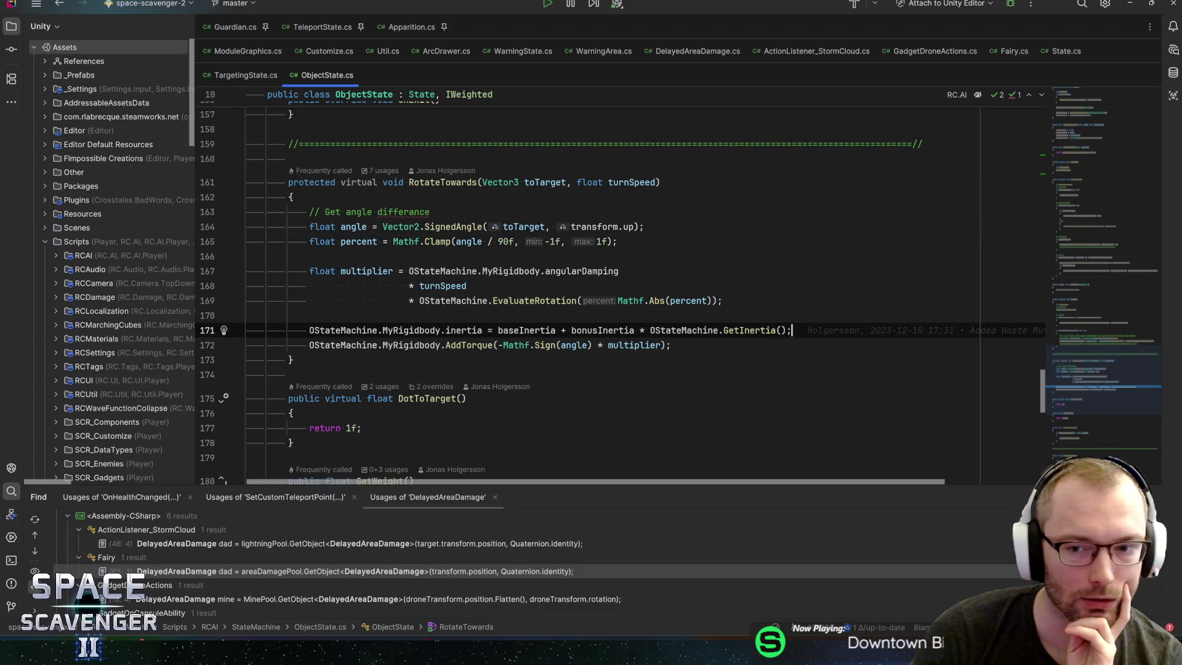
{"action": "left_click", "coordinate": [672, 345]}
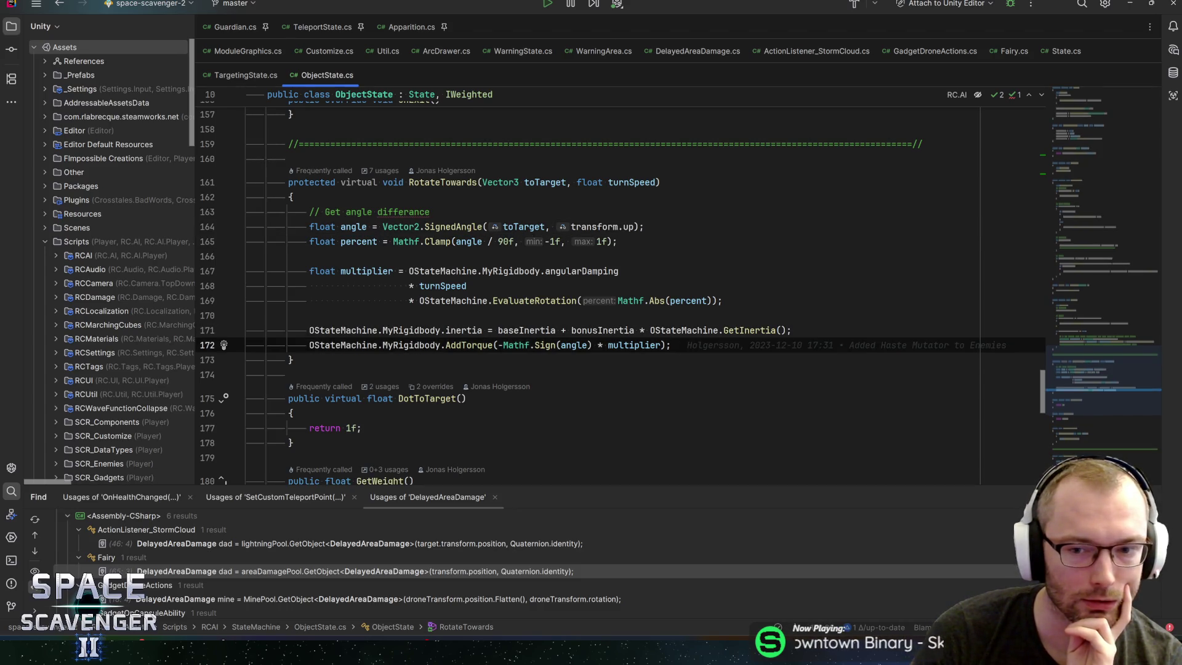
{"action": "key", "text": "Up"}
{"action": "key", "text": "Up"}
{"action": "key", "text": "Up"}
{"action": "key", "text": "Up"}
{"action": "key", "text": "Up"}
{"action": "key", "text": "Up"}
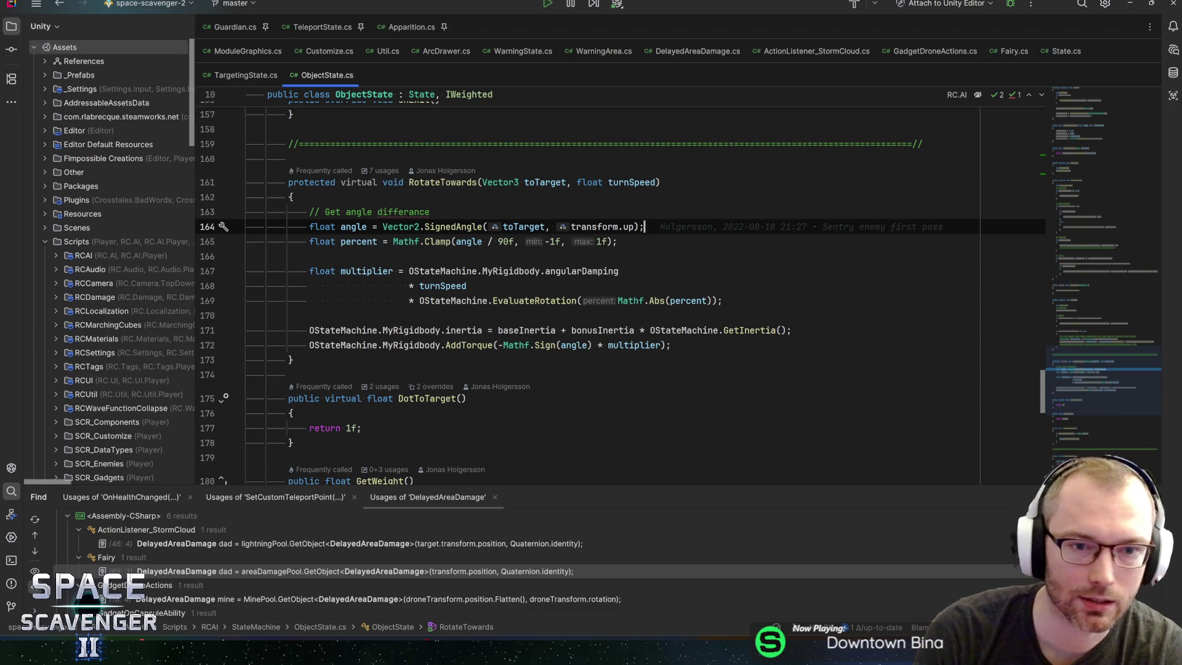
{"action": "left_click", "coordinate": [617, 241]}
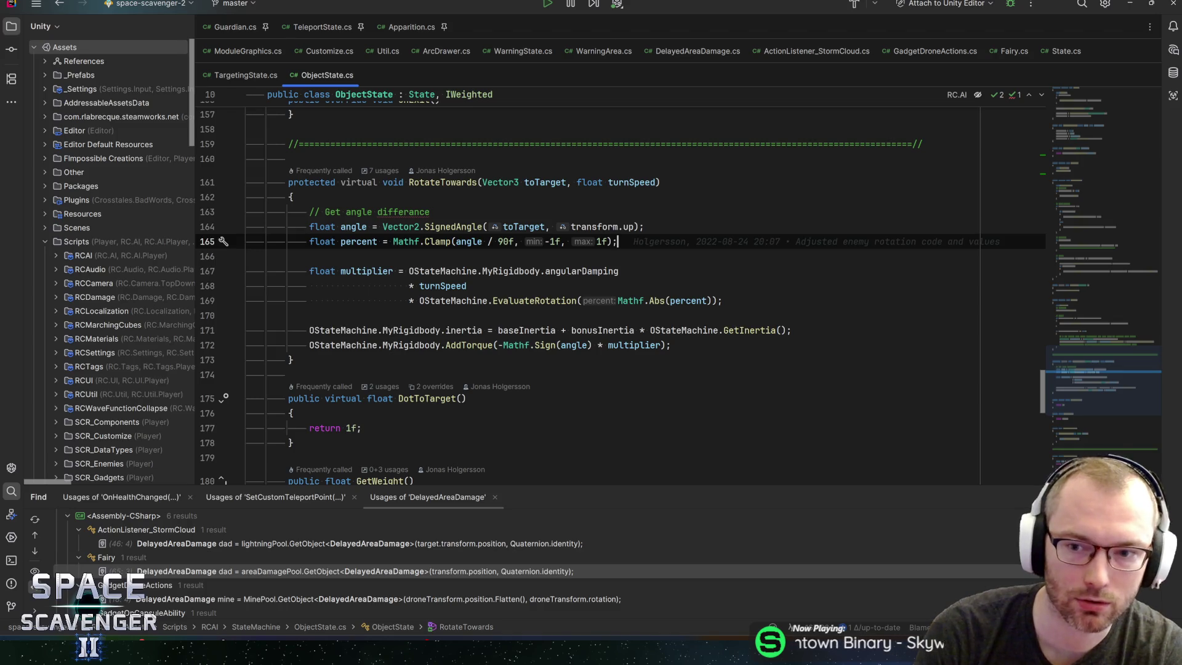
{"action": "left_click", "coordinate": [644, 226]}
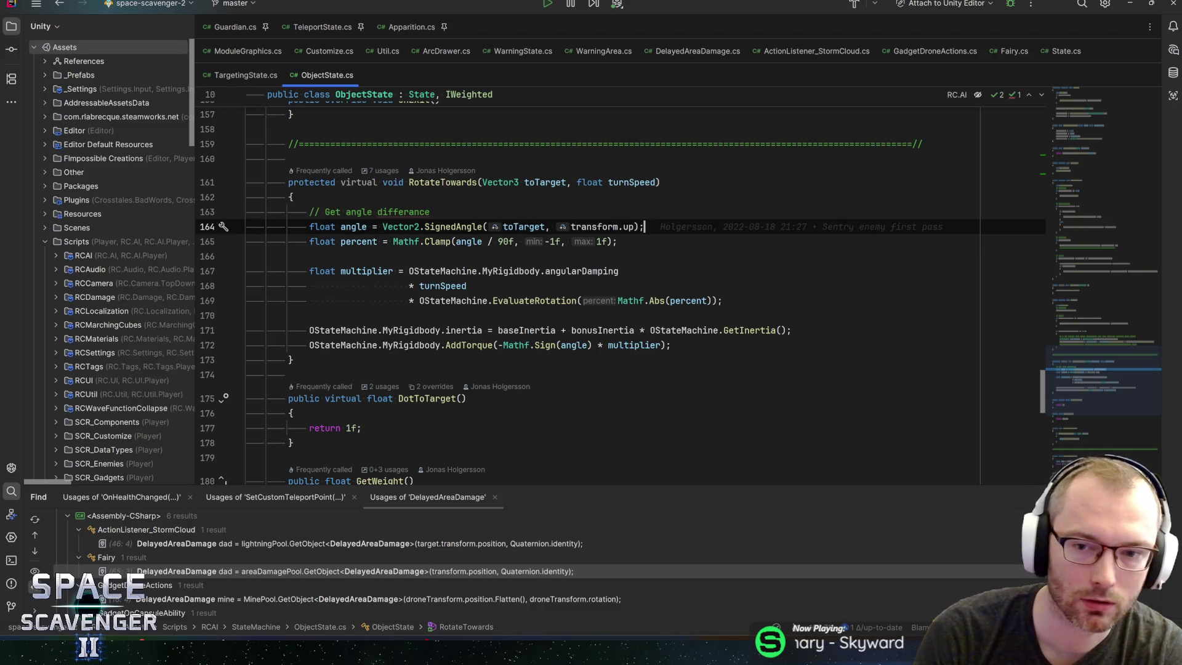
{"action": "mouse_move", "coordinate": [638, 228]}
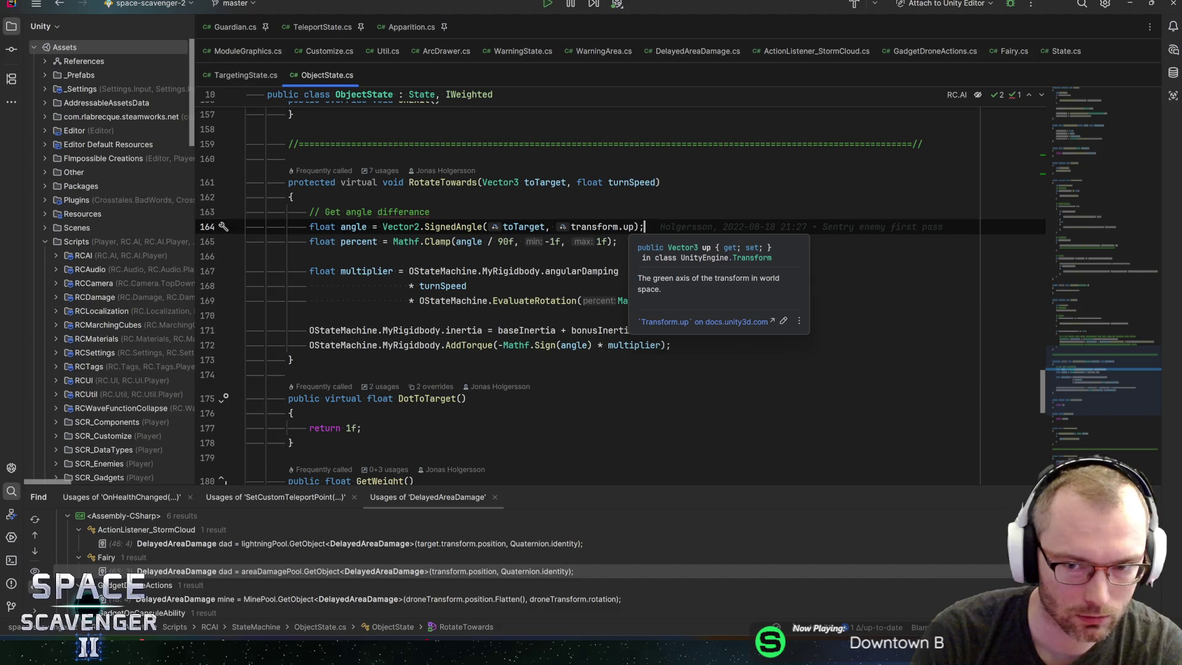
{"action": "left_click", "coordinate": [367, 227]}
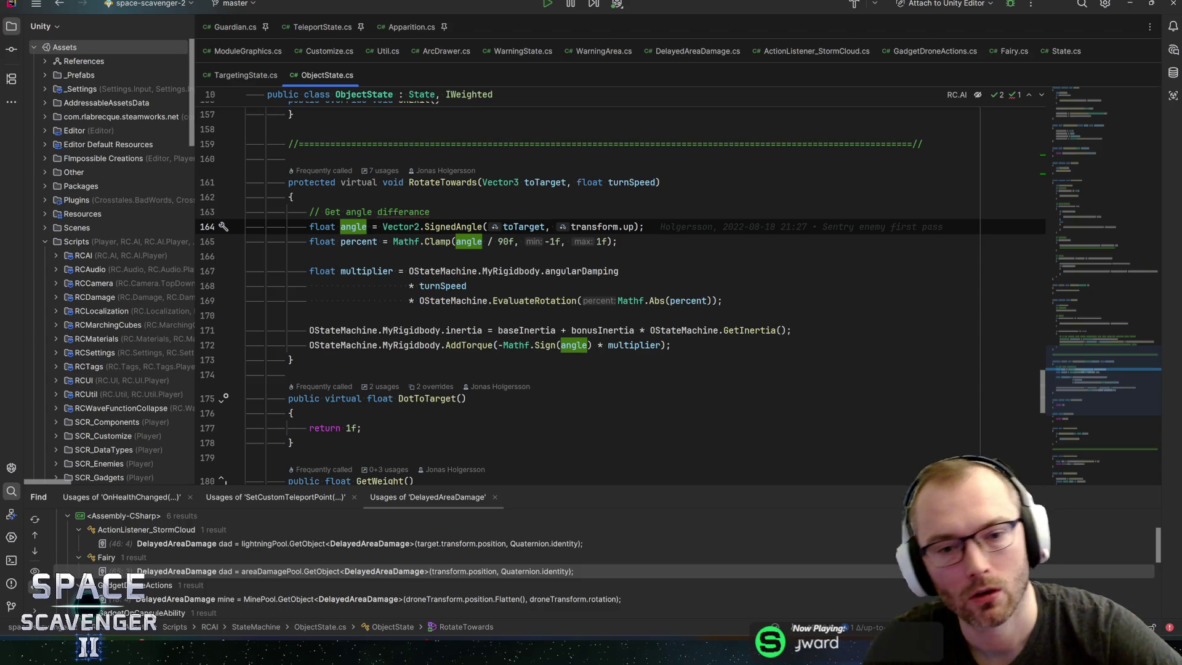
Step: Inspect angularDamping on line 167 and EvaluateRotation on line 169, then return to Unity
{"action": "left_click", "coordinate": [461, 271]}
{"action": "left_click", "coordinate": [581, 271]}
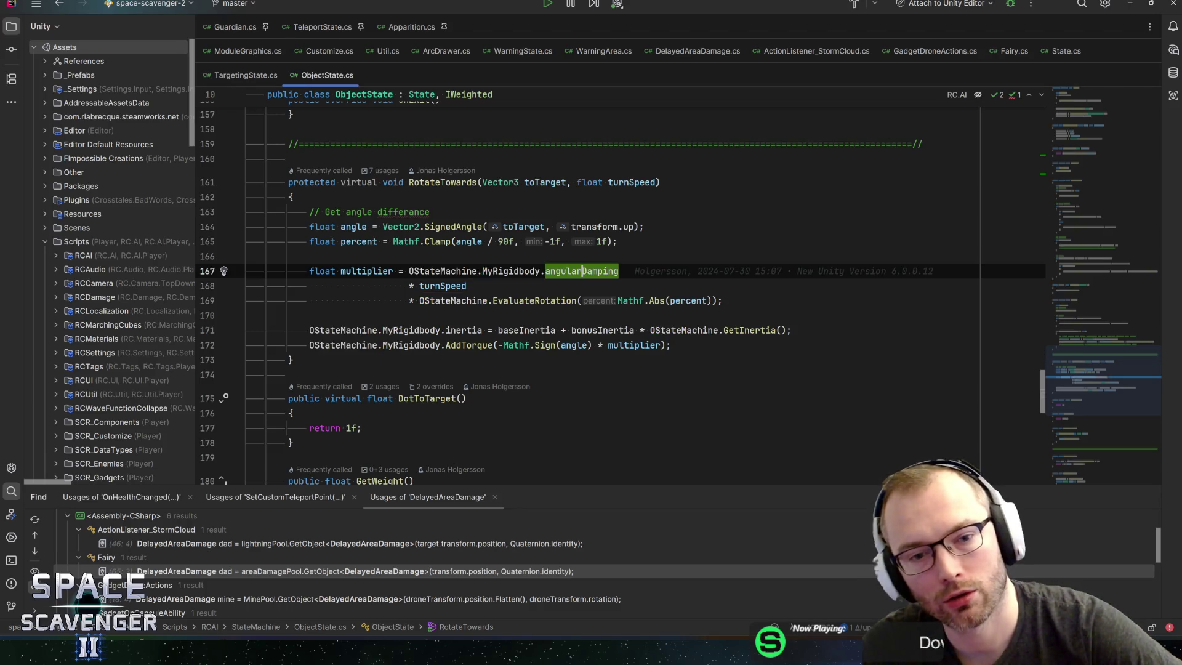
{"action": "mouse_move", "coordinate": [582, 271]}
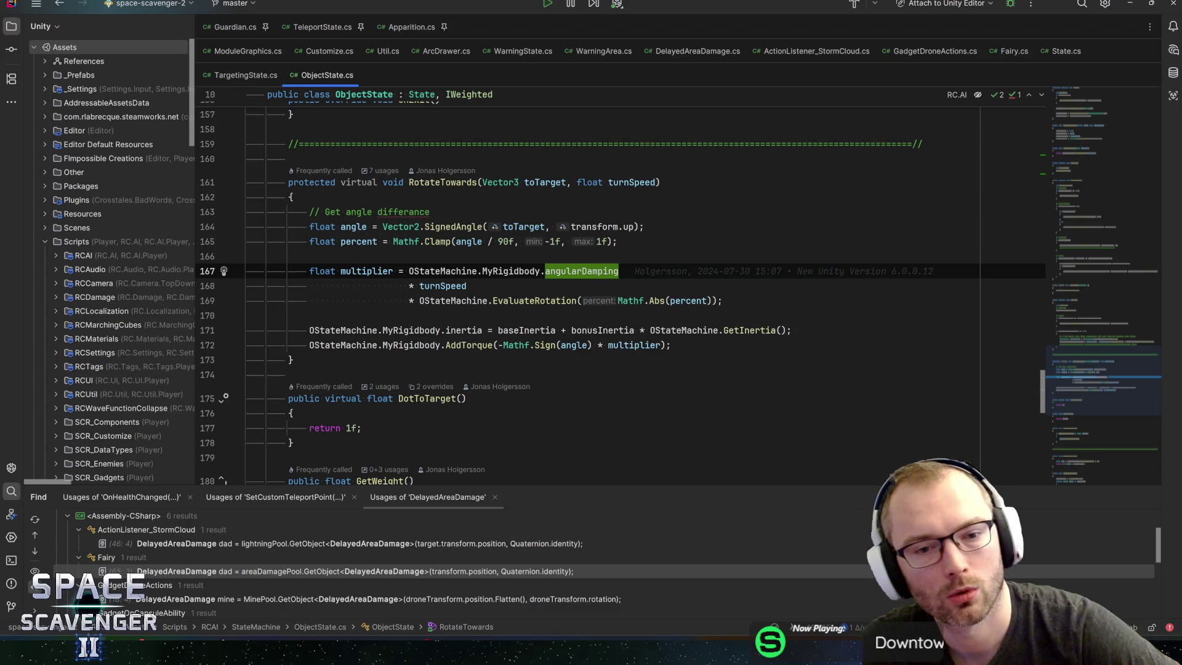
{"action": "left_click", "coordinate": [482, 300]}
{"action": "left_click", "coordinate": [509, 300]}
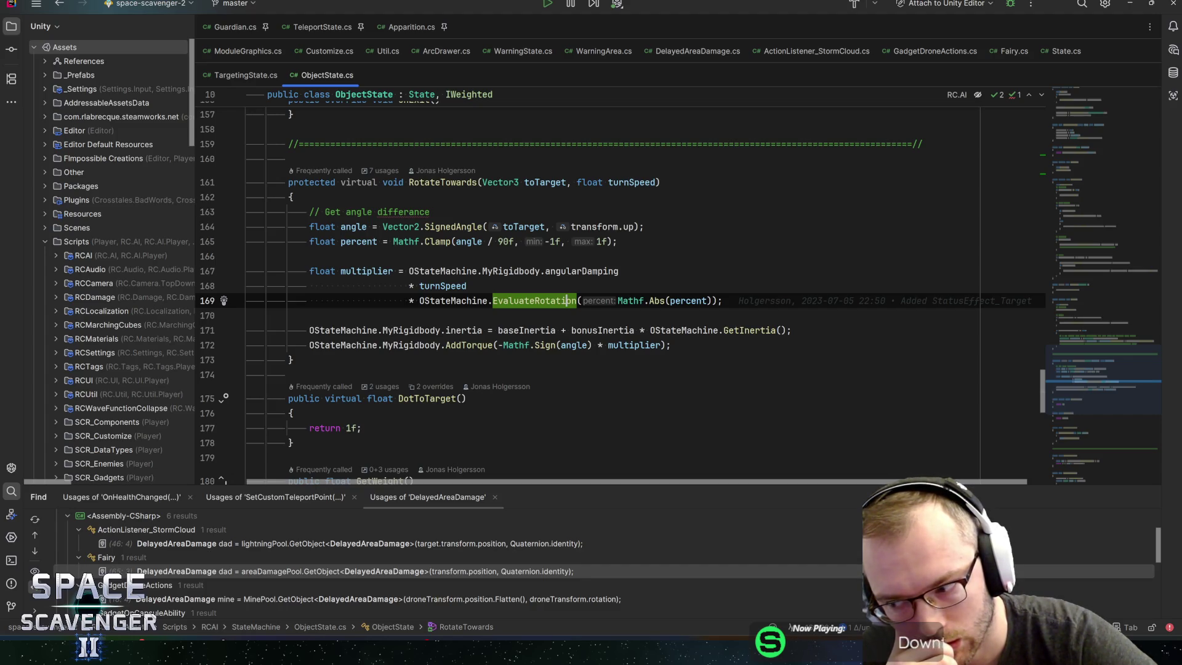
{"action": "key", "text": "End"}
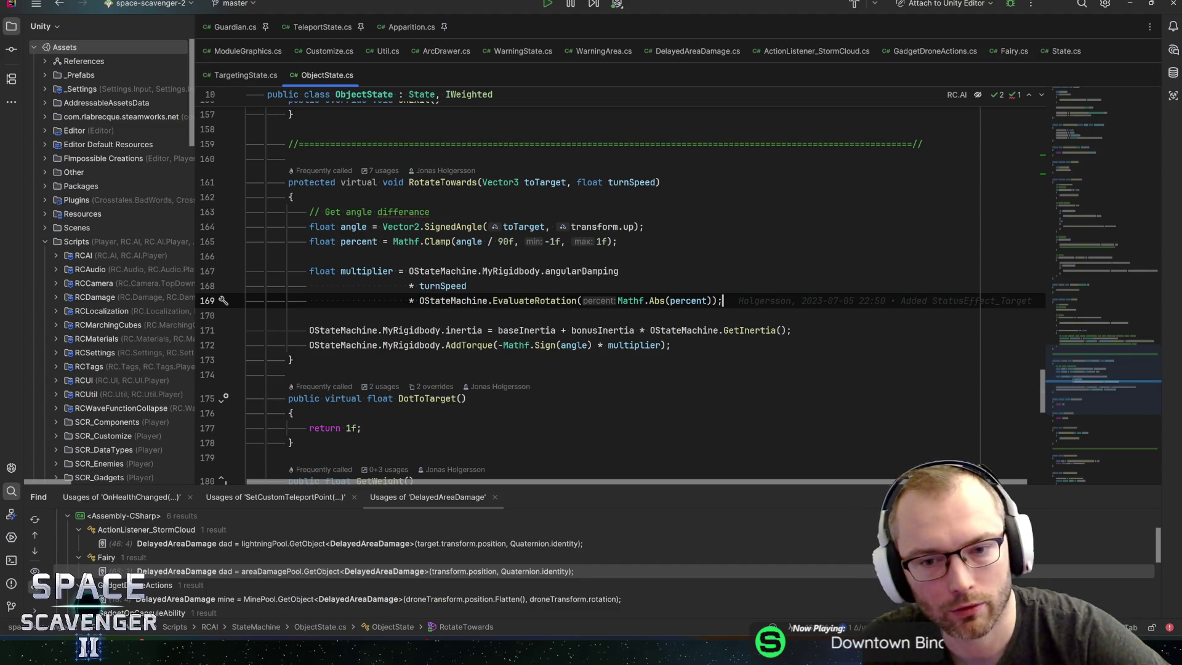
{"action": "key", "text": "alt+Tab"}
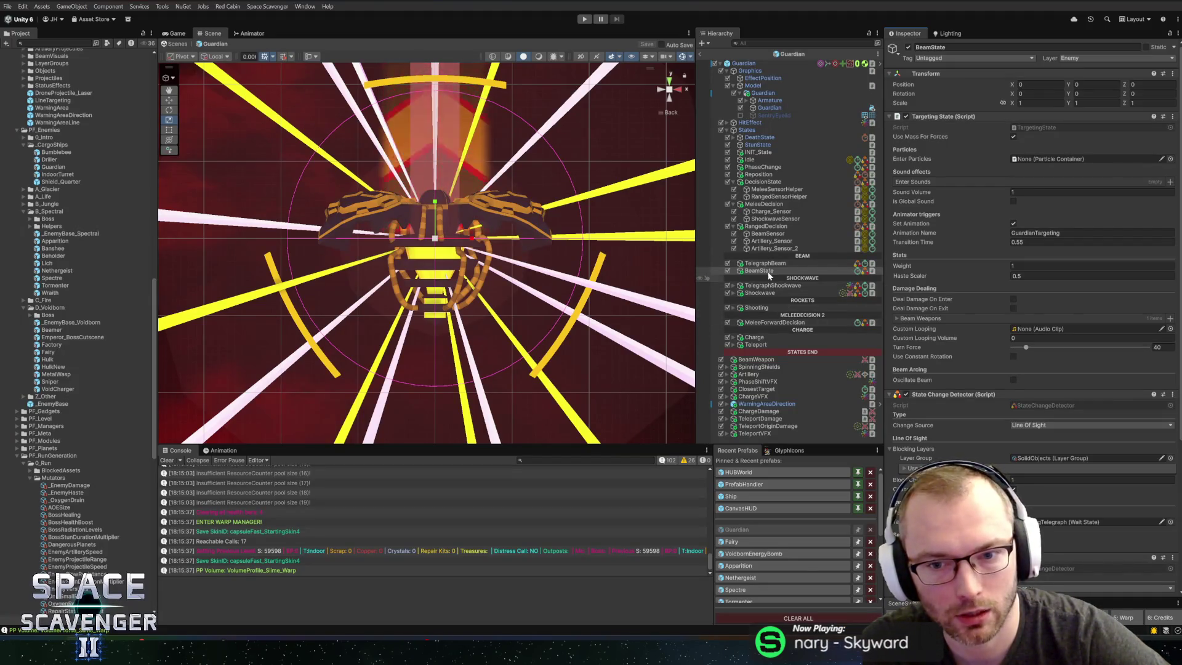
Step: Set the root Guardian's Enemy State Rotate Curve to the flat preset and exit Prefab Mode
{"action": "left_click", "coordinate": [744, 63]}
{"action": "scroll", "coordinate": [972, 407], "scroll_direction": "down", "scroll_amount": 3}
{"action": "scroll", "coordinate": [970, 412], "scroll_direction": "down", "scroll_amount": 2}
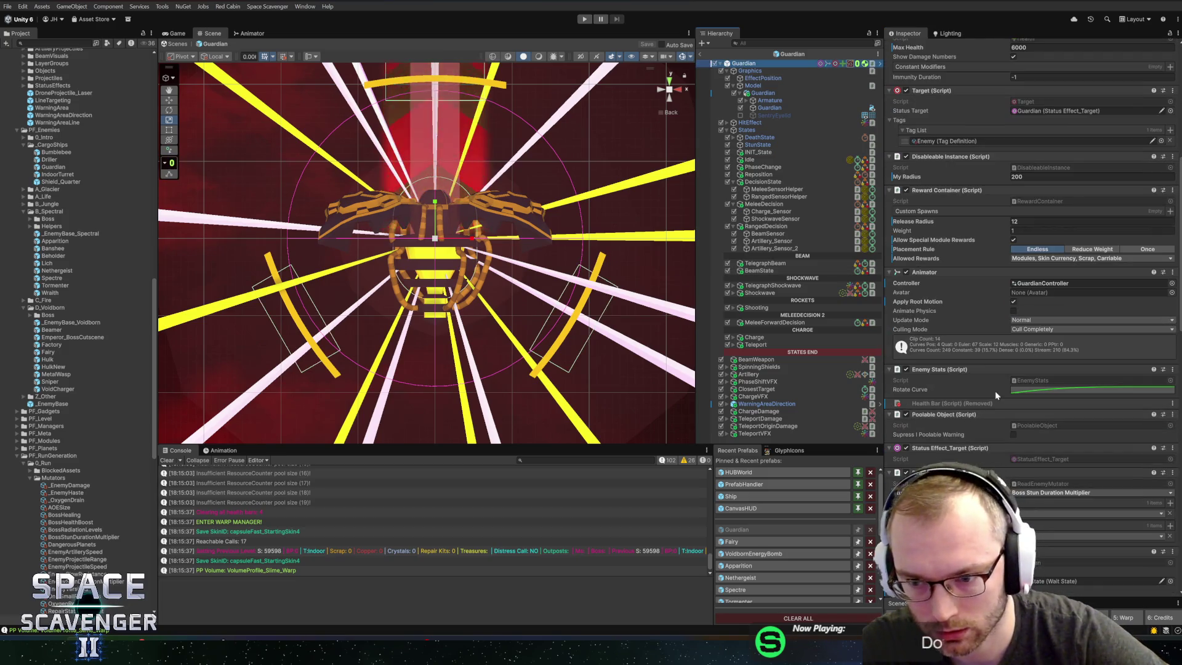
{"action": "left_click", "coordinate": [1015, 390]}
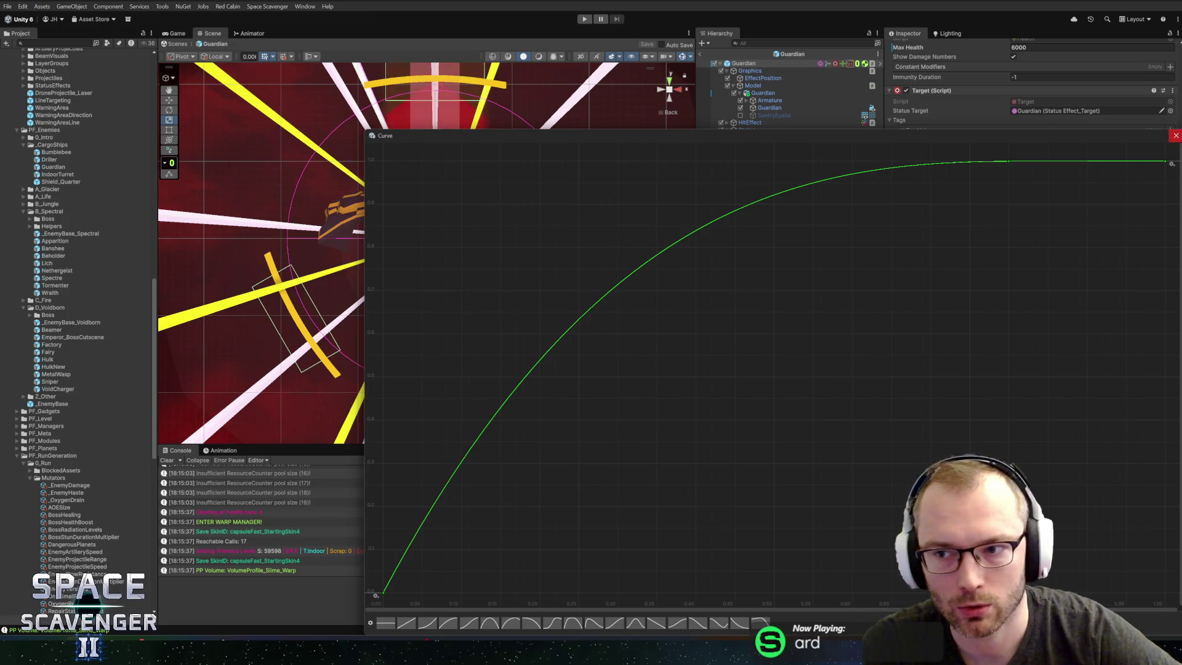
{"action": "key", "text": "Escape"}
{"action": "right_click", "coordinate": [1000, 392]}
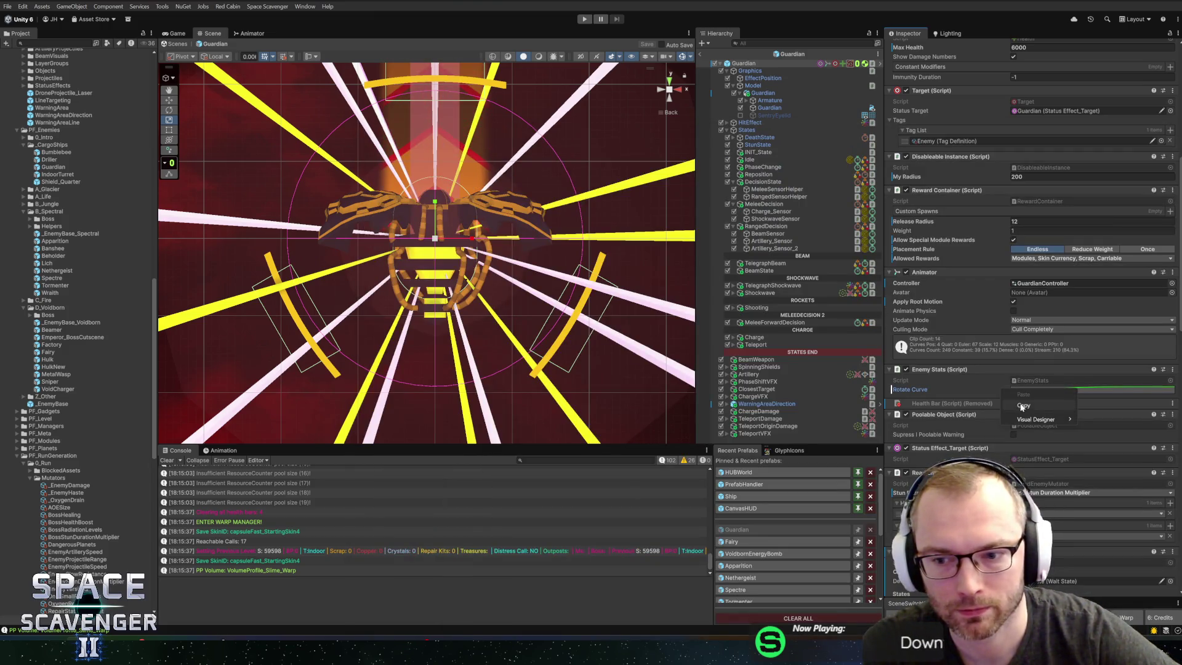
{"action": "left_click", "coordinate": [1023, 405]}
{"action": "left_click", "coordinate": [1089, 389]}
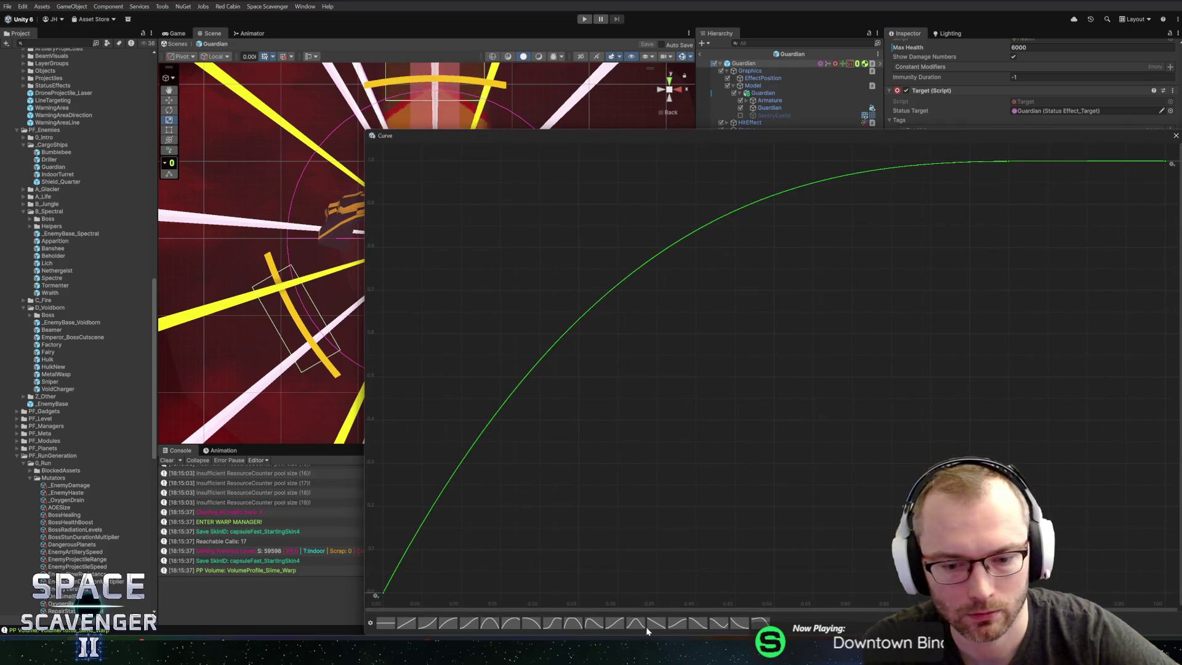
{"action": "left_click", "coordinate": [385, 623]}
{"action": "left_click", "coordinate": [1175, 135]}
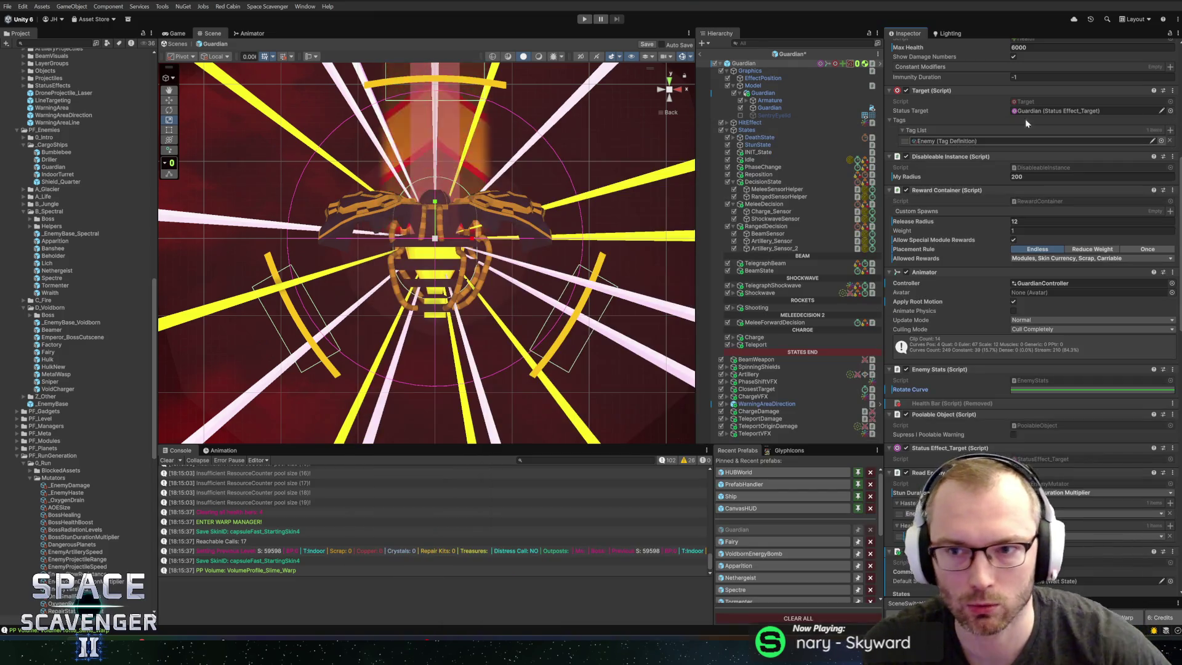
{"action": "left_click", "coordinate": [699, 54]}
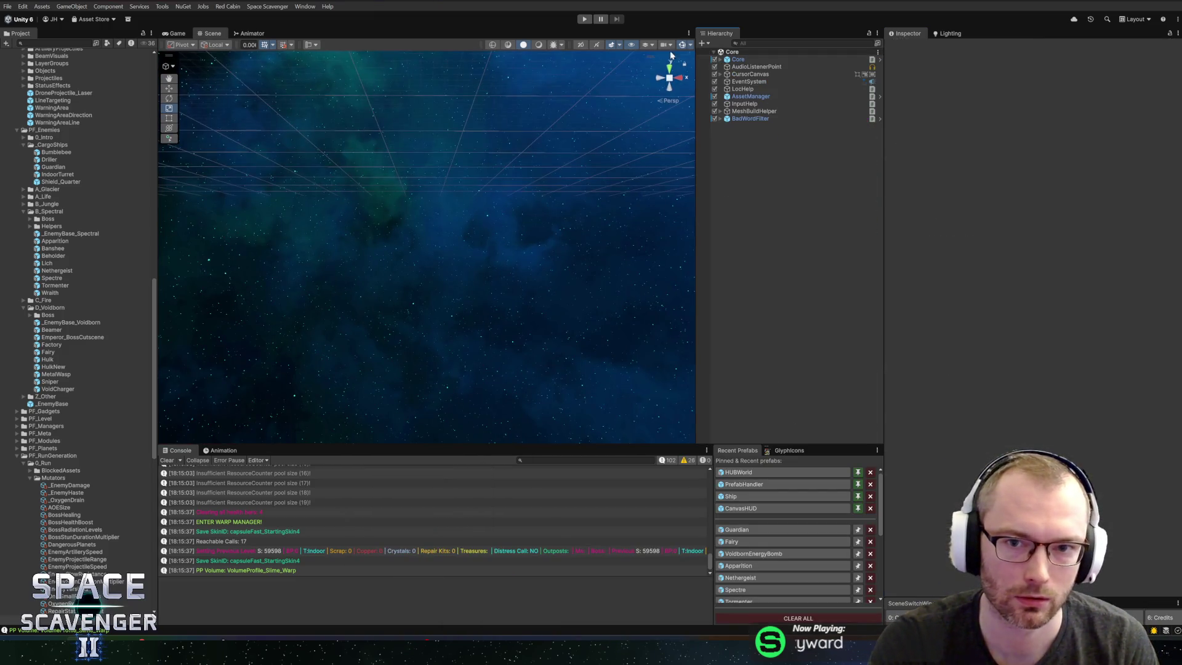
{"action": "left_click", "coordinate": [582, 20]}
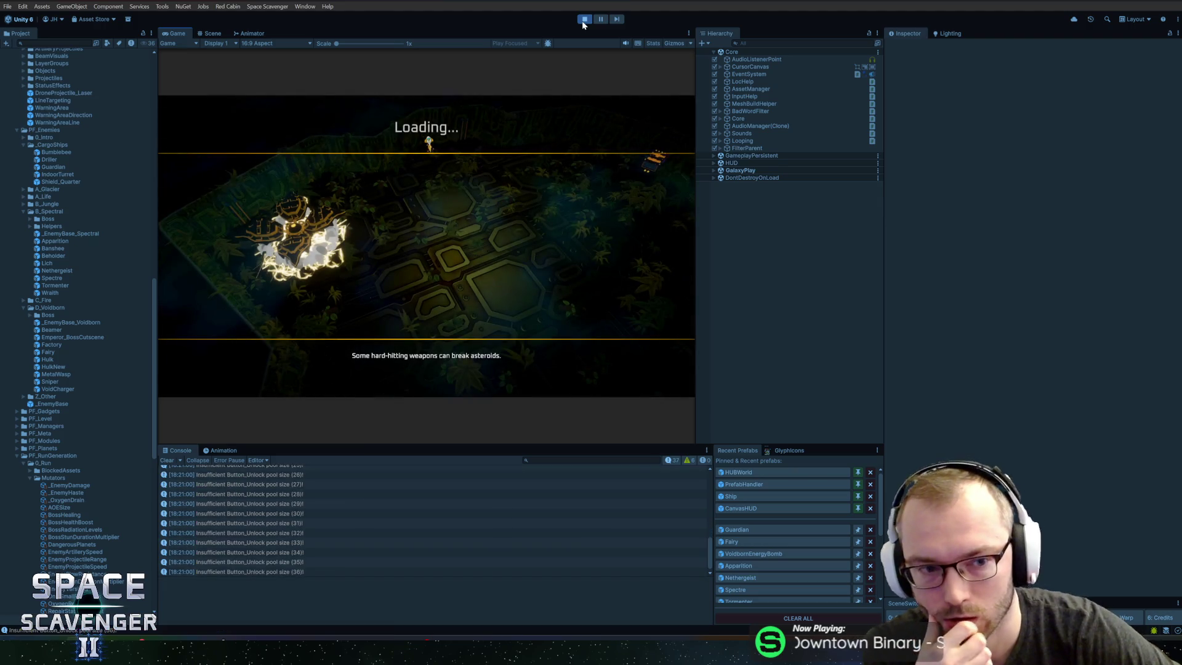
{"action": "key", "text": "shift+space"}
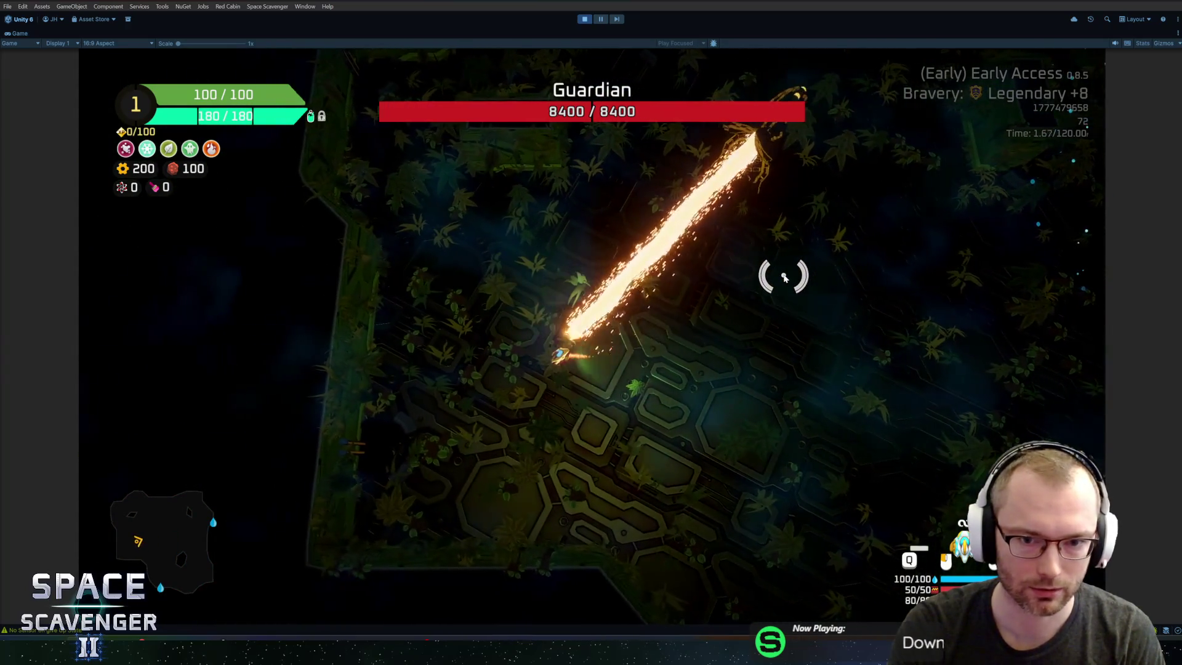
{"action": "key", "text": "ctrl+p"}
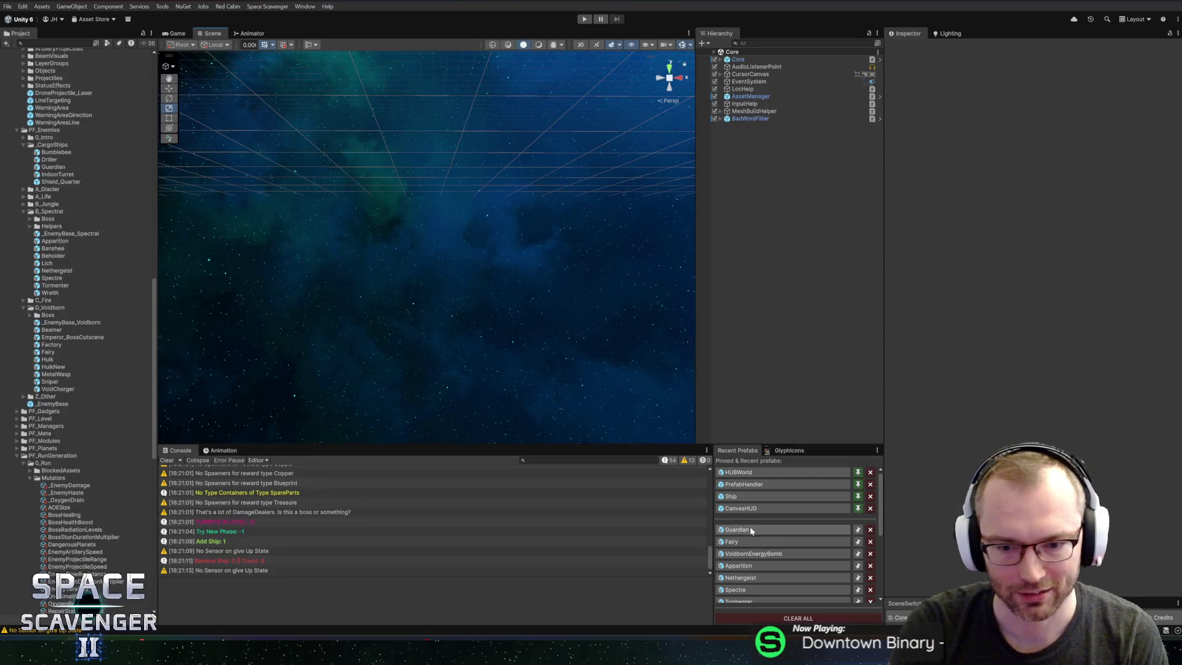
{"action": "left_click", "coordinate": [749, 529]}
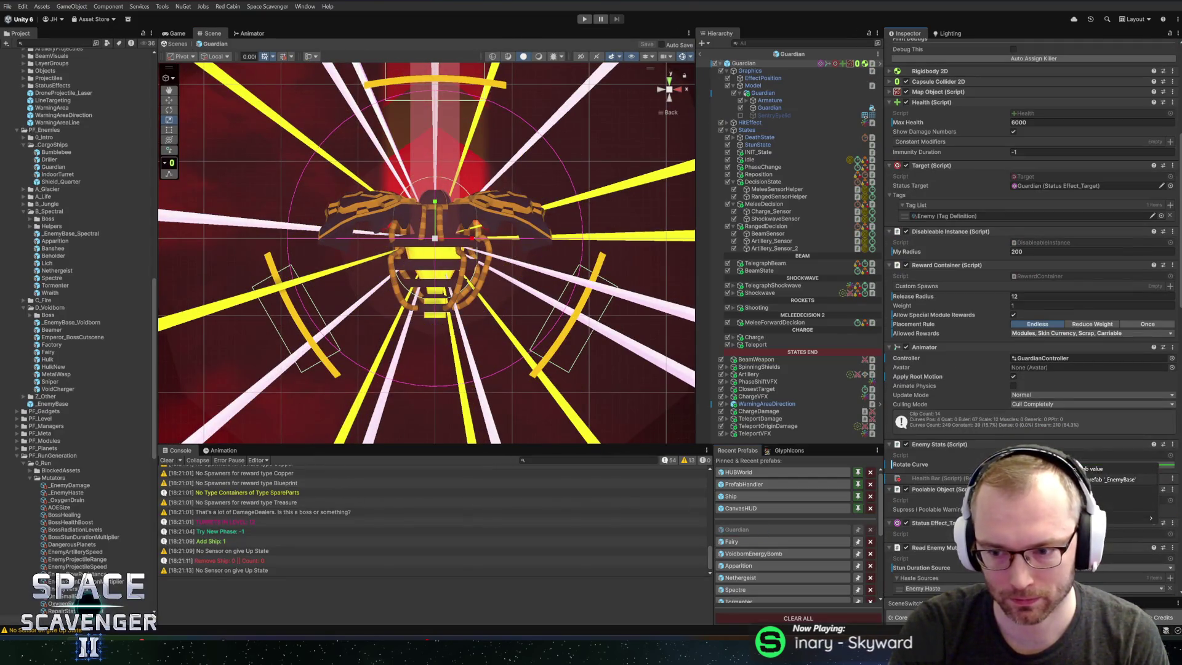
{"action": "key", "text": "Escape"}
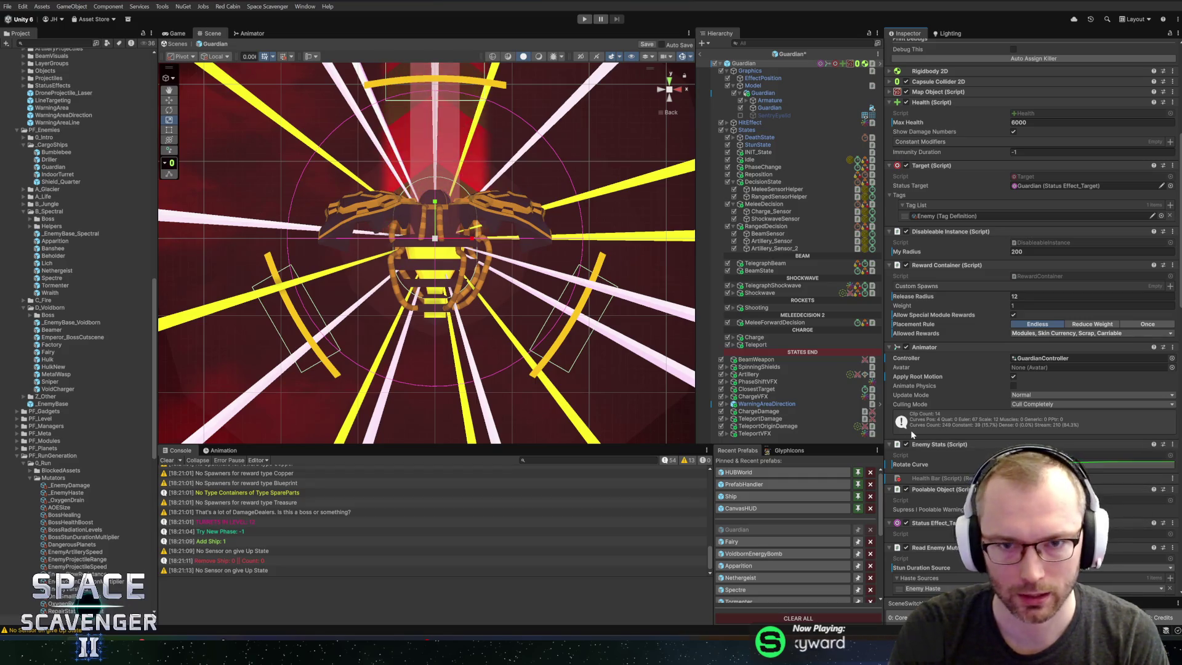
Step: Resolve the Rotate Curve prefab override, then view the Guardian.prefab change in GitHub Desktop
{"action": "right_click", "coordinate": [914, 466]}
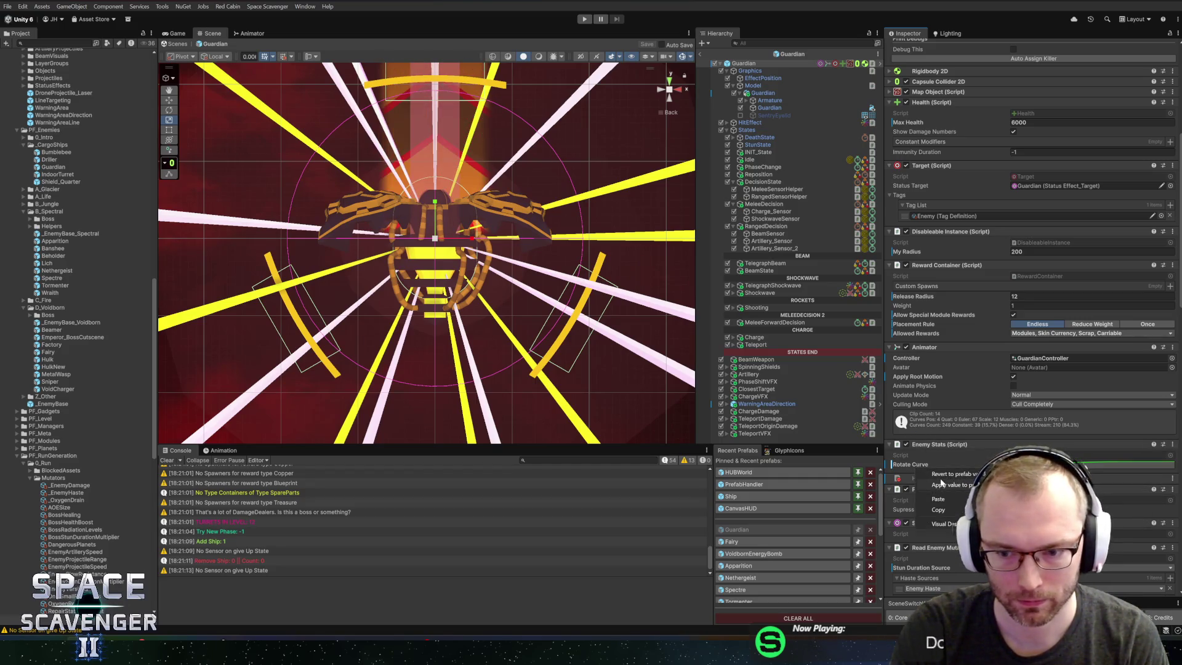
{"action": "left_click", "coordinate": [940, 474]}
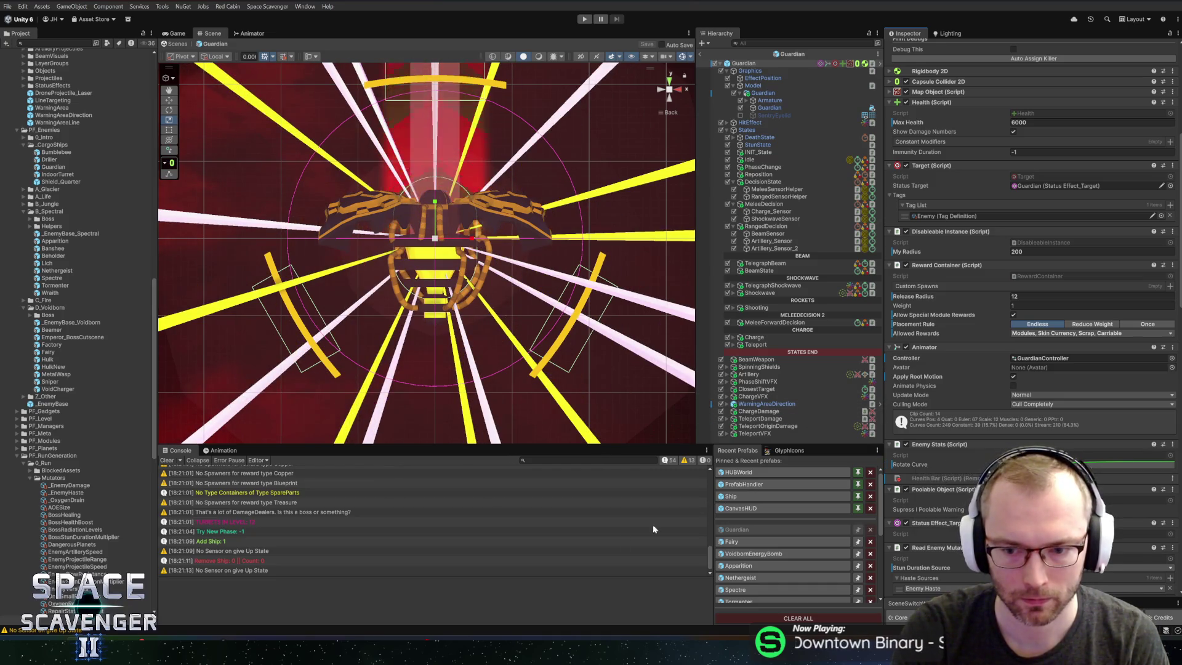
{"action": "left_click", "coordinate": [203, 652]}
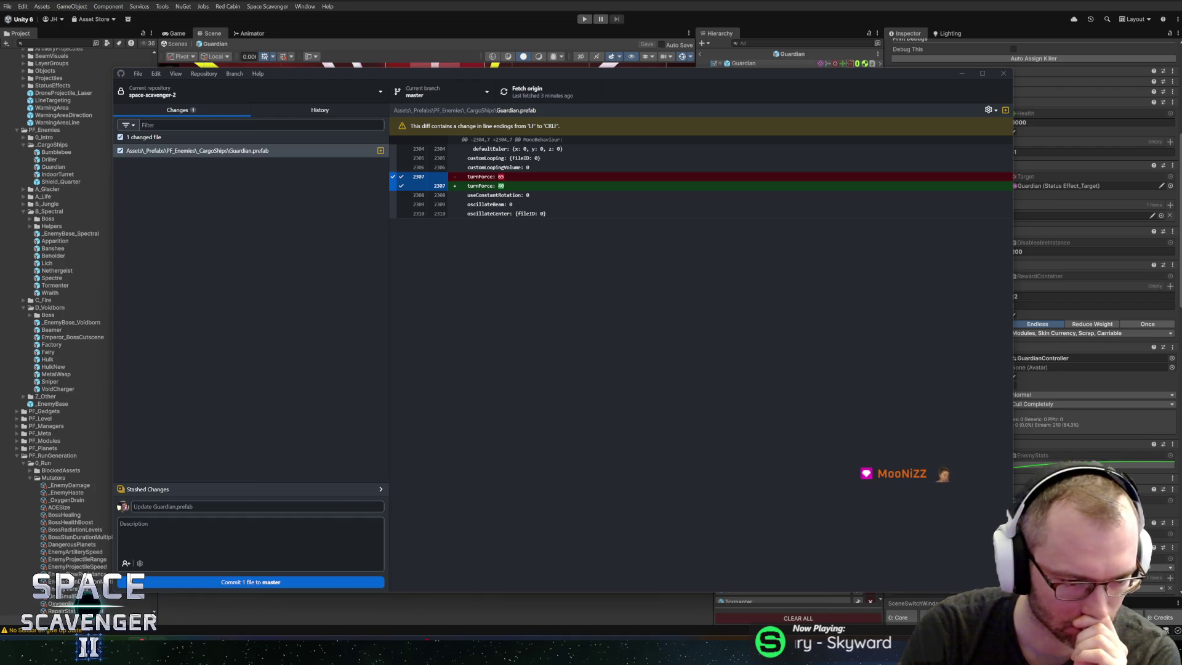
Step: Leave the Guardian.prefab diff uncommitted in GitHub Desktop and return to Unity
{"action": "key", "text": "alt+Tab"}
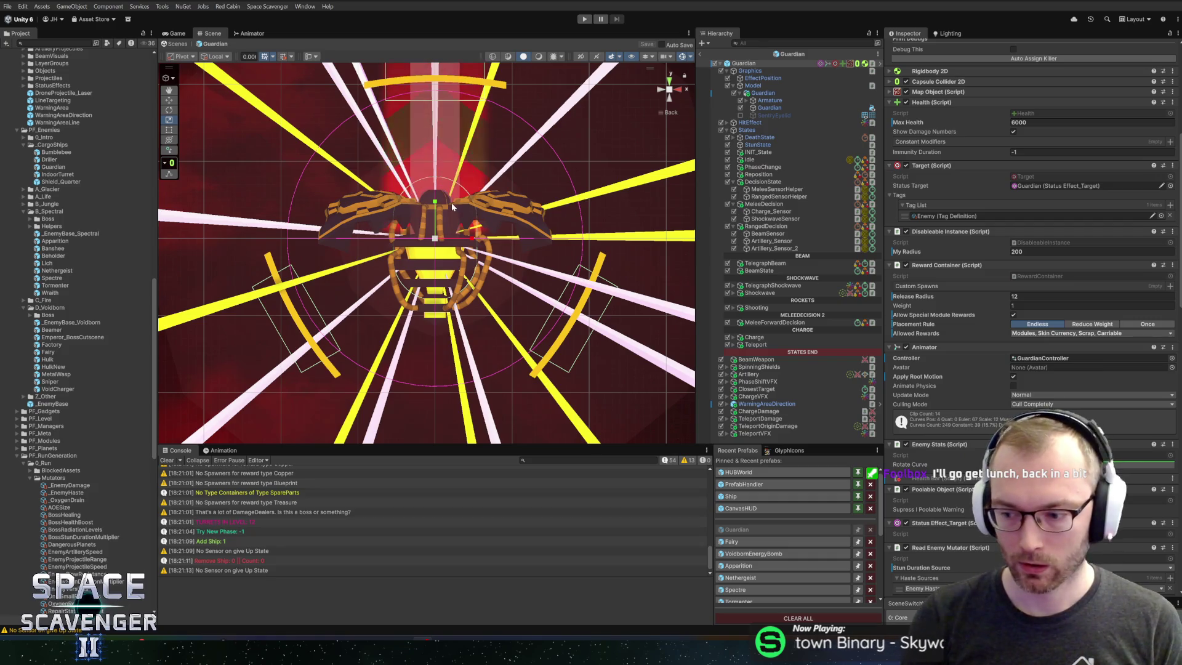
Step: Look over the Guardian (Script) state settings, then bring up the Space Scavenger 2 HacknPlan board
{"action": "scroll", "coordinate": [414, 268], "scroll_direction": "down", "scroll_amount": 2}
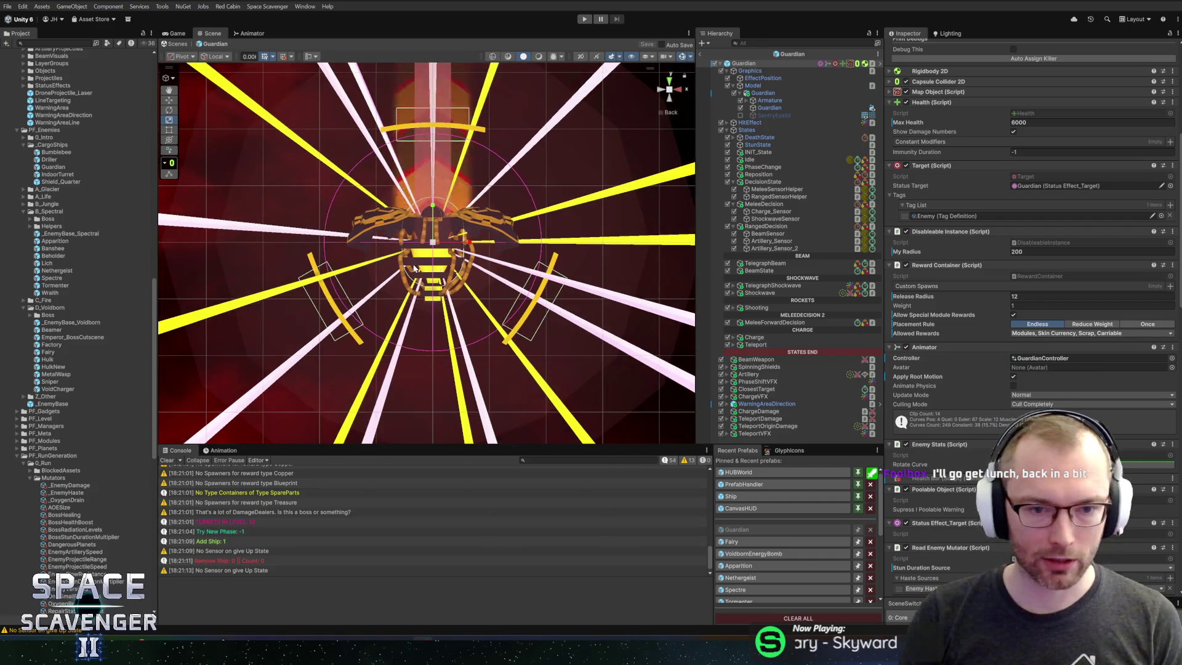
{"action": "scroll", "coordinate": [413, 269], "scroll_direction": "up", "scroll_amount": 3}
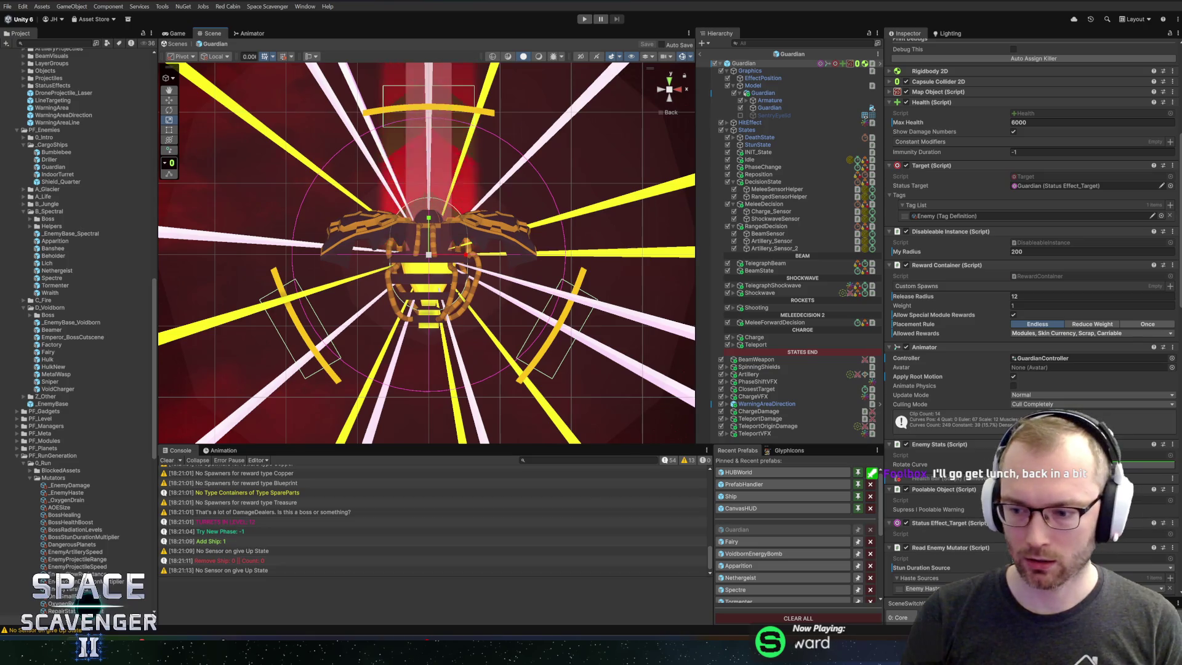
{"action": "scroll", "coordinate": [962, 522], "scroll_direction": "down", "scroll_amount": 8}
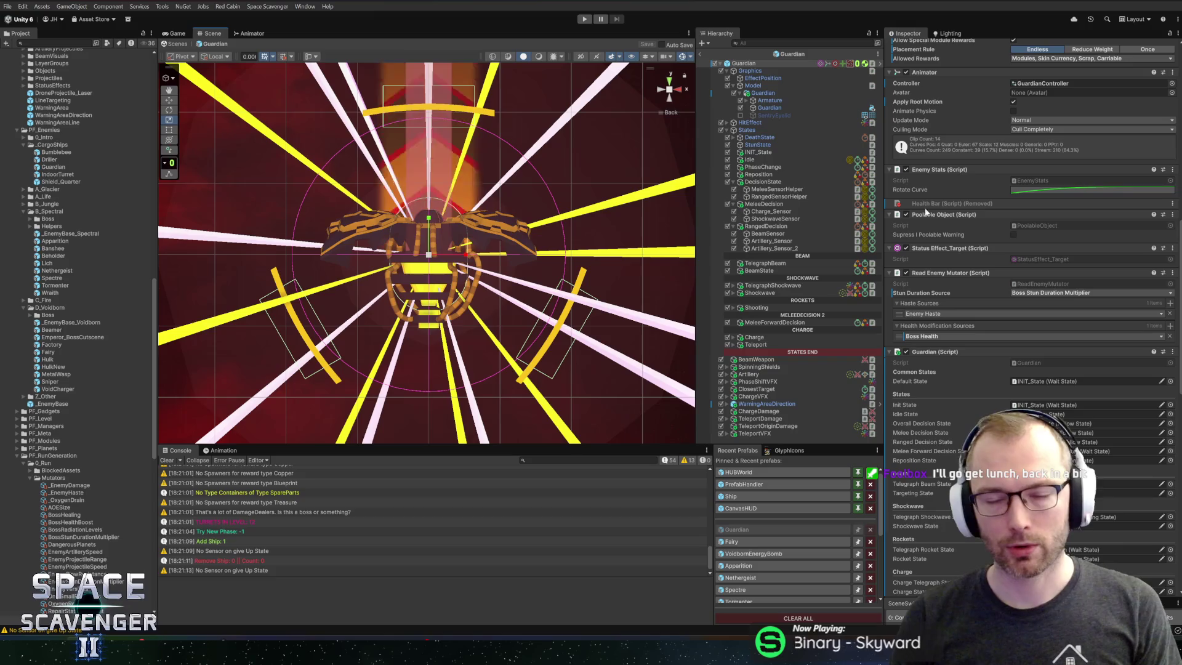
{"action": "left_click", "coordinate": [226, 630]}
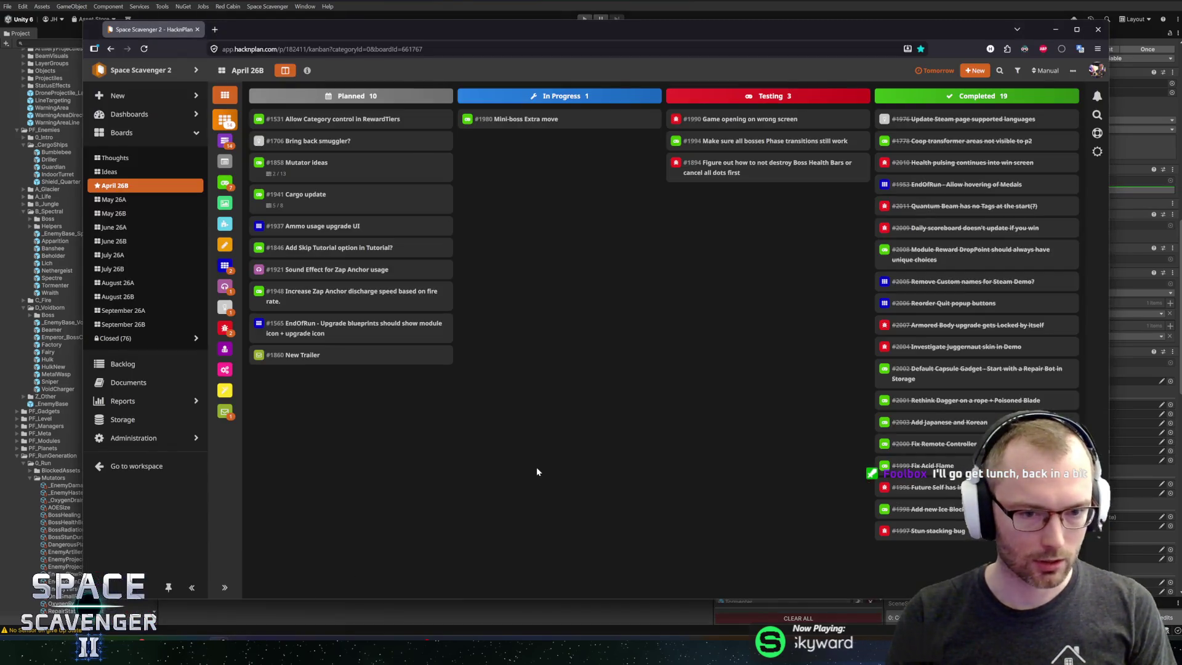
Step: Create the April 26B task 'Make bosses 100% immune to stuns', then return to Unity
{"action": "type", "text": "nMake bosses"}
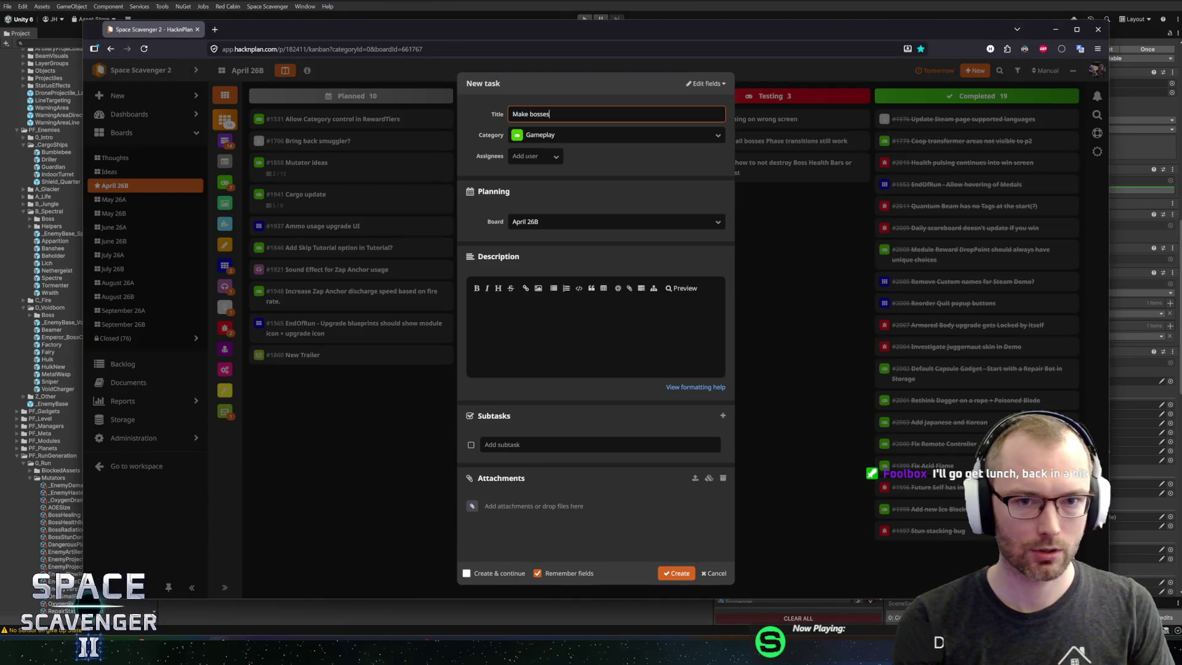
{"action": "type", "text": " 100% "}
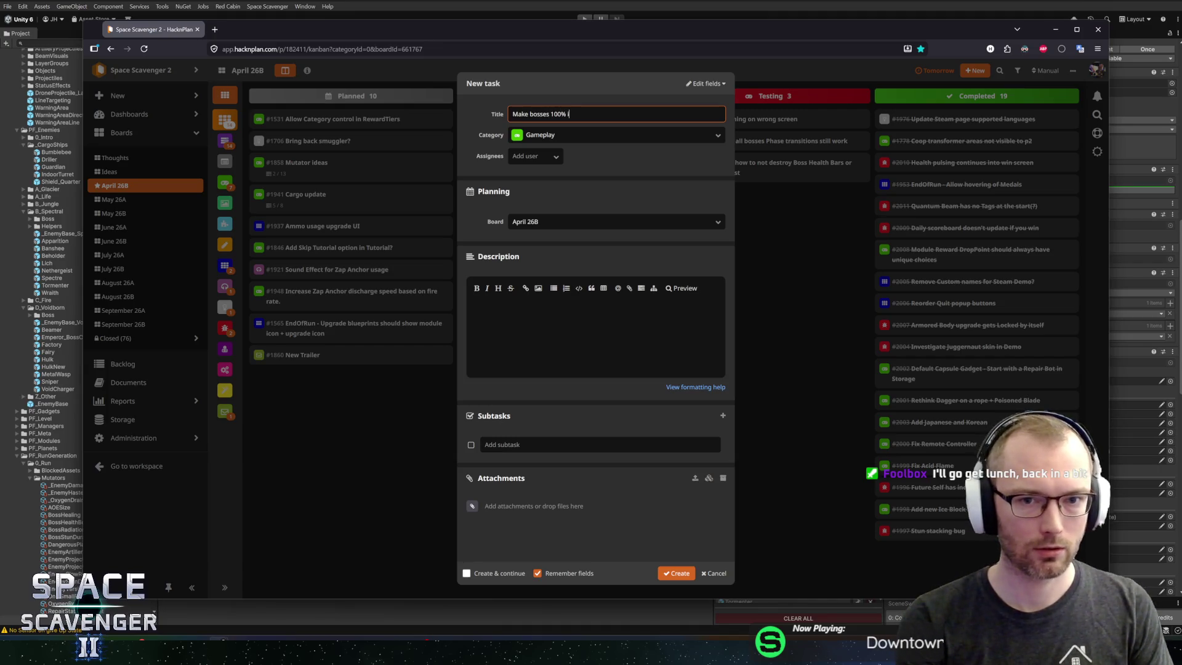
{"action": "type", "text": "tuns"}
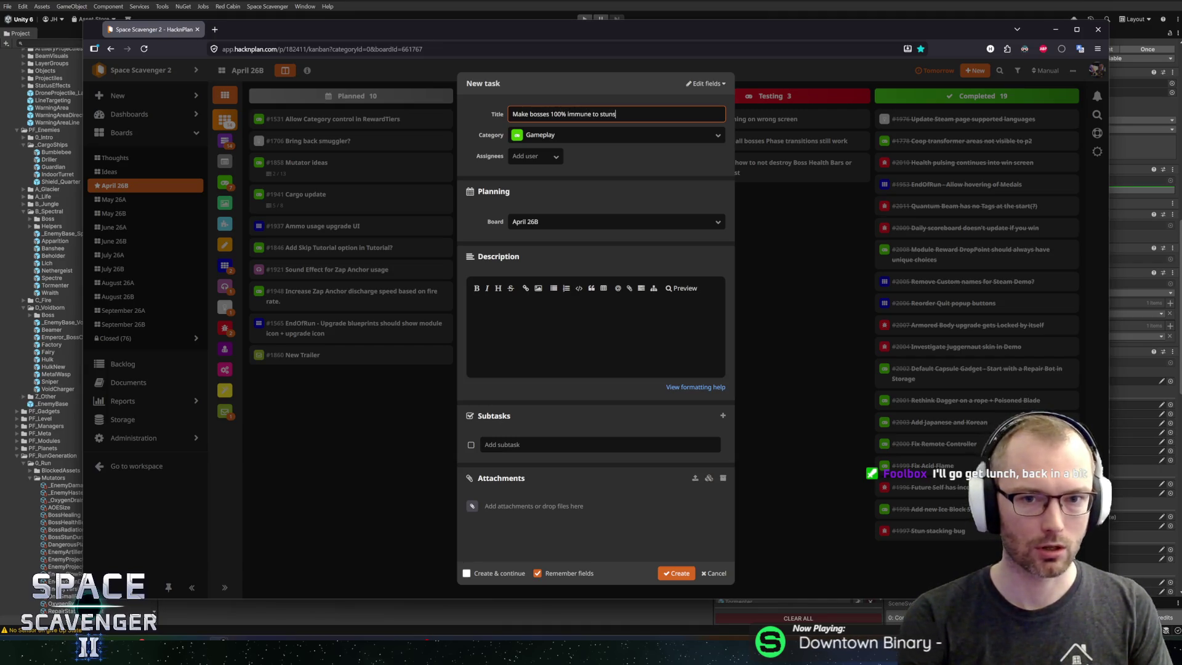
{"action": "key", "text": "Tab"}
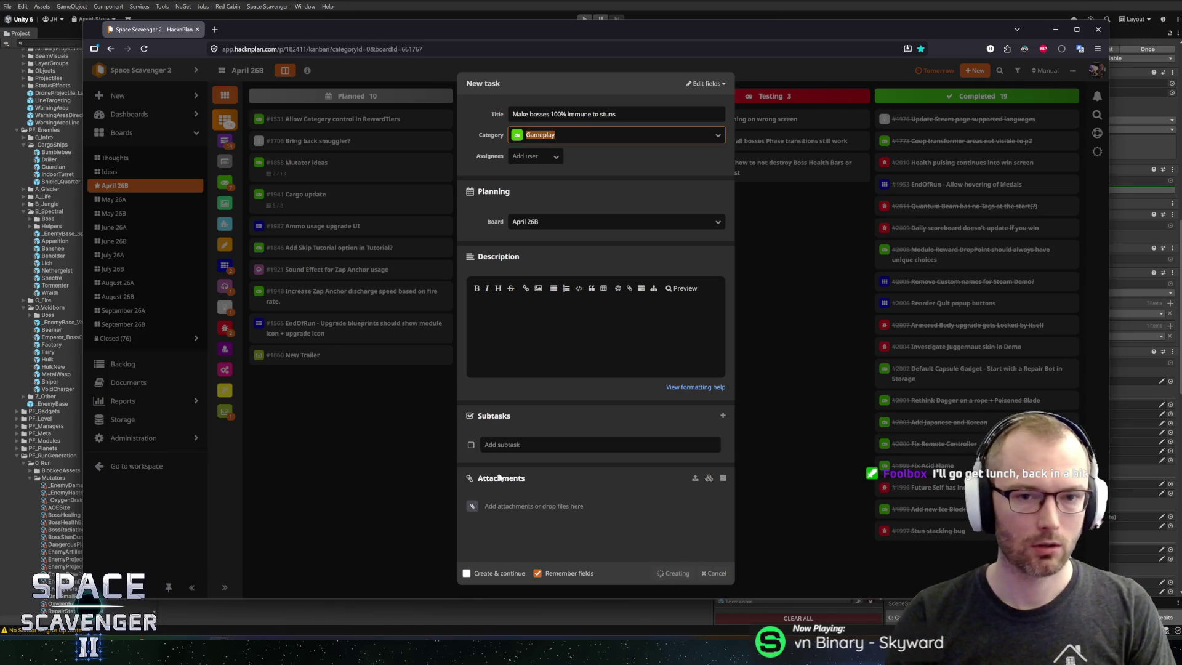
{"action": "key", "text": "Return"}
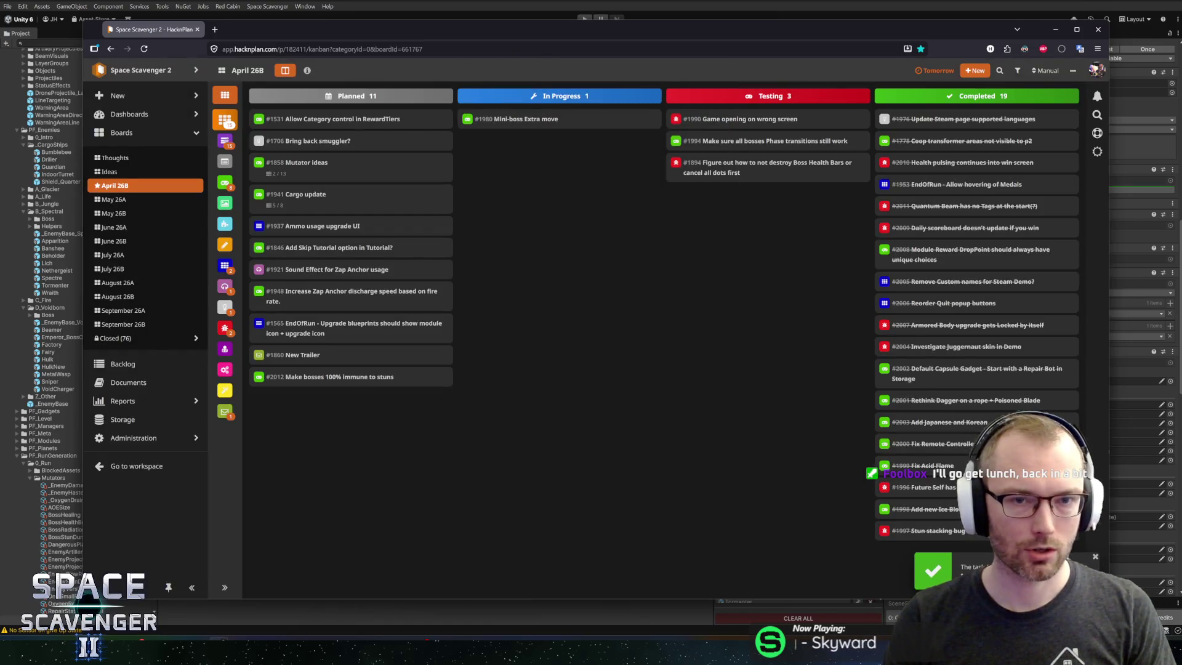
{"action": "key", "text": "alt+Tab"}
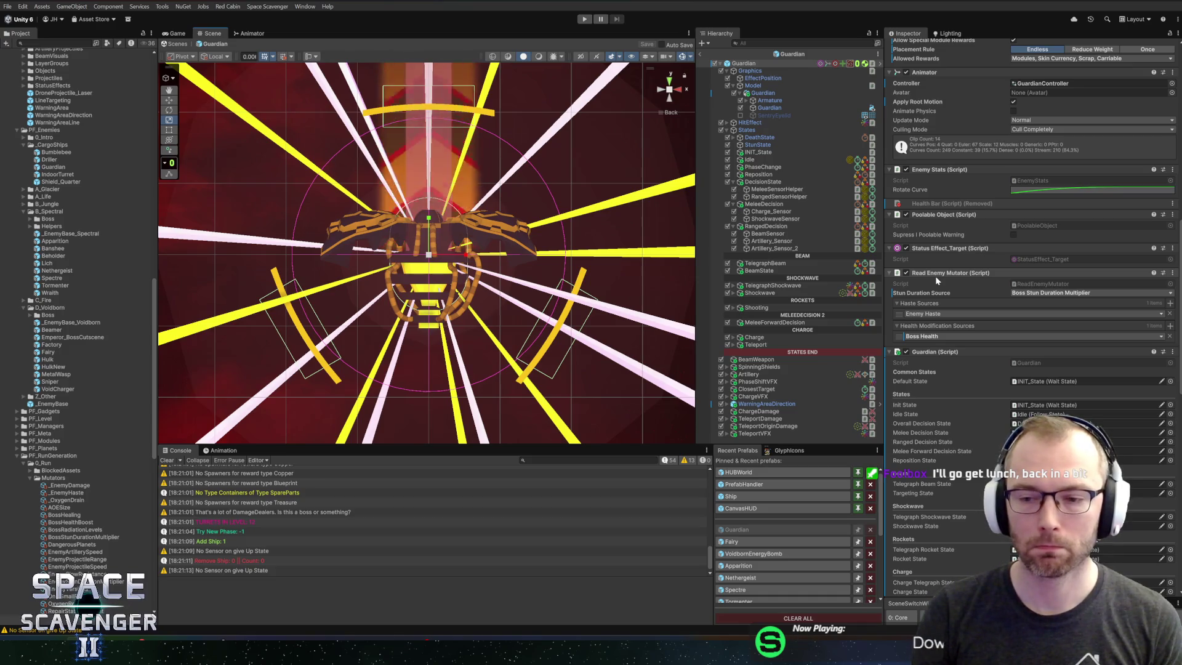
{"action": "scroll", "coordinate": [984, 414], "scroll_direction": "down", "scroll_amount": 3}
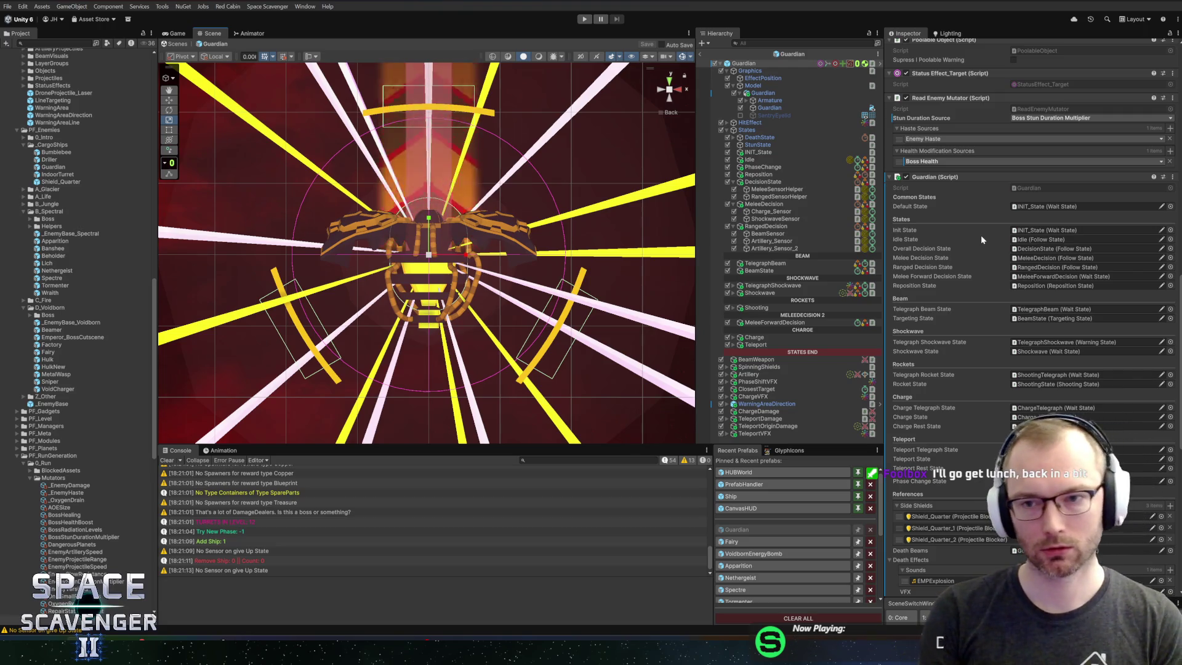
{"action": "left_click", "coordinate": [967, 139]}
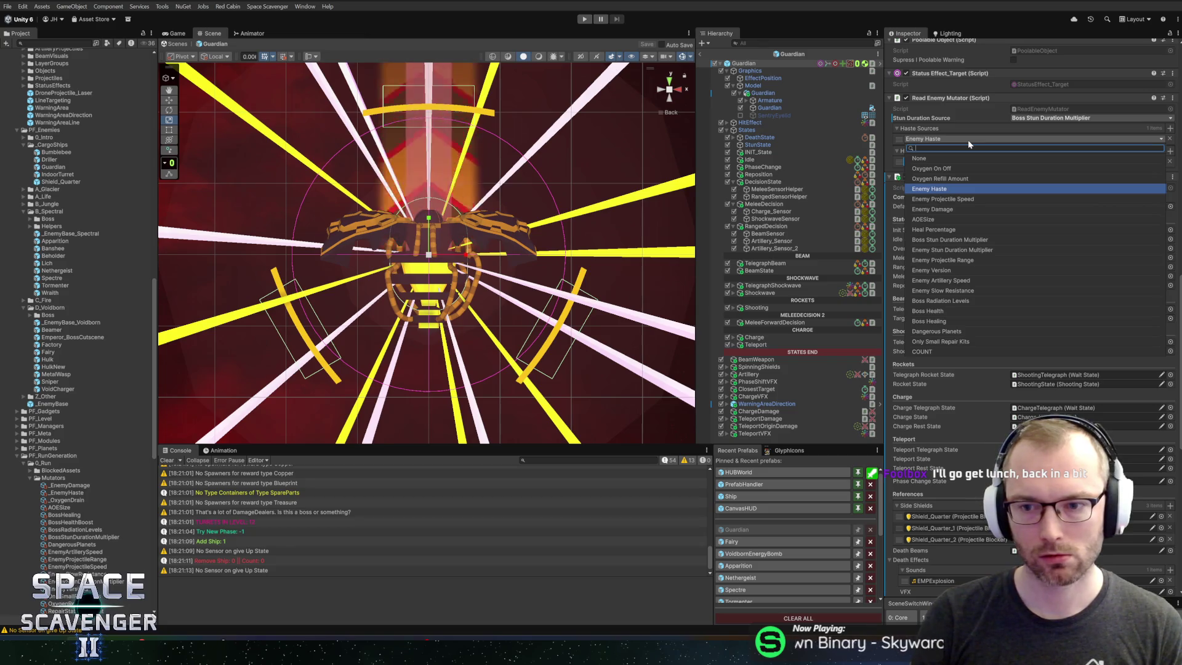
{"action": "left_click", "coordinate": [929, 311]}
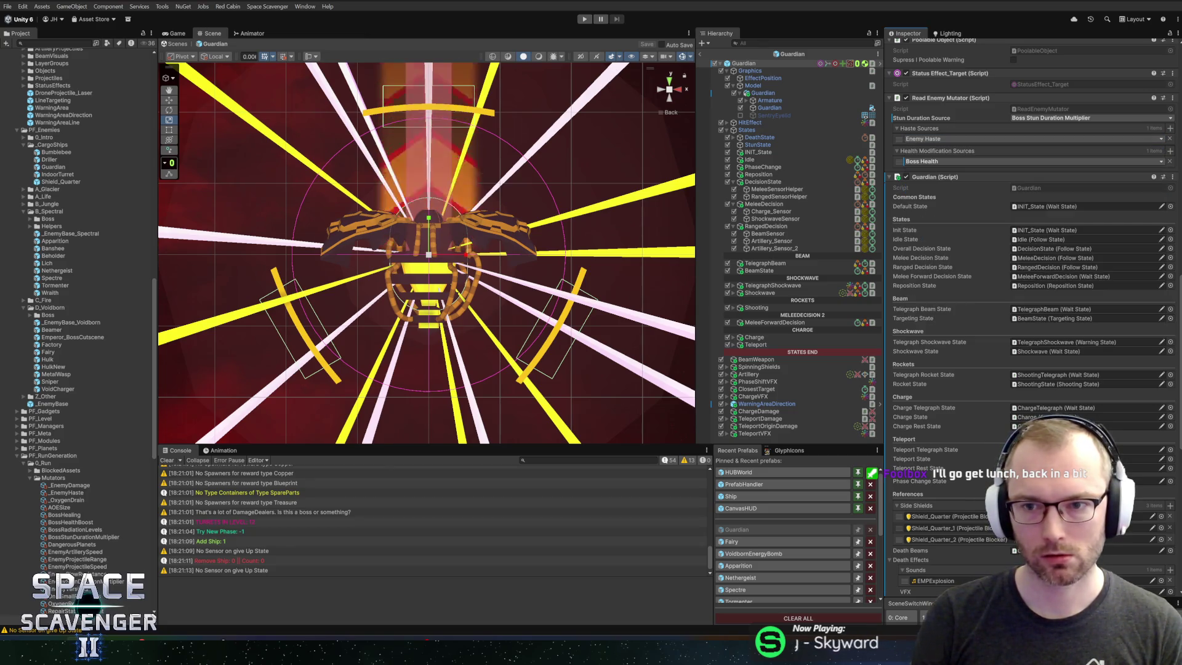
{"action": "key", "text": "alt+Tab"}
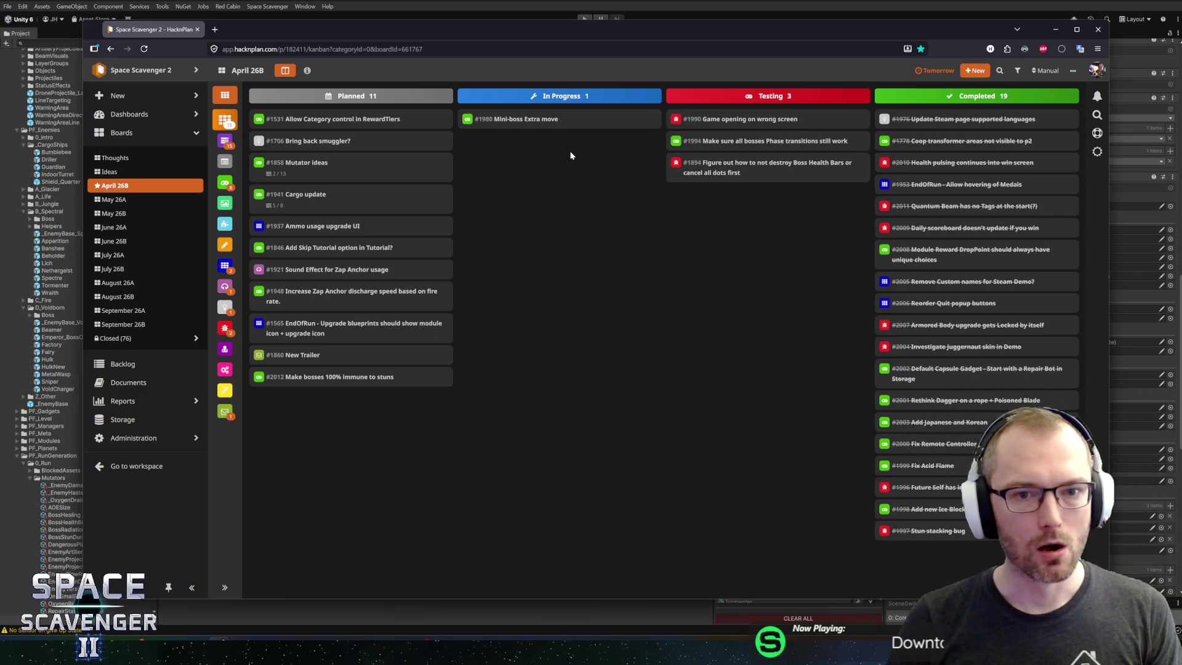
{"action": "key", "text": "alt+Tab"}
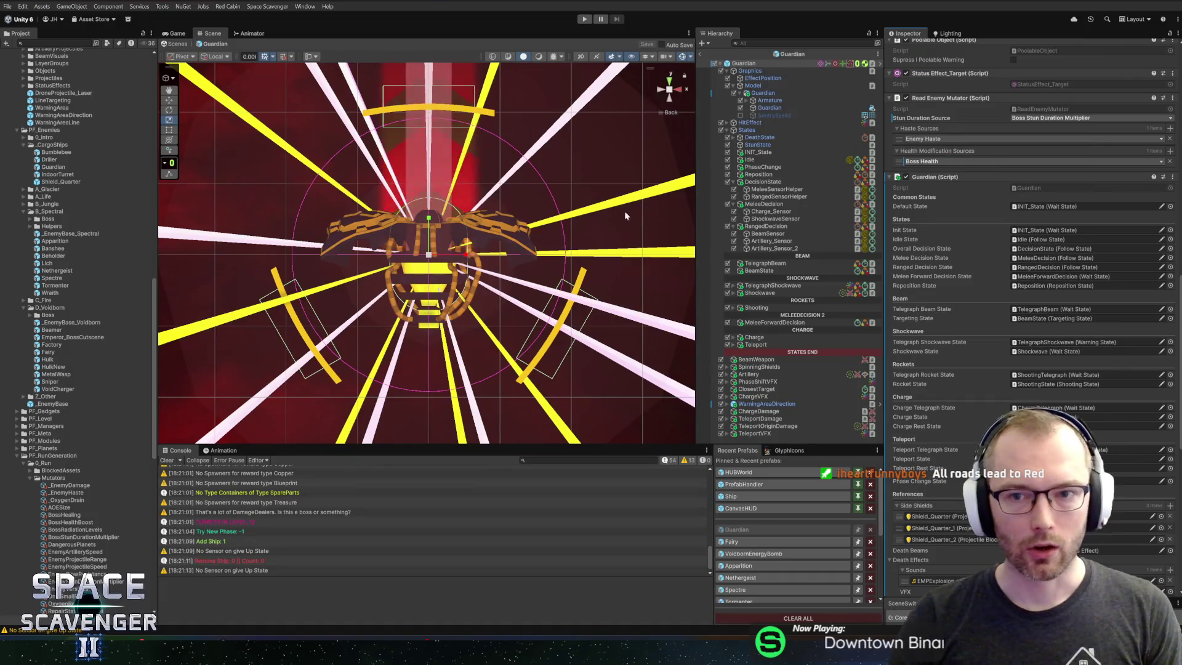
Step: Select the Guardian's TeleportOriginDamage object to see its 15 Electricity damage and pool prefab
{"action": "scroll", "coordinate": [564, 284], "scroll_direction": "down", "scroll_amount": 3}
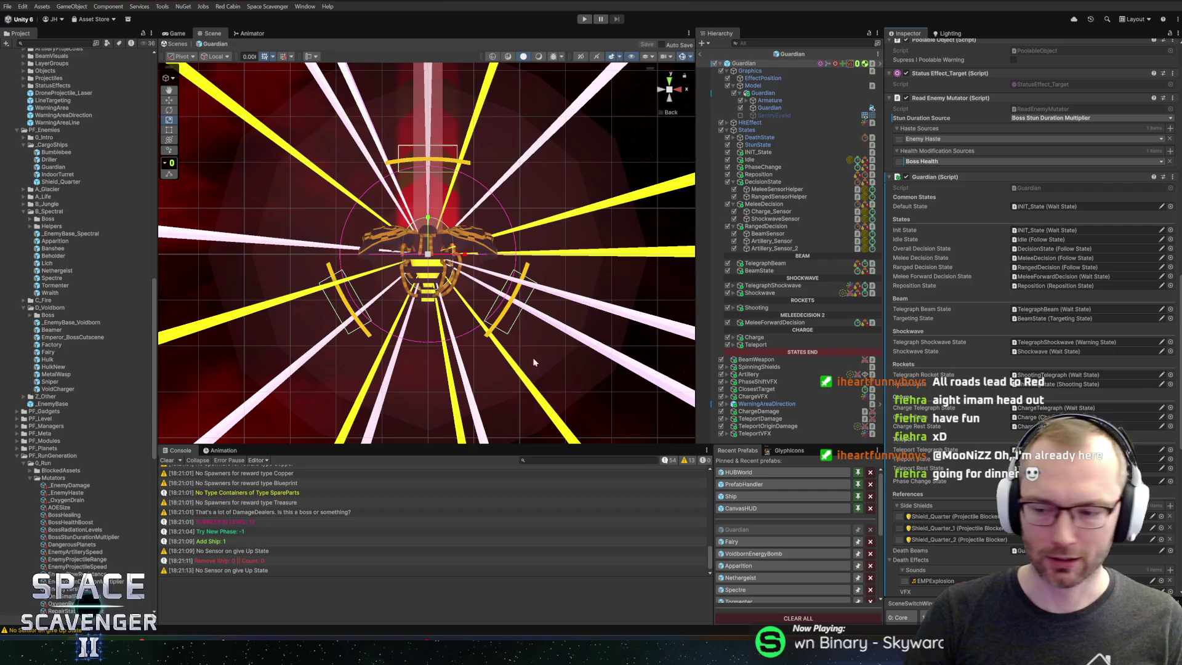
{"action": "scroll", "coordinate": [499, 315], "scroll_direction": "up", "scroll_amount": 4}
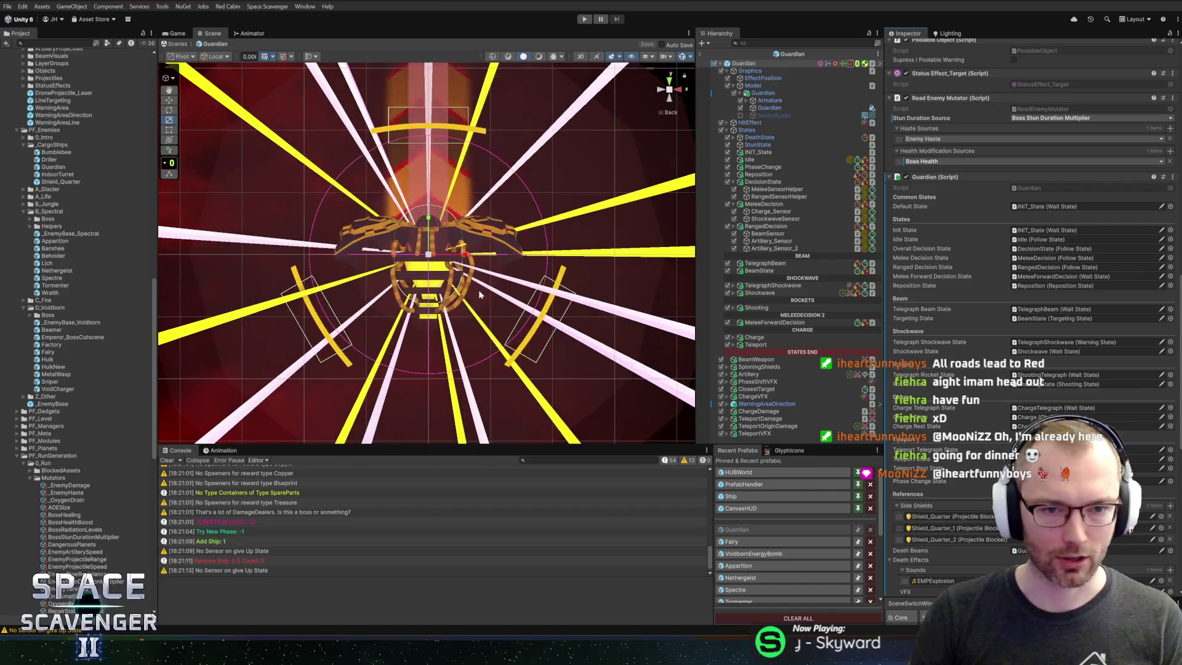
{"action": "scroll", "coordinate": [459, 267], "scroll_direction": "down", "scroll_amount": 2}
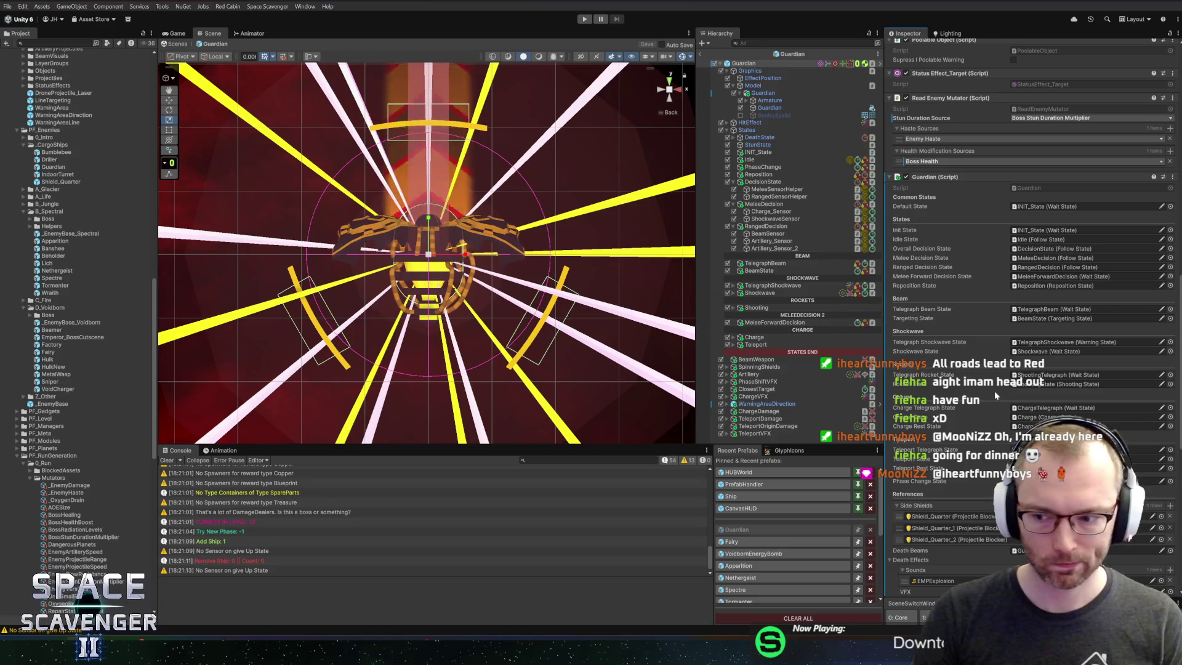
{"action": "scroll", "coordinate": [994, 394], "scroll_direction": "down", "scroll_amount": 12}
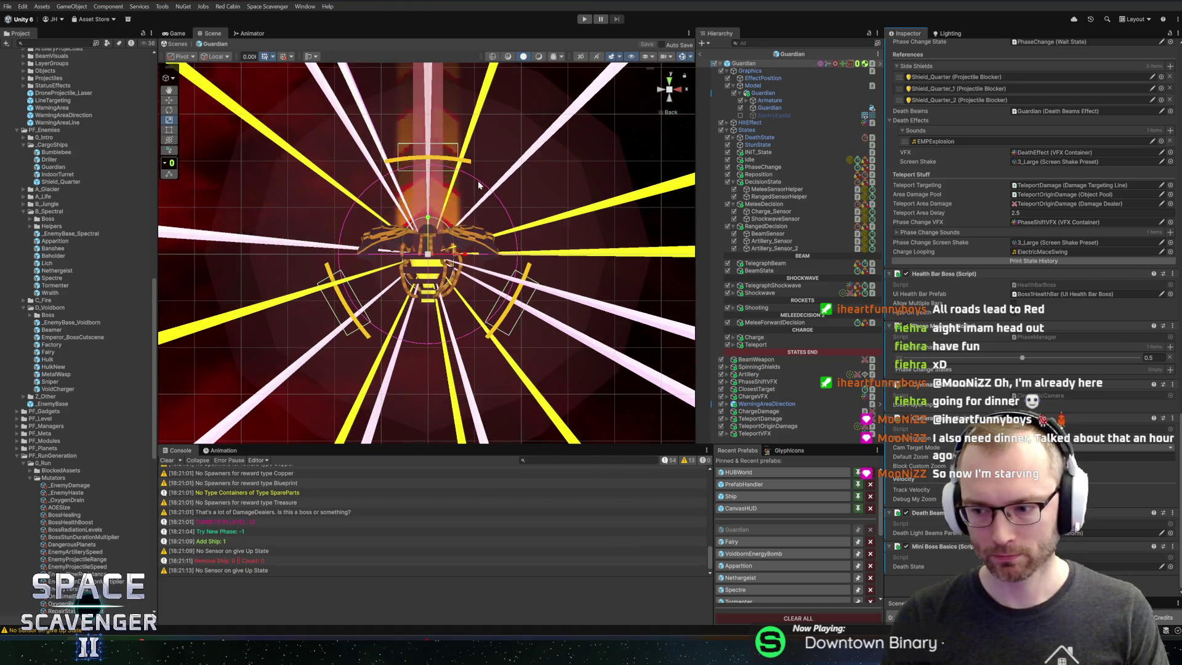
{"action": "scroll", "coordinate": [508, 146], "scroll_direction": "up", "scroll_amount": 2}
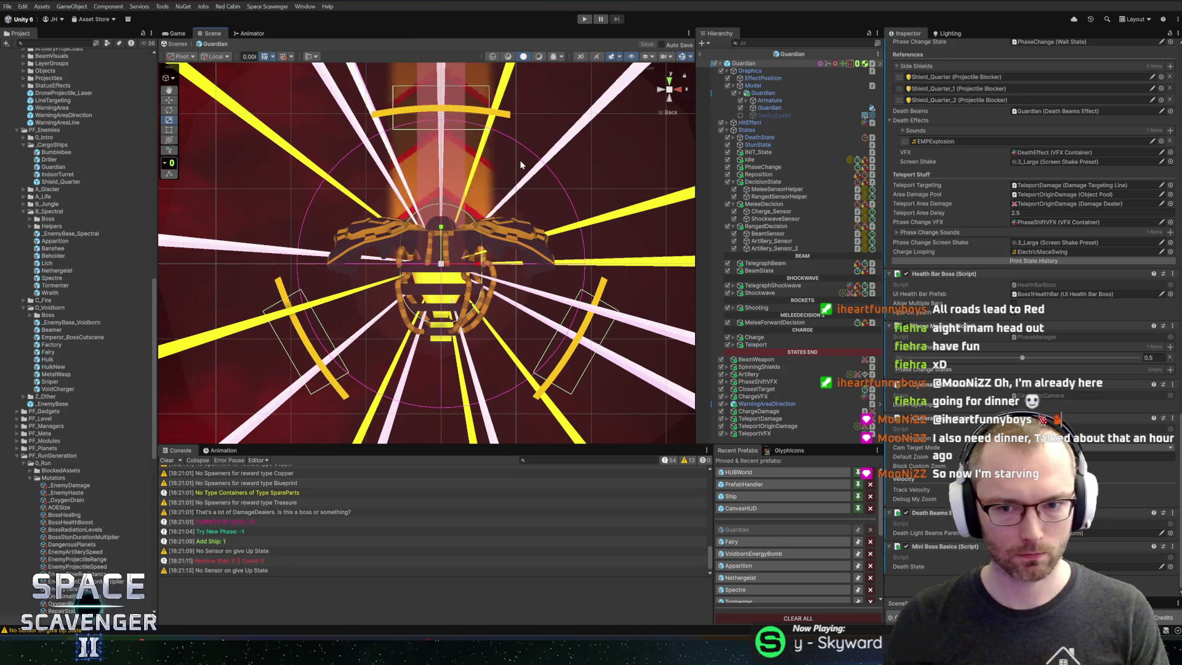
{"action": "left_click", "coordinate": [760, 418]}
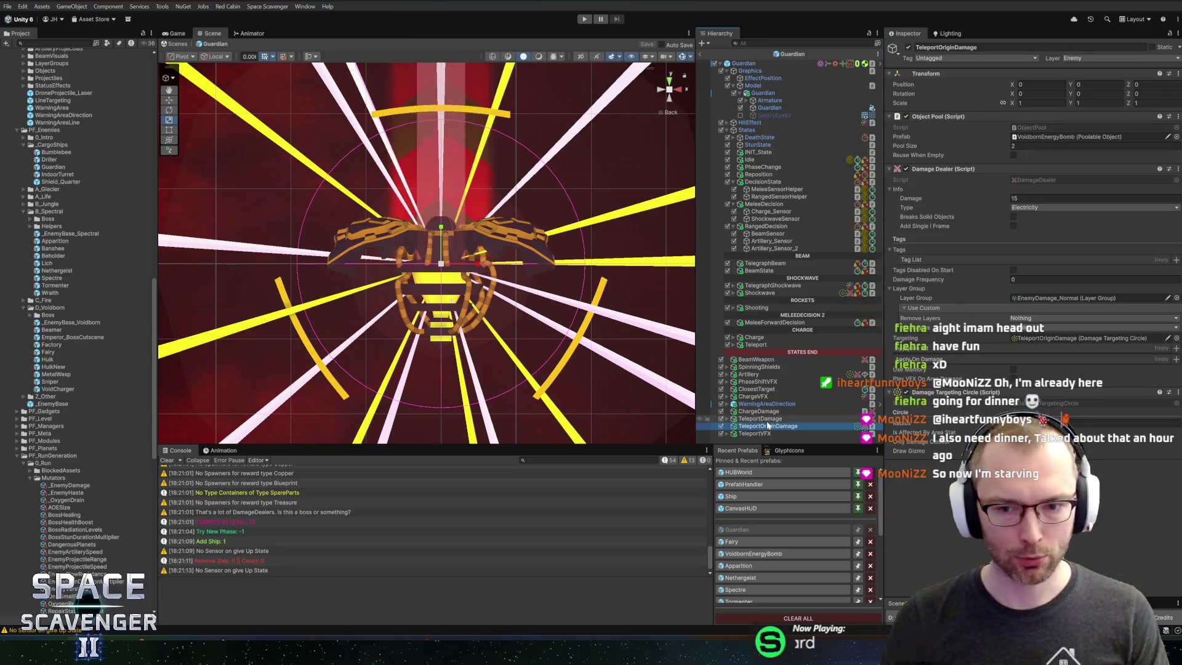
Step: Find the pool's VoidbornEnergyBomb prefab and duplicate it as GuardianEnergyBomb
{"action": "left_click", "coordinate": [769, 426]}
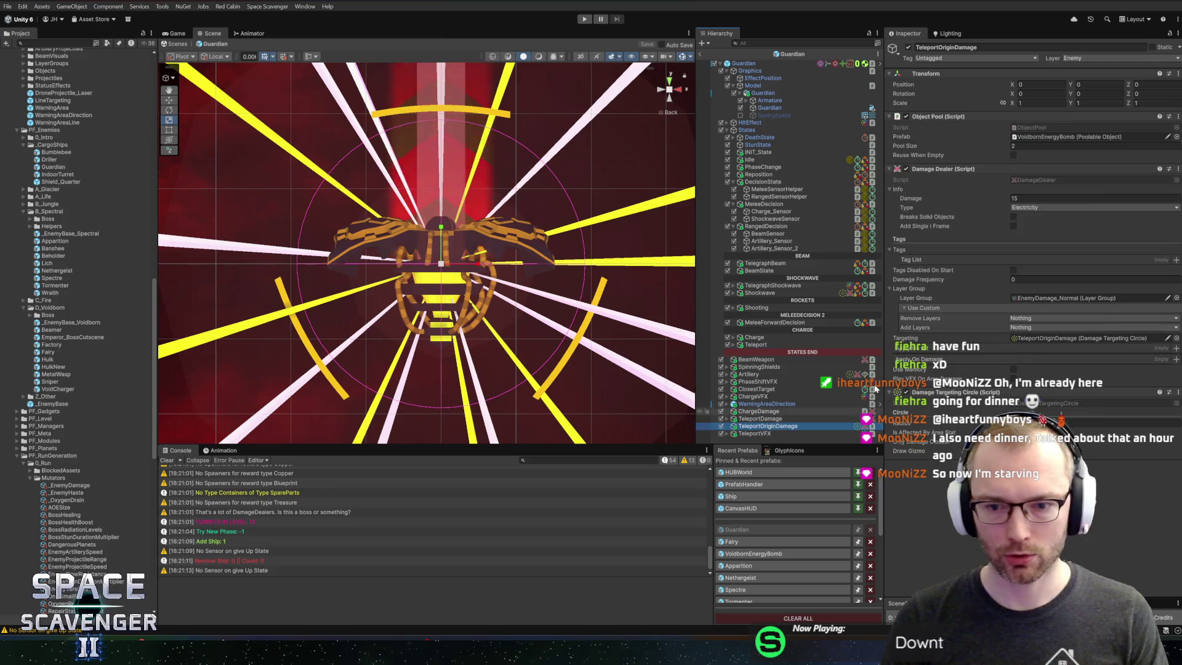
{"action": "left_click", "coordinate": [1071, 137]}
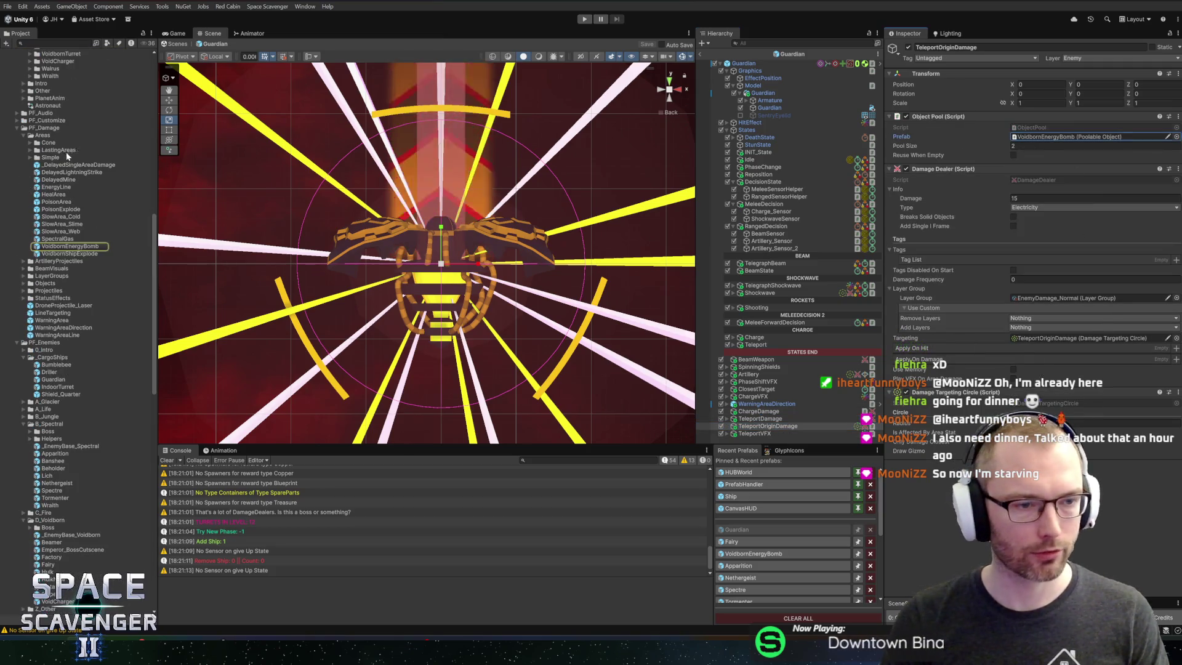
{"action": "left_click", "coordinate": [67, 246]}
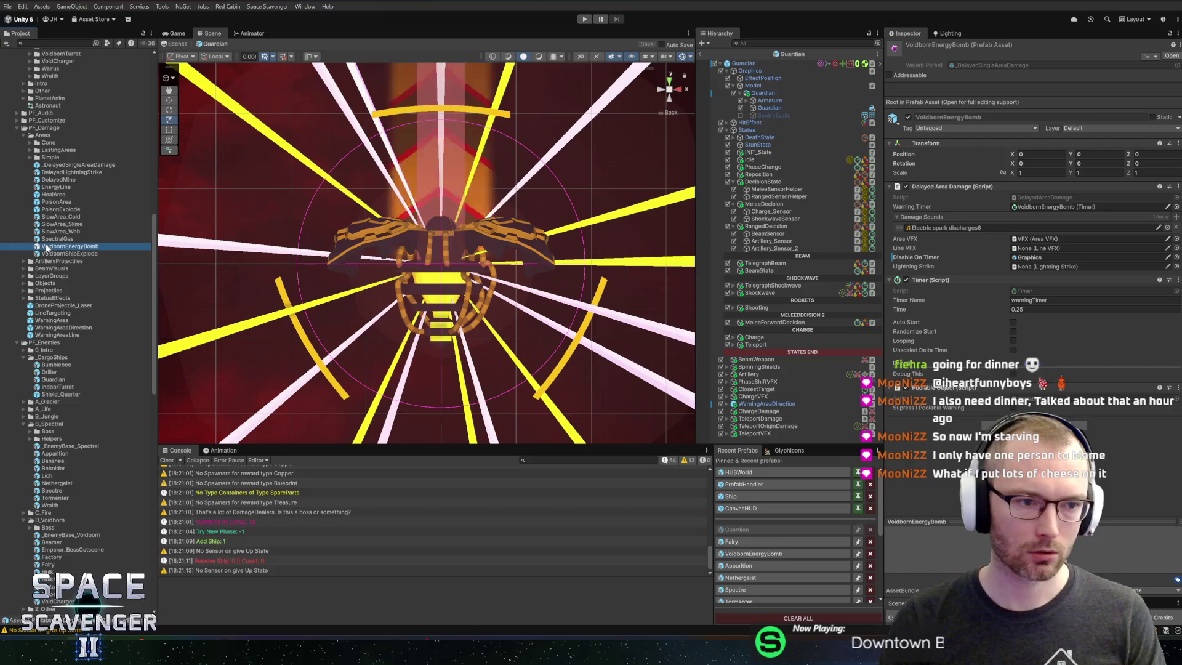
{"action": "key", "text": "ctrl+d"}
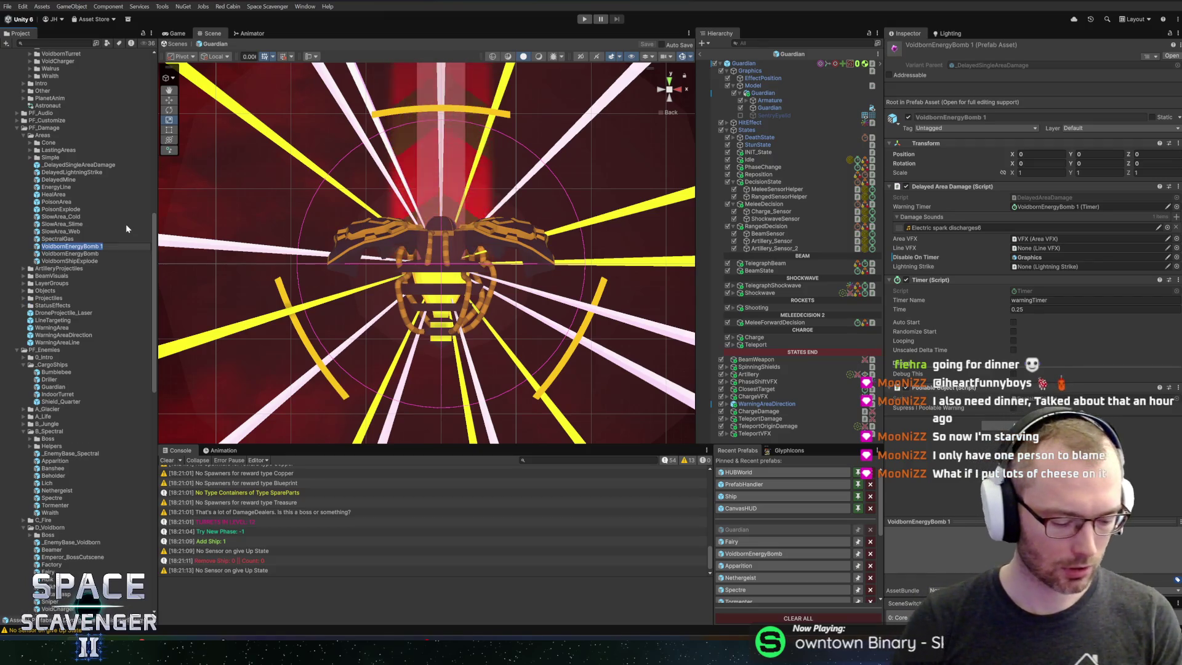
{"action": "type", "text": "GuardianEnerg"}
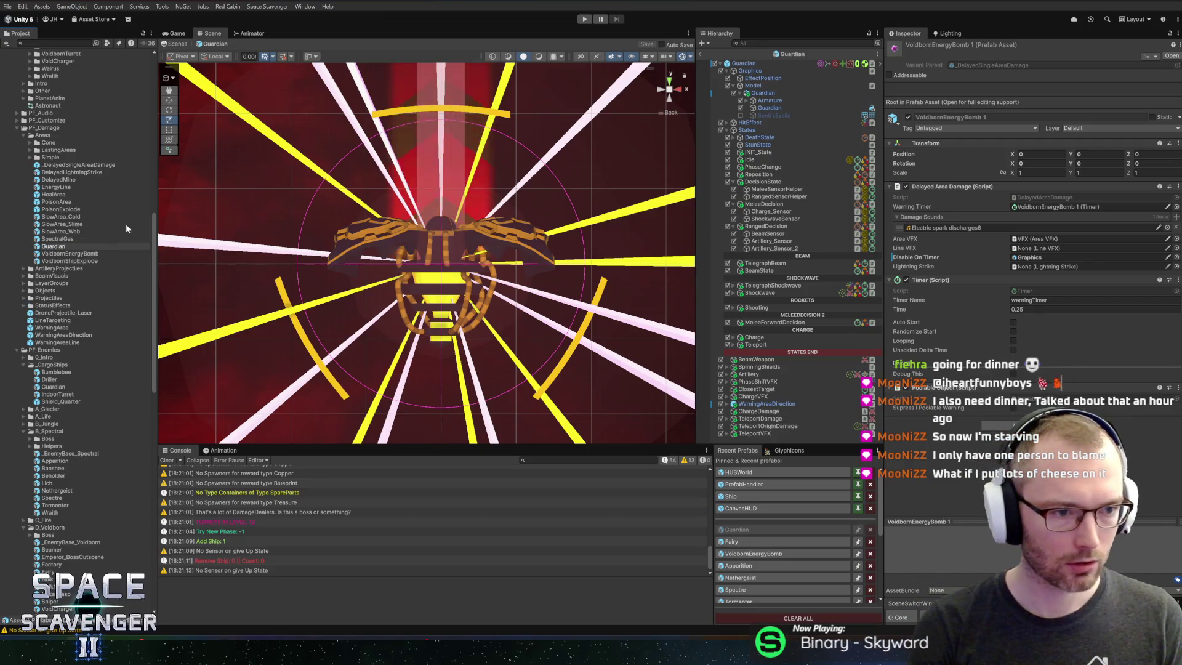
{"action": "type", "text": "yBomb"}
{"action": "key", "text": "Return"}
{"action": "double_click", "coordinate": [62, 194]}
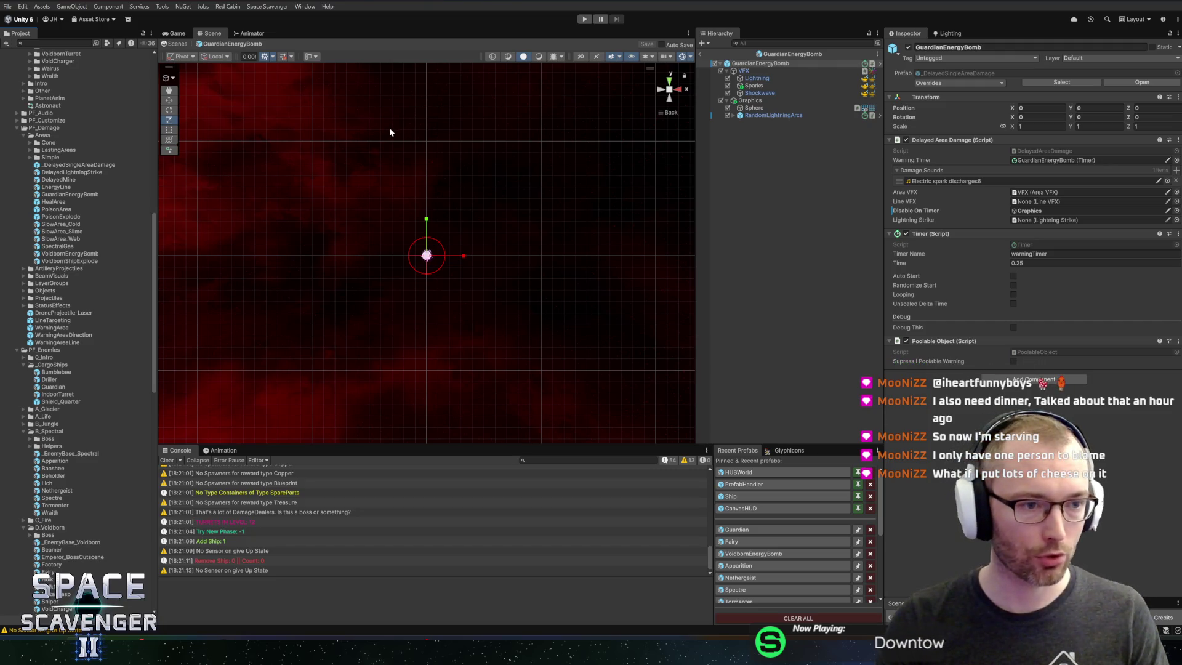
Step: Rename the GuardianEnergyBomb copy to EnergyBomb_Guardian
{"action": "left_click", "coordinate": [62, 194]}
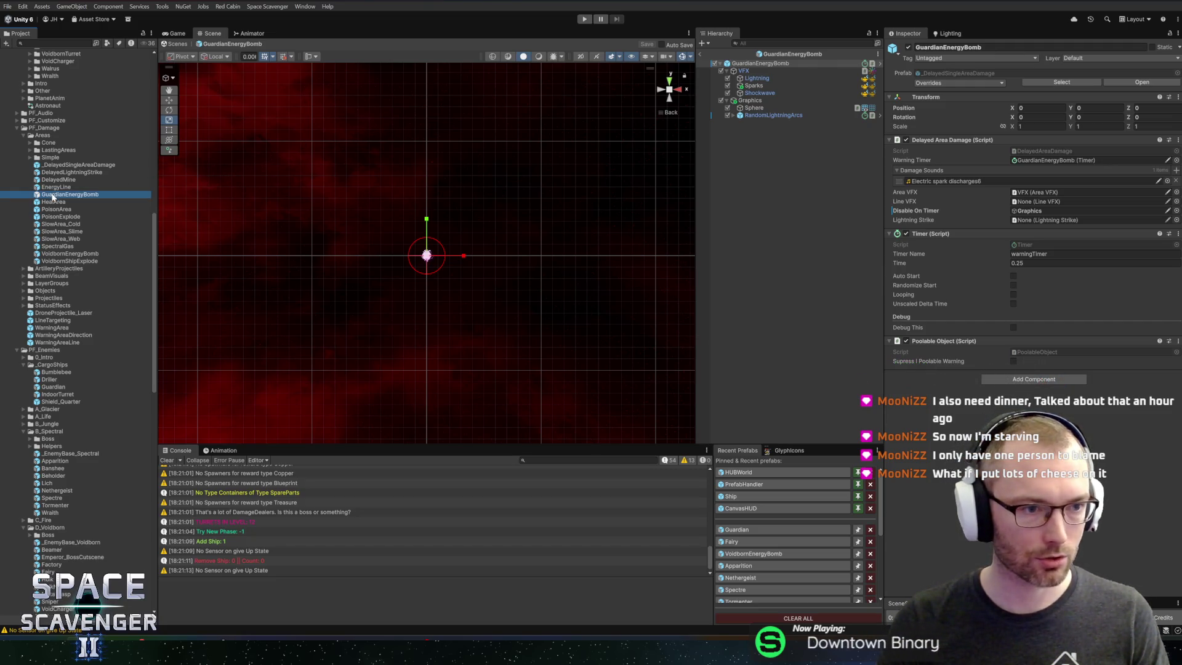
{"action": "left_click", "coordinate": [703, 56]}
{"action": "left_click", "coordinate": [80, 196]}
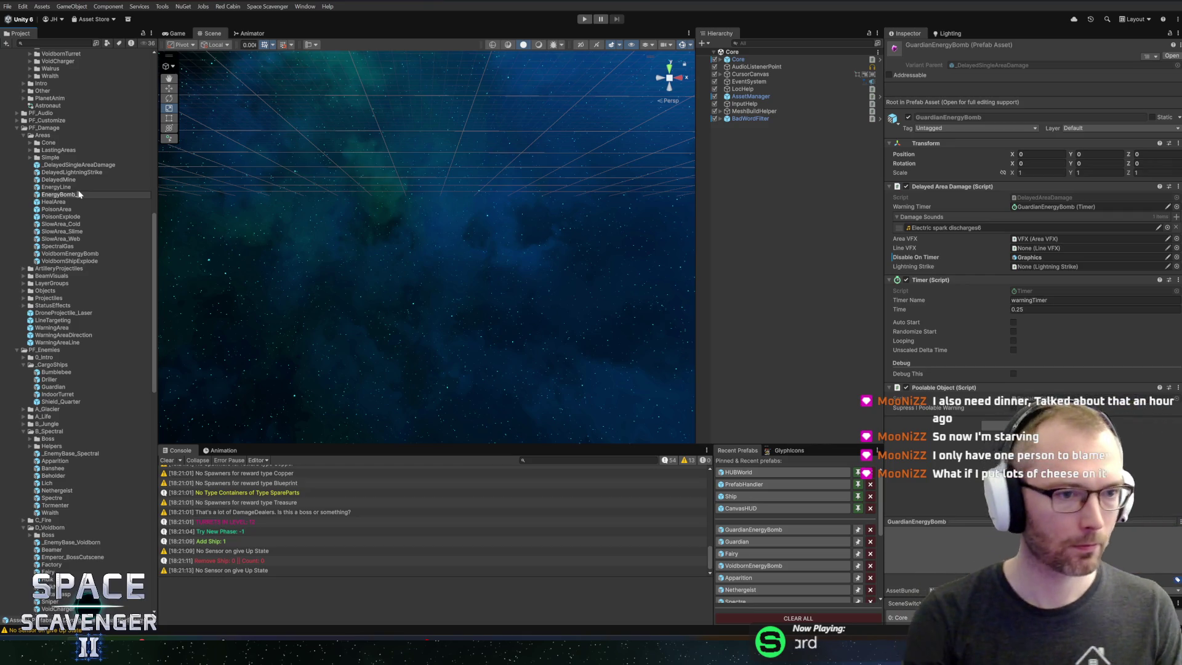
{"action": "type", "text": "_Guardian"}
{"action": "key", "text": "Return"}
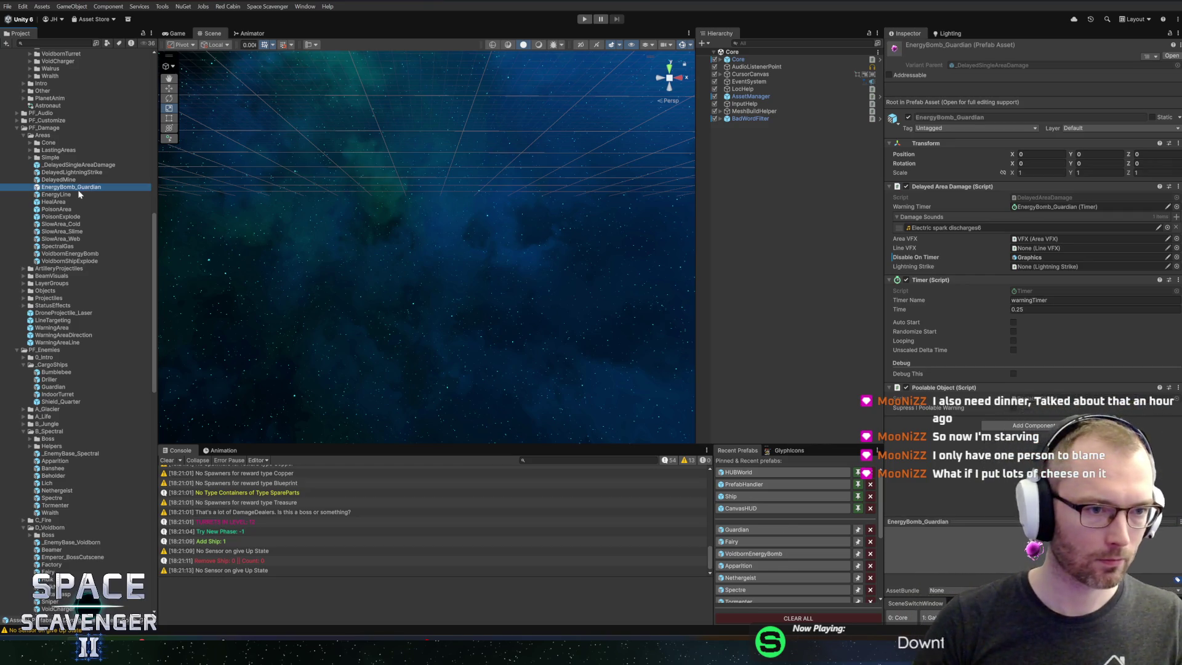
Step: Rename the original prefab EnergyBomb_Voidborn and open EnergyBomb_Guardian for editing
{"action": "left_click", "coordinate": [69, 254]}
{"action": "key", "text": "F2"}
{"action": "key", "text": "Home"}
{"action": "key", "text": "Delete"}
{"action": "key", "text": "Delete"}
{"action": "key", "text": "Delete"}
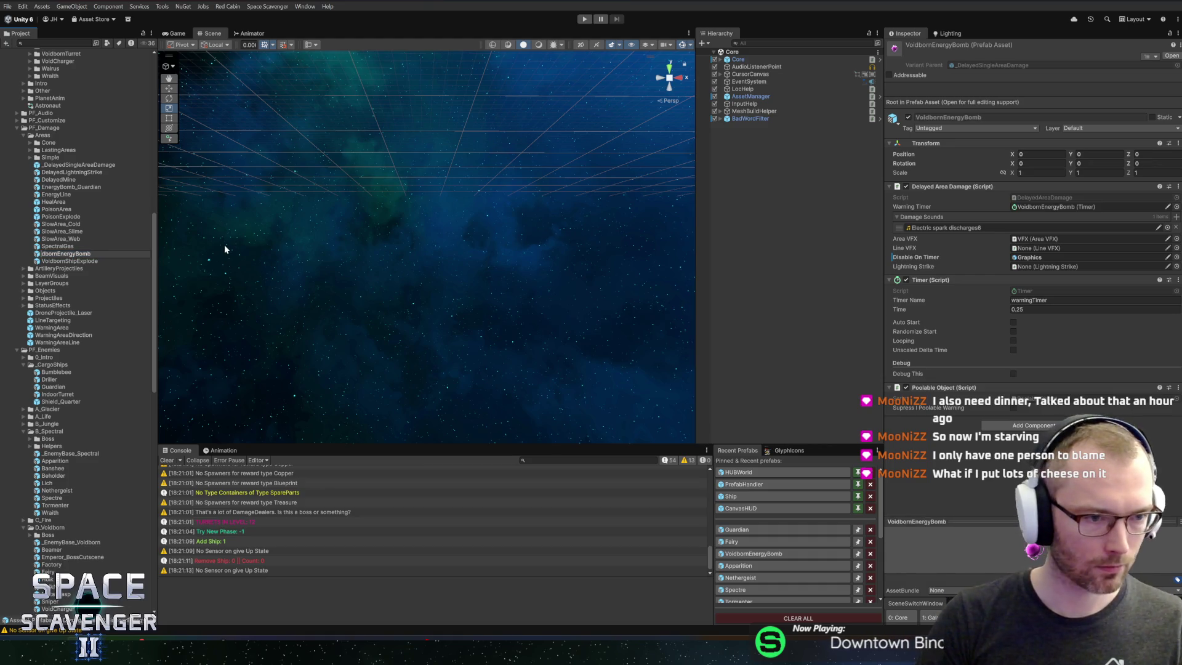
{"action": "key", "text": "Delete"}
{"action": "key", "text": "Delete"}
{"action": "type", "text": "_"}
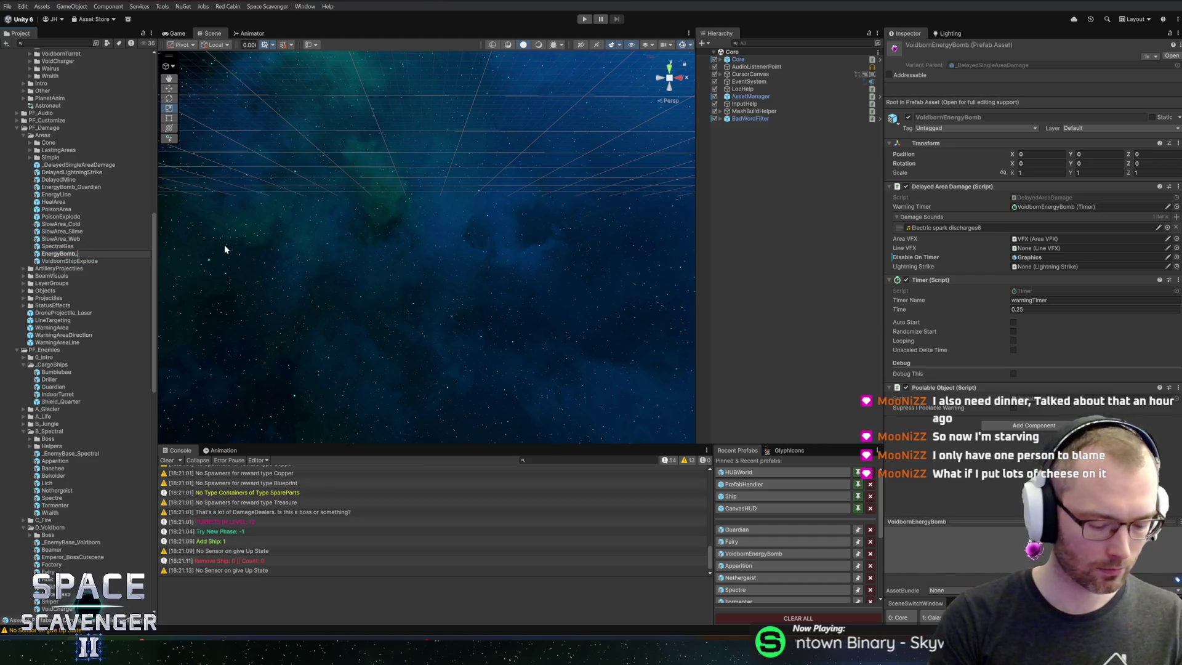
{"action": "type", "text": "Voidborn"}
{"action": "key", "text": "Return"}
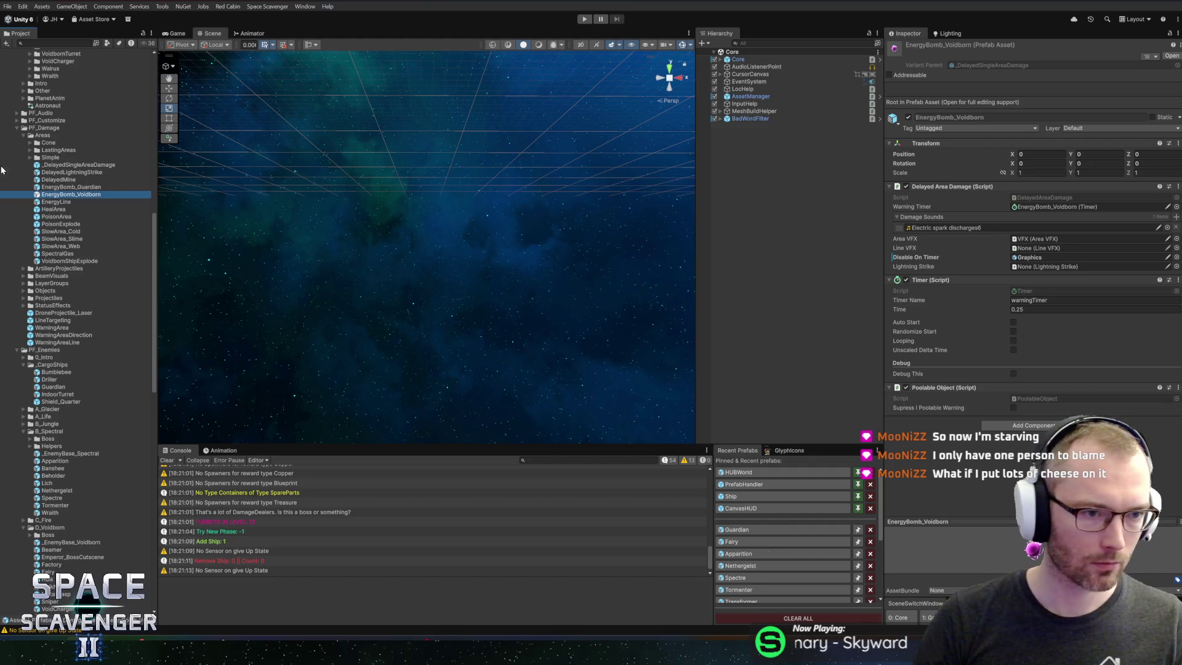
{"action": "double_click", "coordinate": [69, 186]}
{"action": "scroll", "coordinate": [401, 248], "scroll_direction": "up", "scroll_amount": 5}
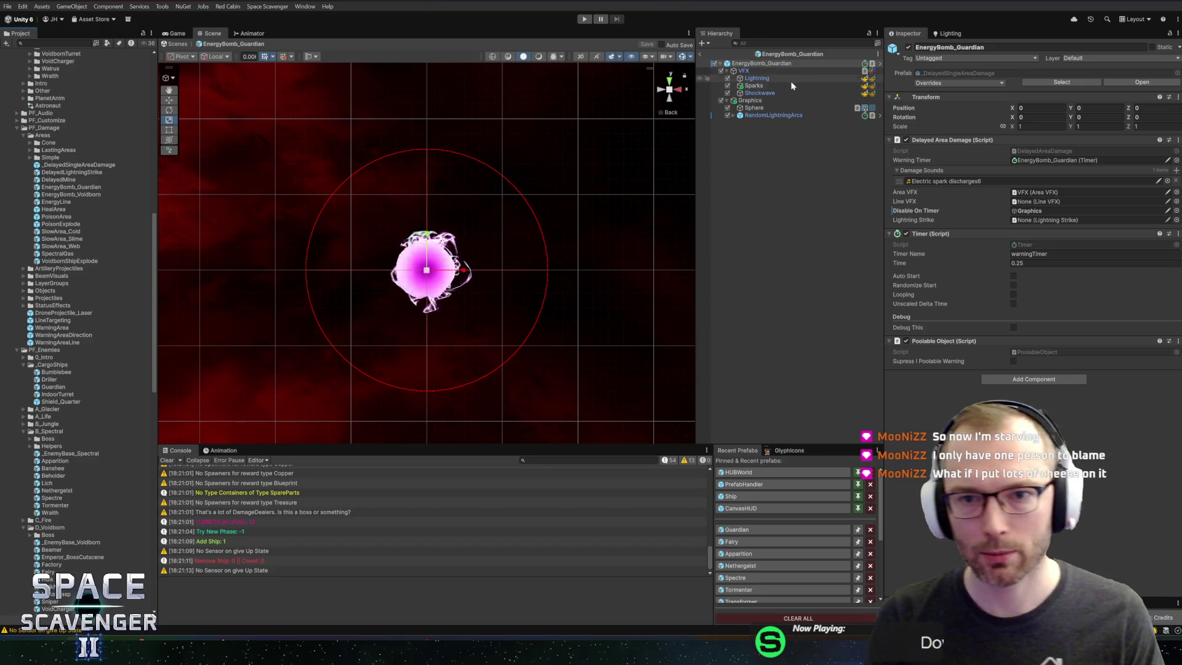
Step: Give the bomb's Sphere the UVSphereSmooth mesh
{"action": "left_click", "coordinate": [769, 78]}
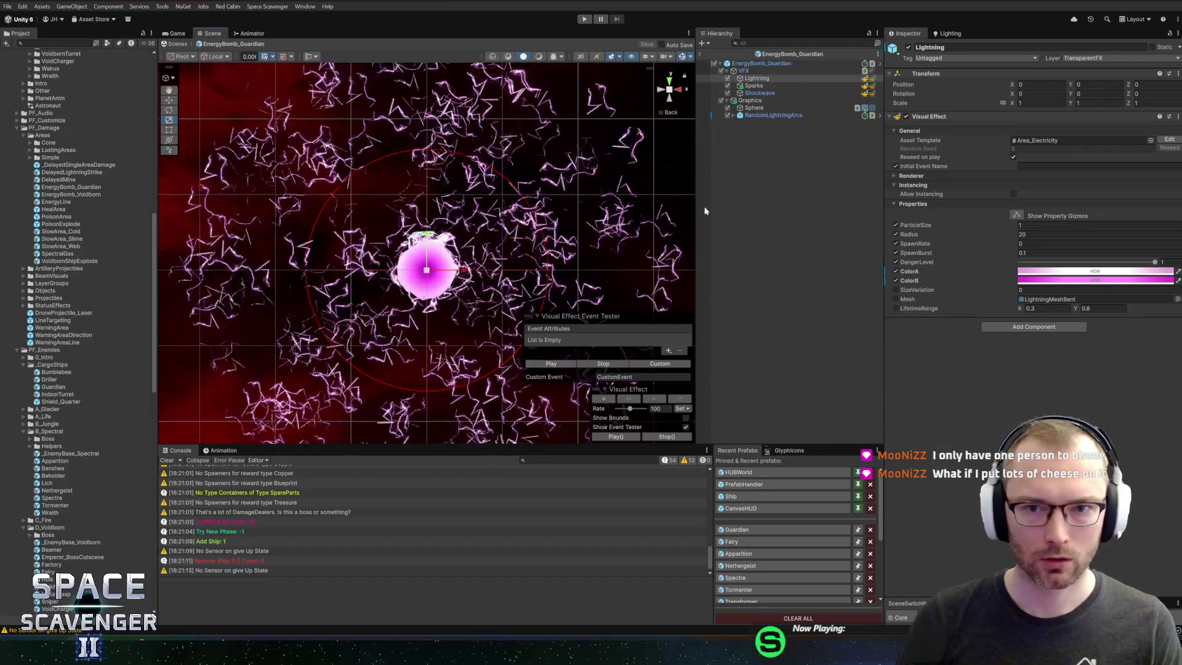
{"action": "left_click", "coordinate": [774, 110]}
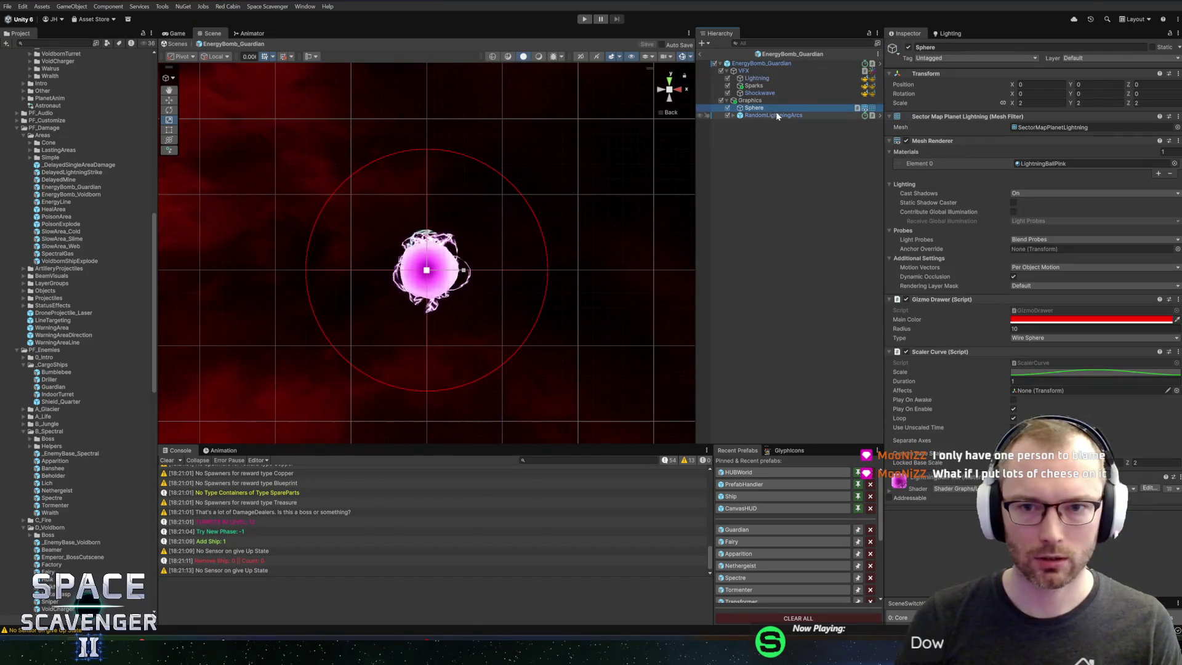
{"action": "left_click", "coordinate": [1177, 128]}
{"action": "type", "text": "black"}
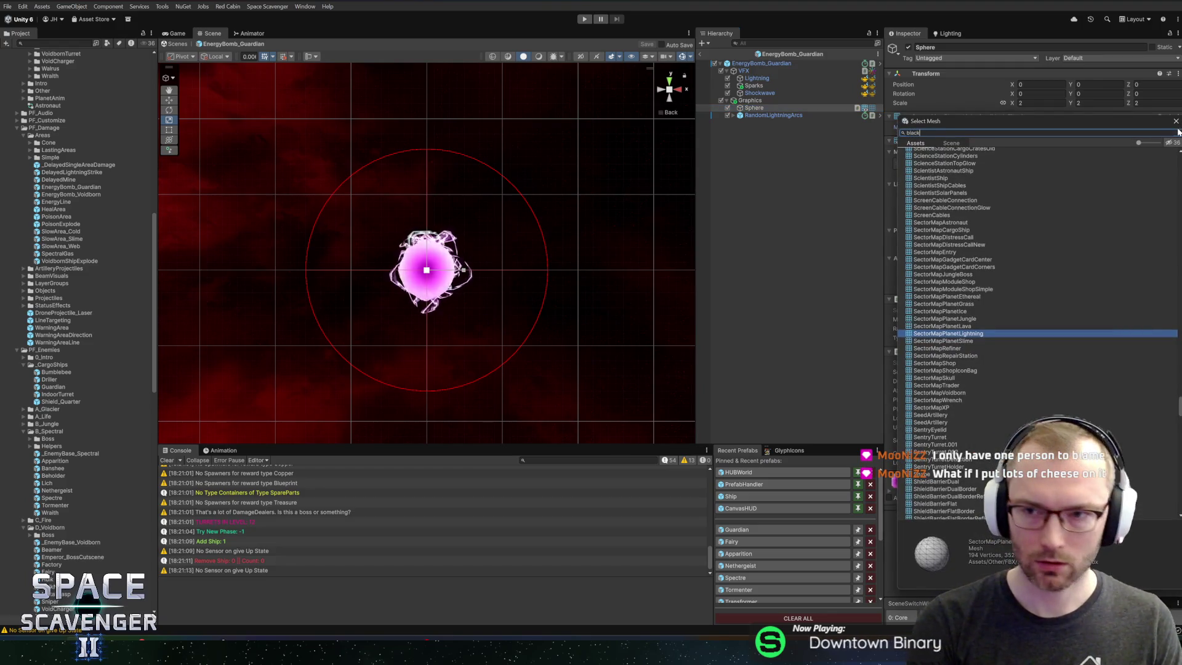
{"action": "key", "text": "BackSpace"}
{"action": "key", "text": "BackSpace"}
{"action": "key", "text": "BackSpace"}
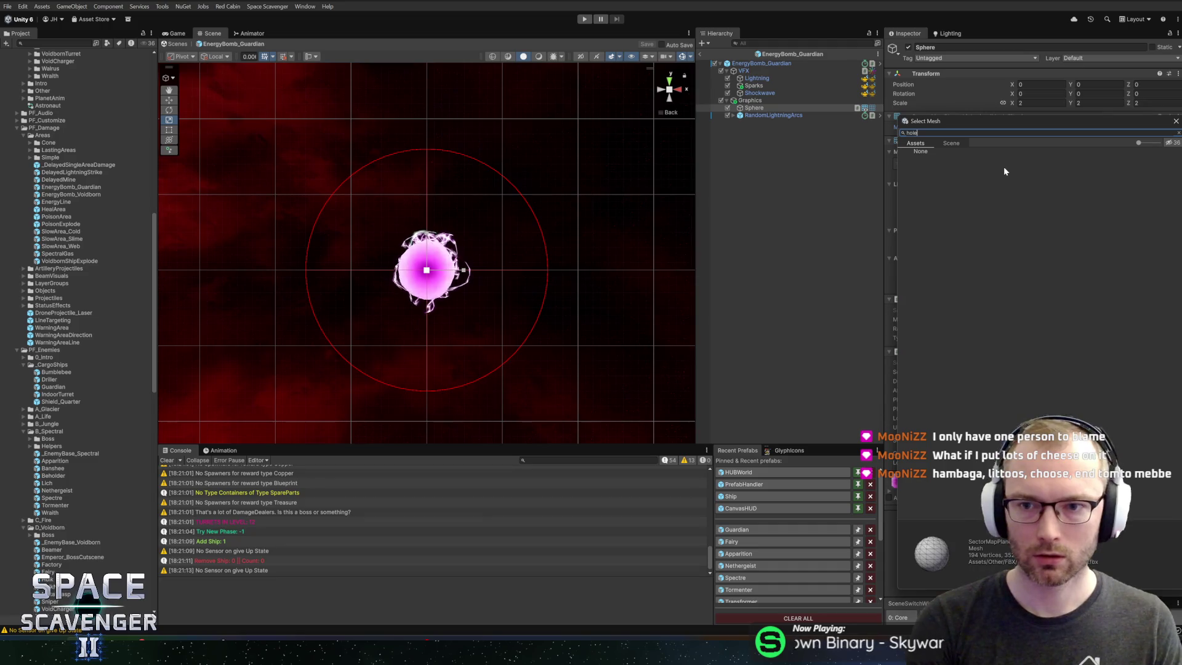
{"action": "type", "text": "sphere"}
{"action": "left_click", "coordinate": [939, 240]}
{"action": "double_click", "coordinate": [939, 241]}
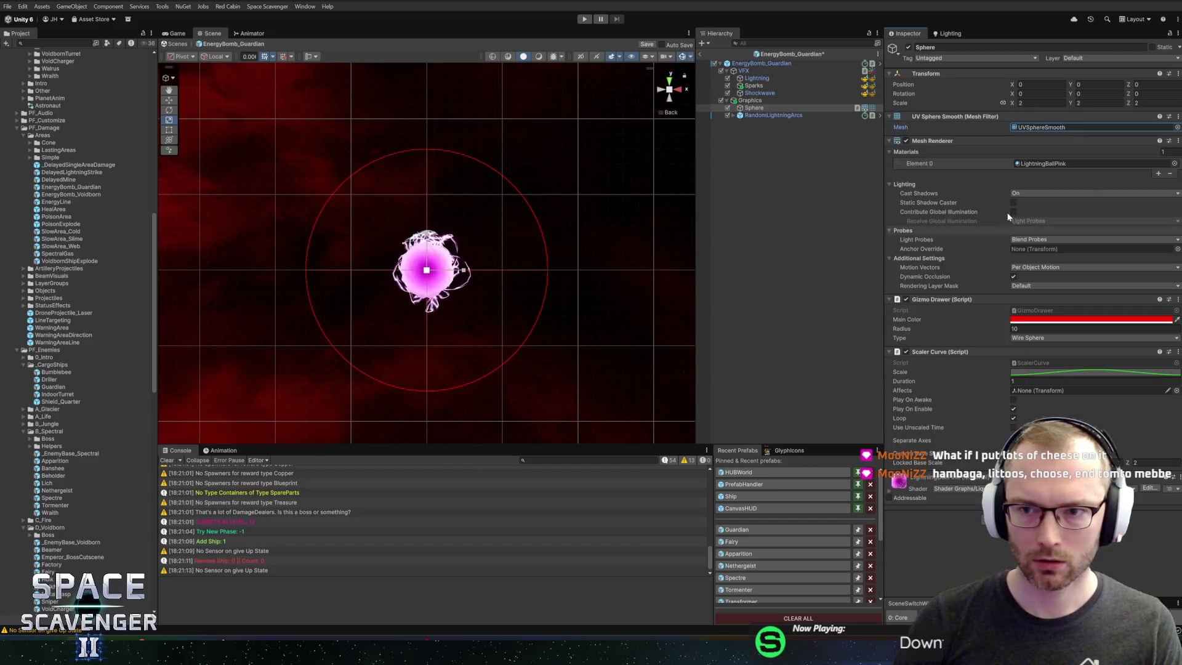
Step: Assign the BlackHole material to the Sphere and save EnergyBomb_Guardian
{"action": "left_click", "coordinate": [1175, 165]}
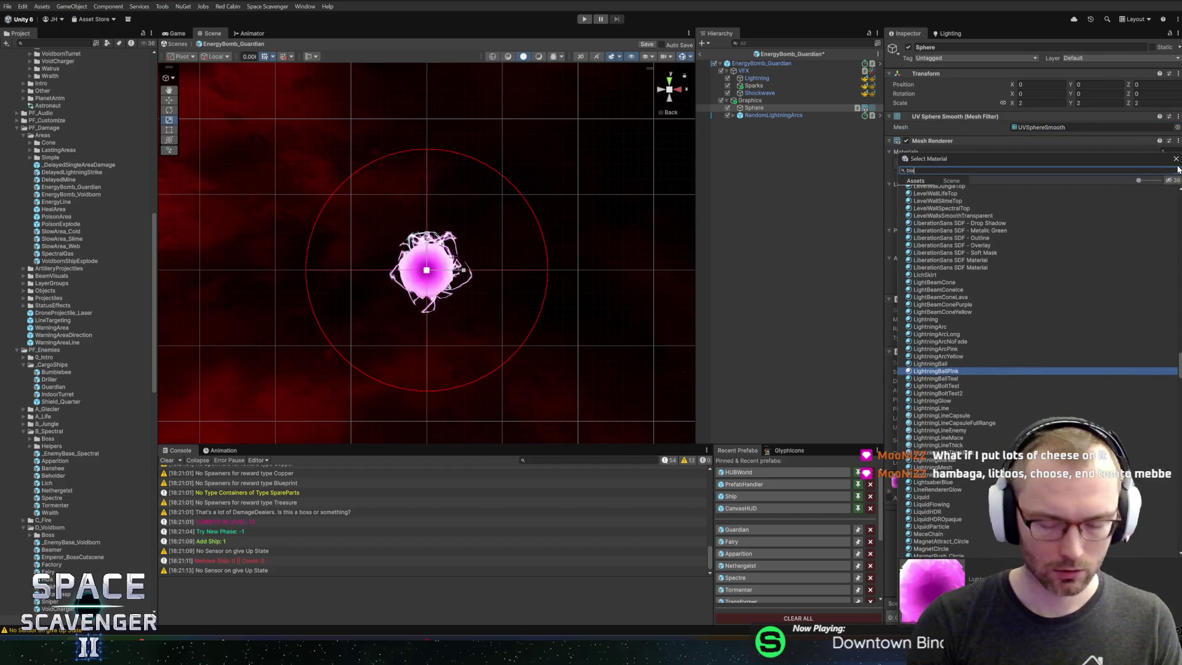
{"action": "type", "text": "ck"}
{"action": "left_click", "coordinate": [926, 204]}
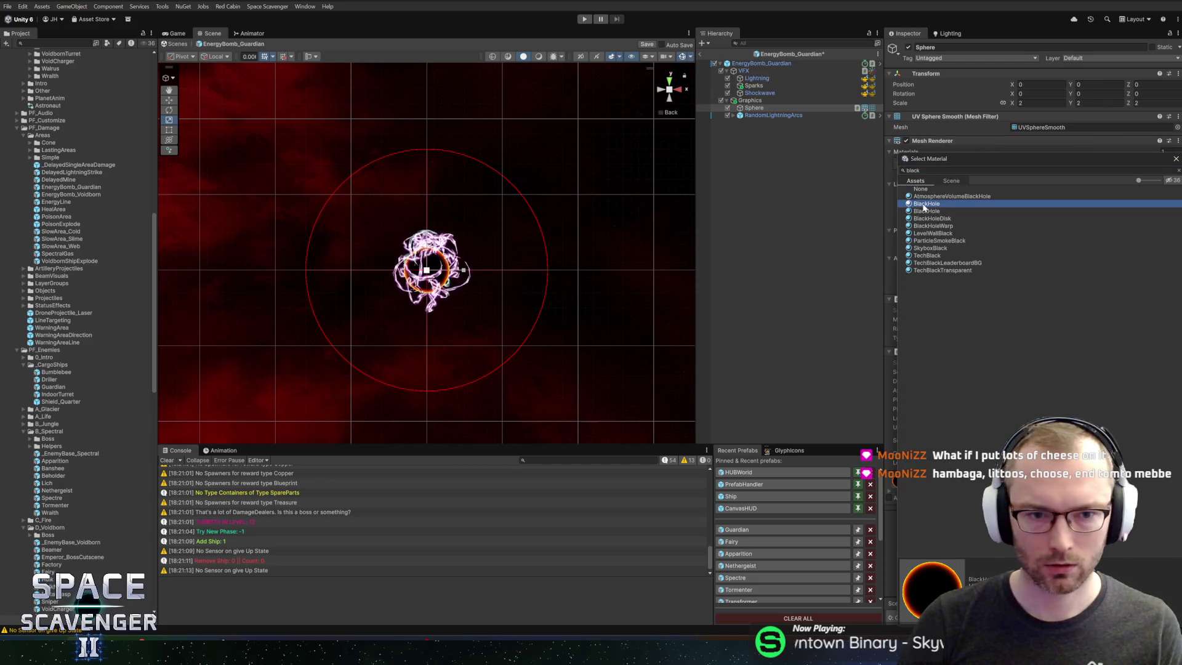
{"action": "left_click", "coordinate": [926, 211]}
{"action": "left_click", "coordinate": [926, 204]}
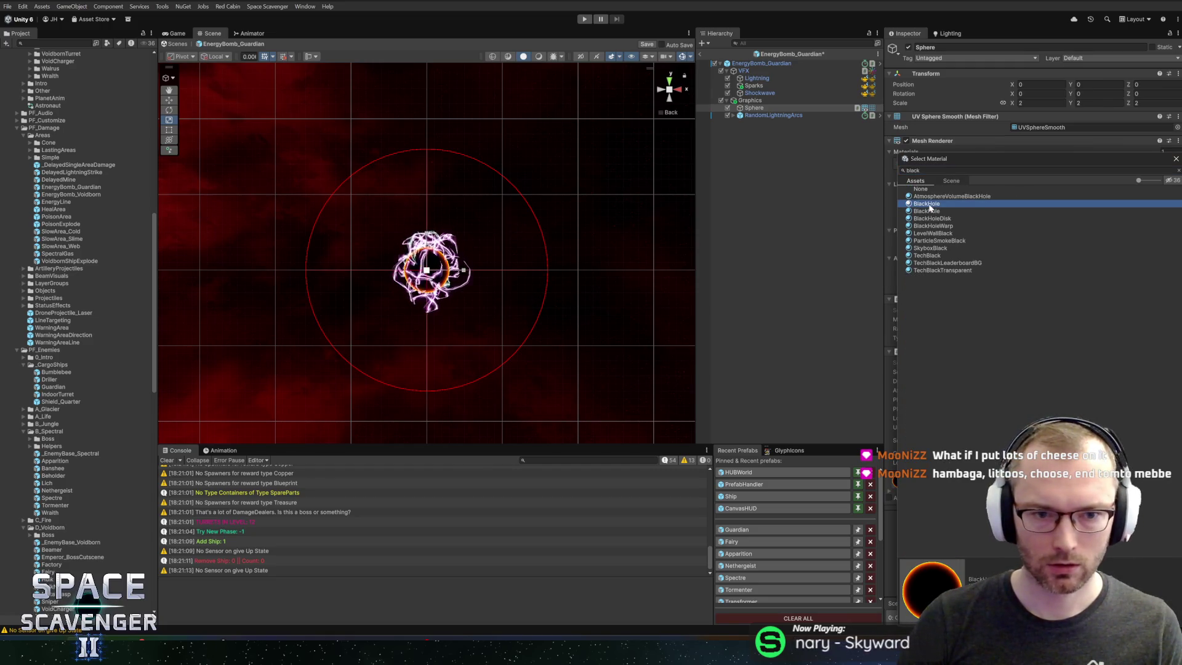
{"action": "double_click", "coordinate": [926, 203]}
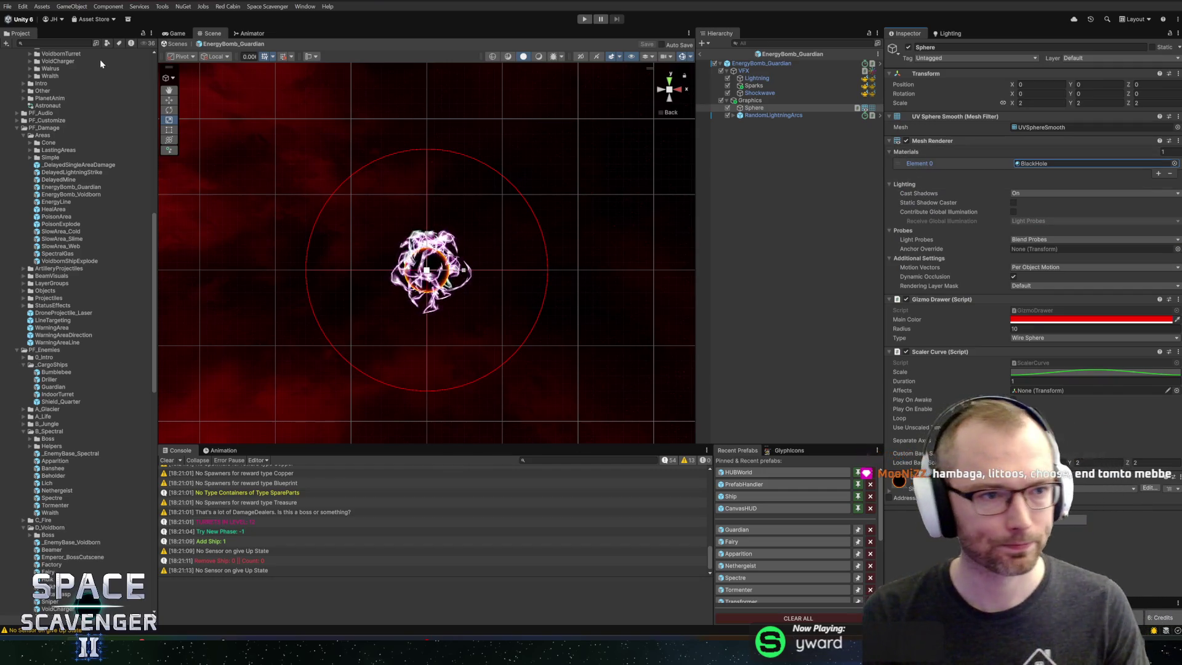
{"action": "key", "text": "ctrl+s"}
Step: Search the Project for 'black' and open the PlanetBlackHole prefab
{"action": "type", "text": "black"}
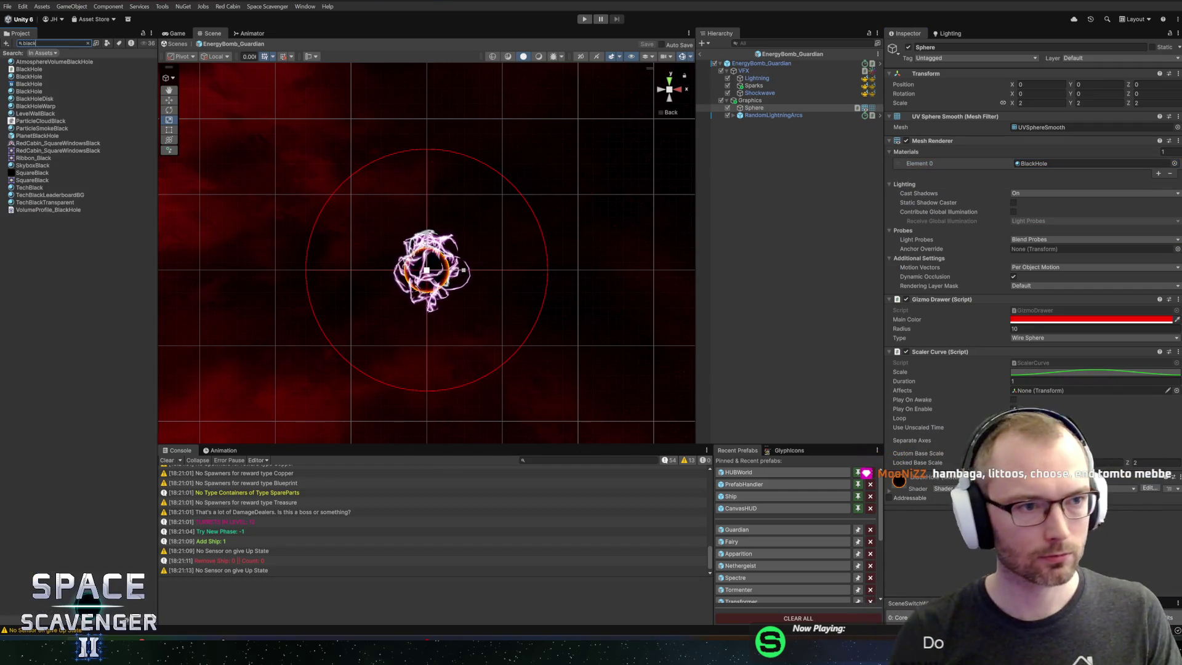
{"action": "left_click", "coordinate": [37, 136]}
{"action": "double_click", "coordinate": [37, 136]}
Step: Inspect PlanetBlackHole's BlackHoleVisuals object and its yellow Disk child
{"action": "scroll", "coordinate": [437, 269], "scroll_direction": "up", "scroll_amount": 5}
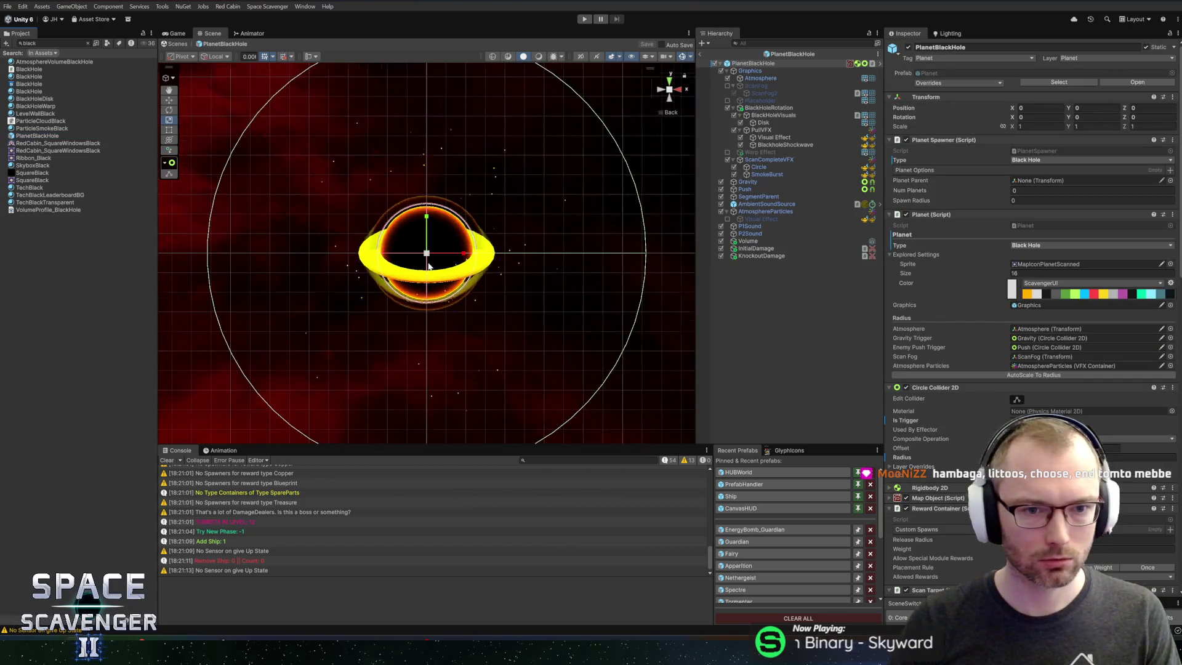
{"action": "scroll", "coordinate": [466, 271], "scroll_direction": "up", "scroll_amount": 2}
{"action": "scroll", "coordinate": [466, 272], "scroll_direction": "down", "scroll_amount": 3}
{"action": "scroll", "coordinate": [477, 282], "scroll_direction": "up", "scroll_amount": 3}
{"action": "scroll", "coordinate": [483, 270], "scroll_direction": "down", "scroll_amount": 5}
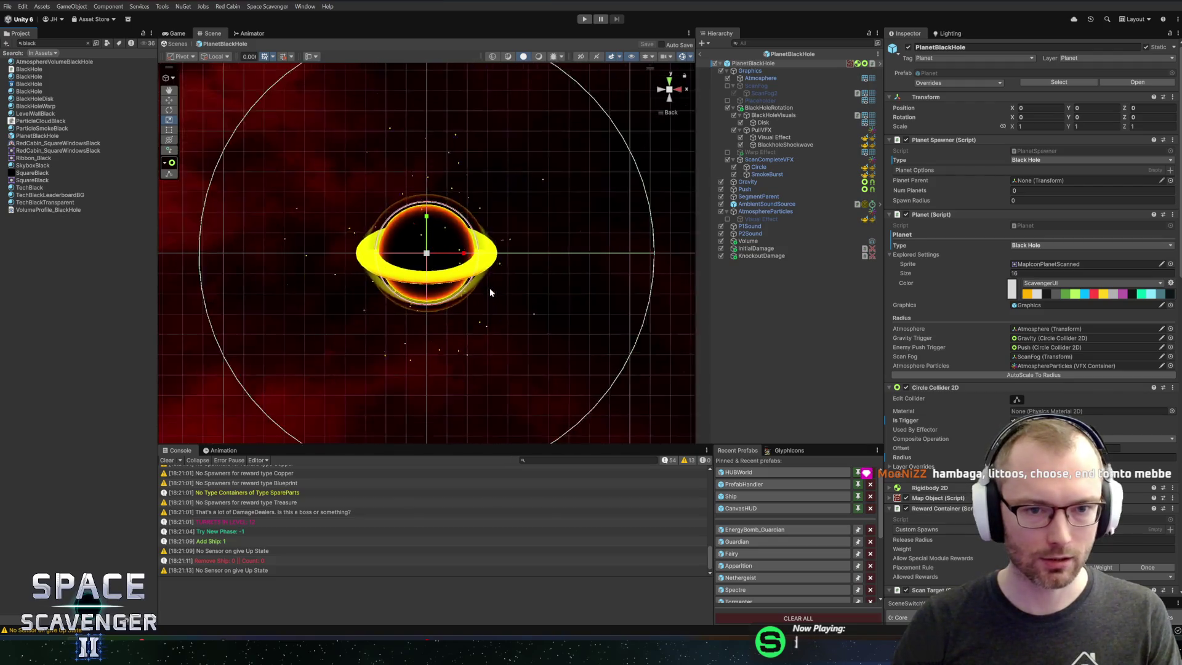
{"action": "scroll", "coordinate": [526, 282], "scroll_direction": "up", "scroll_amount": 5}
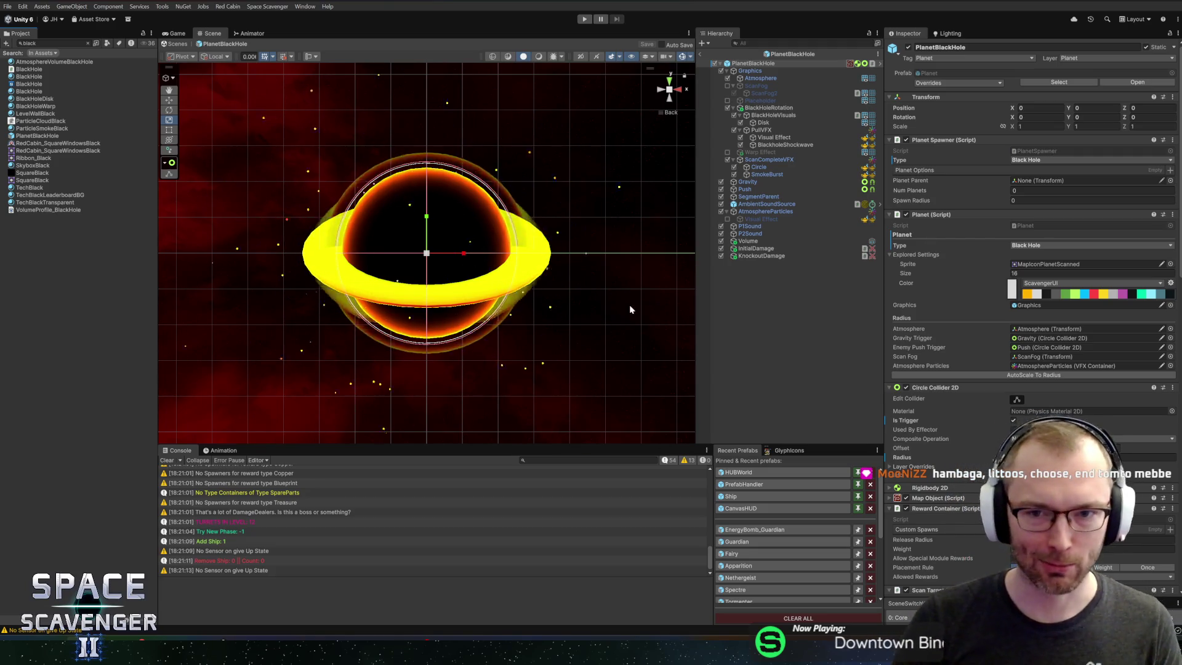
{"action": "scroll", "coordinate": [439, 278], "scroll_direction": "up", "scroll_amount": 3}
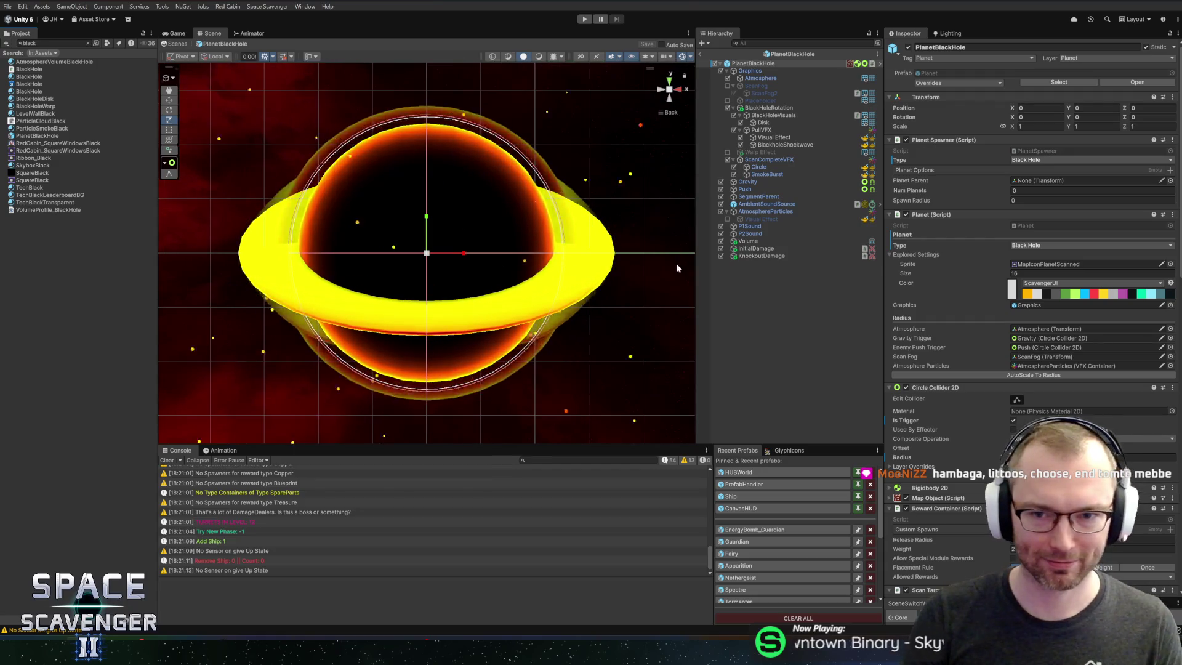
{"action": "left_click", "coordinate": [771, 109]}
{"action": "left_click", "coordinate": [774, 116]}
{"action": "left_click", "coordinate": [778, 122]}
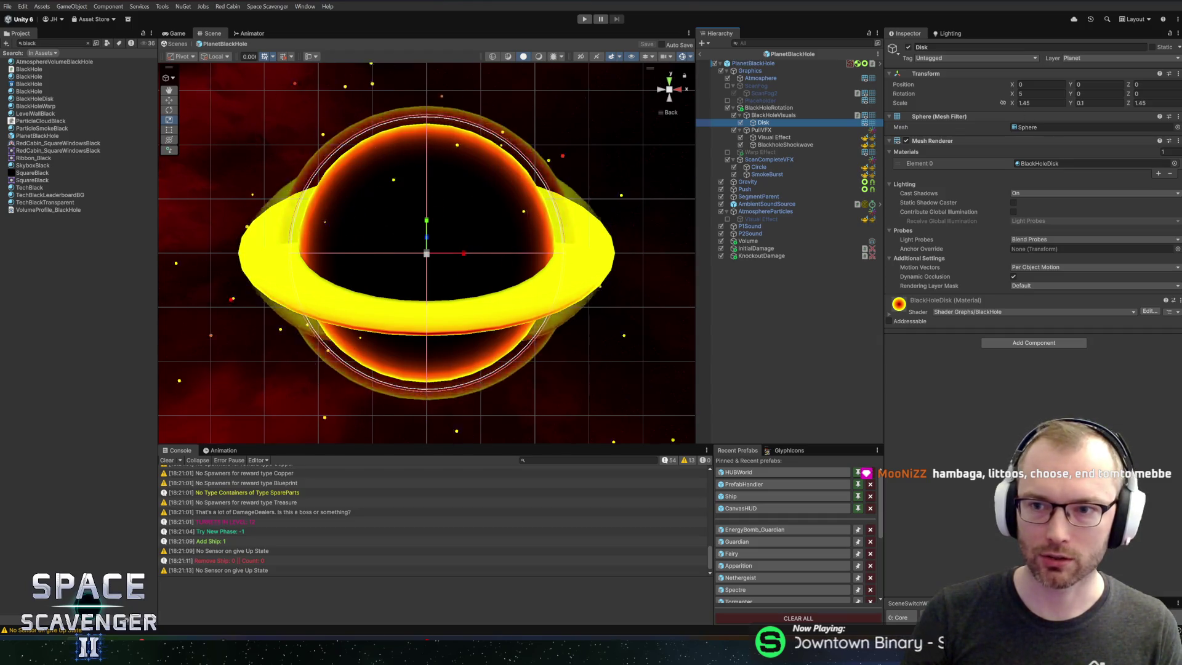
{"action": "left_click", "coordinate": [781, 116]}
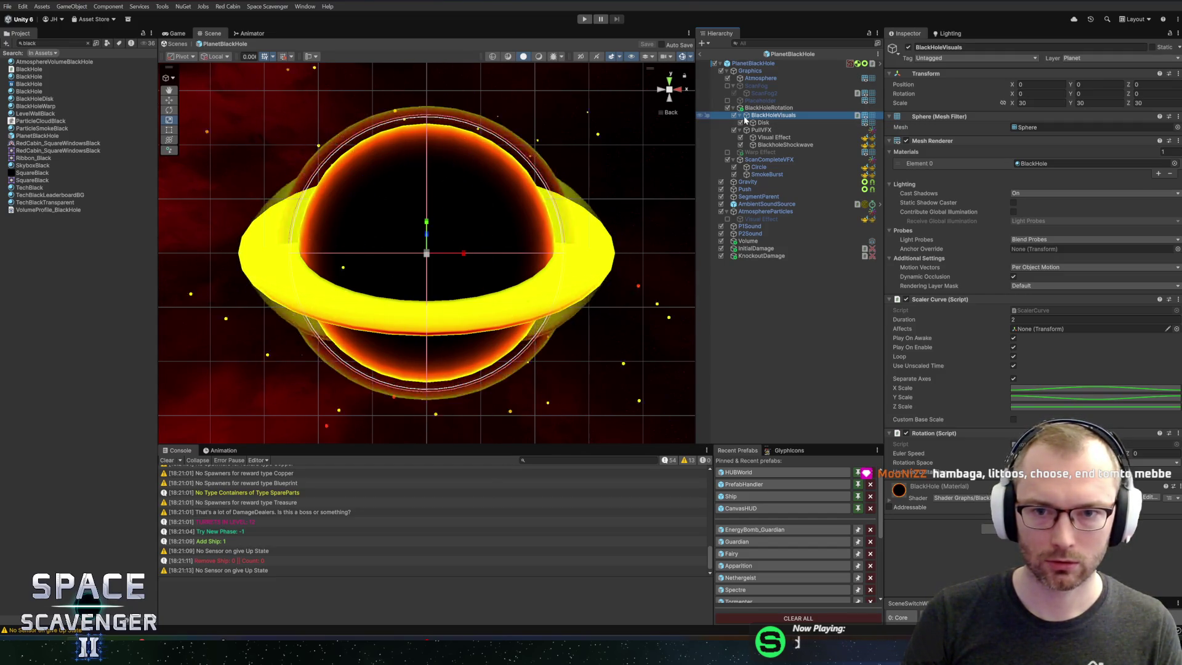
Step: Paste BlackHoleVisuals into the EnergyBomb_Guardian prefab next to the Sphere
{"action": "left_click", "coordinate": [739, 116]}
{"action": "left_click", "coordinate": [739, 123]}
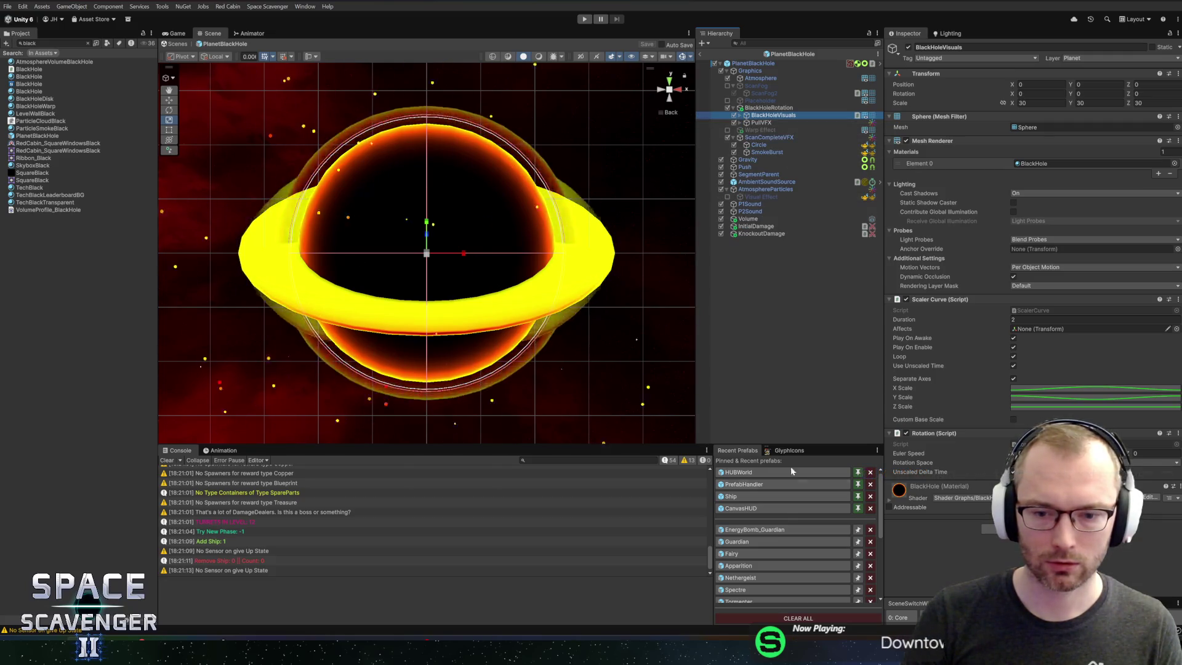
{"action": "left_click", "coordinate": [755, 530]}
{"action": "left_click", "coordinate": [764, 108]}
{"action": "key", "text": "ctrl+v"}
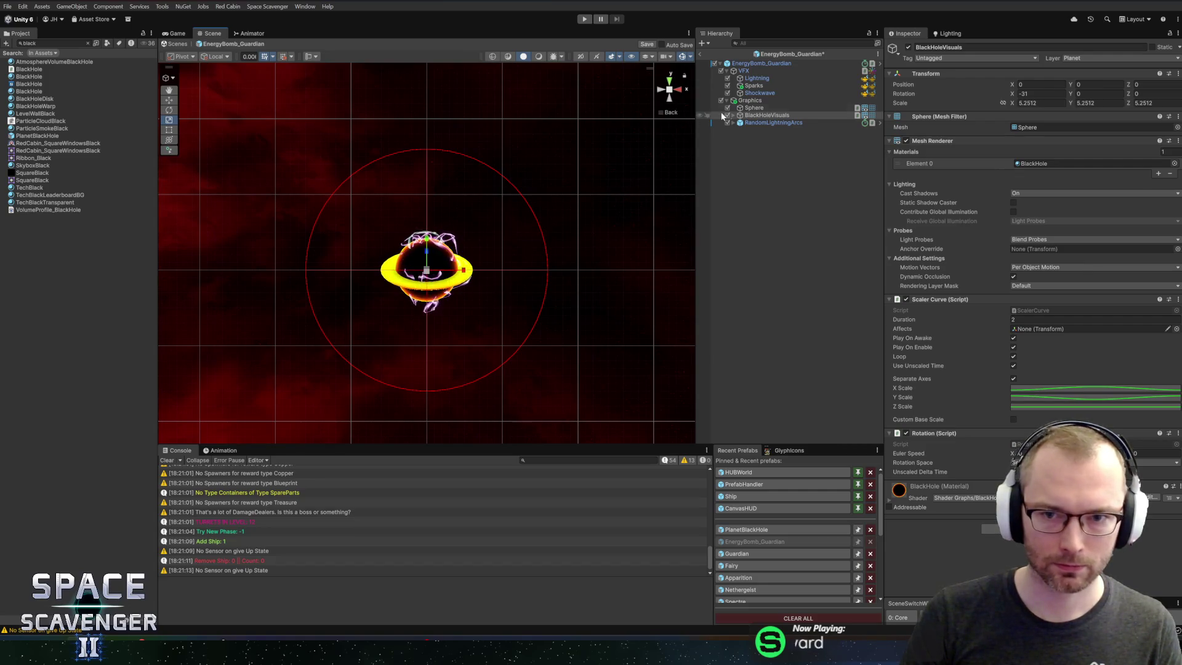
Step: Remove the Sphere object from the EnergyBomb_Guardian prefab
{"action": "left_click", "coordinate": [792, 106]}
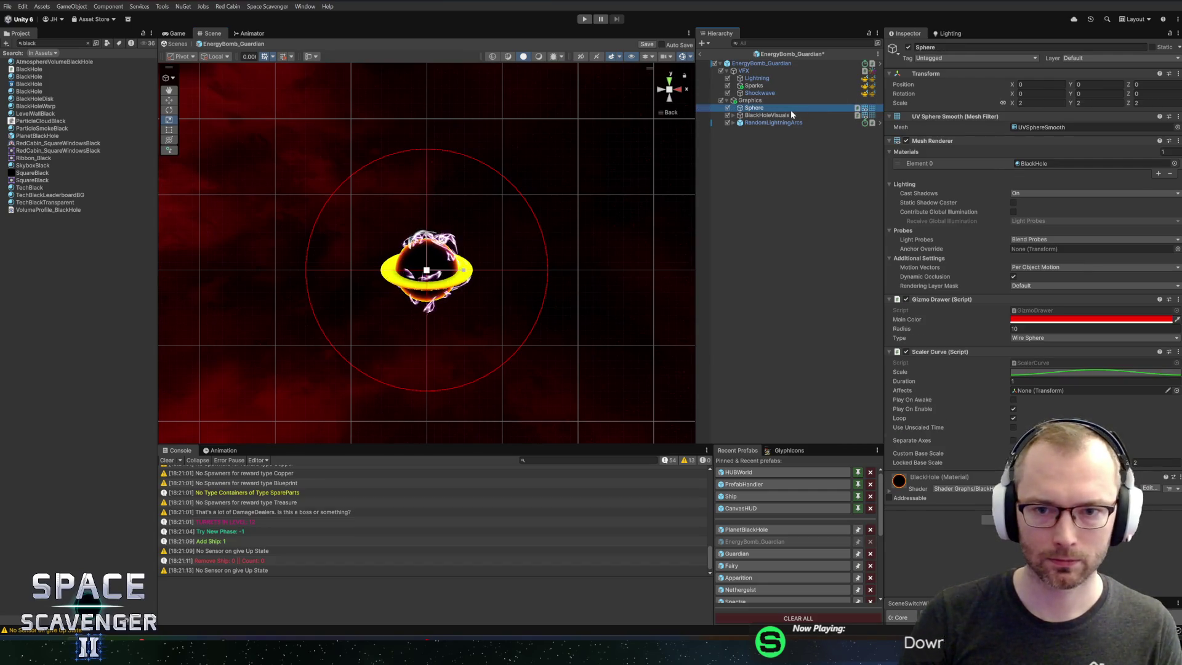
{"action": "left_click", "coordinate": [770, 116]}
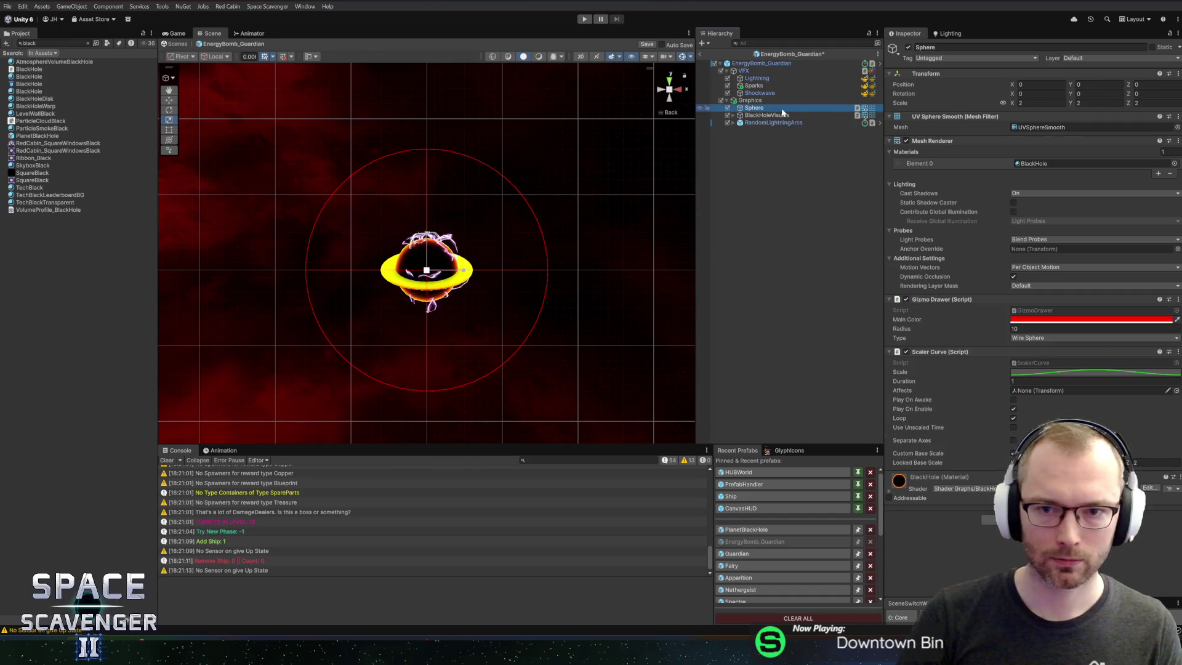
{"action": "key", "text": "ctrl+z"}
{"action": "scroll", "coordinate": [526, 181], "scroll_direction": "up", "scroll_amount": 3}
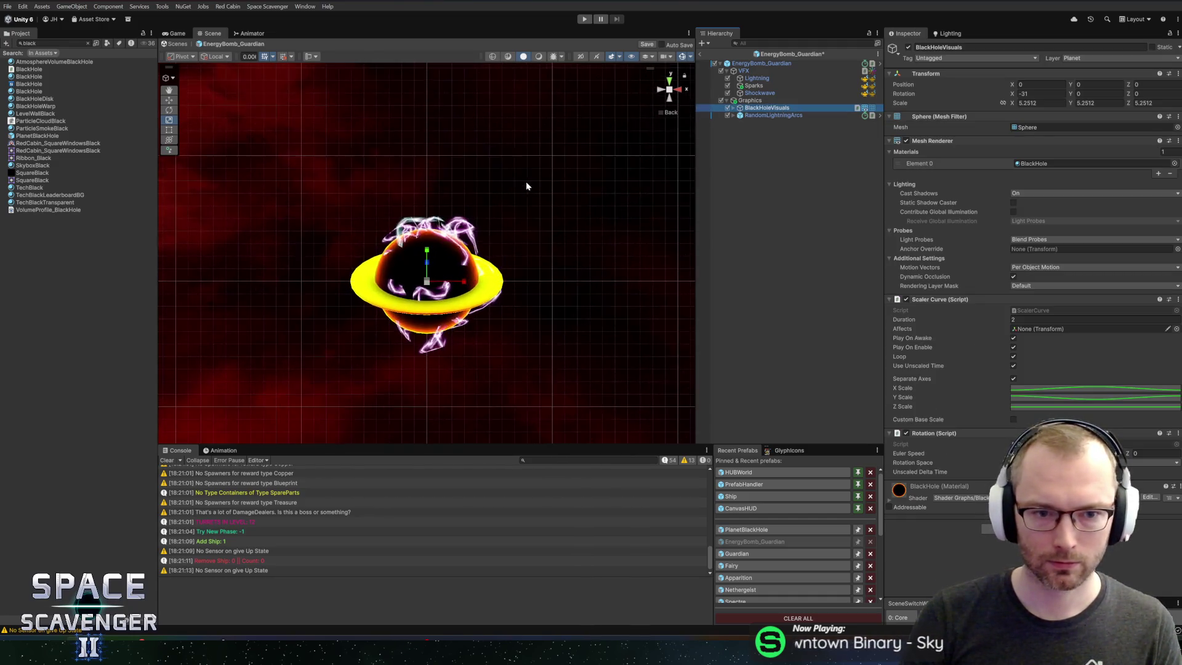
Step: Expand RandomLightningArcs > AllArcs and compare the arcs' LightningArcPink and LightningArc materials
{"action": "left_click", "coordinate": [766, 116]}
{"action": "left_click", "coordinate": [732, 115]}
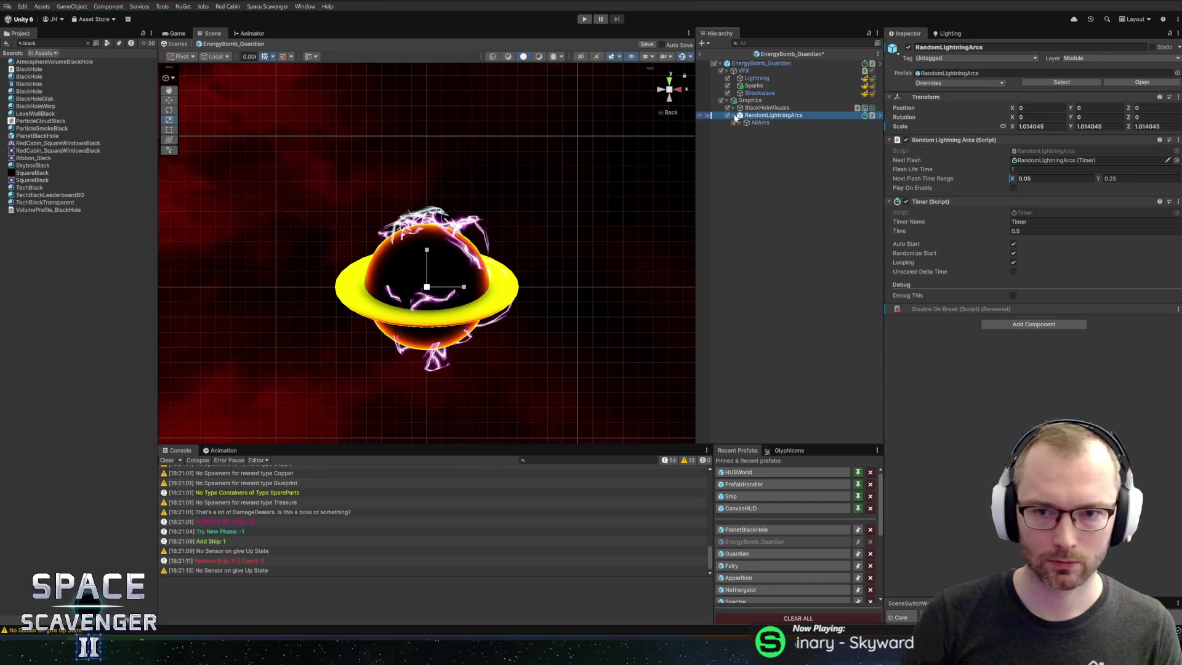
{"action": "left_click", "coordinate": [740, 122]}
{"action": "left_click", "coordinate": [780, 130]}
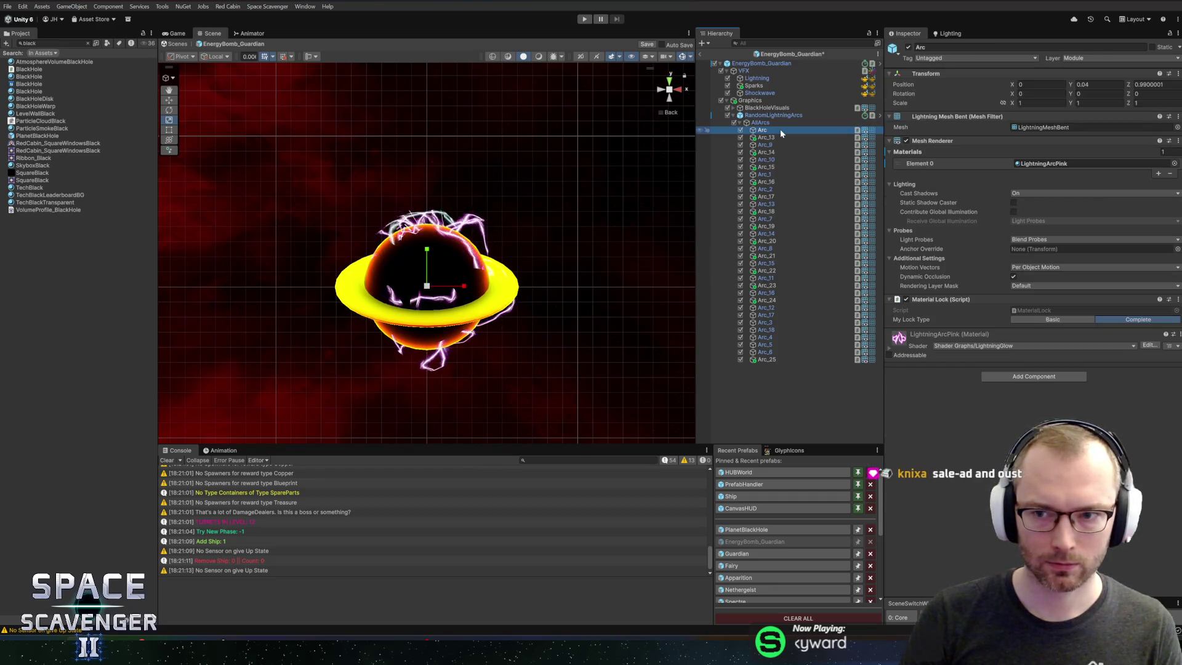
{"action": "left_click", "coordinate": [770, 358], "text": "shift"}
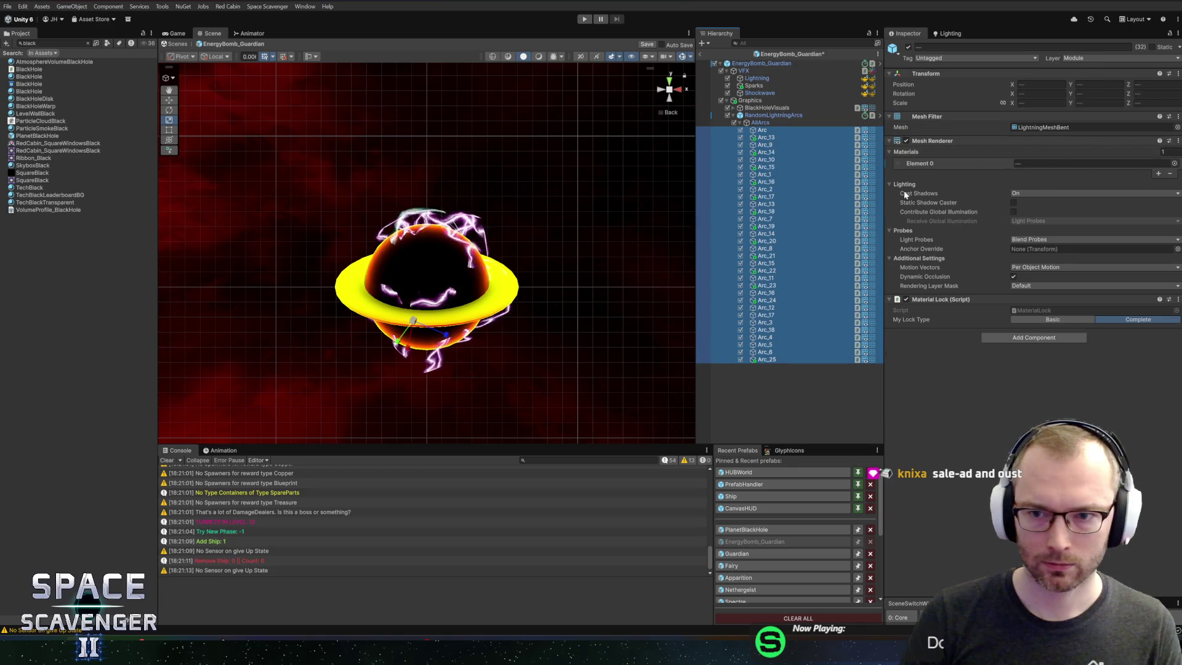
{"action": "left_click", "coordinate": [777, 137]}
{"action": "key", "text": "Down"}
{"action": "key", "text": "Down"}
{"action": "key", "text": "Down"}
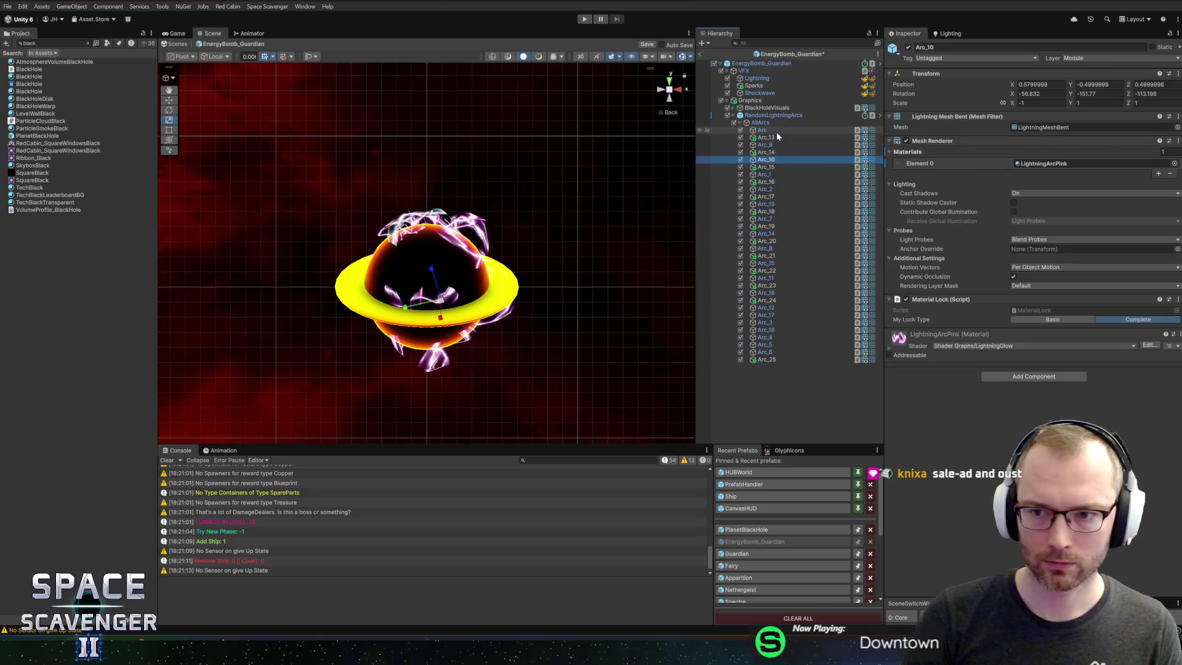
{"action": "key", "text": "Up"}
{"action": "key", "text": "Up"}
{"action": "key", "text": "Up"}
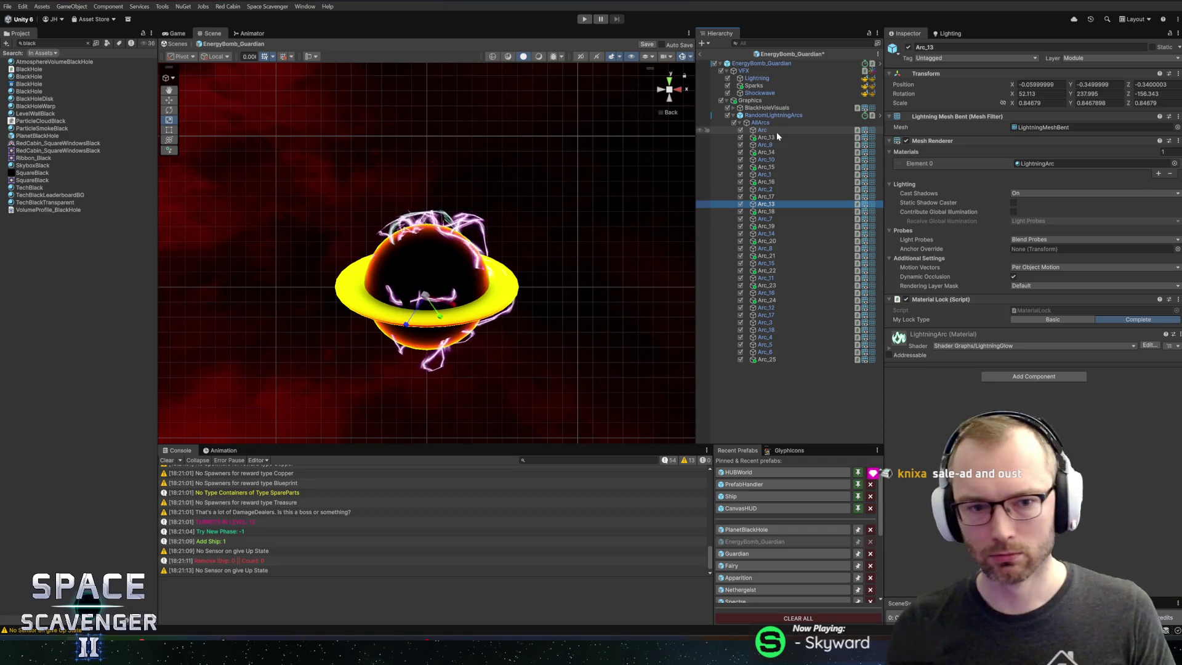
{"action": "key", "text": "Up"}
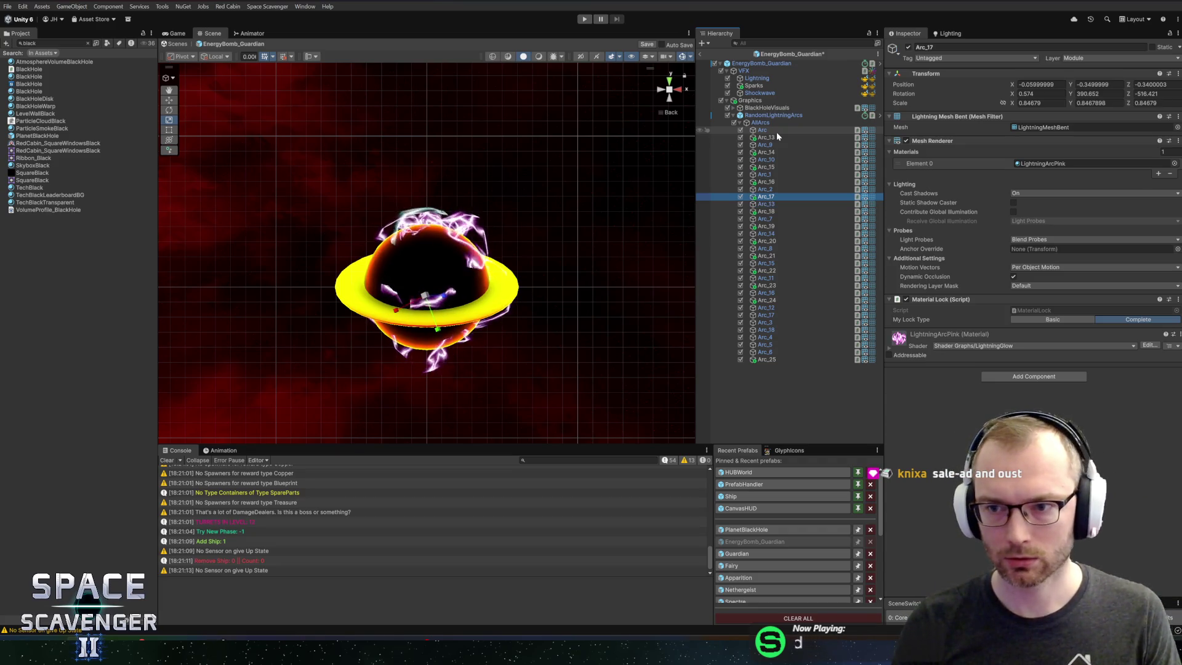
{"action": "left_click", "coordinate": [775, 131]}
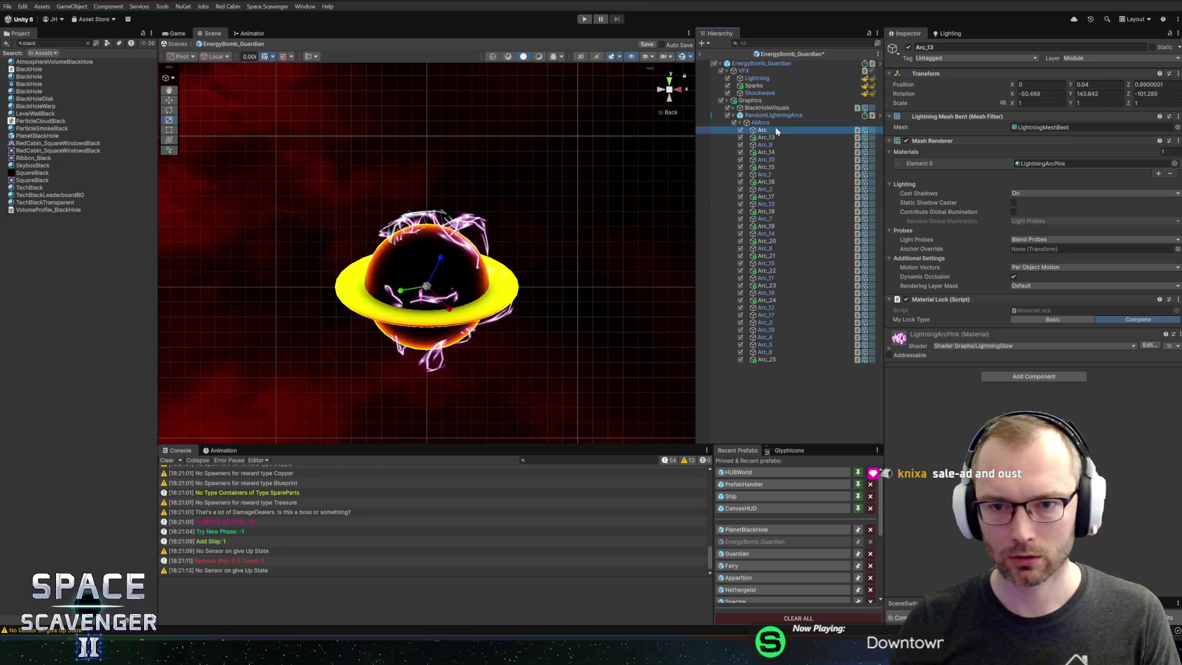
{"action": "left_click", "coordinate": [766, 359], "text": "shift"}
Step: Assign a lightning arc material to all arcs and check one arc's result
{"action": "left_click", "coordinate": [1174, 163]}
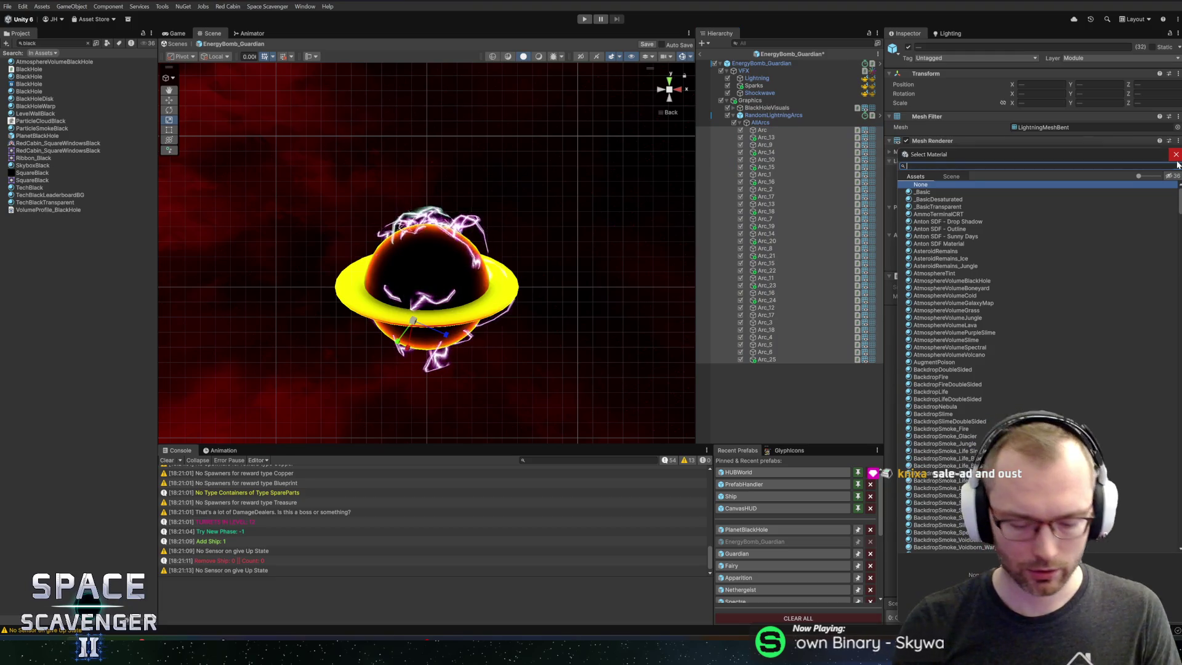
{"action": "type", "text": "lightningar"}
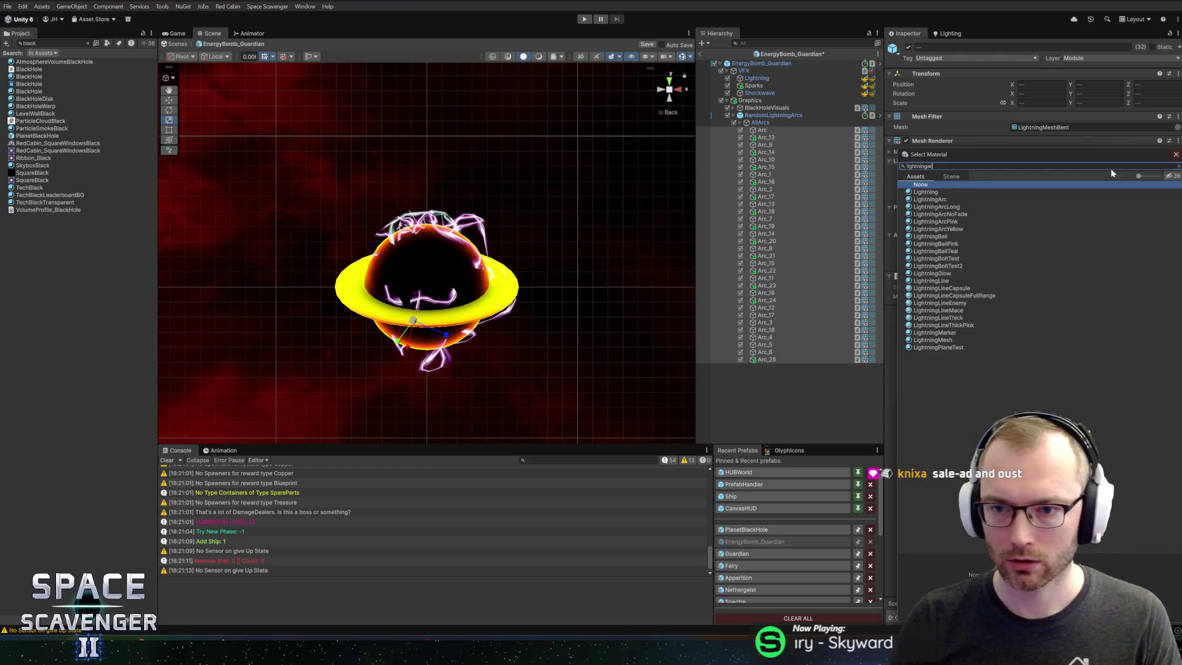
{"action": "double_click", "coordinate": [936, 222]}
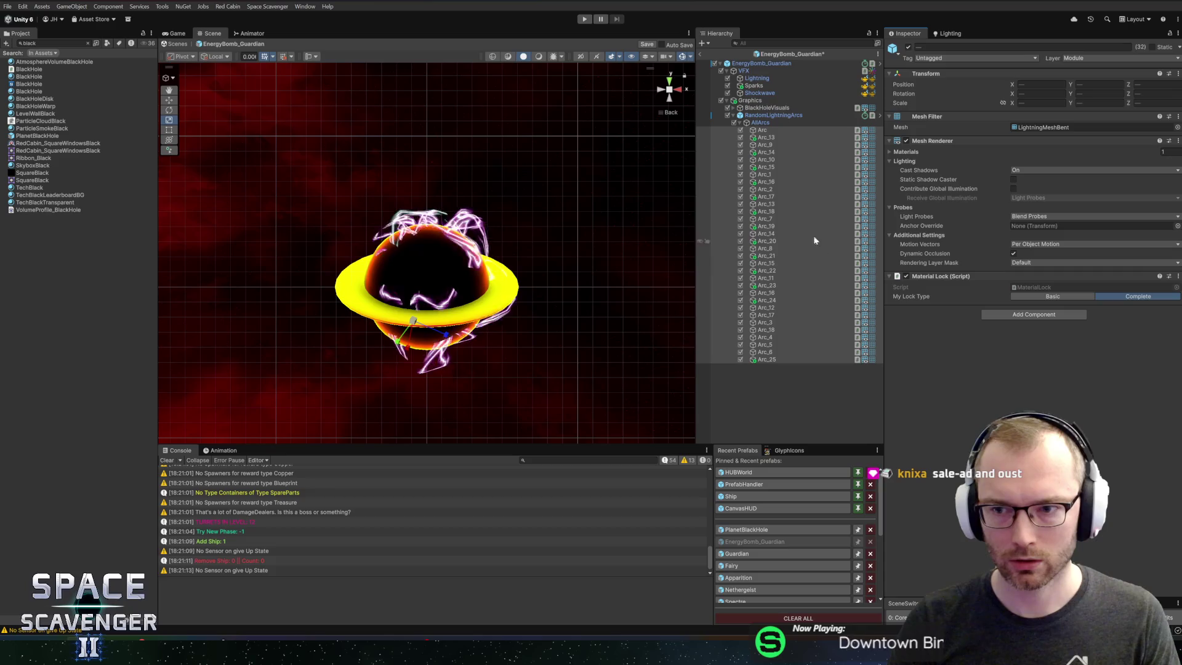
{"action": "left_click", "coordinate": [770, 132]}
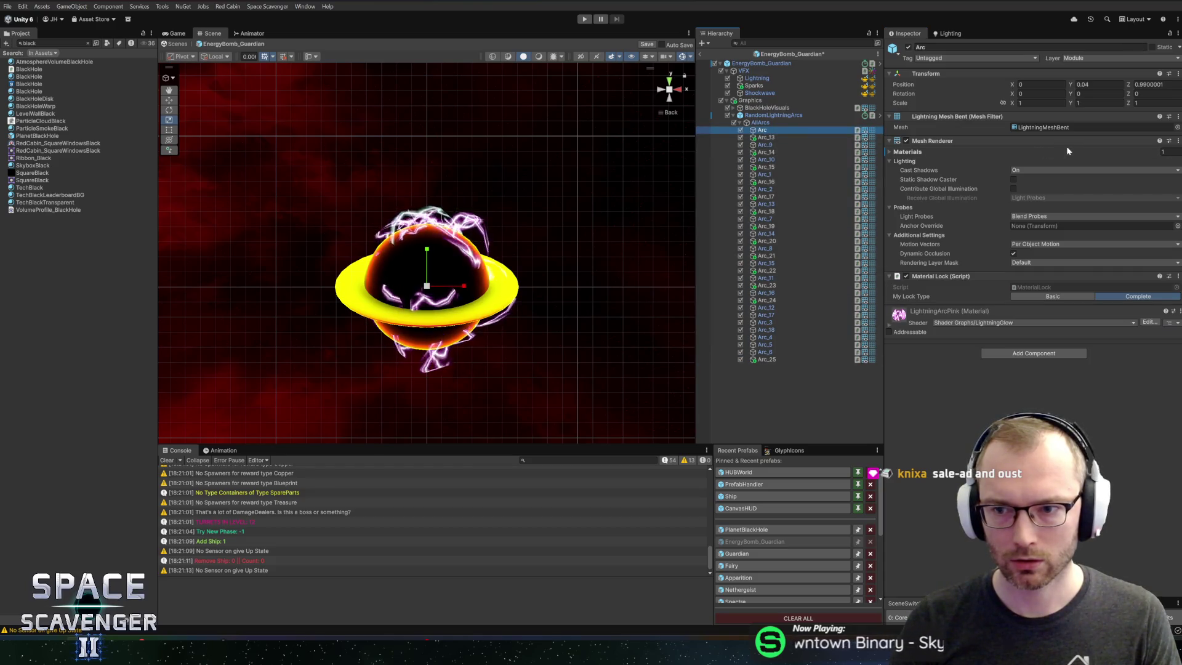
{"action": "left_click", "coordinate": [899, 153]}
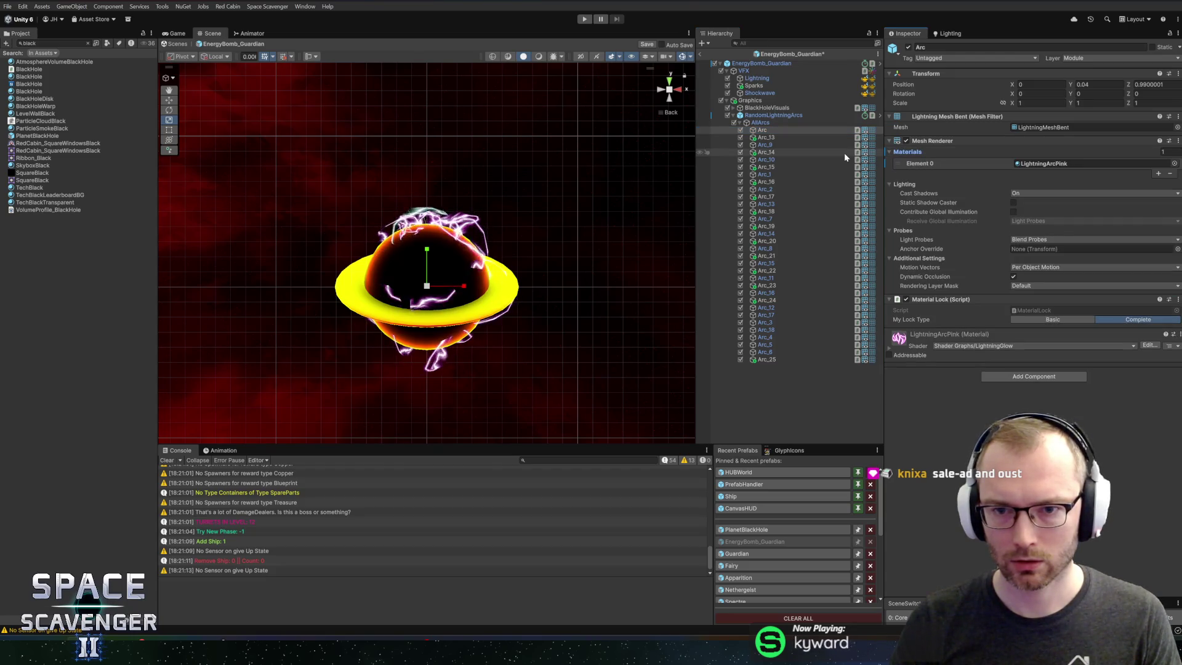
{"action": "left_click", "coordinate": [763, 360], "text": "shift"}
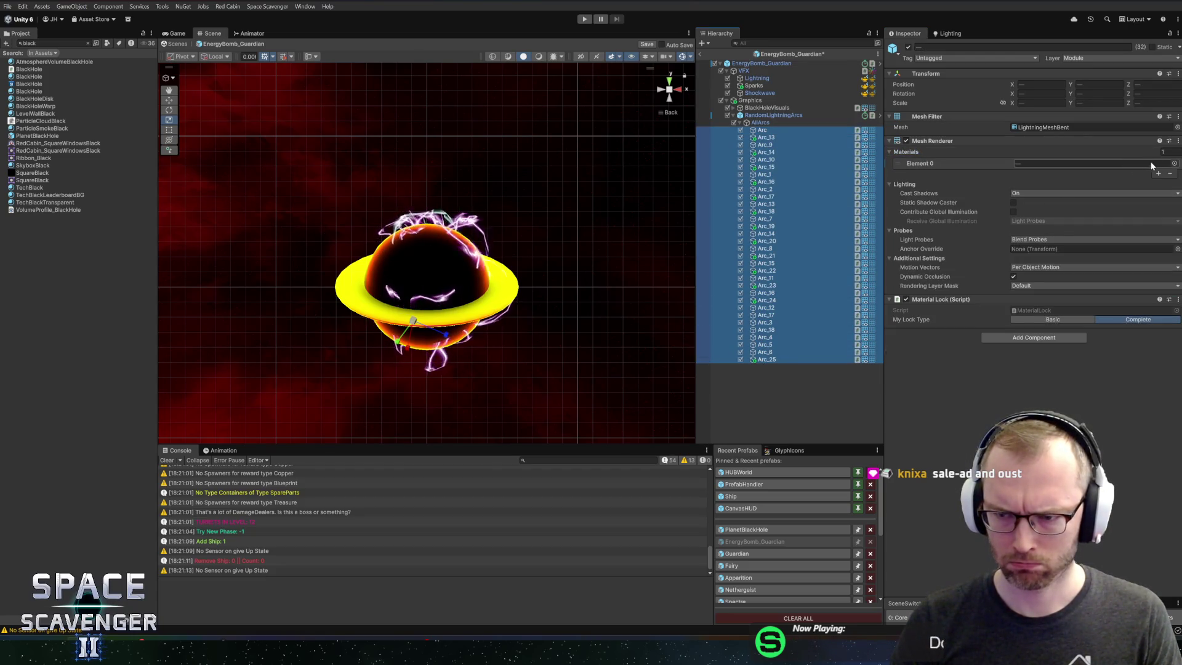
Step: Apply LightningArcYellow to every arc from Arc through Arc_25
{"action": "left_click", "coordinate": [1173, 164]}
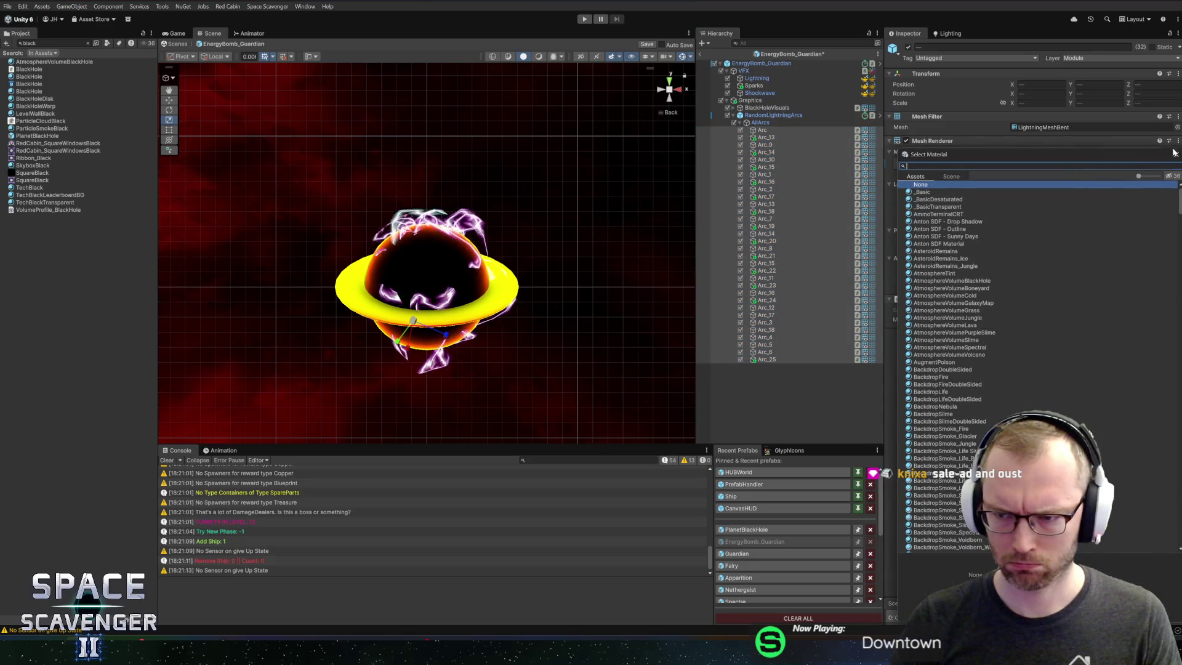
{"action": "left_click", "coordinate": [1176, 155]}
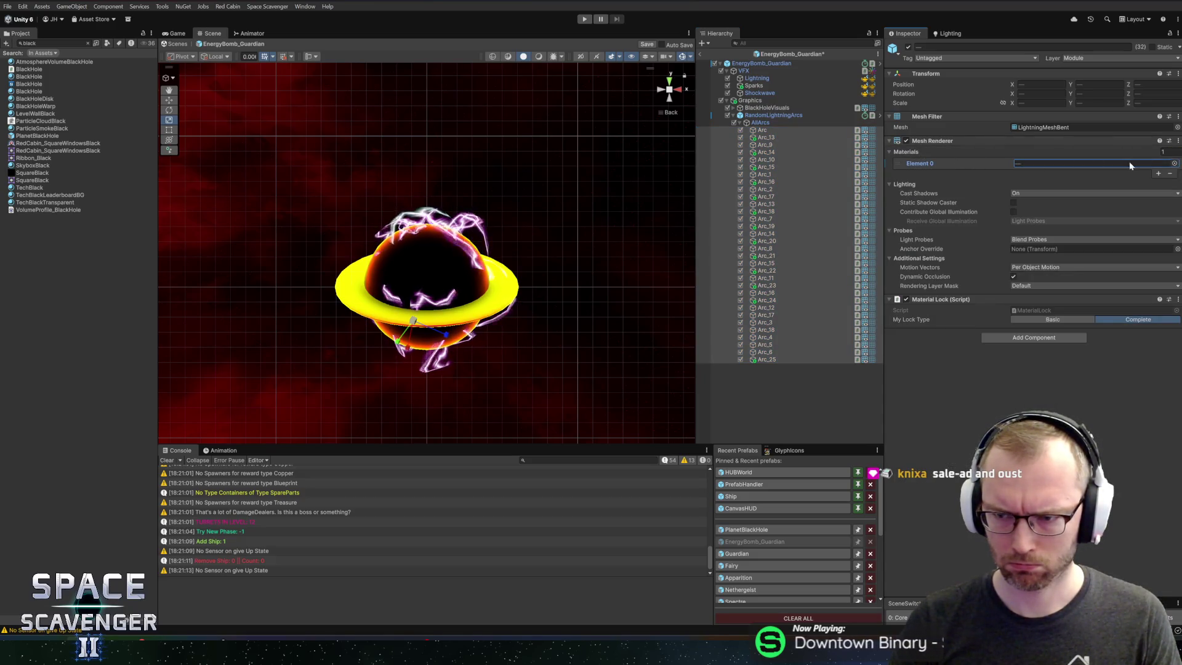
{"action": "left_click", "coordinate": [1173, 164]}
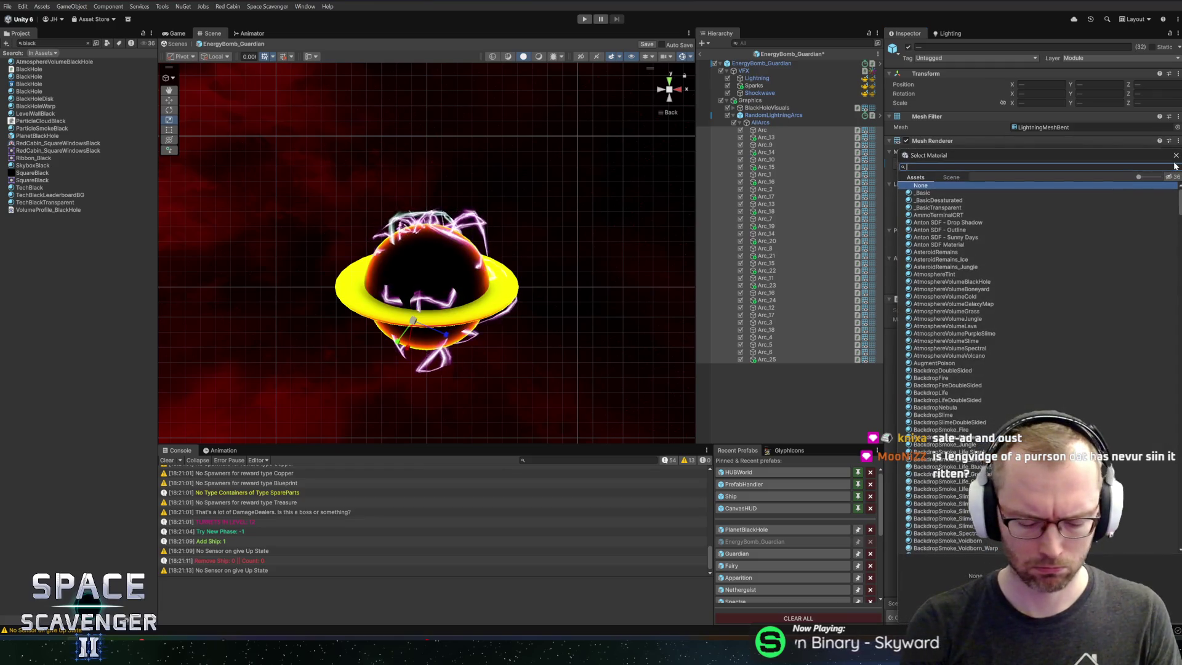
{"action": "type", "text": "arcy"}
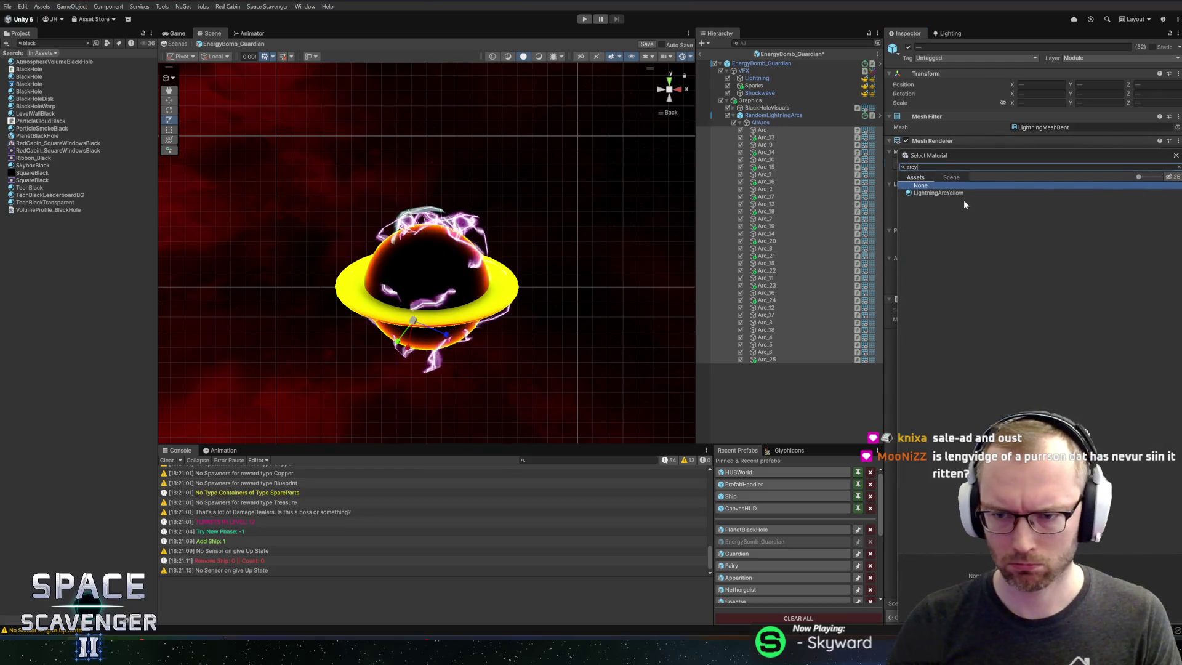
{"action": "left_click", "coordinate": [938, 194]}
{"action": "double_click", "coordinate": [917, 195]}
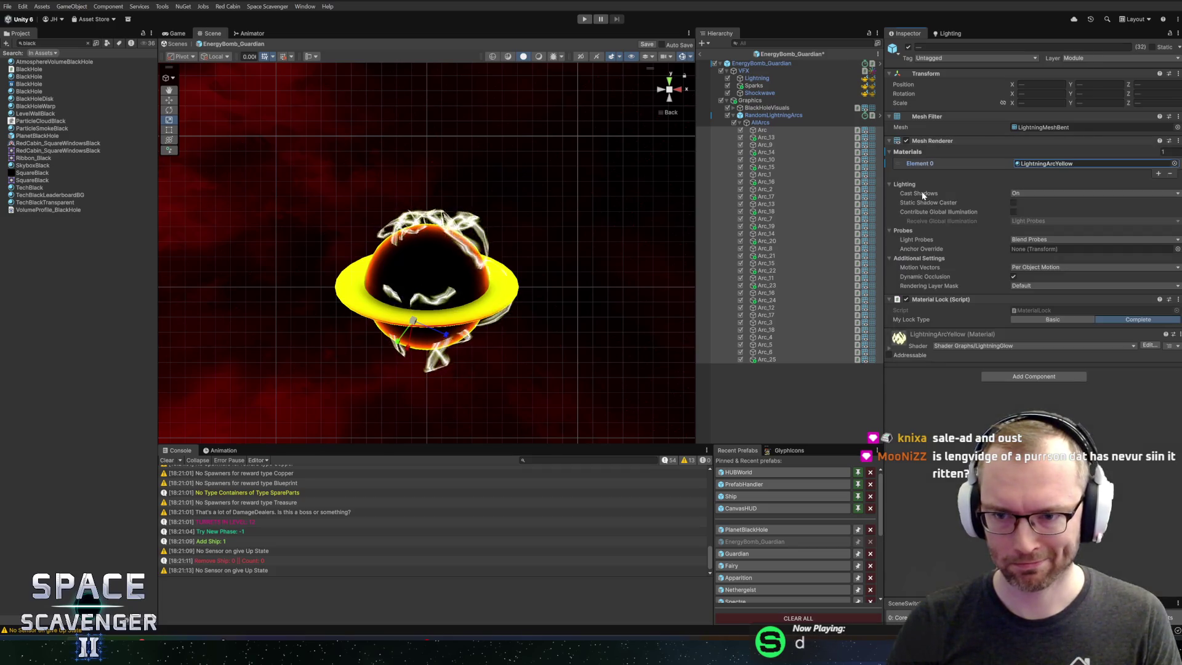
Step: Review the yellow-arced black hole from several angles and check the BlackHoleVisuals Disk
{"action": "left_click", "coordinate": [575, 247]}
{"action": "mouse_move", "coordinate": [576, 247]}
{"action": "left_mouse_down"}
{"action": "mouse_move", "coordinate": [626, 314]}
{"action": "mouse_move", "coordinate": [392, 289]}
{"action": "left_mouse_up"}
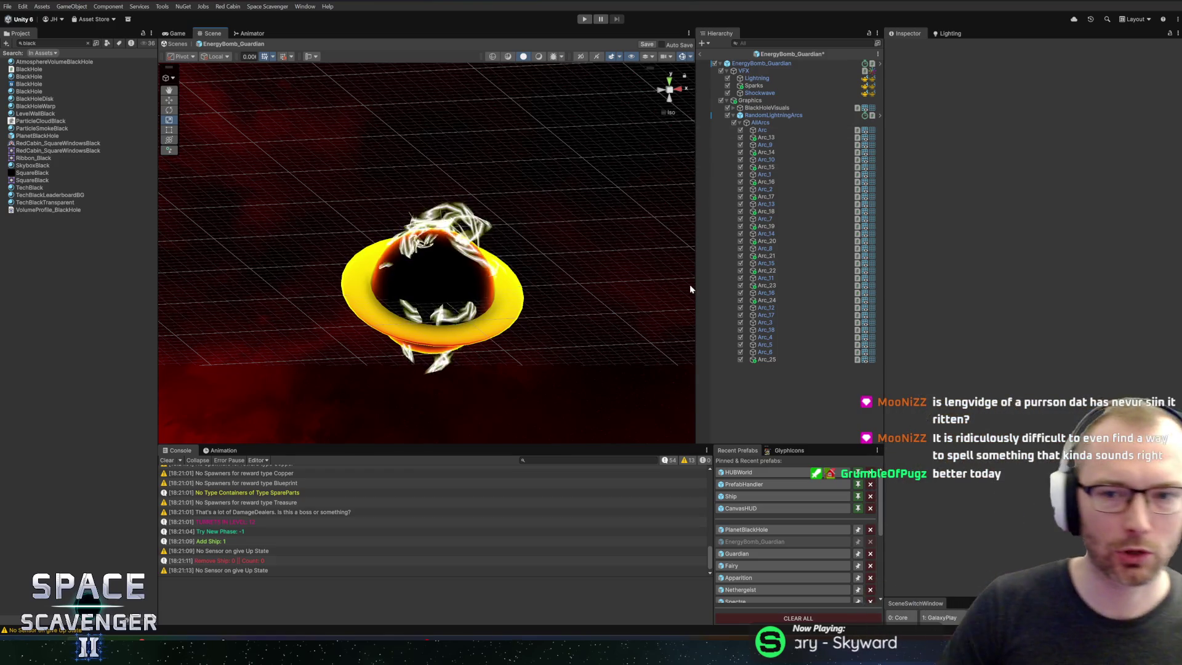
{"action": "left_click_drag", "start_coordinate": [560, 274], "coordinate": [520, 258]}
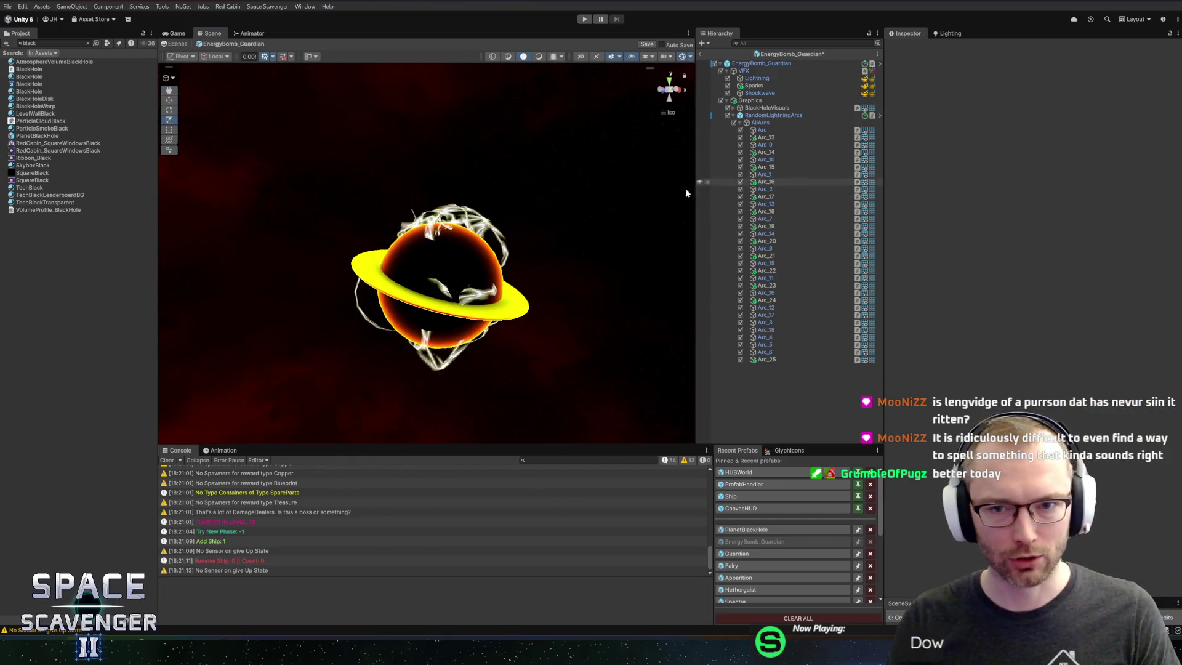
{"action": "left_click", "coordinate": [769, 115]}
{"action": "left_click", "coordinate": [766, 108]}
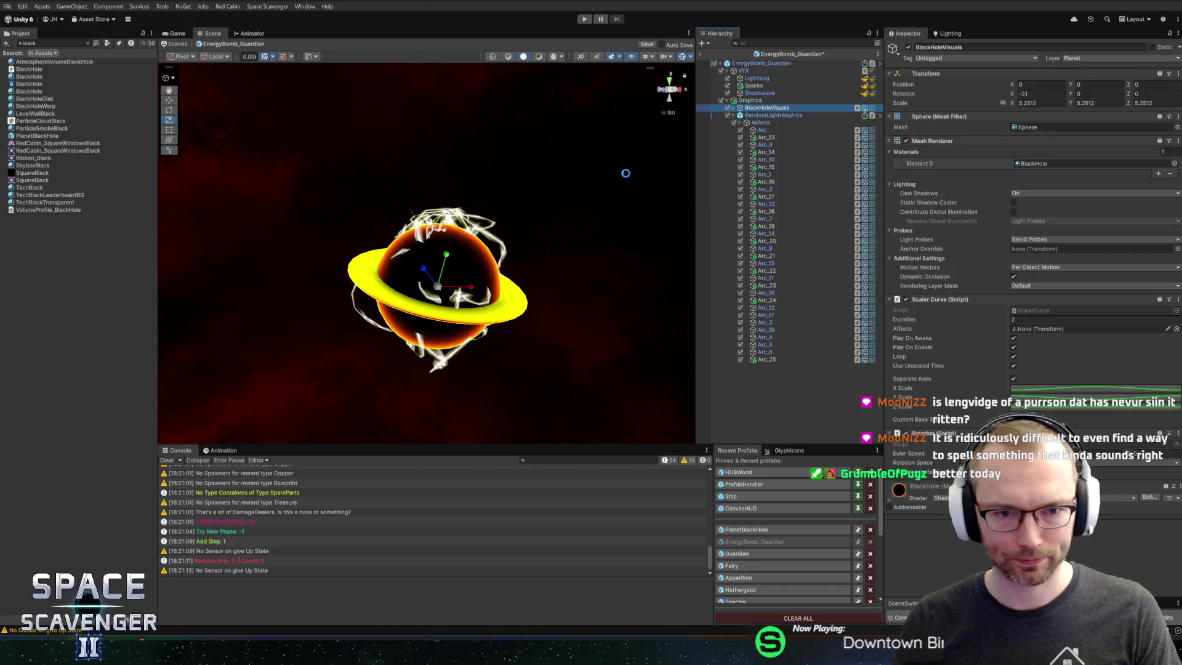
{"action": "mouse_move", "coordinate": [571, 285]}
{"action": "left_mouse_down"}
{"action": "mouse_move", "coordinate": [536, 325]}
{"action": "mouse_move", "coordinate": [542, 185]}
{"action": "left_mouse_up"}
{"action": "left_click", "coordinate": [733, 107]}
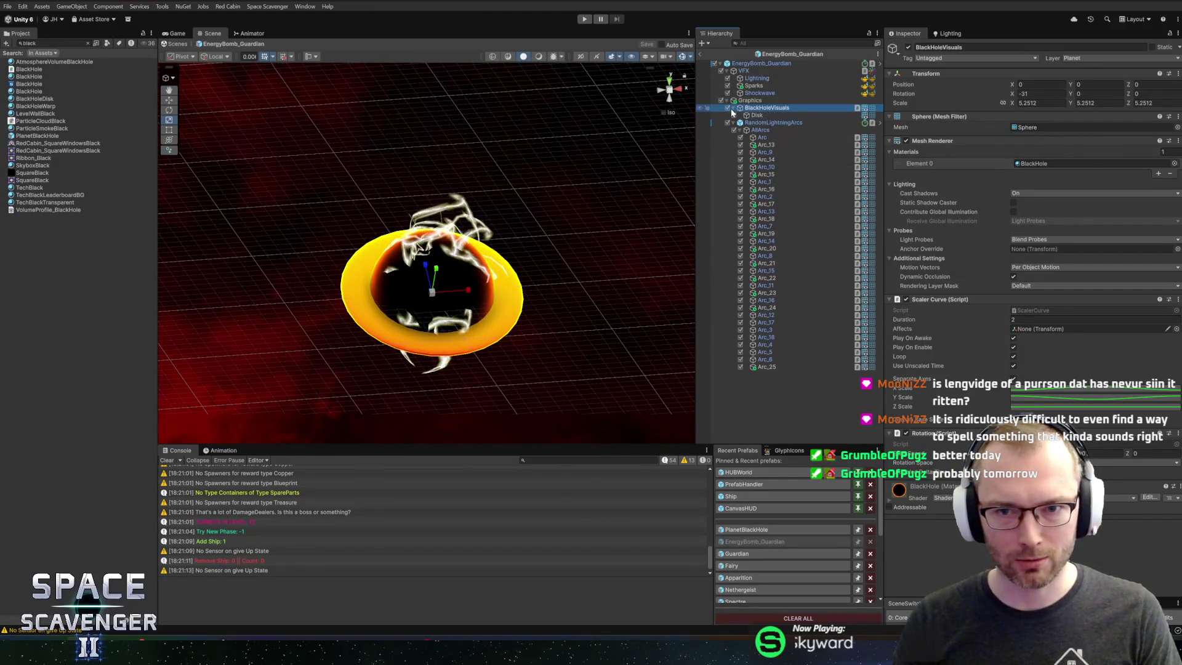
{"action": "left_click", "coordinate": [746, 115]}
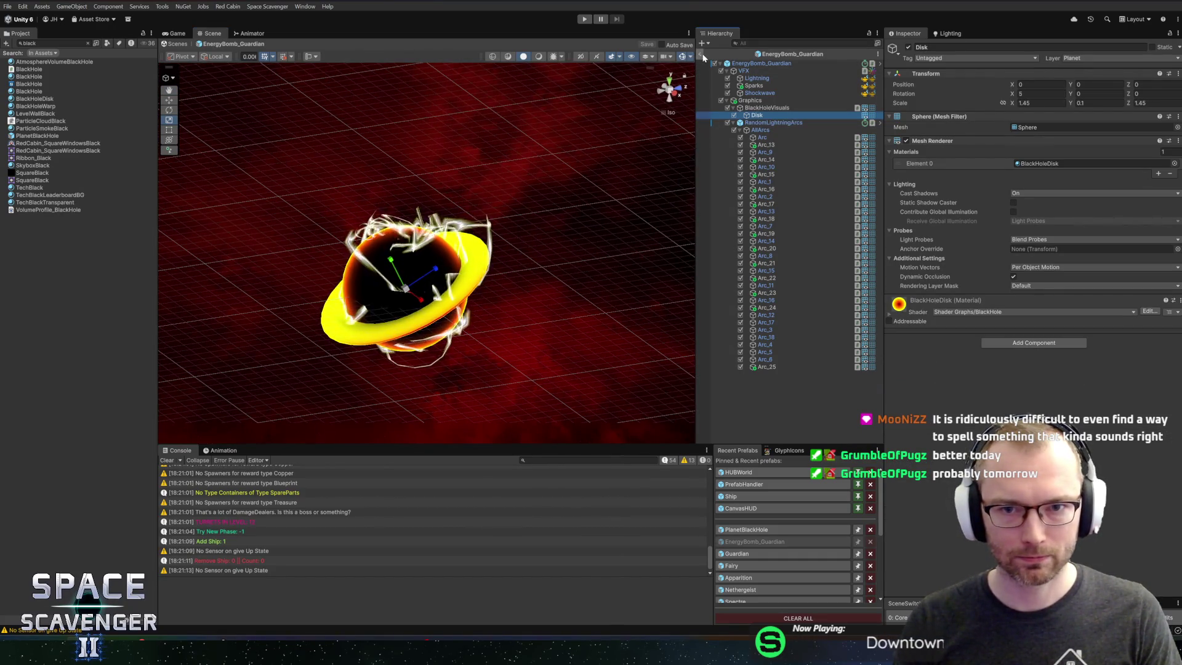
Step: Exit the bomb prefab and open the Guardian prefab from Recent Prefabs
{"action": "left_click", "coordinate": [701, 55]}
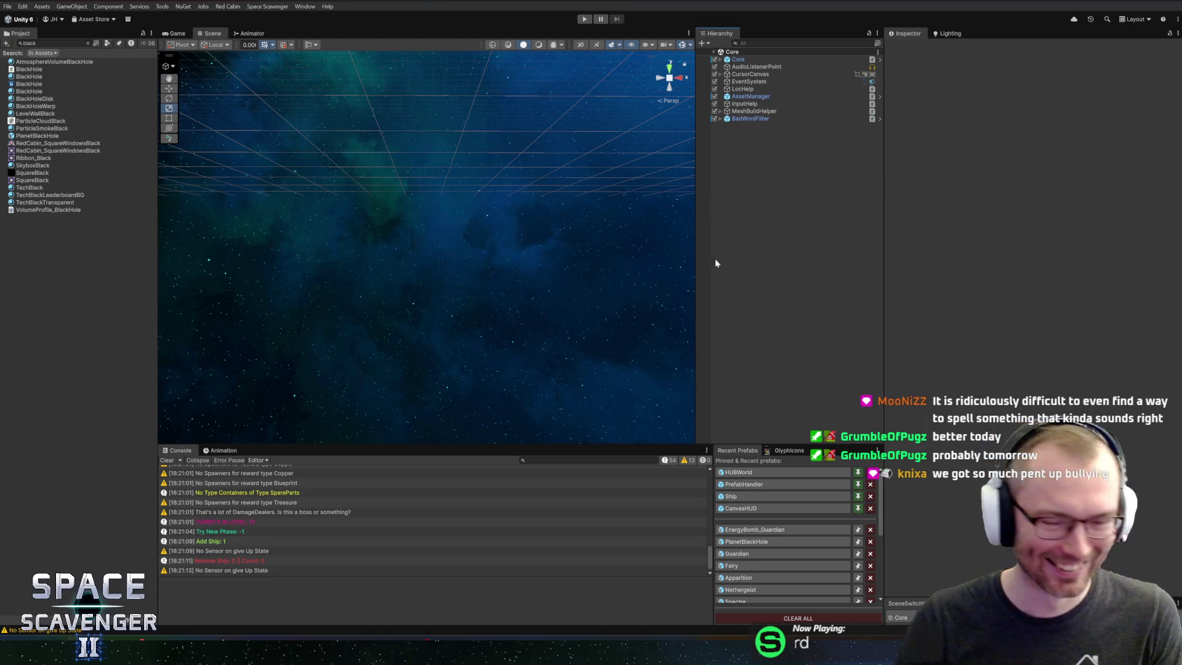
{"action": "left_click", "coordinate": [747, 529]}
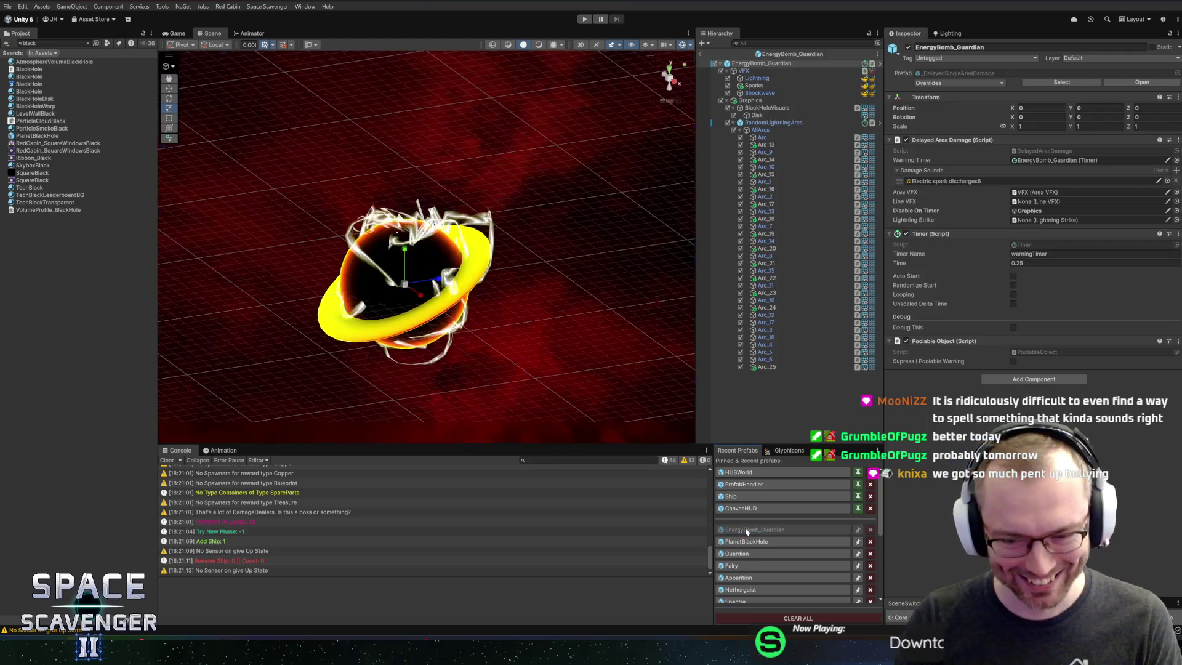
{"action": "left_click", "coordinate": [749, 553]}
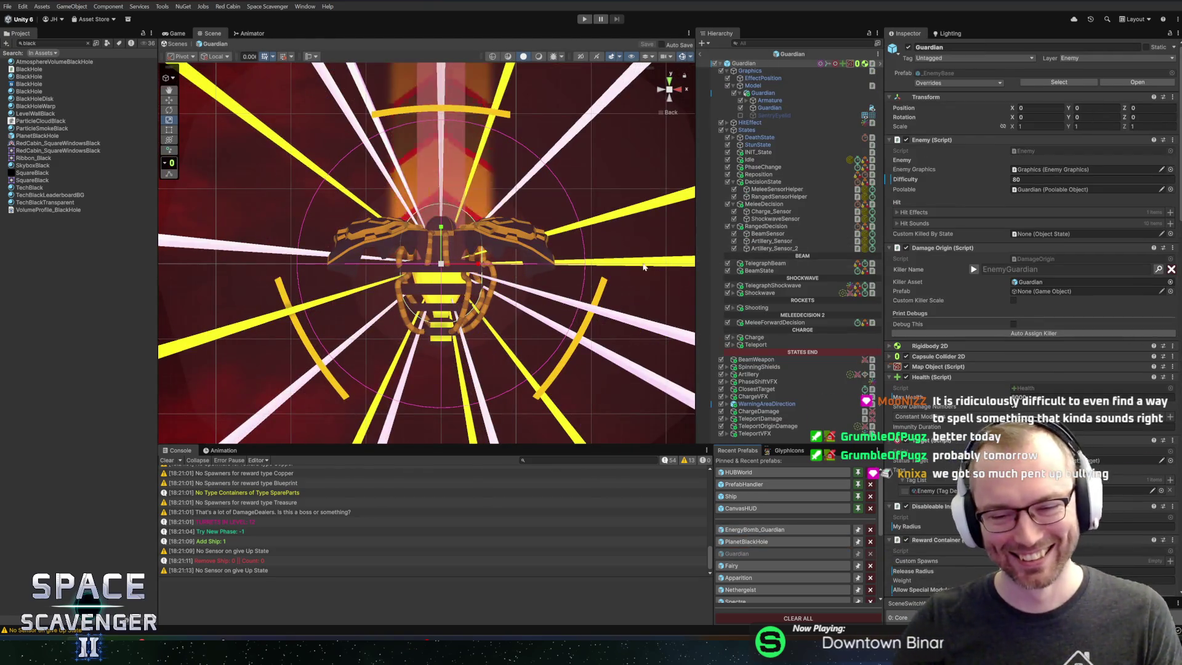